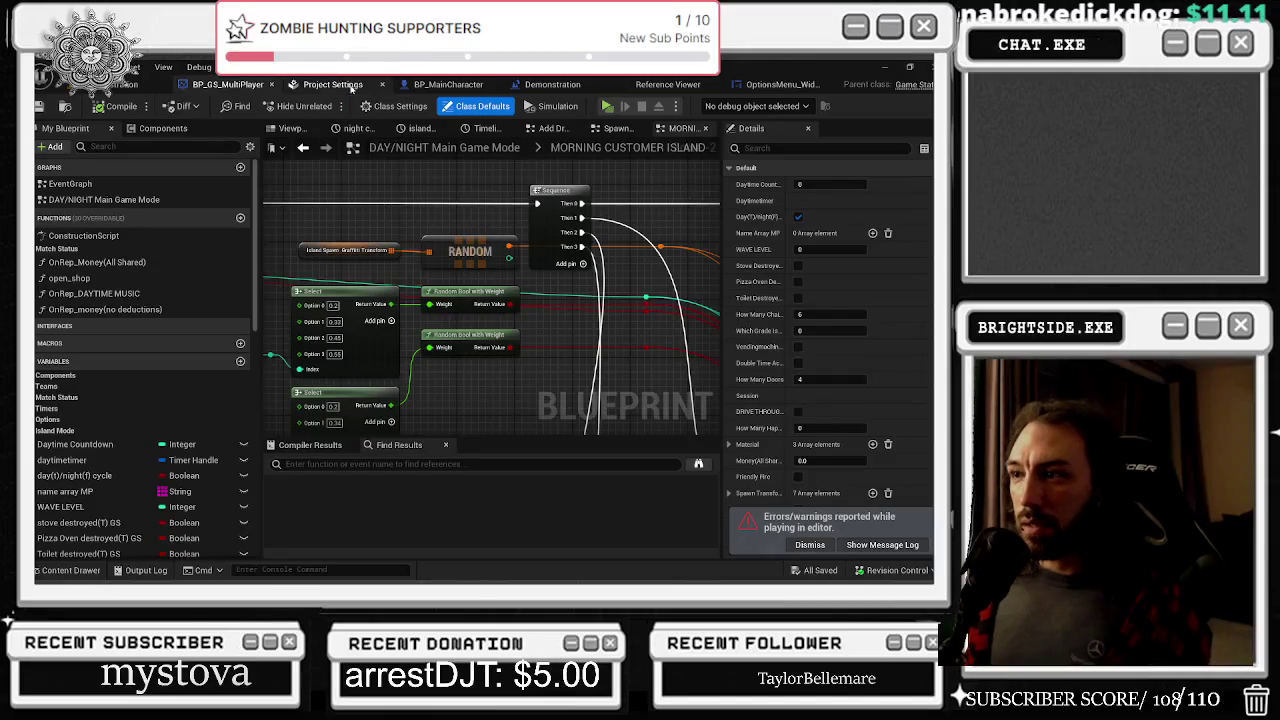
Look over the project's Audio settings, then close Project Settings and return to the level viewport
{"action": "scroll", "coordinate": [318, 200], "scroll_direction": "up", "scroll_amount": 3}
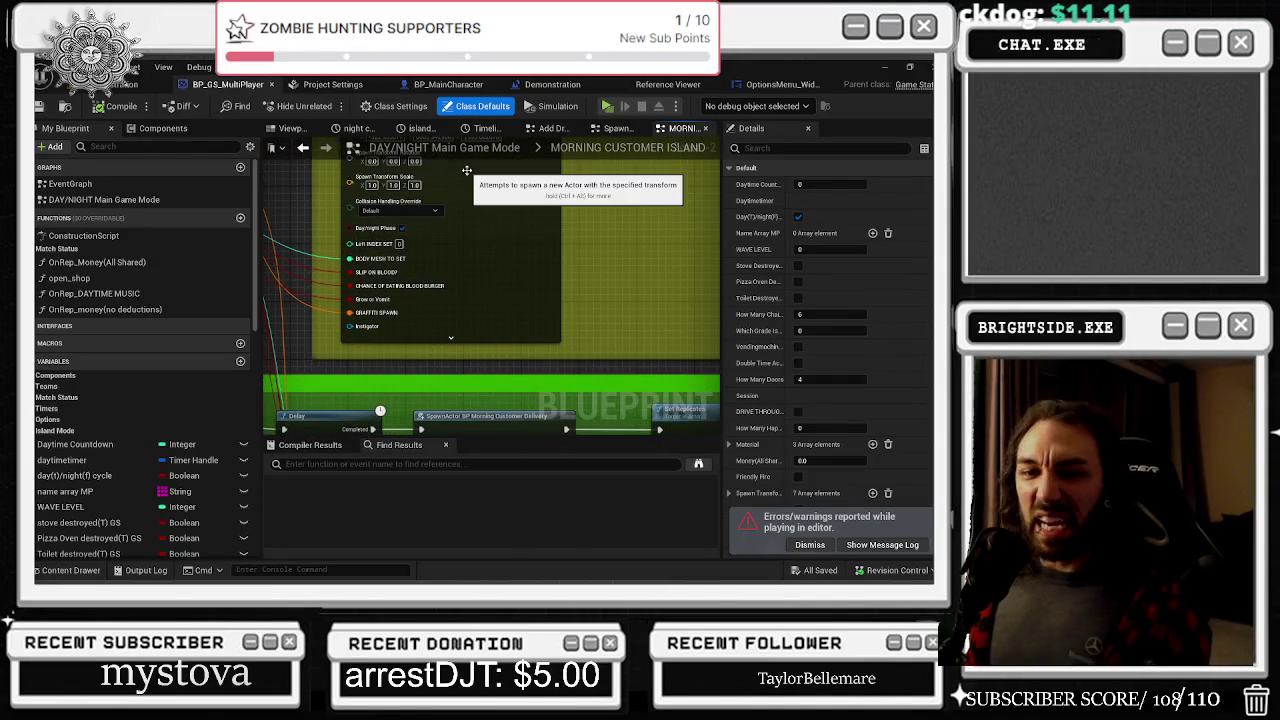
{"action": "left_click", "coordinate": [333, 84]}
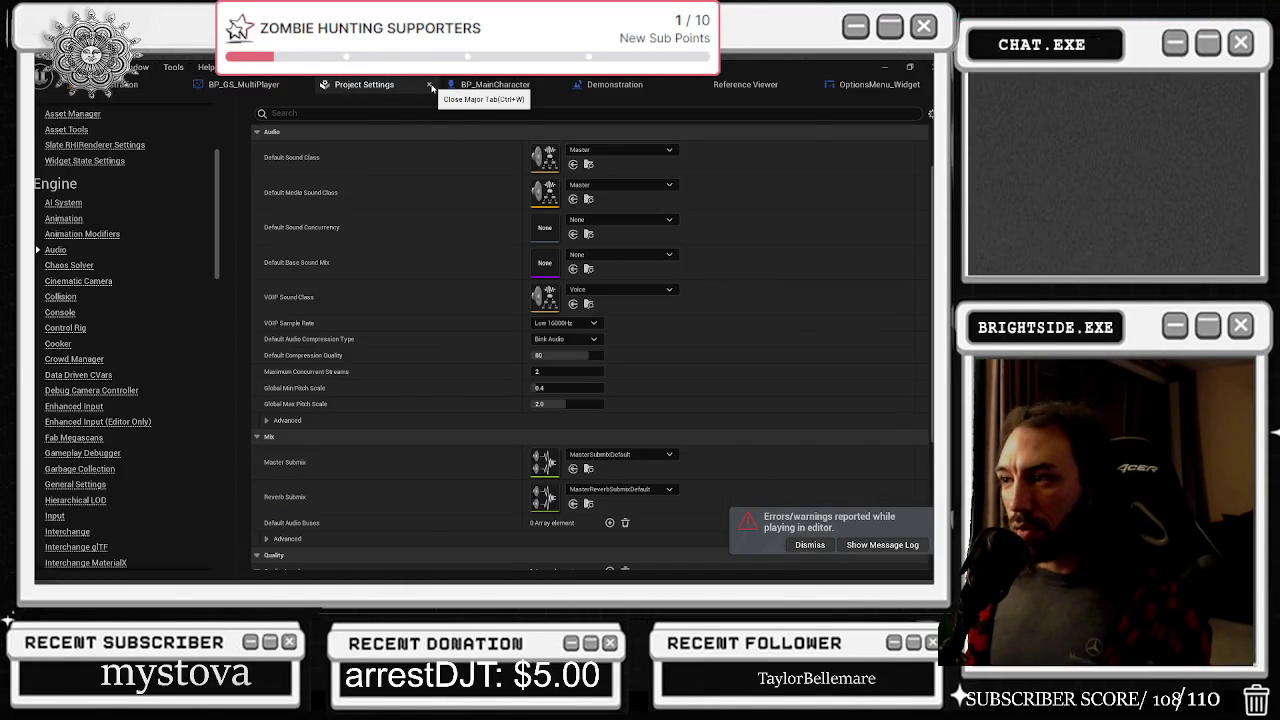
{"action": "left_click", "coordinate": [430, 85]}
{"action": "left_click", "coordinate": [53, 104]}
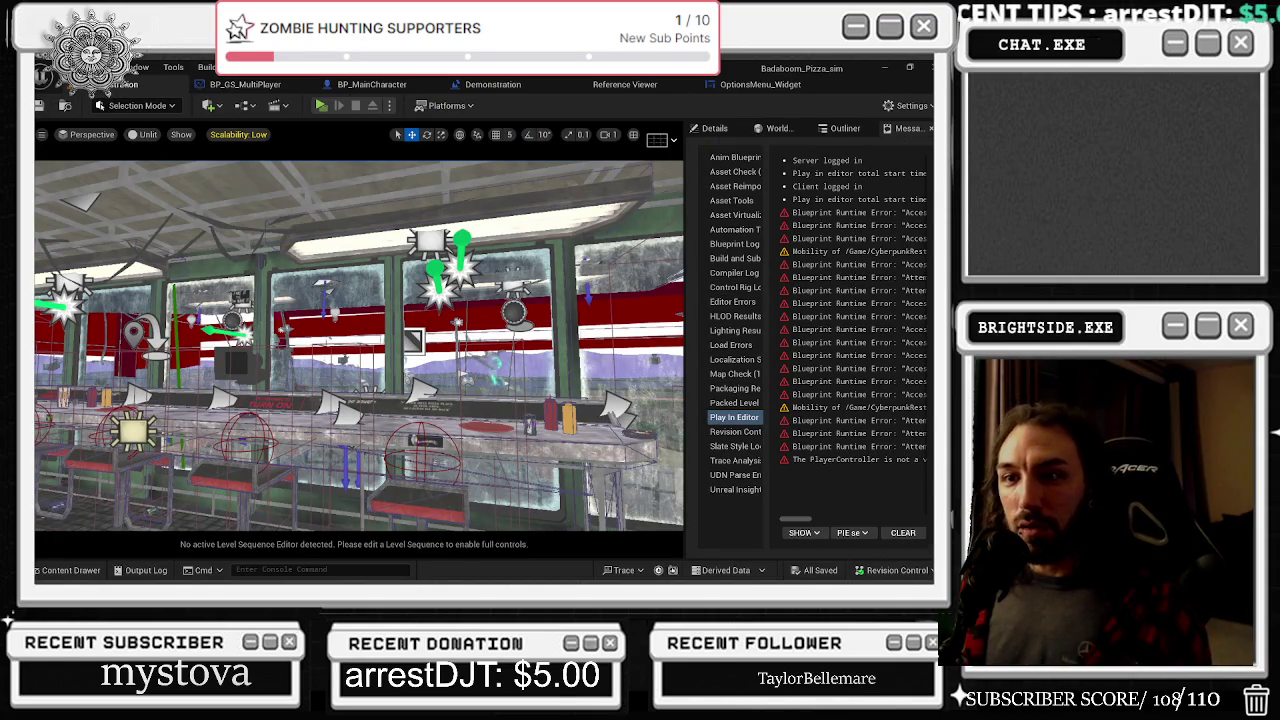
Rearrange BP_MainCharacter's ADD VOIP REF and voice console-command nodes, then view Master sound class references
{"action": "left_click", "coordinate": [407, 86]}
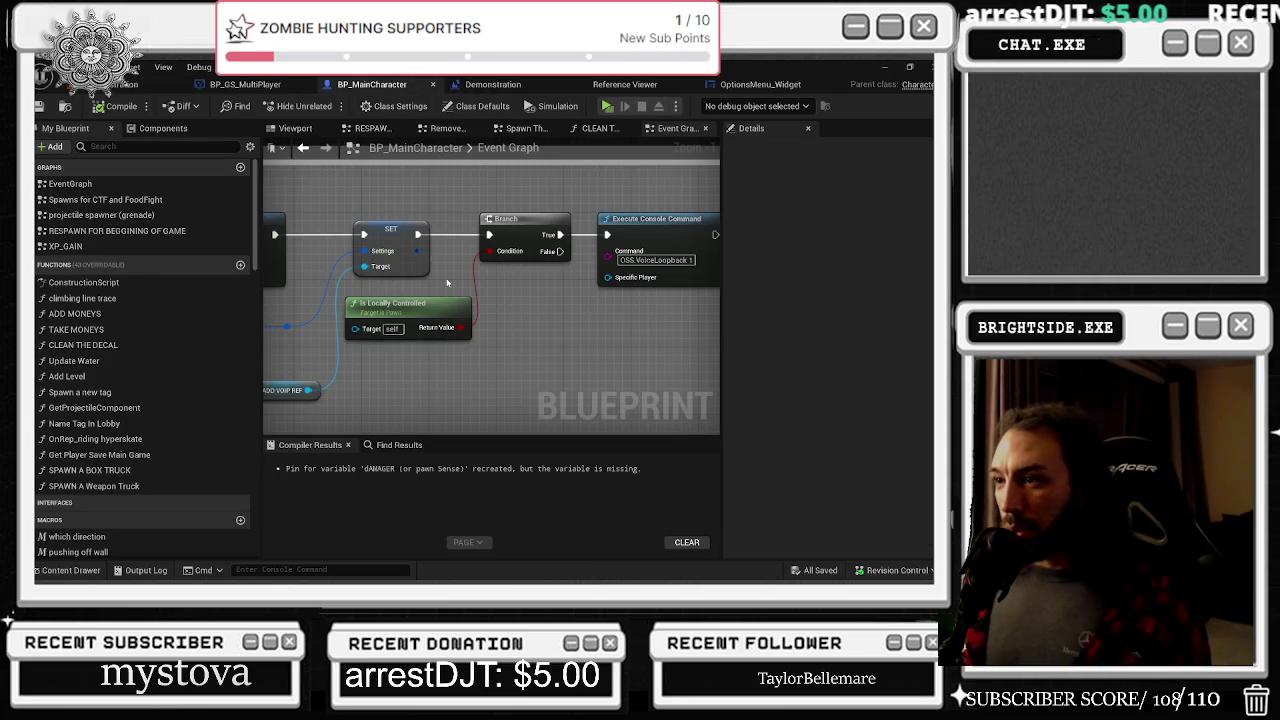
{"action": "left_click_drag", "start_coordinate": [353, 403], "coordinate": [343, 377]}
{"action": "left_click", "coordinate": [485, 314]}
{"action": "left_click_drag", "start_coordinate": [485, 314], "coordinate": [600, 315]}
{"action": "scroll", "coordinate": [605, 314], "scroll_direction": "down", "scroll_amount": 1}
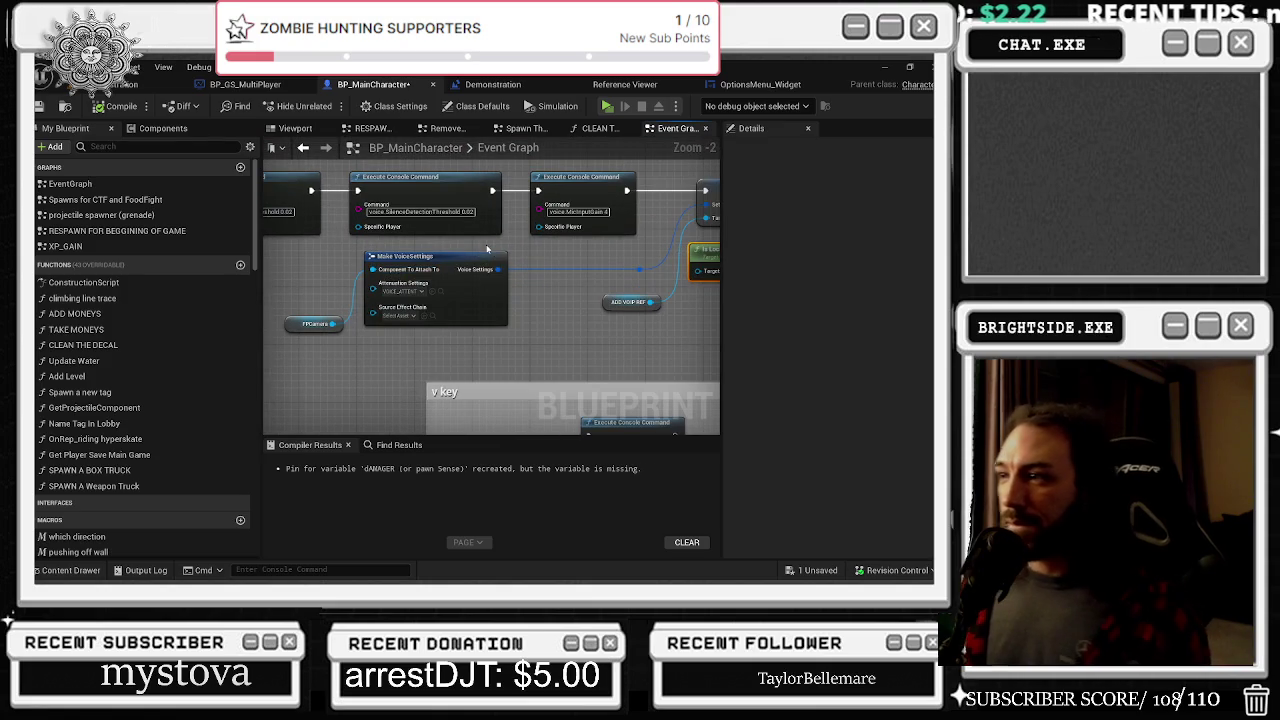
{"action": "mouse_move", "coordinate": [513, 254]}
{"action": "left_mouse_down"}
{"action": "mouse_move", "coordinate": [669, 278]}
{"action": "mouse_move", "coordinate": [526, 285]}
{"action": "left_mouse_up"}
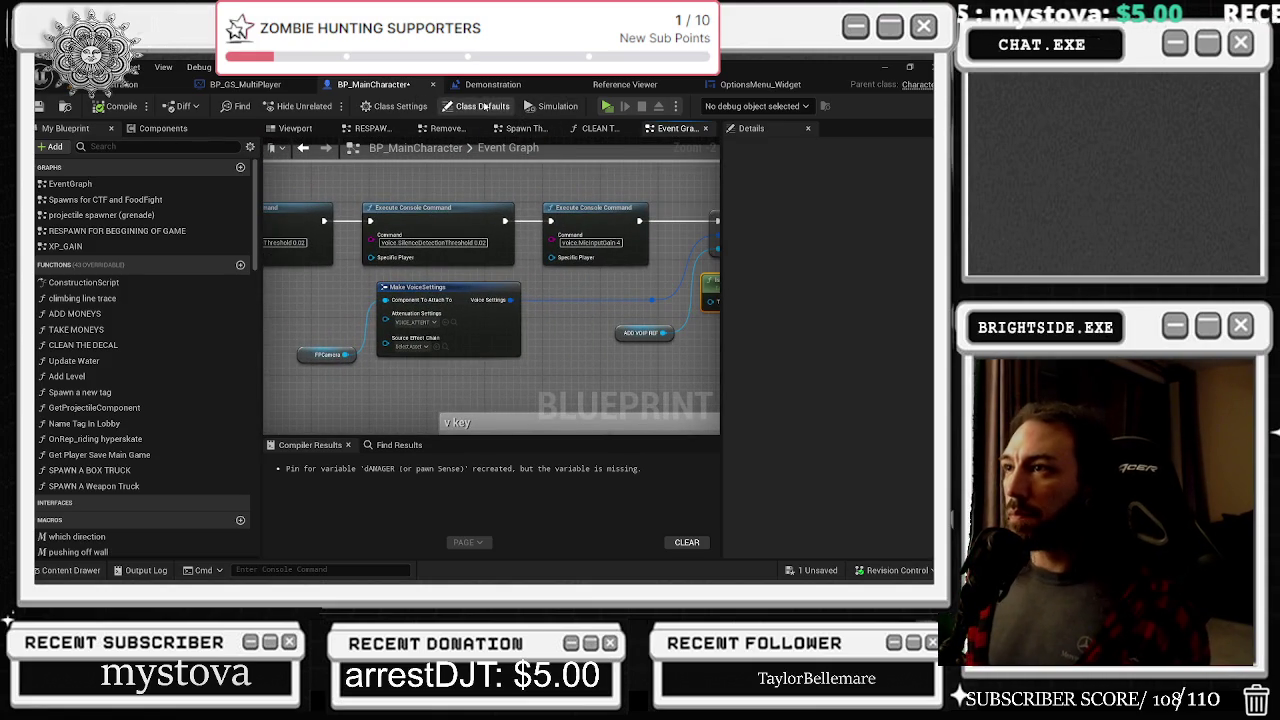
{"action": "left_click", "coordinate": [625, 84]}
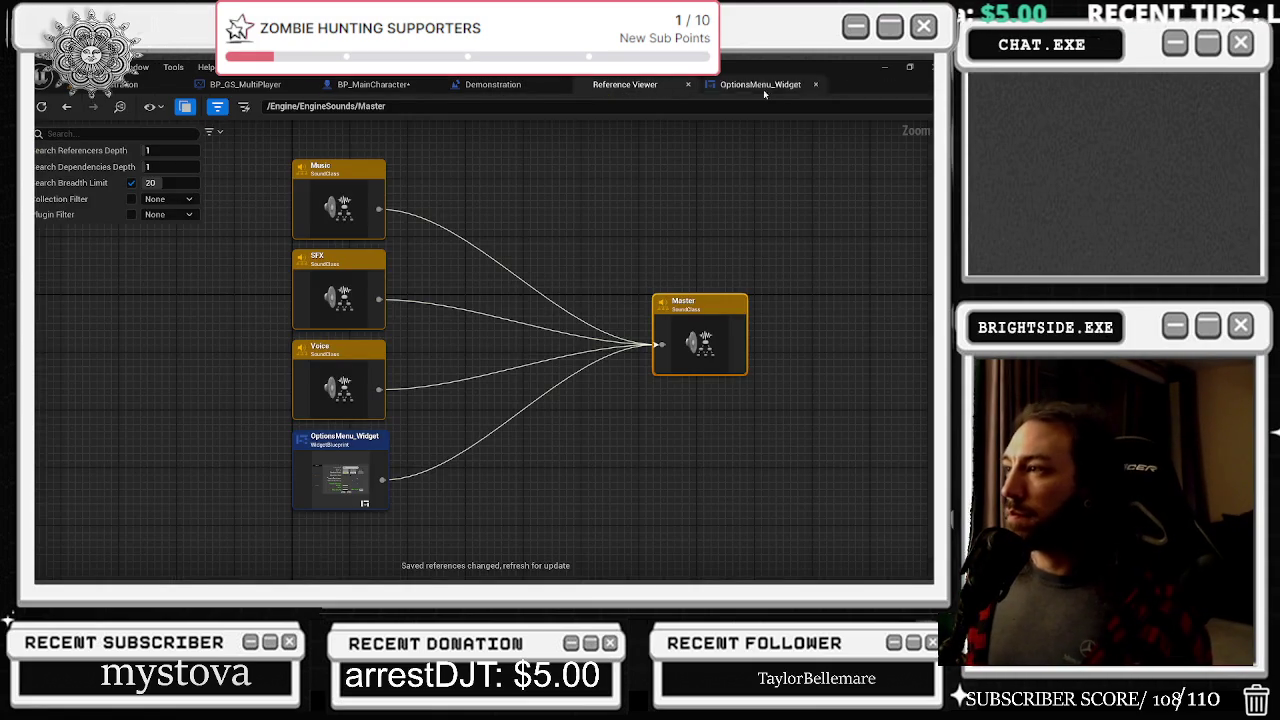
Pan through the OptionsMenu_Widget graph's mic dropdown nodes, then go back to the level editor
{"action": "left_click", "coordinate": [765, 84]}
{"action": "left_click_drag", "start_coordinate": [675, 279], "coordinate": [432, 245]}
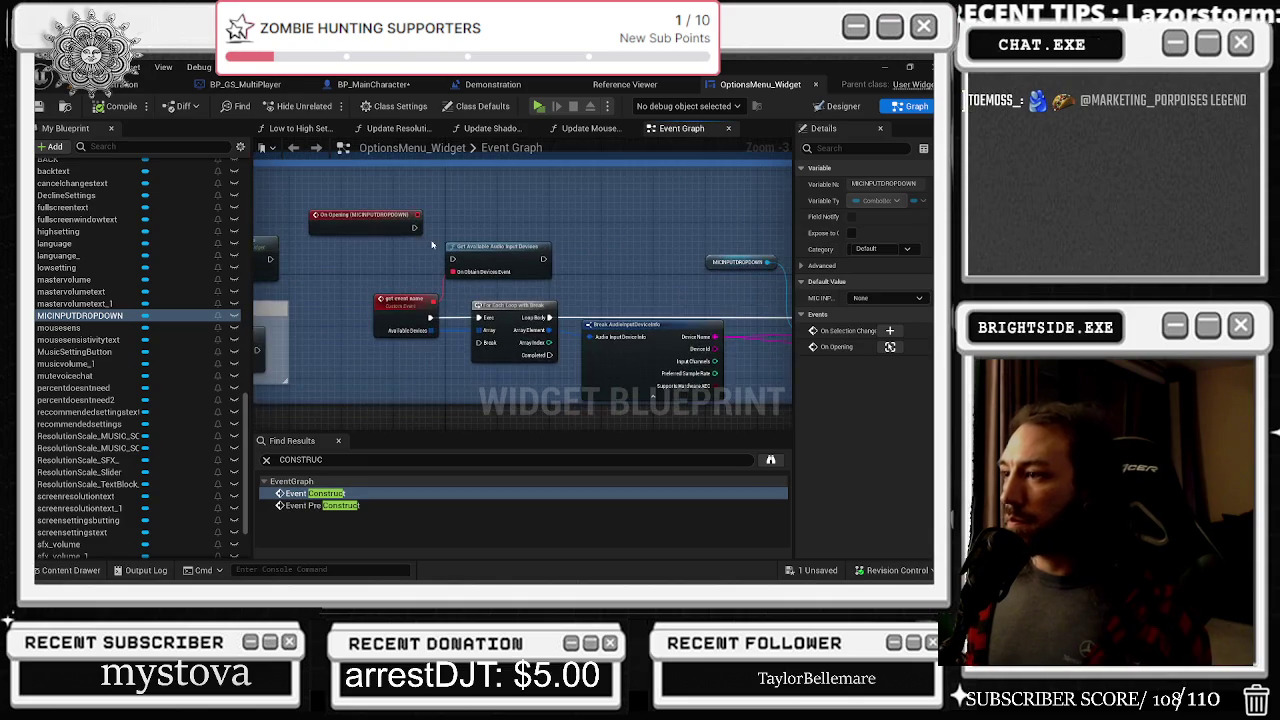
{"action": "left_click_drag", "start_coordinate": [508, 214], "coordinate": [570, 204]}
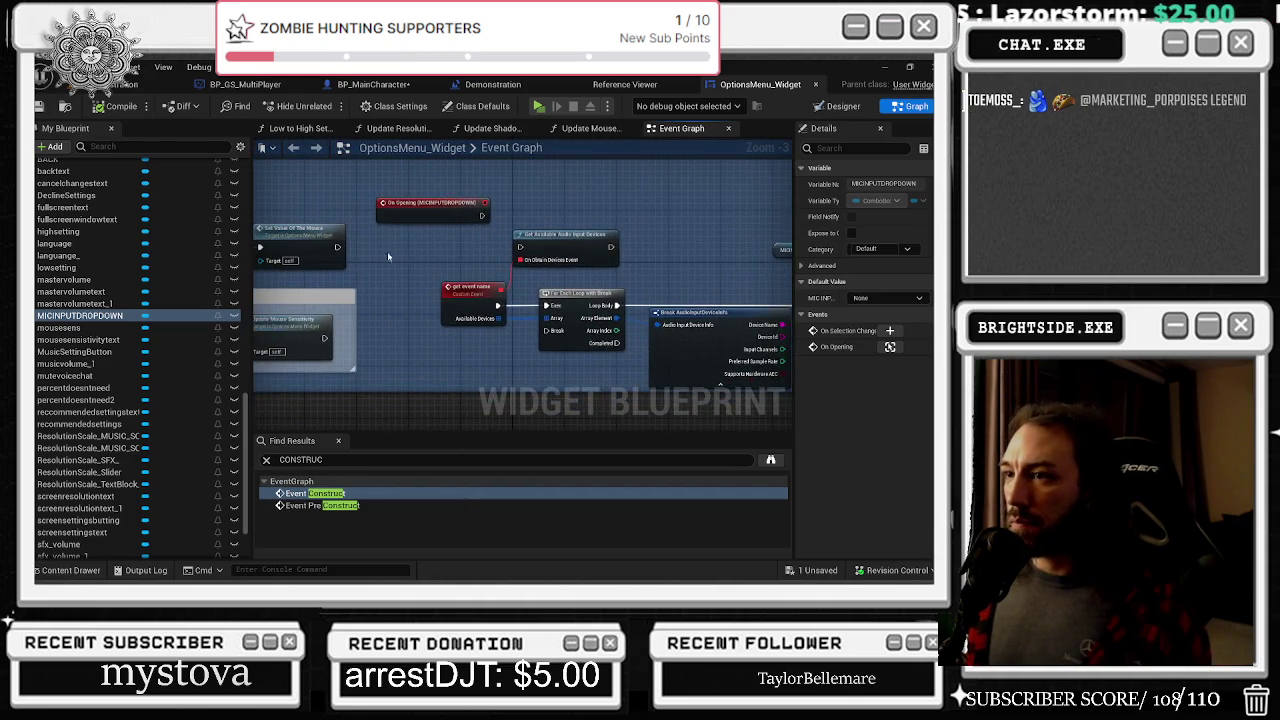
{"action": "mouse_move", "coordinate": [340, 282]}
{"action": "left_mouse_down"}
{"action": "mouse_move", "coordinate": [575, 282]}
{"action": "mouse_move", "coordinate": [630, 258]}
{"action": "left_mouse_up"}
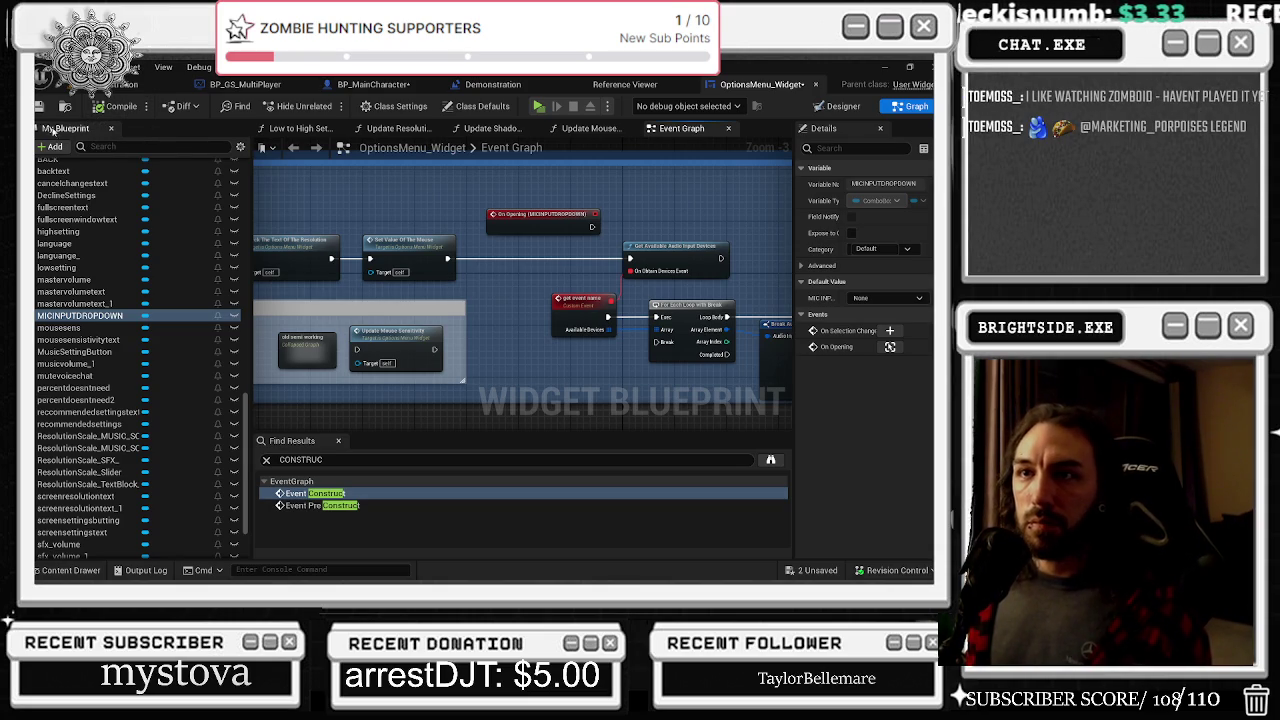
{"action": "left_click", "coordinate": [150, 84]}
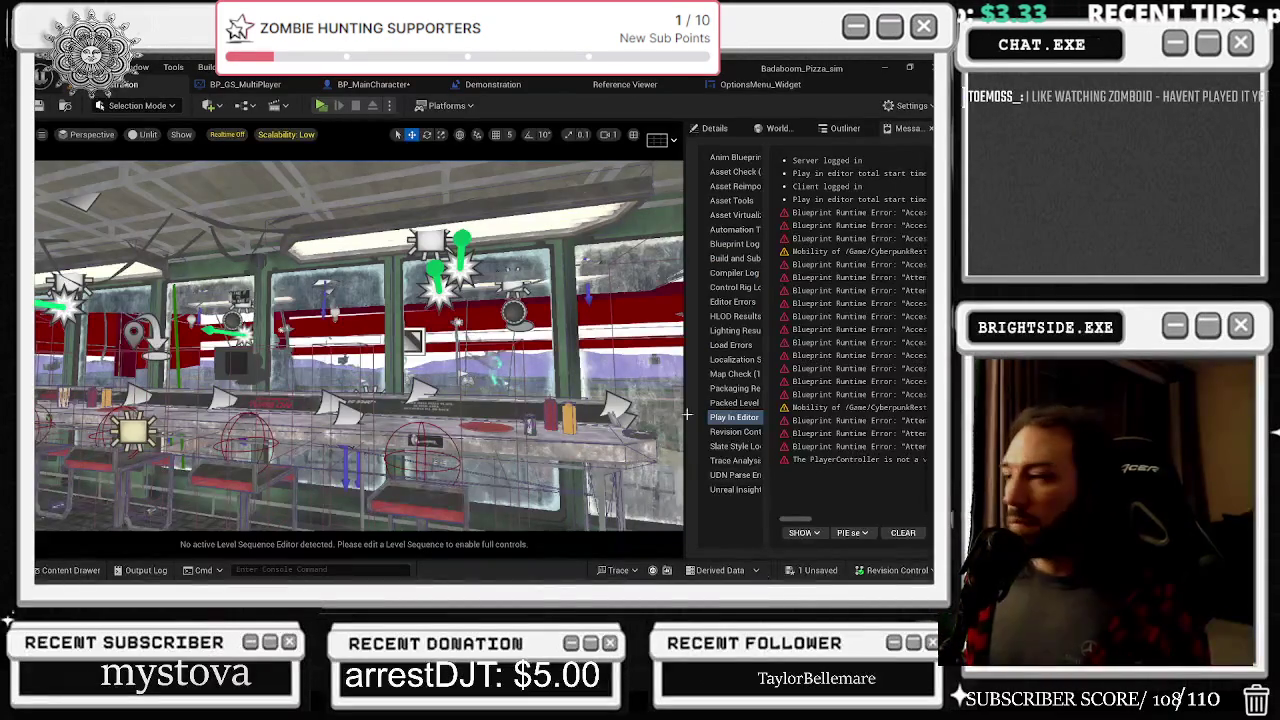
Save the changed BP_MainCharacter blueprint and start a play test of the level
{"action": "key", "text": "ctrl+shift+s"}
{"action": "left_click", "coordinate": [582, 462]}
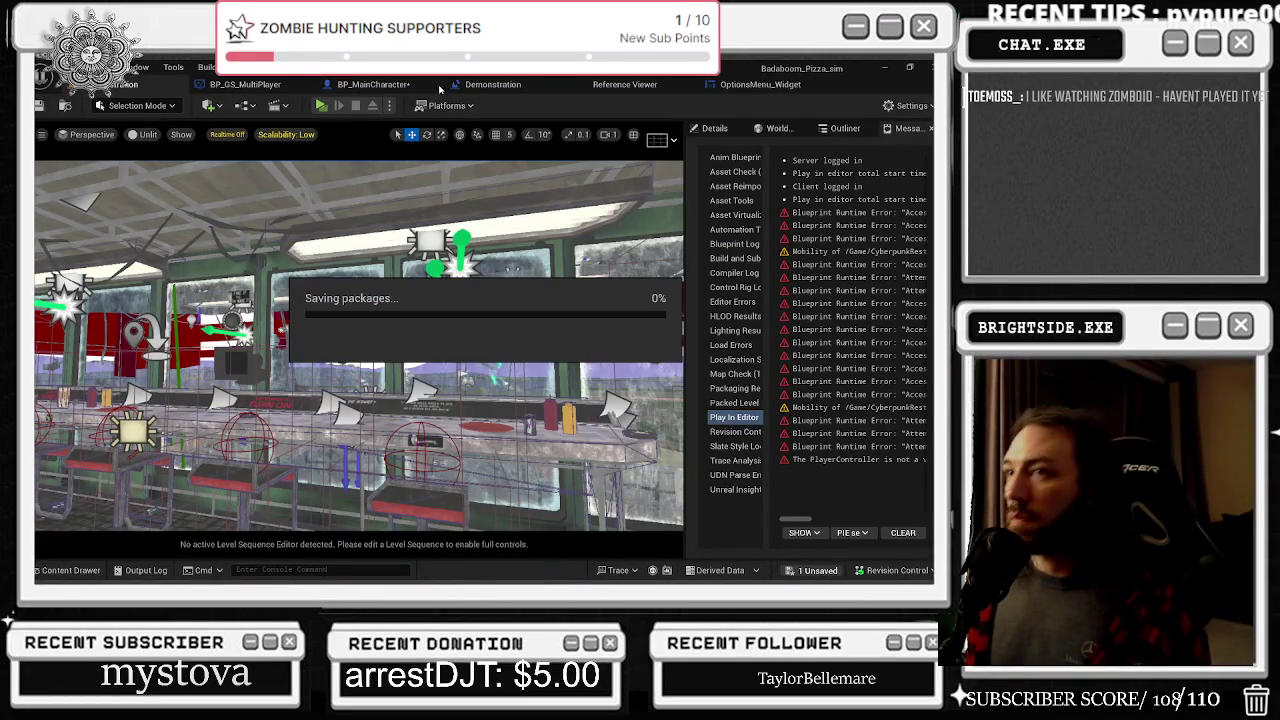
{"action": "left_click", "coordinate": [321, 106]}
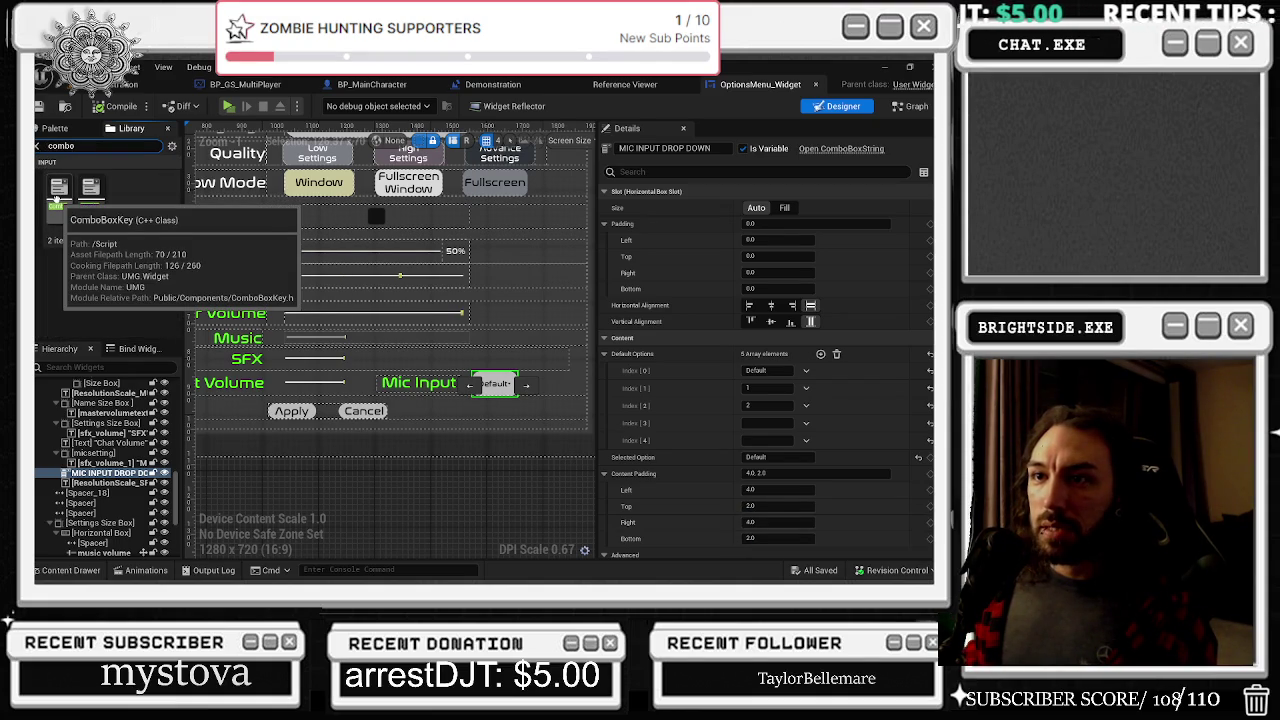
Drop a ComboBox (String) under MIC INPUT DROP DOWN in the Hierarchy and select it
{"action": "mouse_move", "coordinate": [93, 205]}
{"action": "left_mouse_down"}
{"action": "mouse_move", "coordinate": [140, 408]}
{"action": "mouse_move", "coordinate": [100, 482]}
{"action": "left_mouse_up"}
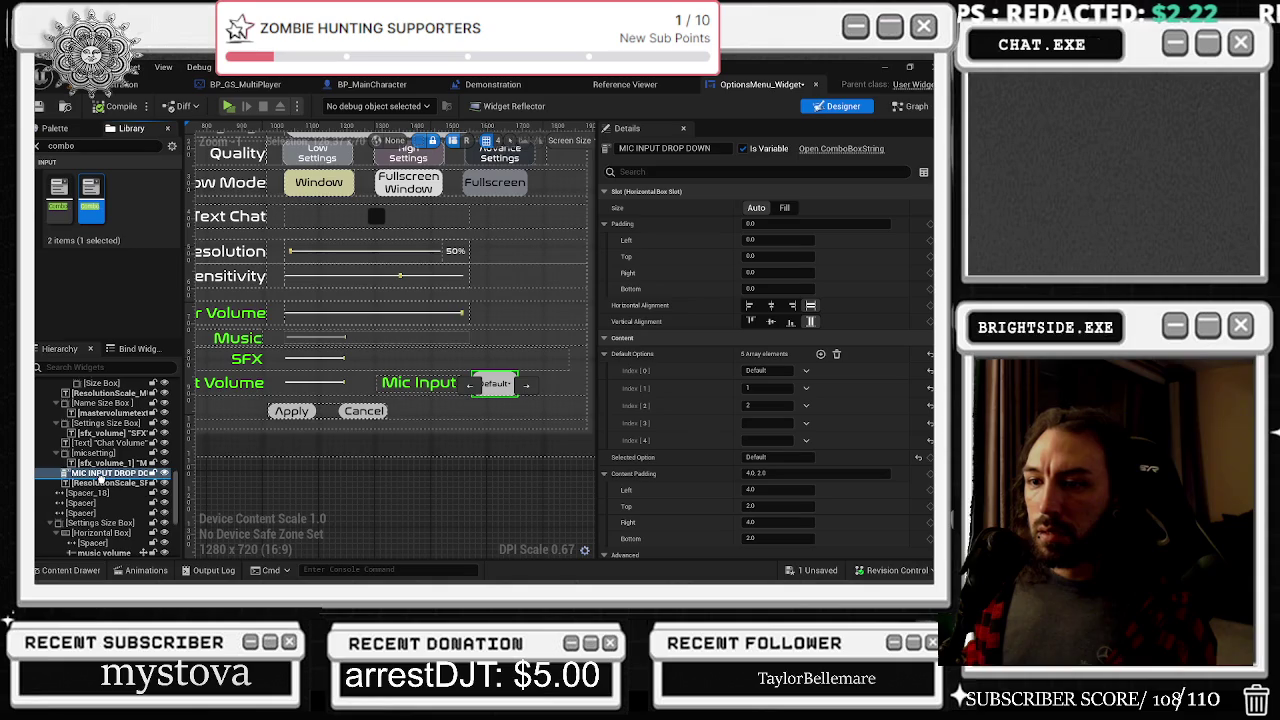
{"action": "scroll", "coordinate": [531, 330], "scroll_direction": "down", "scroll_amount": 8}
{"action": "left_click_drag", "start_coordinate": [531, 330], "coordinate": [317, 360]}
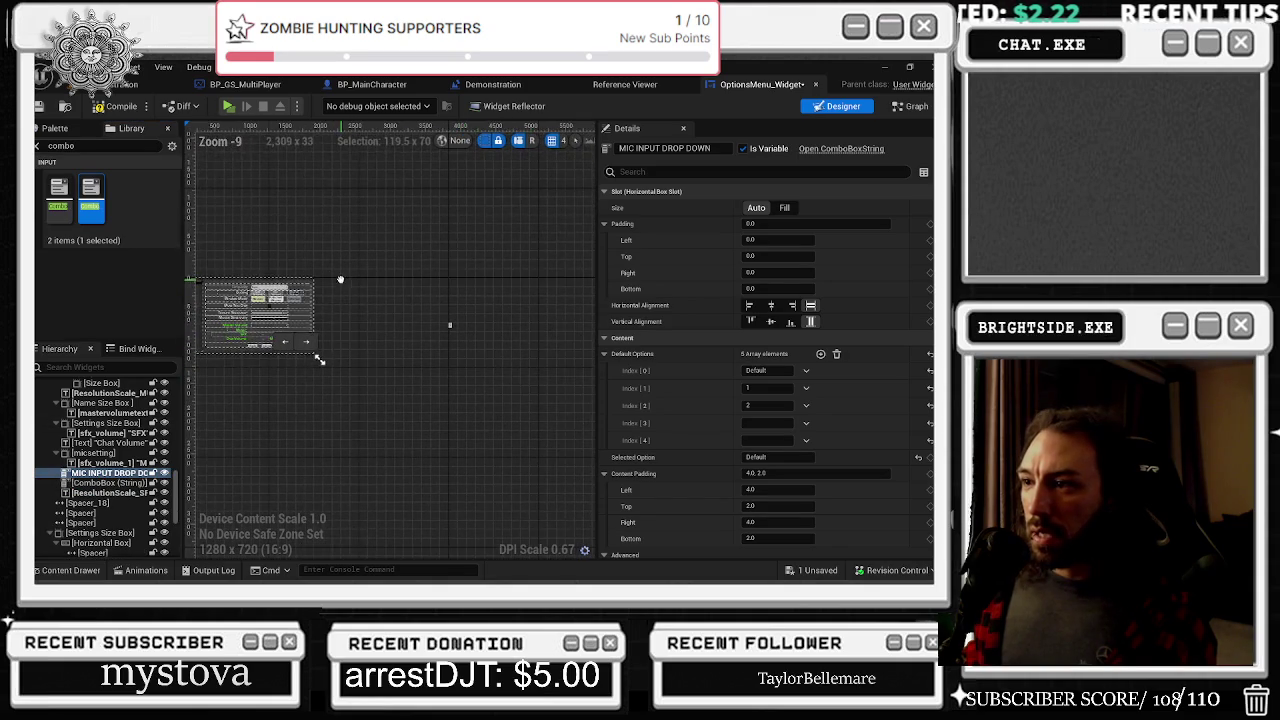
{"action": "scroll", "coordinate": [408, 314], "scroll_direction": "up", "scroll_amount": 1}
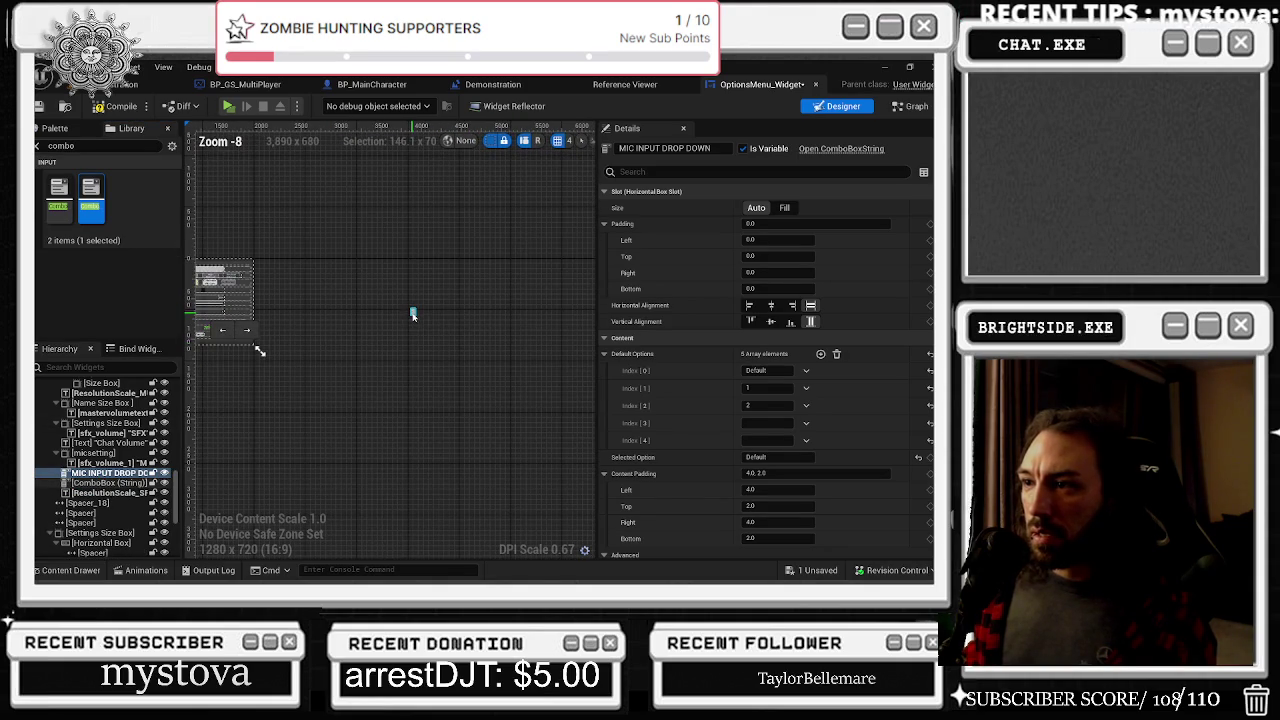
{"action": "left_click", "coordinate": [413, 314]}
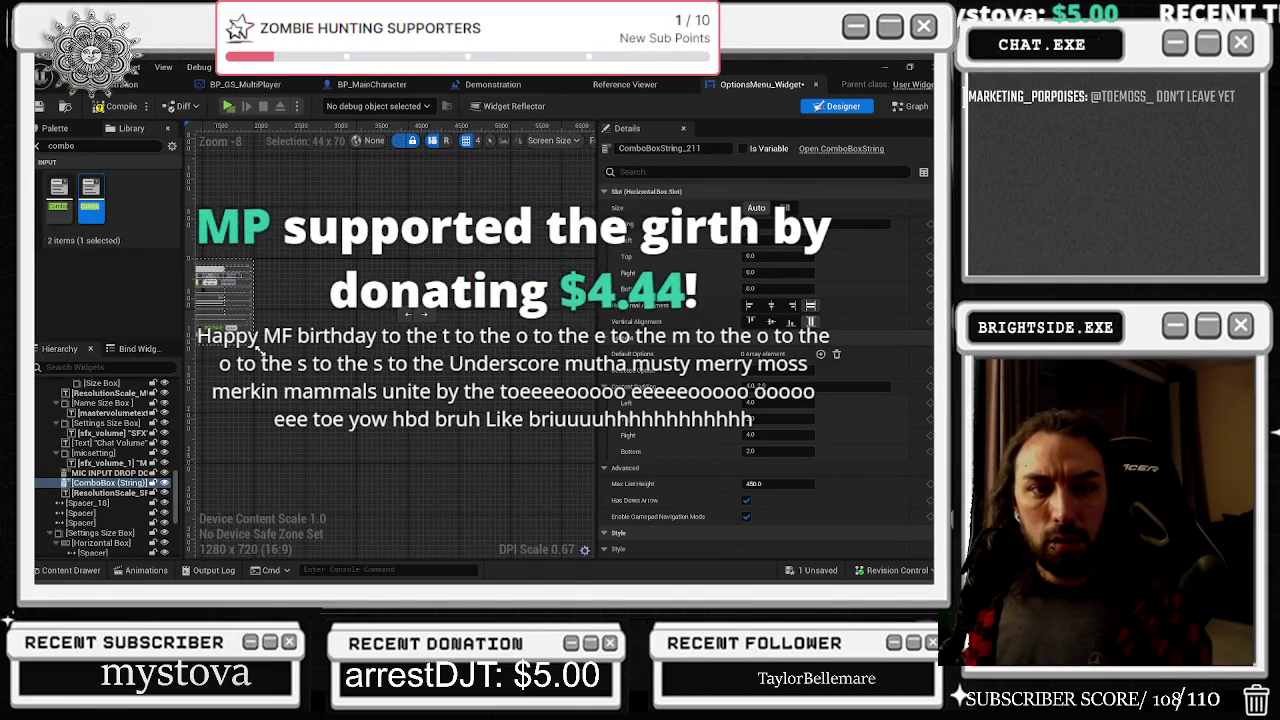
{"action": "key", "text": "alt+Tab"}
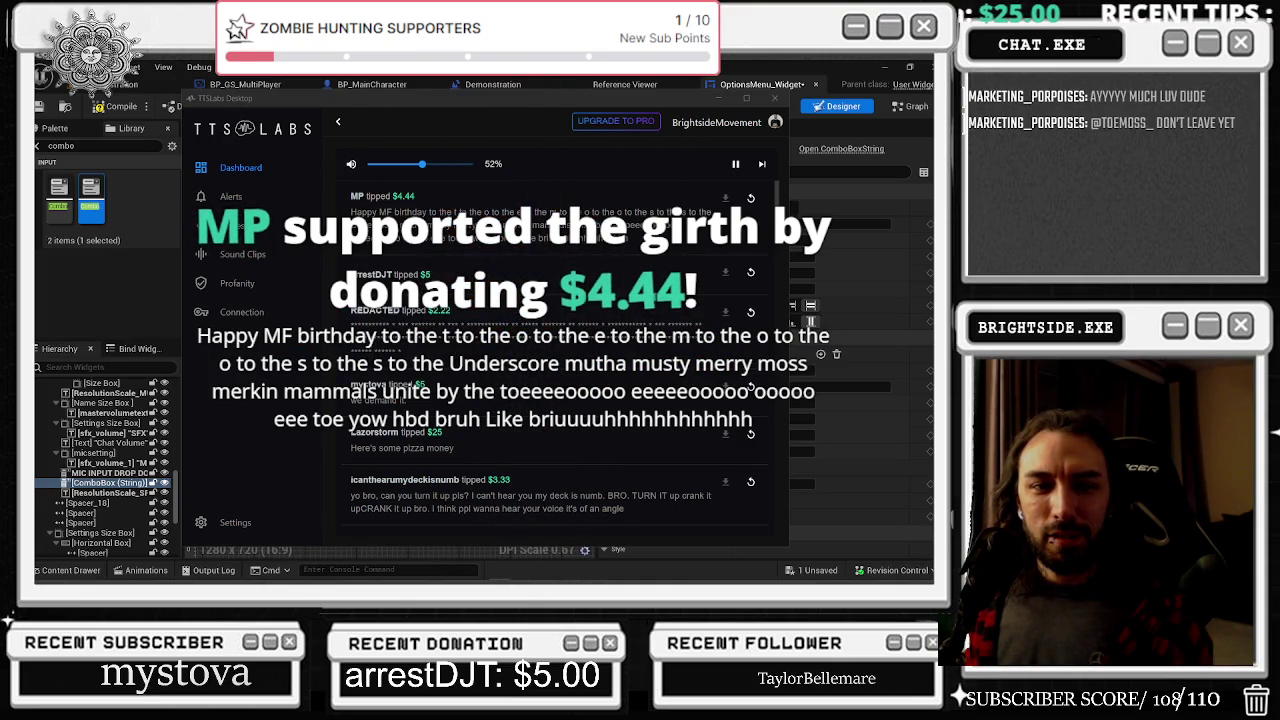
{"action": "key", "text": "alt+Tab"}
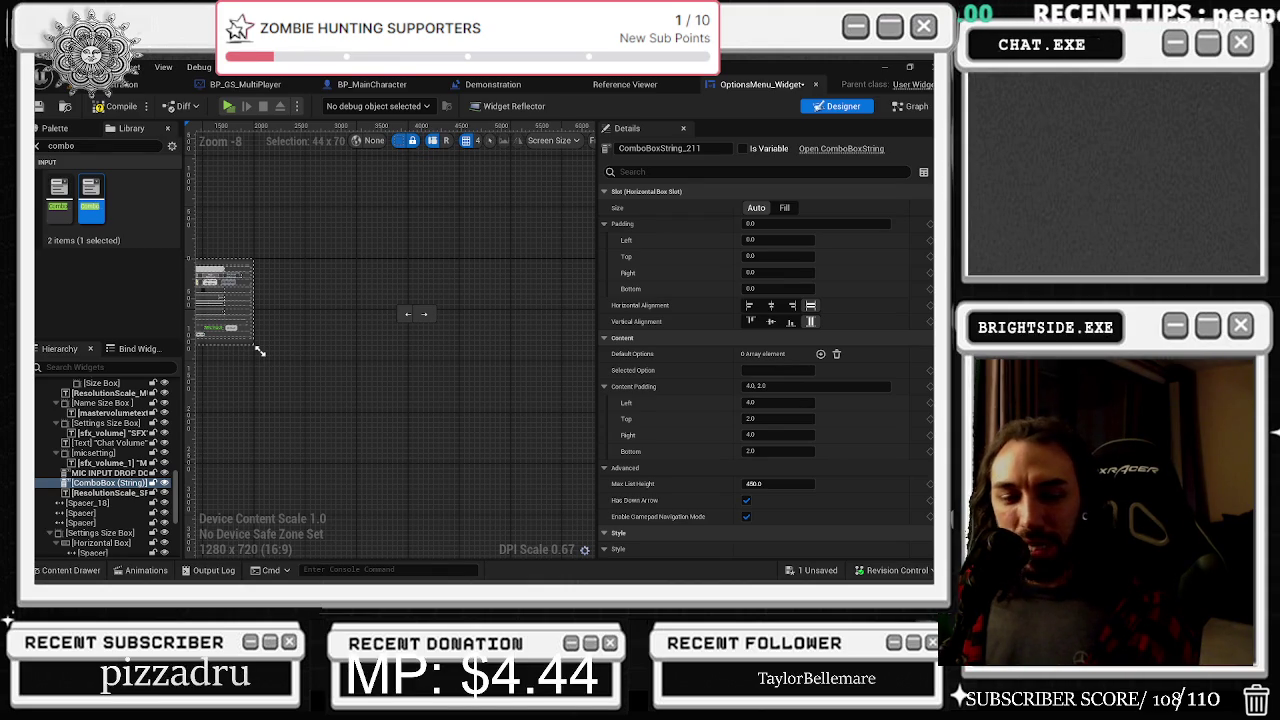
{"action": "key", "text": "alt+Tab"}
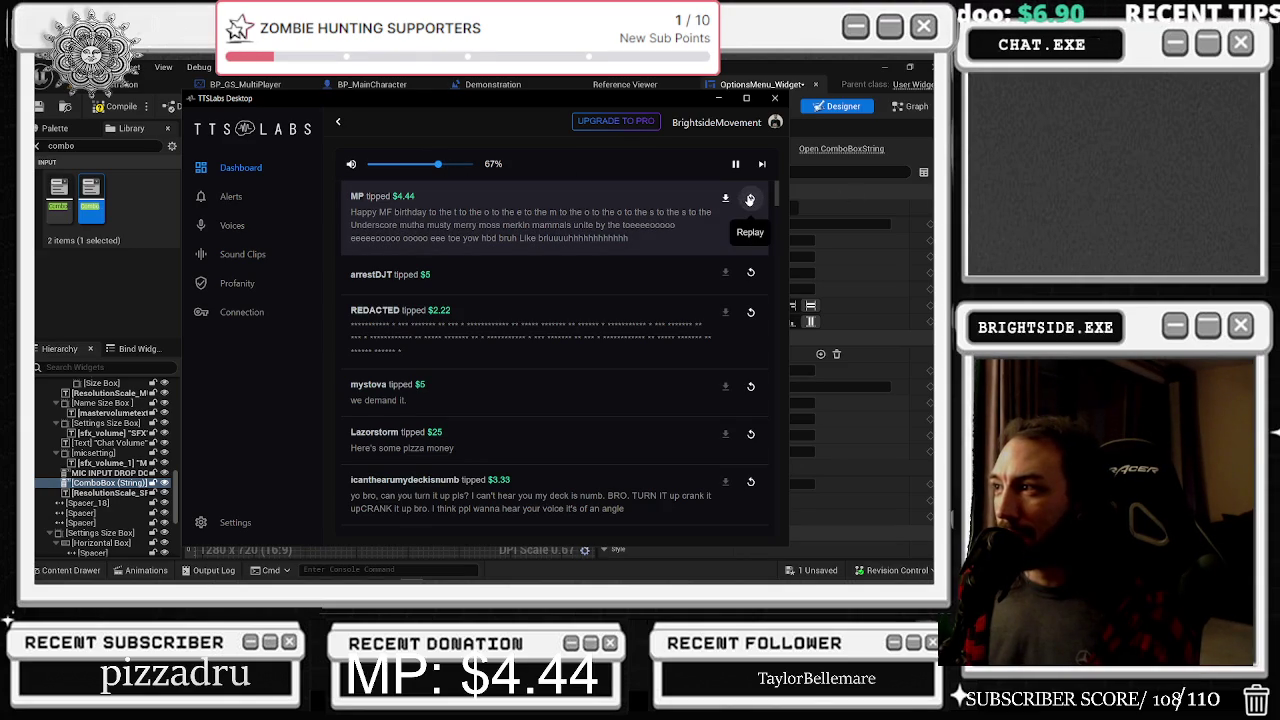
{"action": "left_click", "coordinate": [718, 100]}
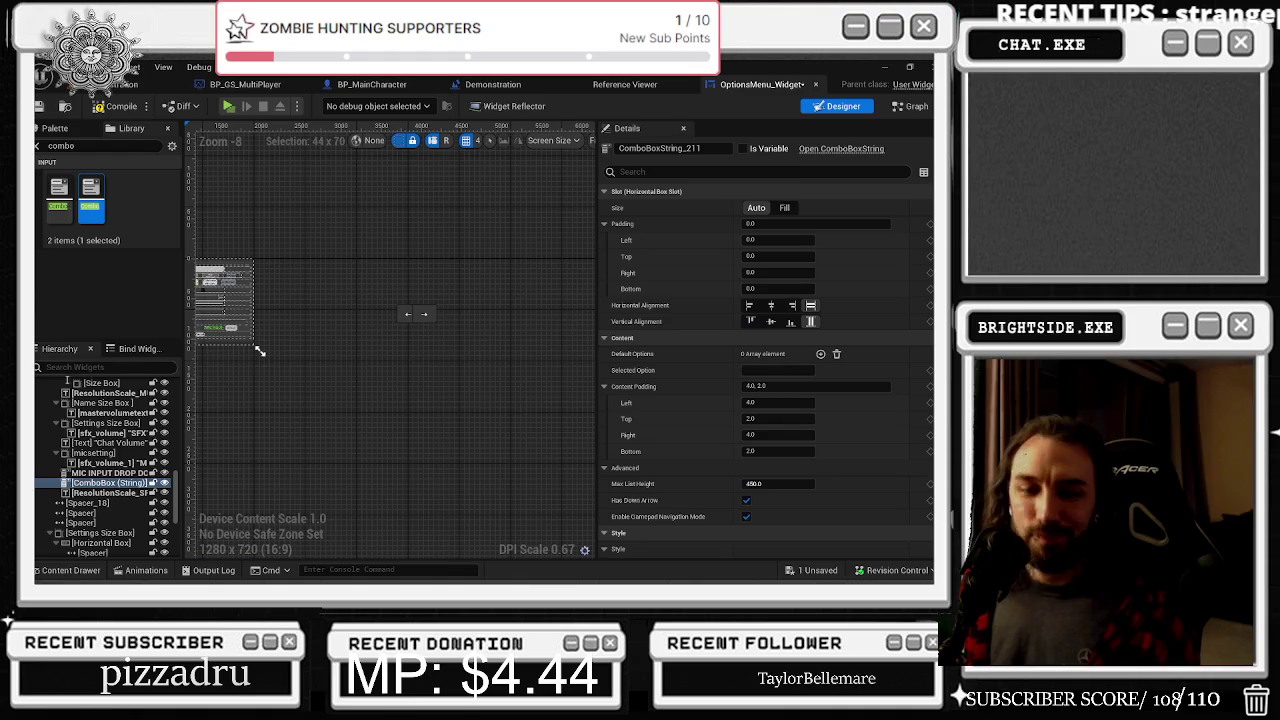
{"action": "key", "text": "alt+Tab"}
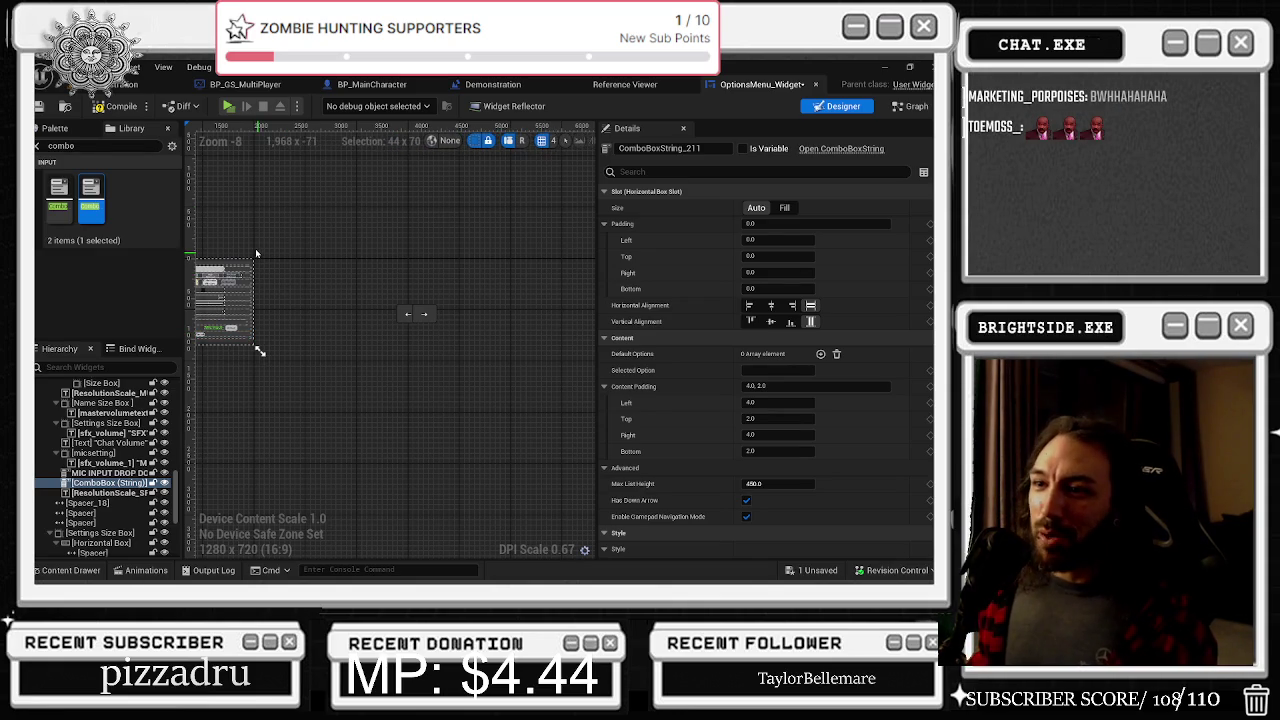
{"action": "scroll", "coordinate": [257, 246], "scroll_direction": "up", "scroll_amount": 2}
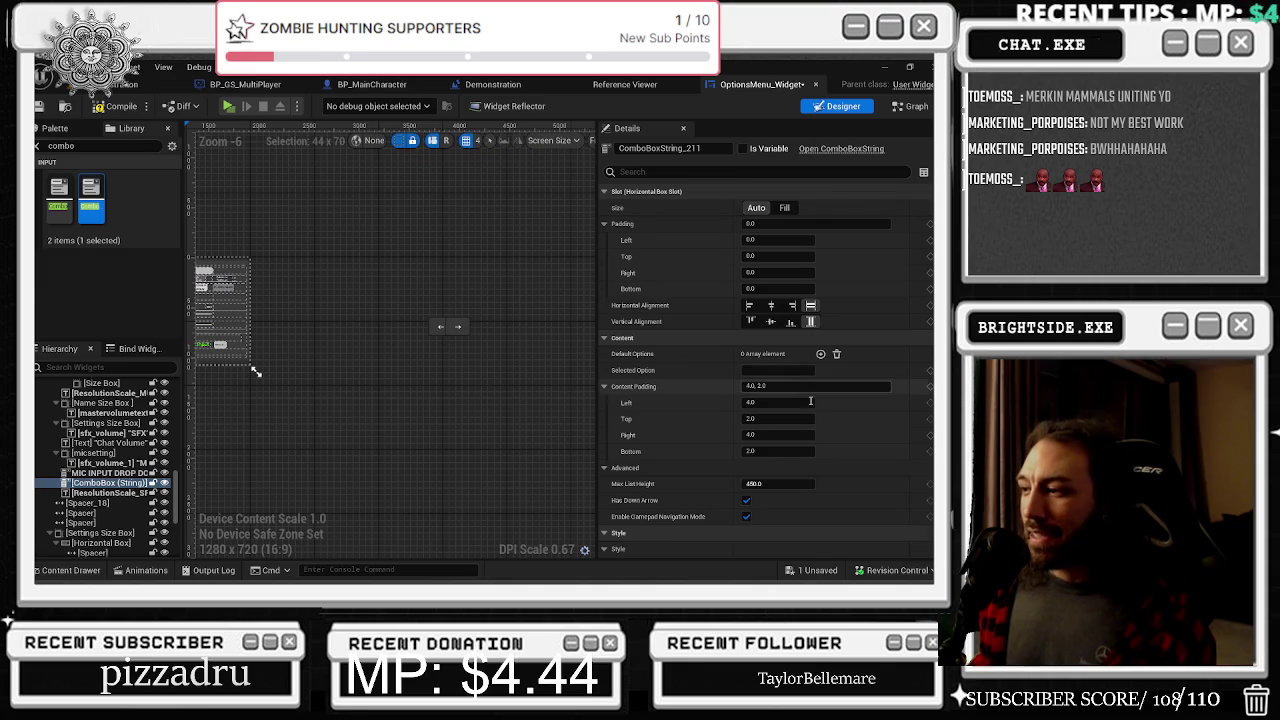
Scrub ComboBoxString_211's Render Translation X from -2156 toward -2000, then compile and save the widget
{"action": "scroll", "coordinate": [808, 377], "scroll_direction": "down", "scroll_amount": 3}
{"action": "scroll", "coordinate": [766, 370], "scroll_direction": "down", "scroll_amount": 10}
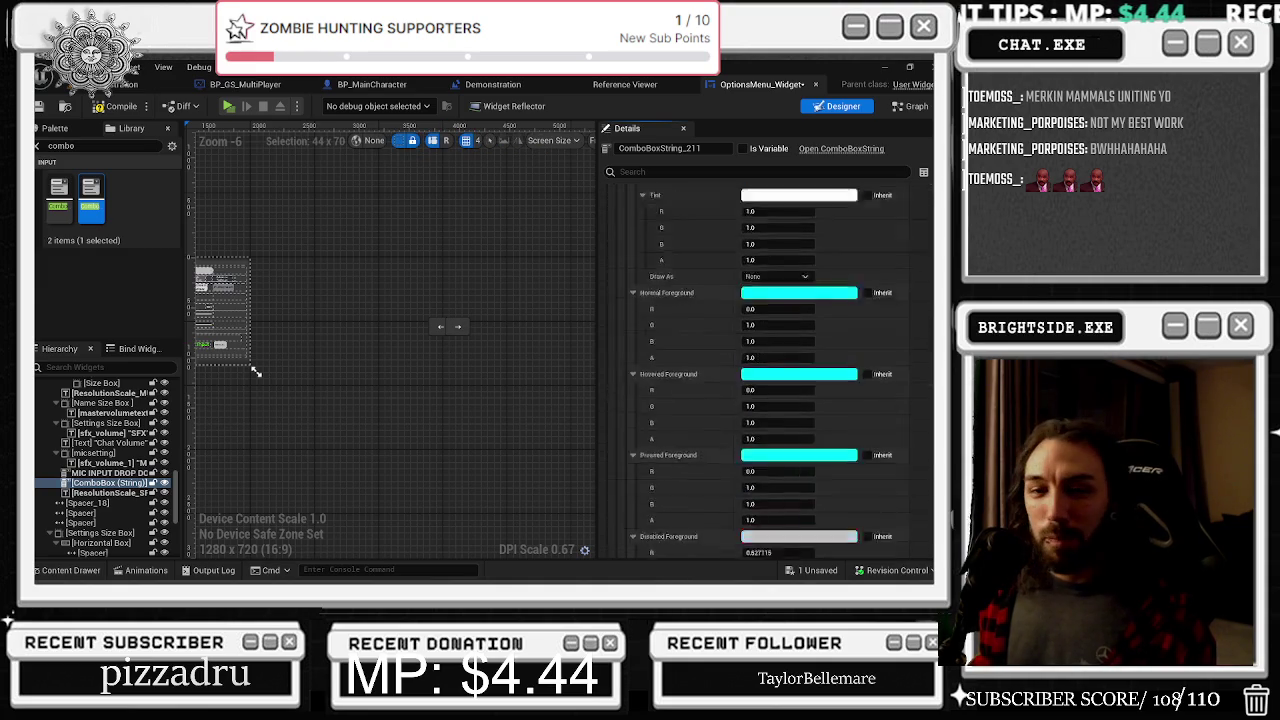
{"action": "scroll", "coordinate": [766, 370], "scroll_direction": "down", "scroll_amount": 10}
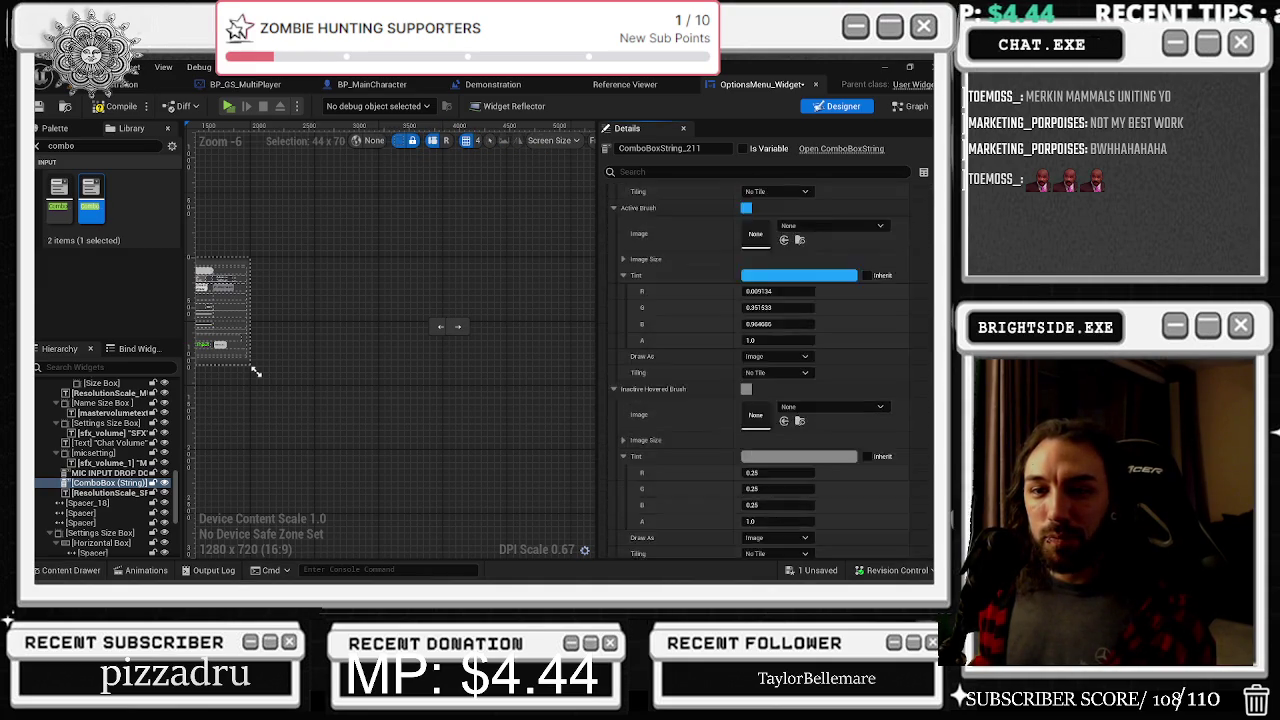
{"action": "scroll", "coordinate": [766, 370], "scroll_direction": "down", "scroll_amount": 10}
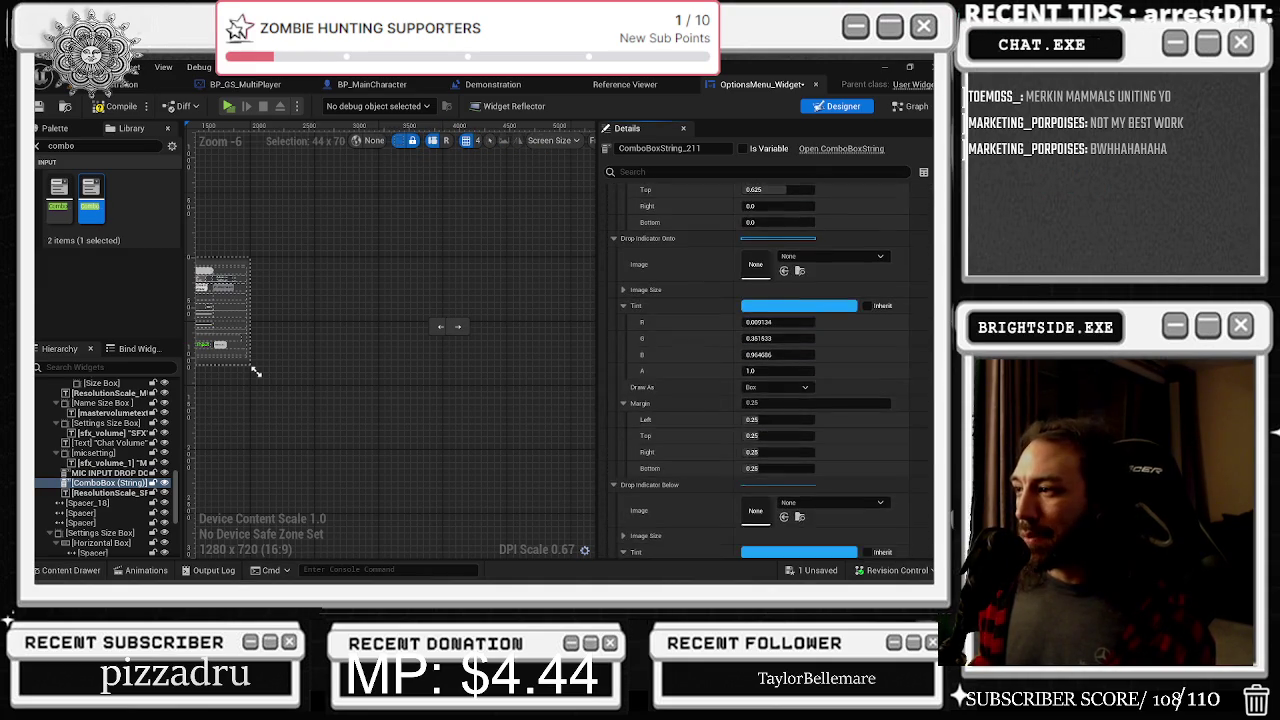
{"action": "scroll", "coordinate": [766, 370], "scroll_direction": "down", "scroll_amount": 10}
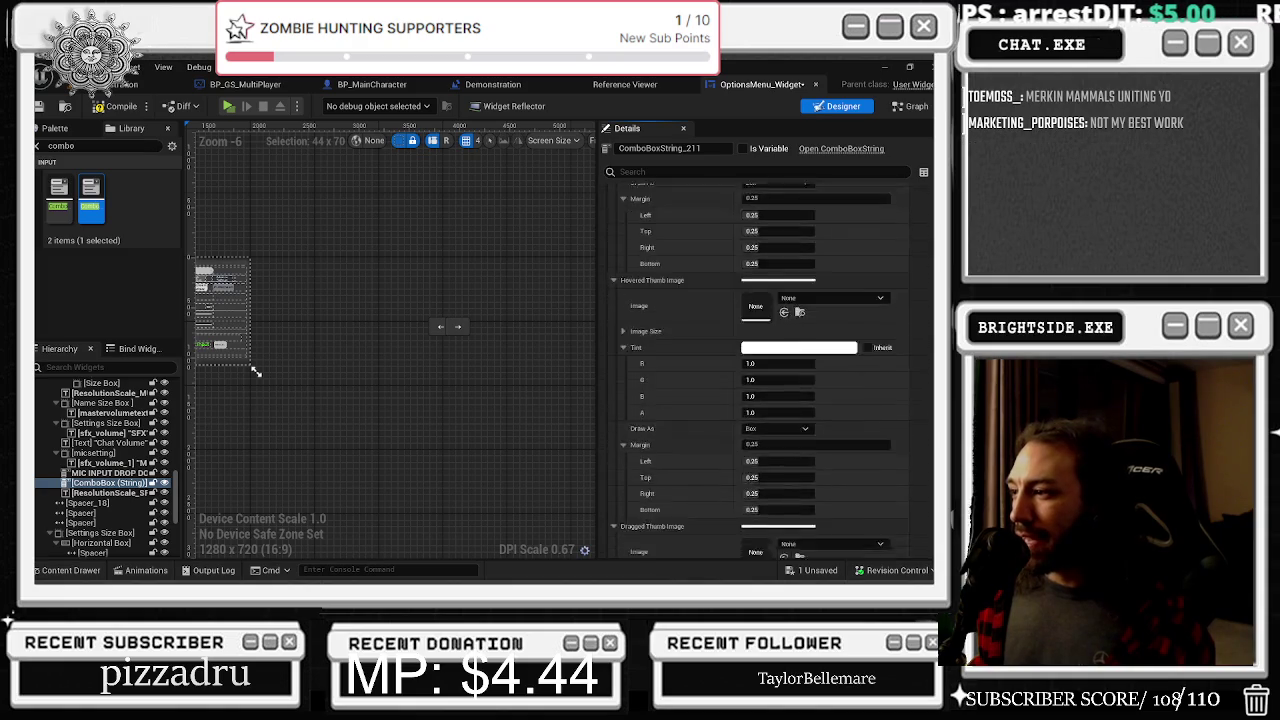
{"action": "scroll", "coordinate": [764, 319], "scroll_direction": "down", "scroll_amount": 2}
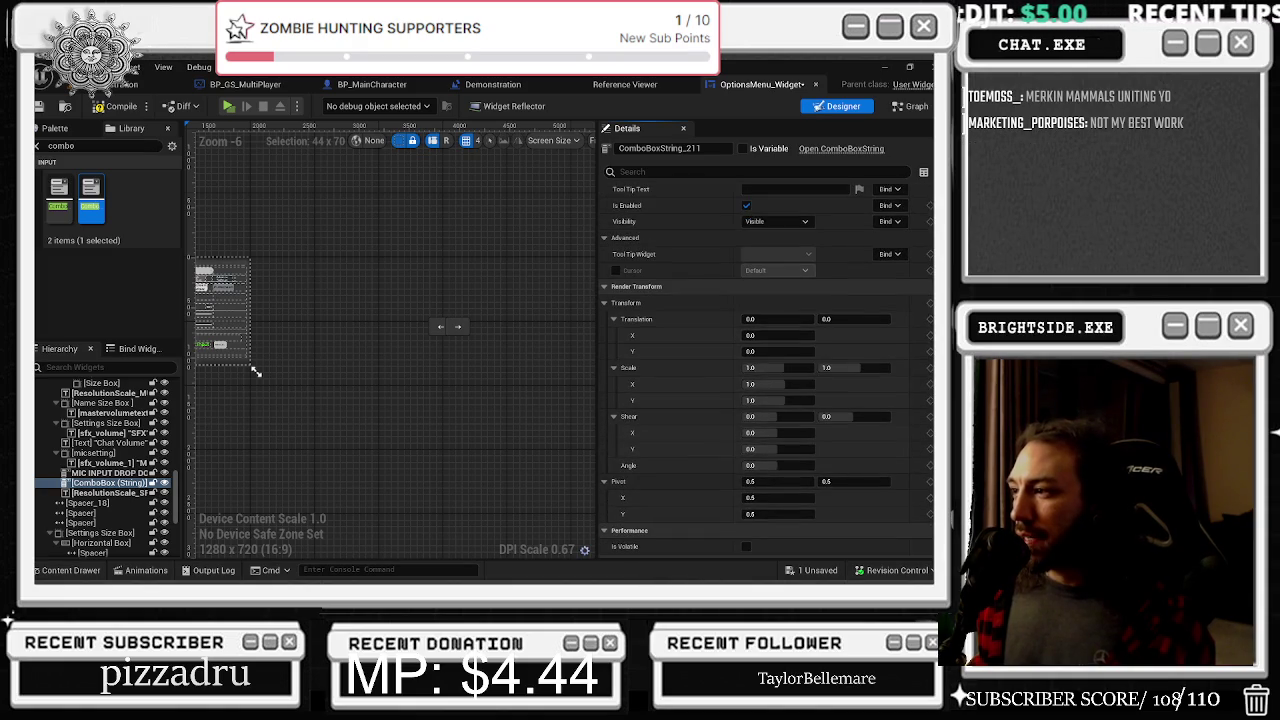
{"action": "type", "text": "0"}
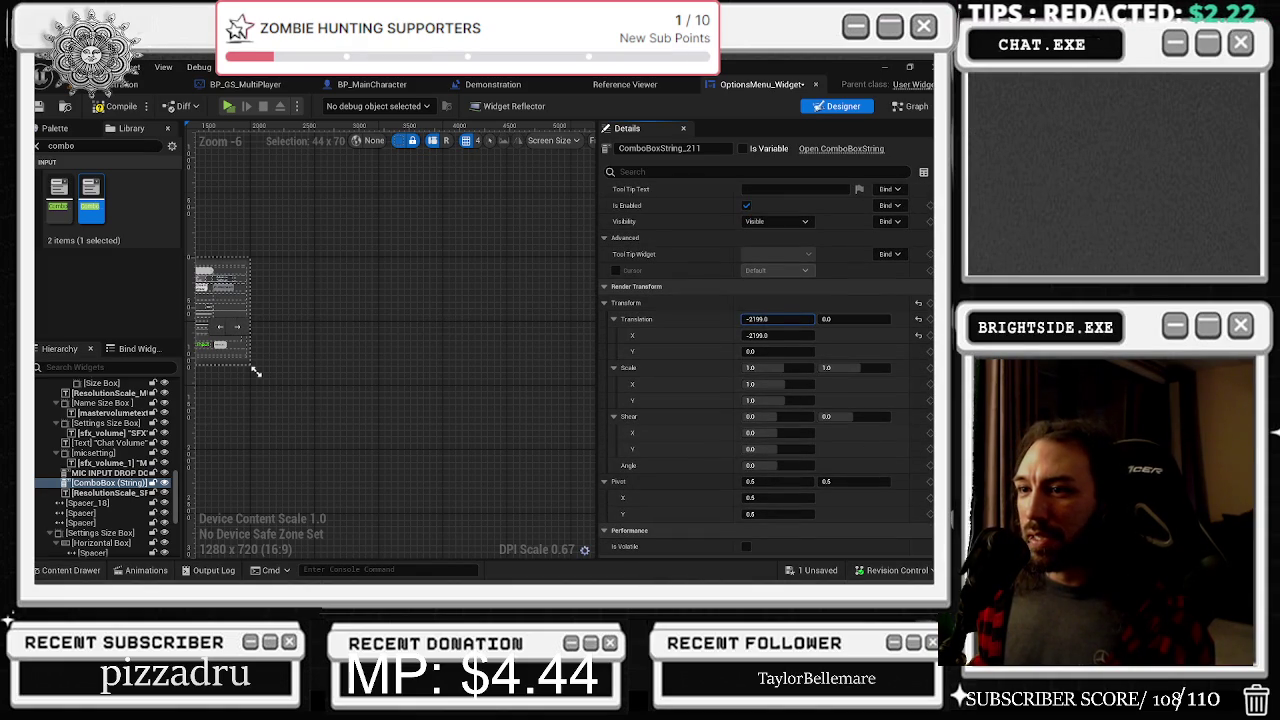
{"action": "scroll", "coordinate": [196, 318], "scroll_direction": "up", "scroll_amount": 1}
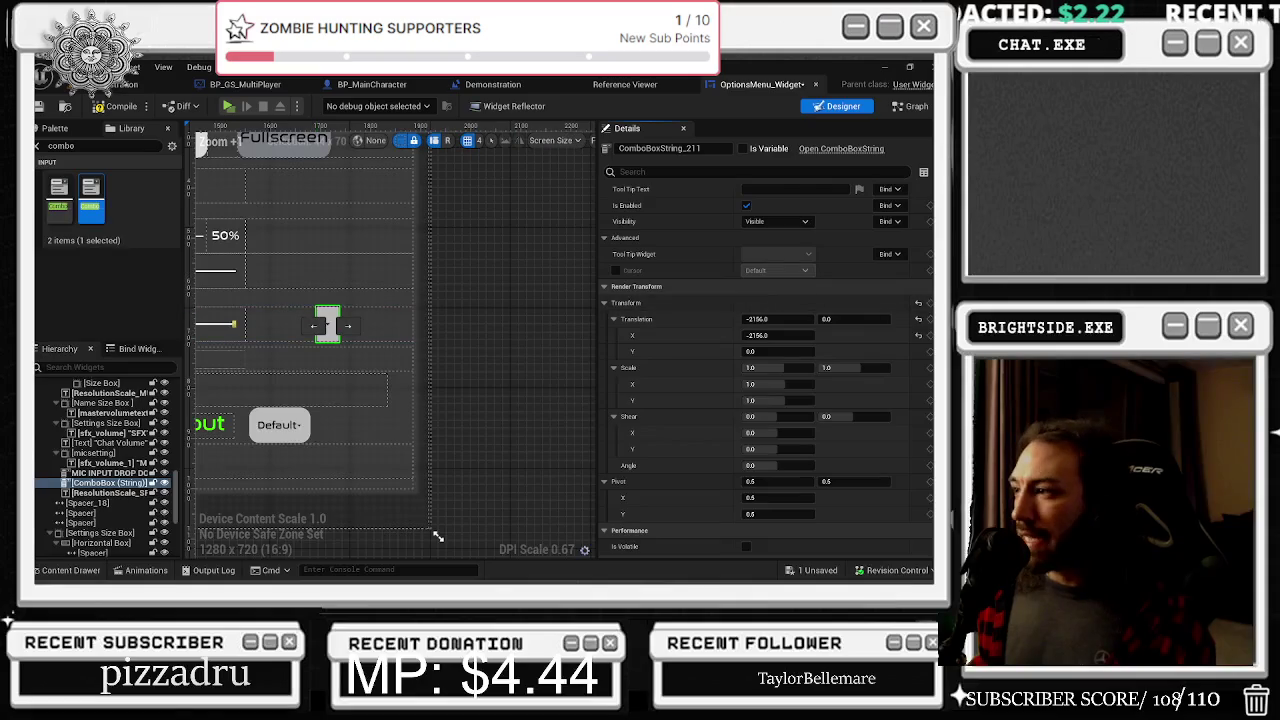
{"action": "left_click_drag", "start_coordinate": [826, 318], "coordinate": [886, 318]}
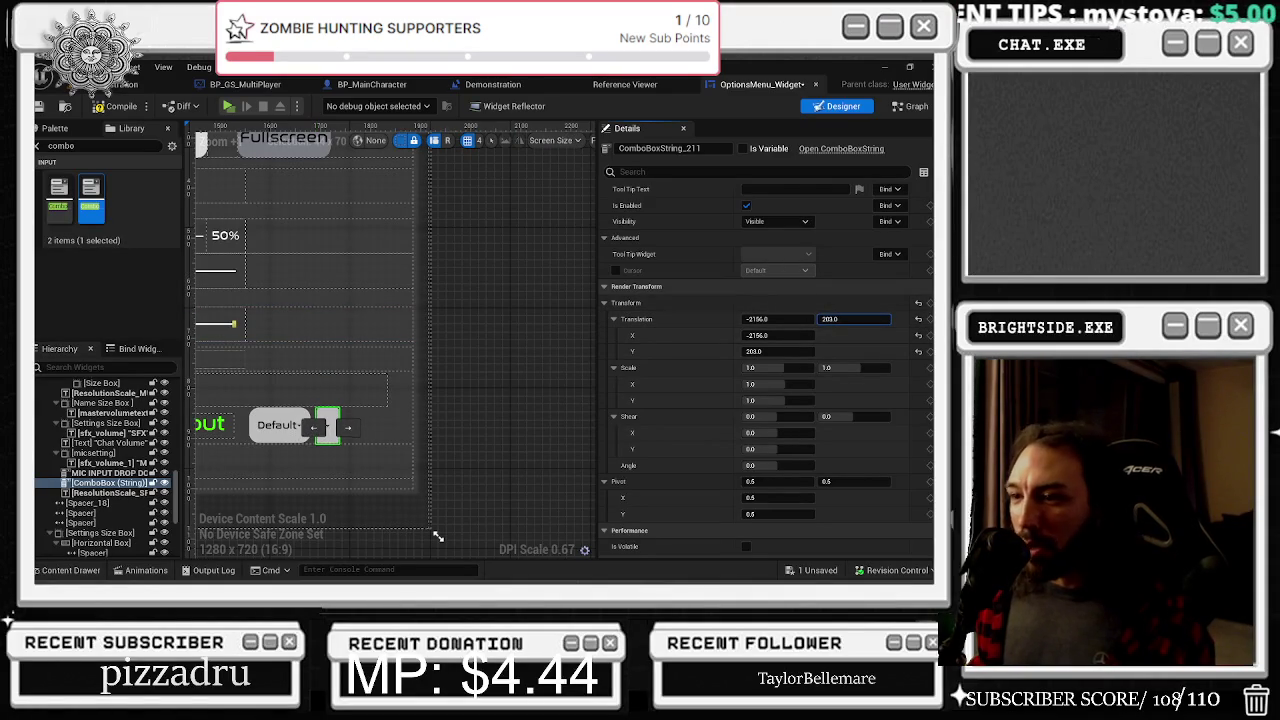
{"action": "left_click_drag", "start_coordinate": [772, 318], "coordinate": [820, 318]}
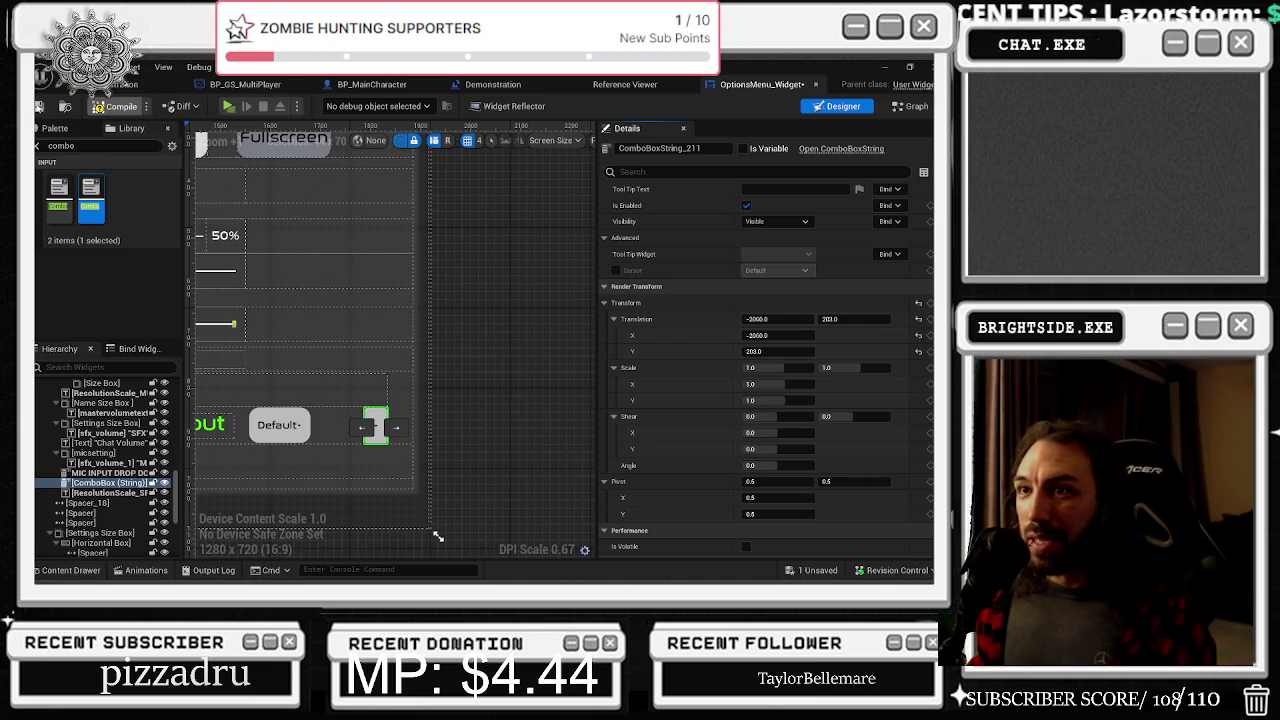
{"action": "key", "text": "ctrl+s"}
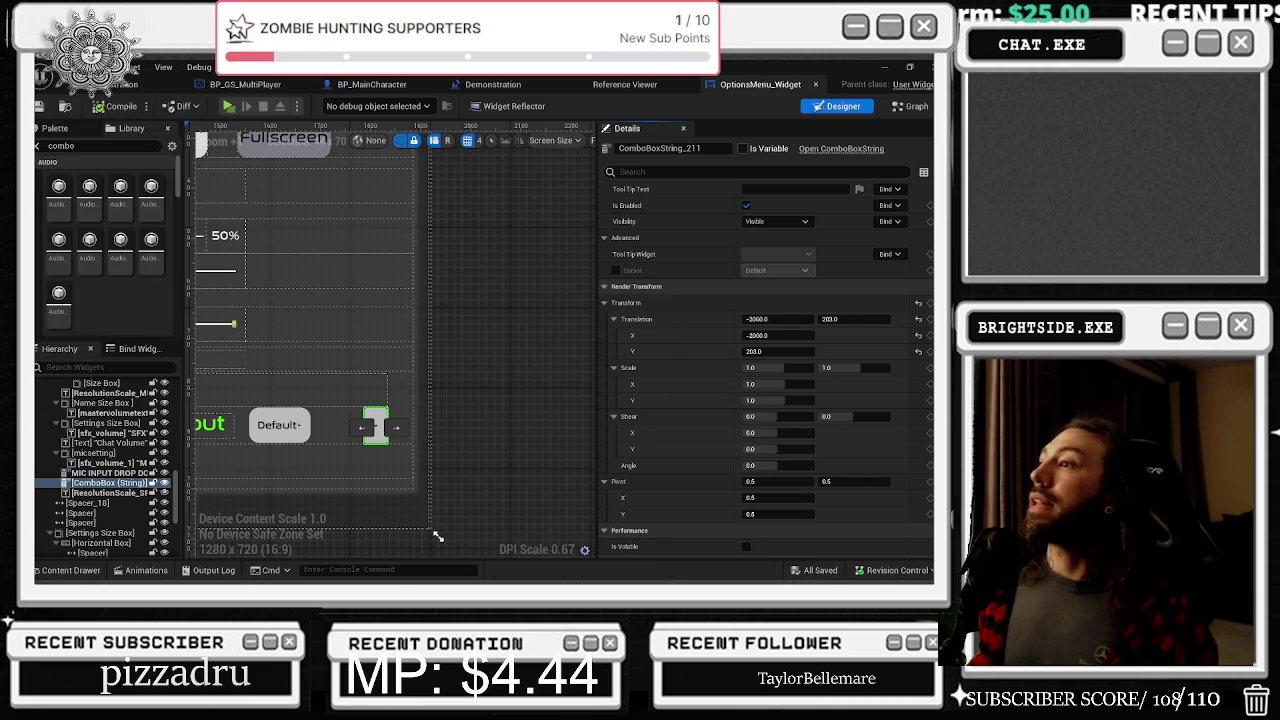
Make ComboBoxString_211 a variable, wire its getter into Add Option's Target, then save the level
{"action": "left_click", "coordinate": [743, 148]}
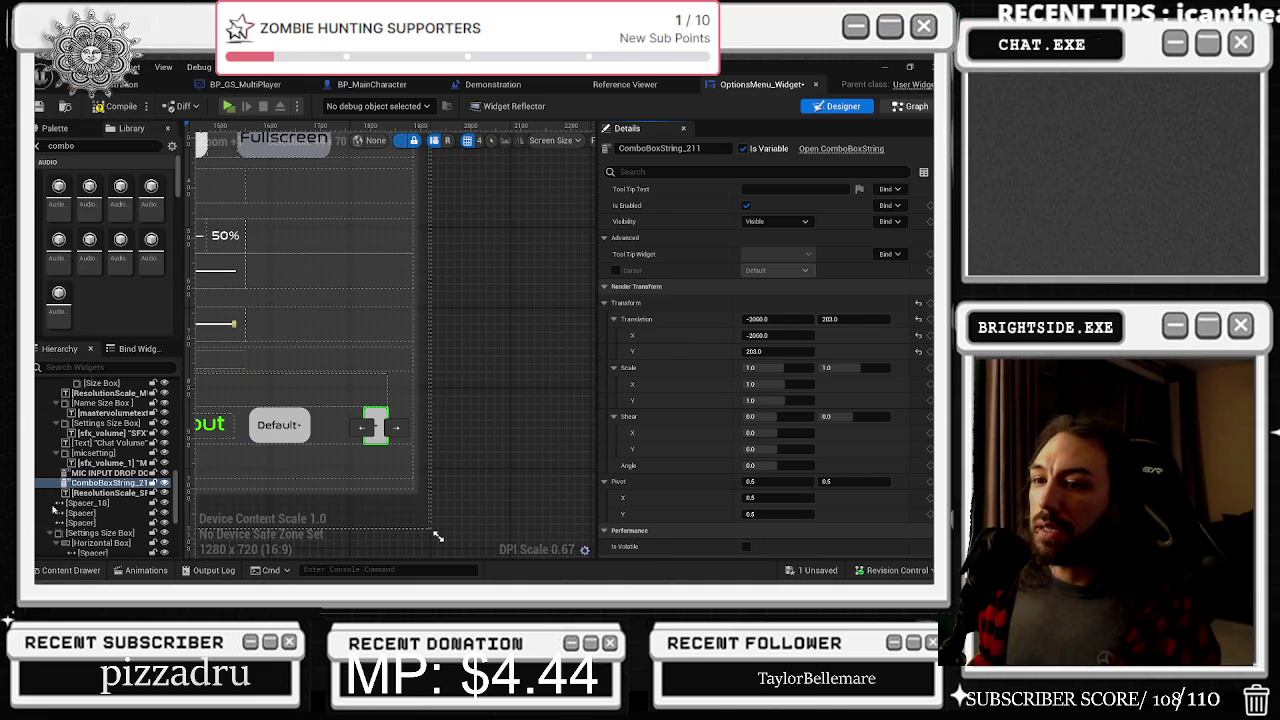
{"action": "left_click", "coordinate": [910, 106]}
{"action": "mouse_move", "coordinate": [77, 335]}
{"action": "left_mouse_down"}
{"action": "mouse_move", "coordinate": [389, 330]}
{"action": "mouse_move", "coordinate": [405, 455]}
{"action": "mouse_move", "coordinate": [435, 400]}
{"action": "mouse_move", "coordinate": [652, 270]}
{"action": "left_mouse_up"}
{"action": "mouse_move", "coordinate": [566, 177]}
{"action": "left_mouse_down"}
{"action": "mouse_move", "coordinate": [302, 149]}
{"action": "mouse_move", "coordinate": [326, 195]}
{"action": "left_mouse_up"}
{"action": "left_click_drag", "start_coordinate": [355, 240], "coordinate": [628, 385]}
{"action": "mouse_move", "coordinate": [561, 280]}
{"action": "left_mouse_down"}
{"action": "mouse_move", "coordinate": [330, 200]}
{"action": "mouse_move", "coordinate": [545, 222]}
{"action": "mouse_move", "coordinate": [658, 277]}
{"action": "left_mouse_up"}
{"action": "scroll", "coordinate": [330, 200], "scroll_direction": "down", "scroll_amount": 1}
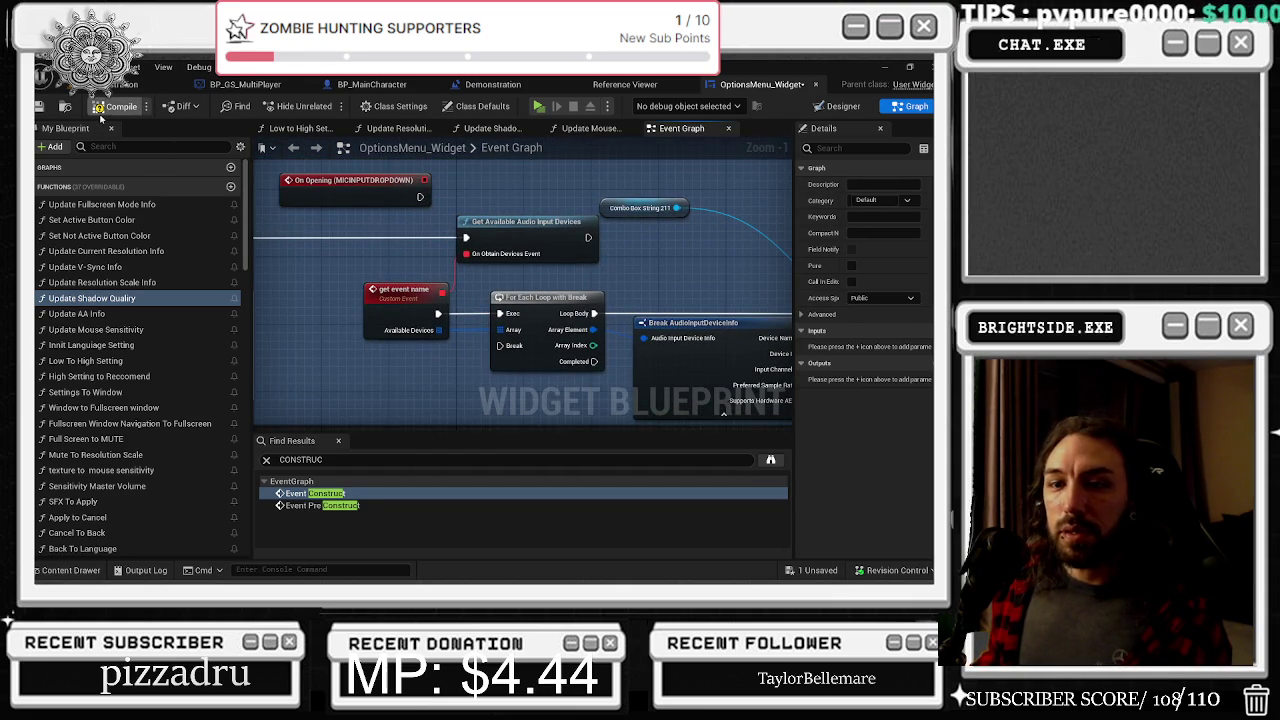
{"action": "key", "text": "alt+Tab"}
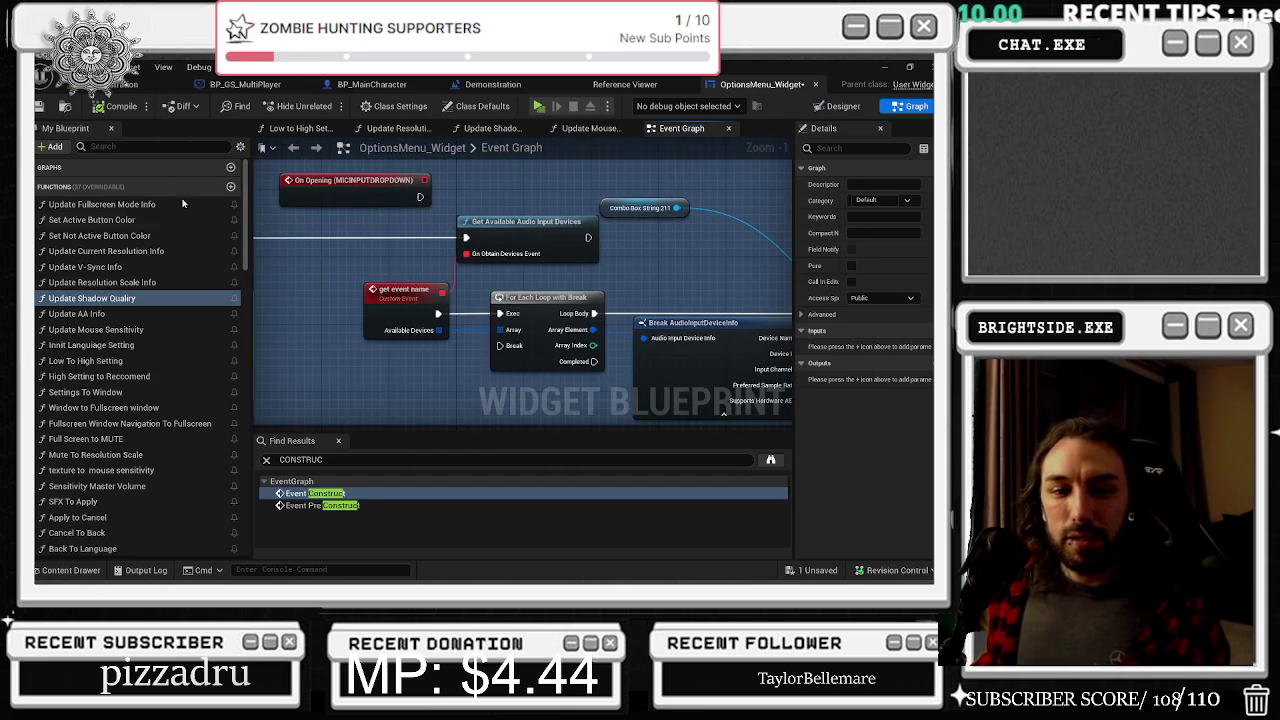
{"action": "key", "text": "ctrl+shift+s"}
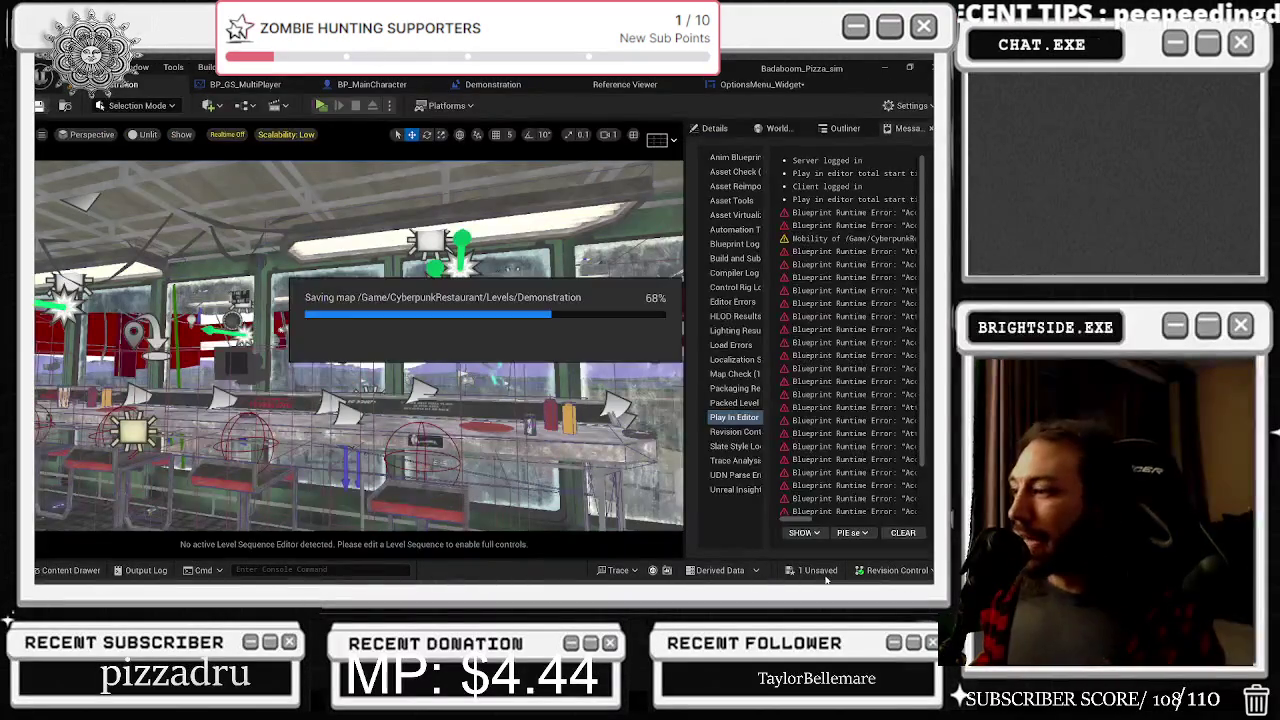
Confirm the Save Content dialog to finish saving the map
{"action": "left_click", "coordinate": [580, 461]}
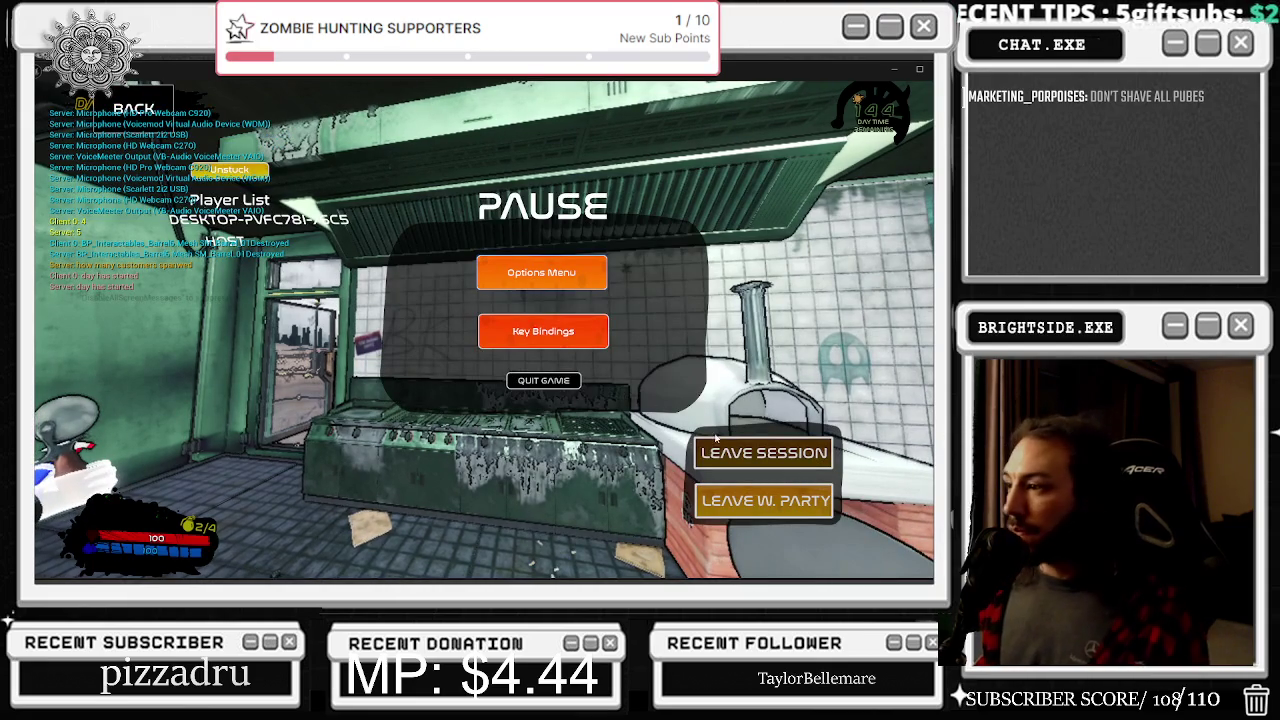
In-game, open Options, view the Mic Input choices, toggle Mute Text Chat on and off twice, then exit
{"action": "left_click", "coordinate": [595, 274]}
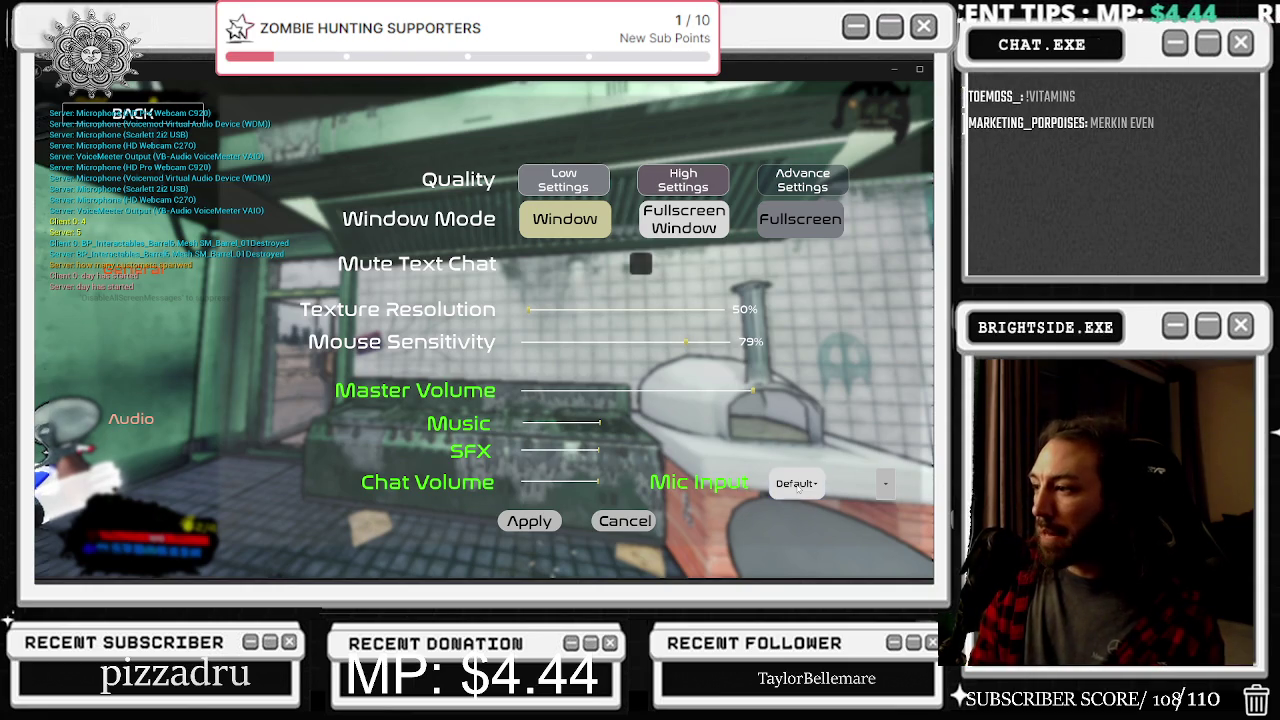
{"action": "left_click", "coordinate": [797, 484]}
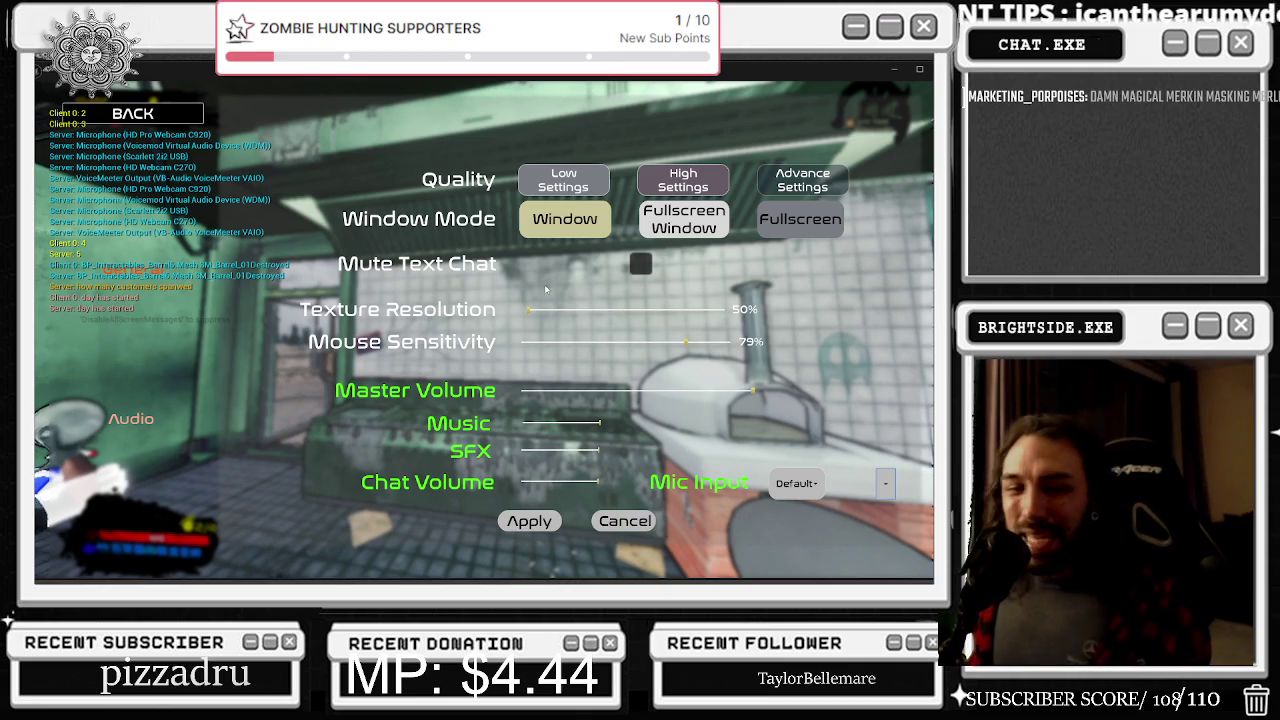
{"action": "left_click", "coordinate": [645, 264]}
{"action": "left_click", "coordinate": [645, 264]}
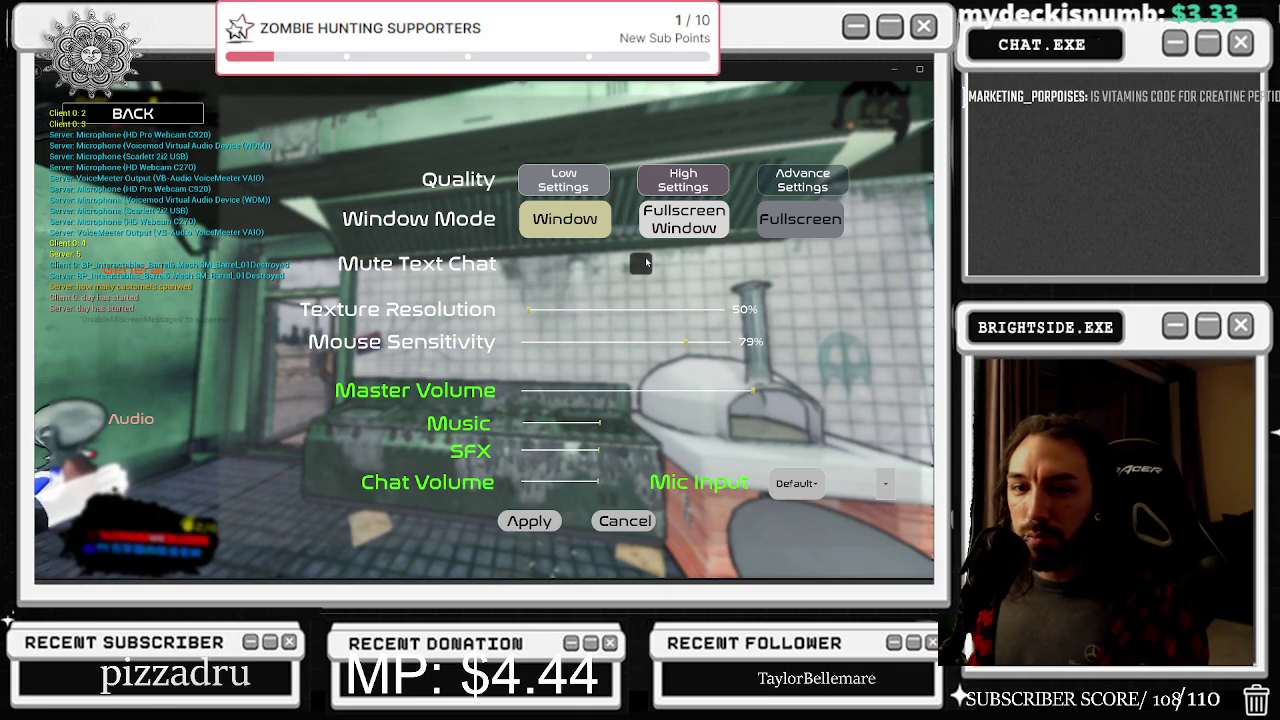
{"action": "left_click", "coordinate": [645, 264]}
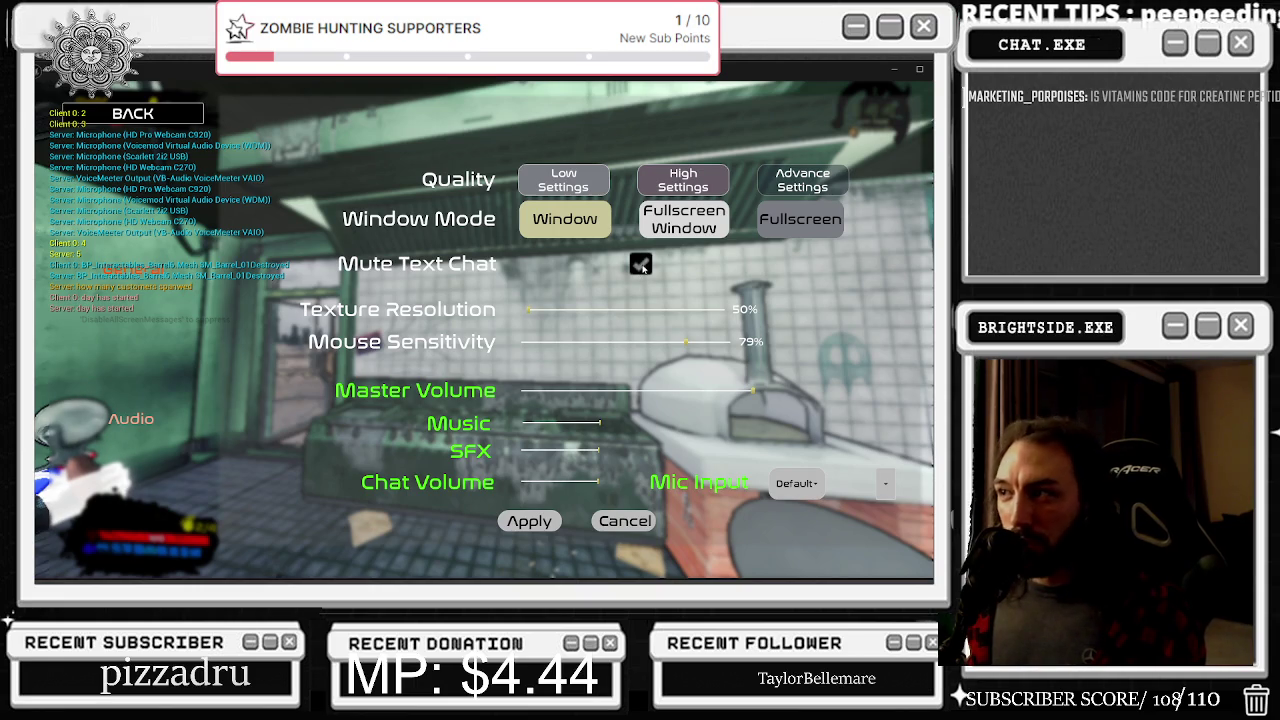
{"action": "left_click", "coordinate": [641, 264]}
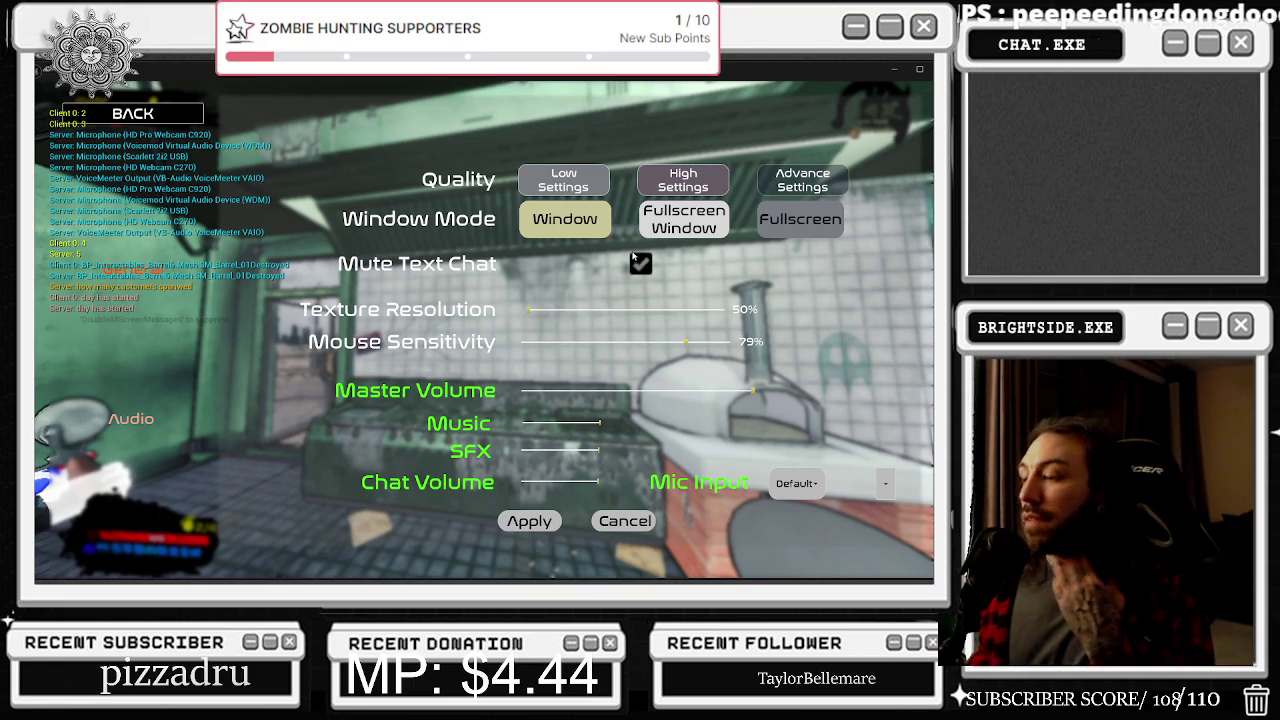
{"action": "key", "text": "Escape"}
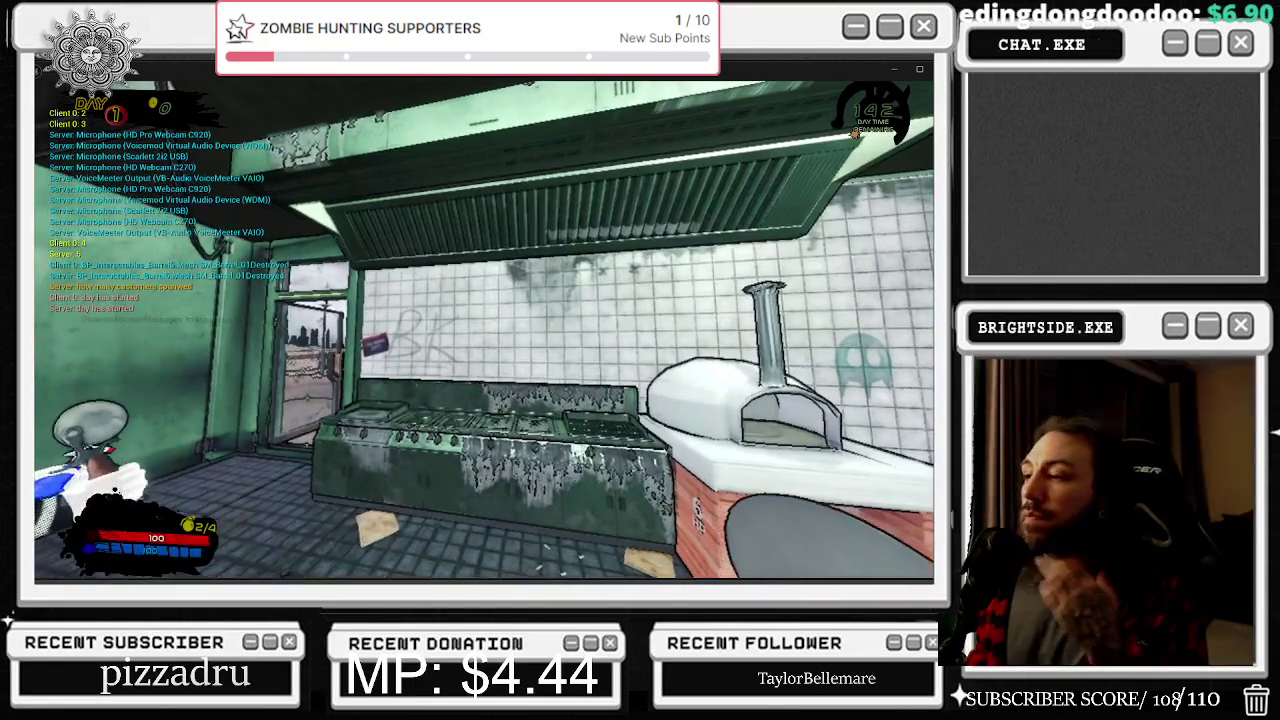
Stop the play session and bring the OptionsMenu_Widget graph back up
{"action": "key", "text": "F1"}
{"action": "key", "text": "Escape"}
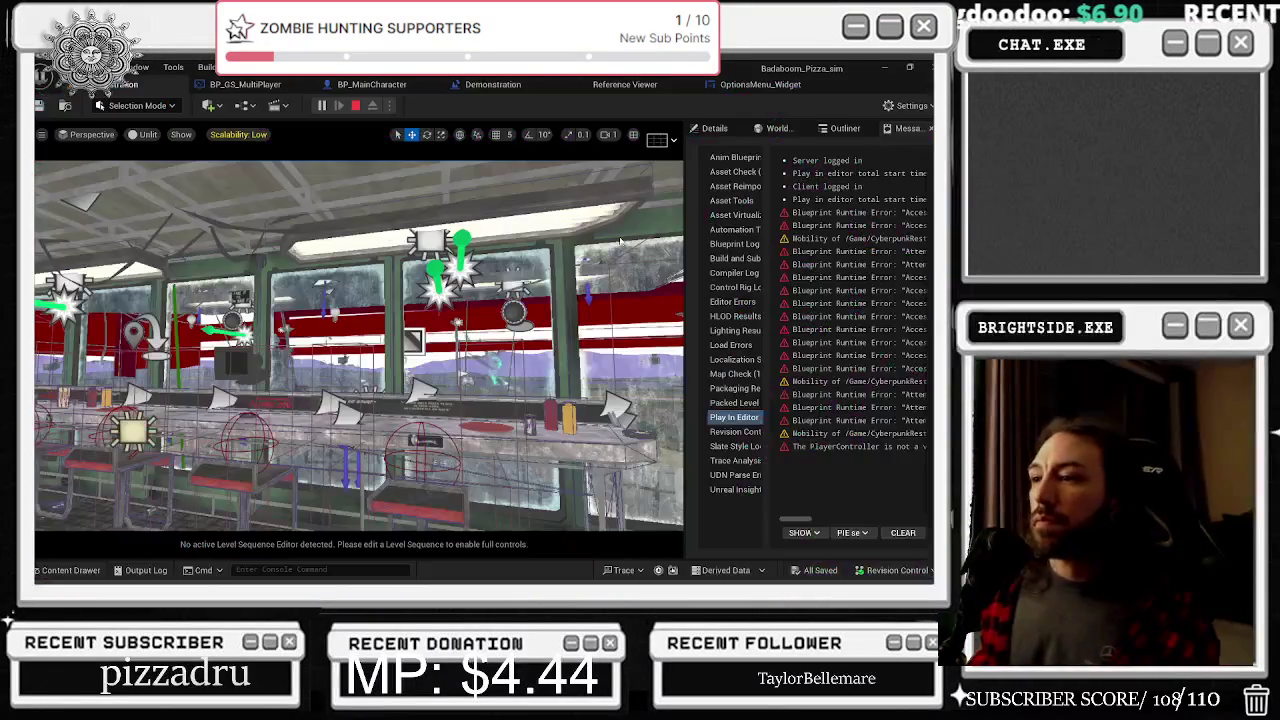
{"action": "left_click", "coordinate": [770, 83]}
Pan across the Add Option and audio device nodes, then list actions from the combo box reference pin
{"action": "mouse_move", "coordinate": [725, 276]}
{"action": "left_mouse_down"}
{"action": "mouse_move", "coordinate": [505, 226]}
{"action": "mouse_move", "coordinate": [526, 264]}
{"action": "mouse_move", "coordinate": [496, 272]}
{"action": "mouse_move", "coordinate": [528, 288]}
{"action": "left_mouse_up"}
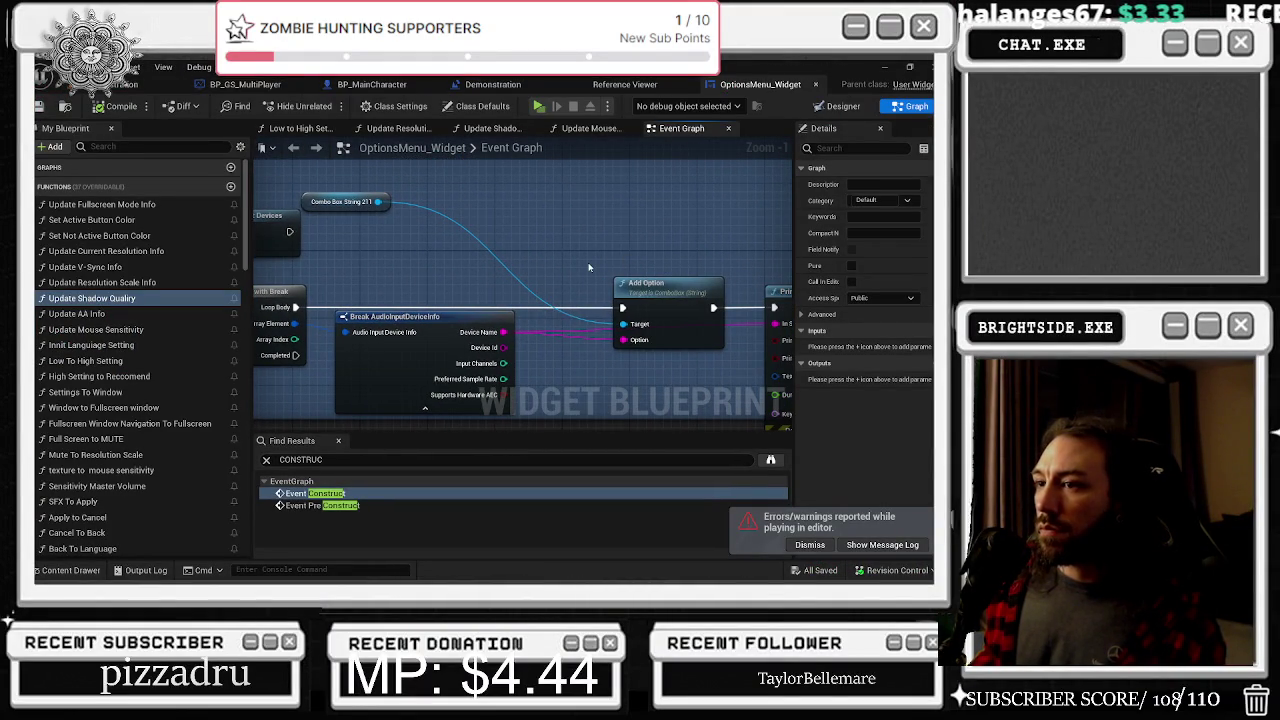
{"action": "left_click_drag", "start_coordinate": [589, 267], "coordinate": [793, 237]}
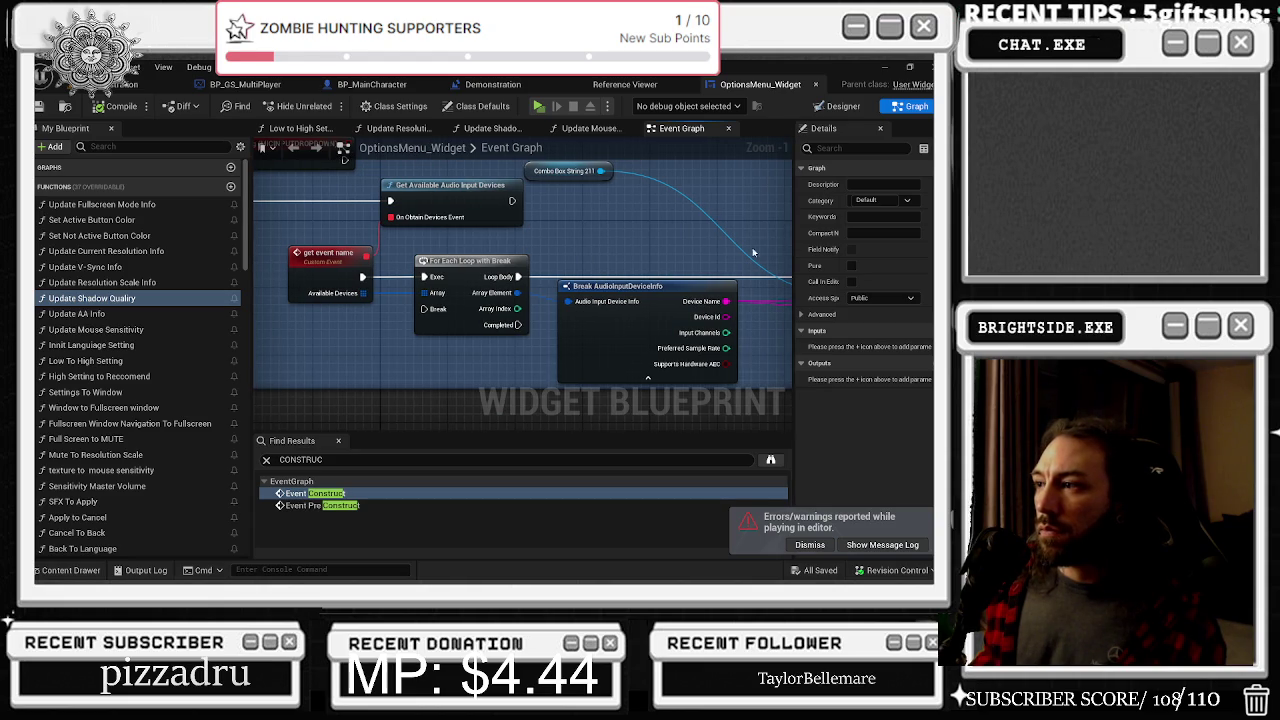
{"action": "left_click_drag", "start_coordinate": [793, 237], "coordinate": [520, 241]}
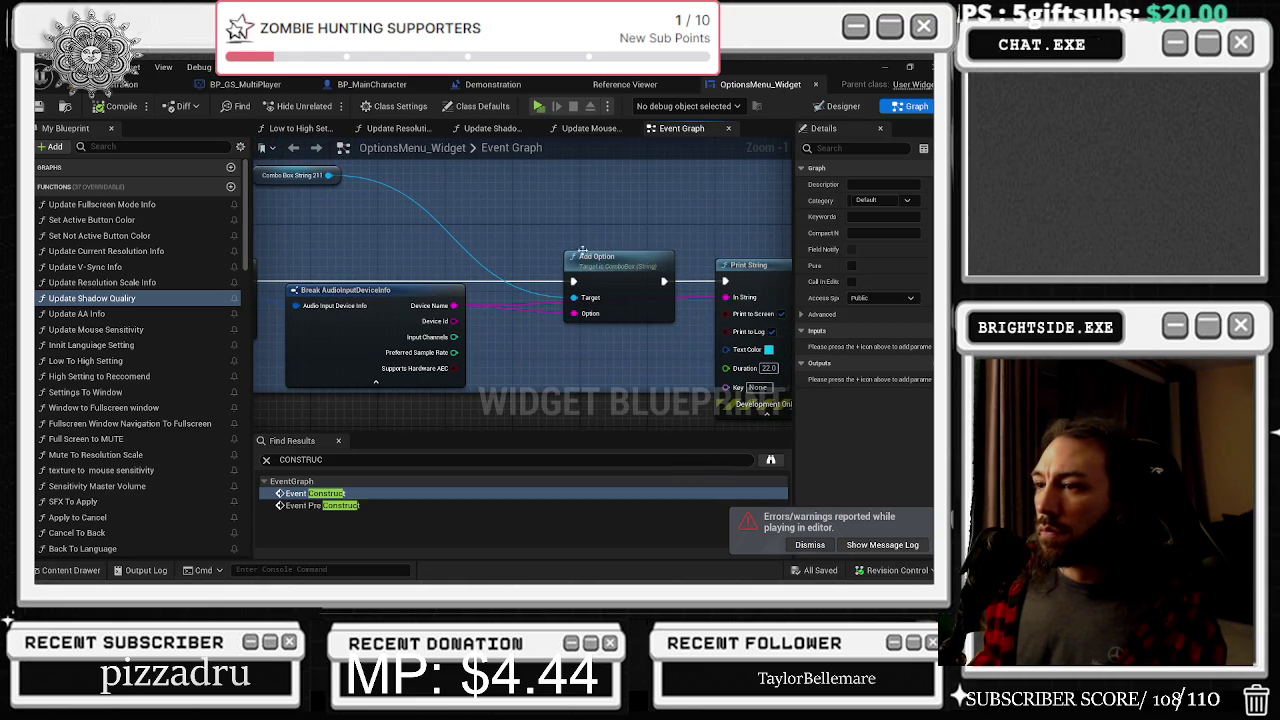
{"action": "mouse_move", "coordinate": [595, 263]}
{"action": "left_mouse_down"}
{"action": "mouse_move", "coordinate": [1005, 300]}
{"action": "mouse_move", "coordinate": [683, 255]}
{"action": "left_mouse_up"}
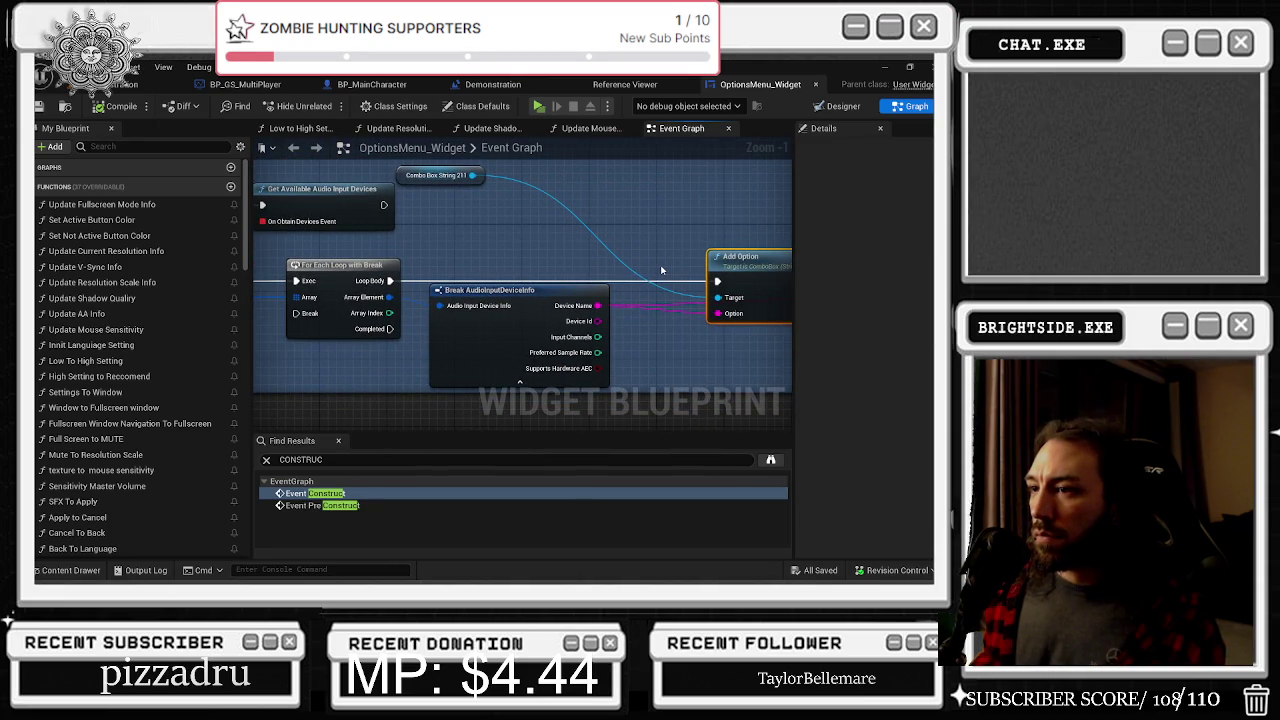
{"action": "left_click_drag", "start_coordinate": [593, 273], "coordinate": [508, 283]}
{"action": "left_click_drag", "start_coordinate": [387, 174], "coordinate": [414, 201]}
{"action": "scroll", "coordinate": [463, 342], "scroll_direction": "down", "scroll_amount": 2}
Add a Combo Box Refresh Options call node to the graph
{"action": "left_click", "coordinate": [418, 342]}
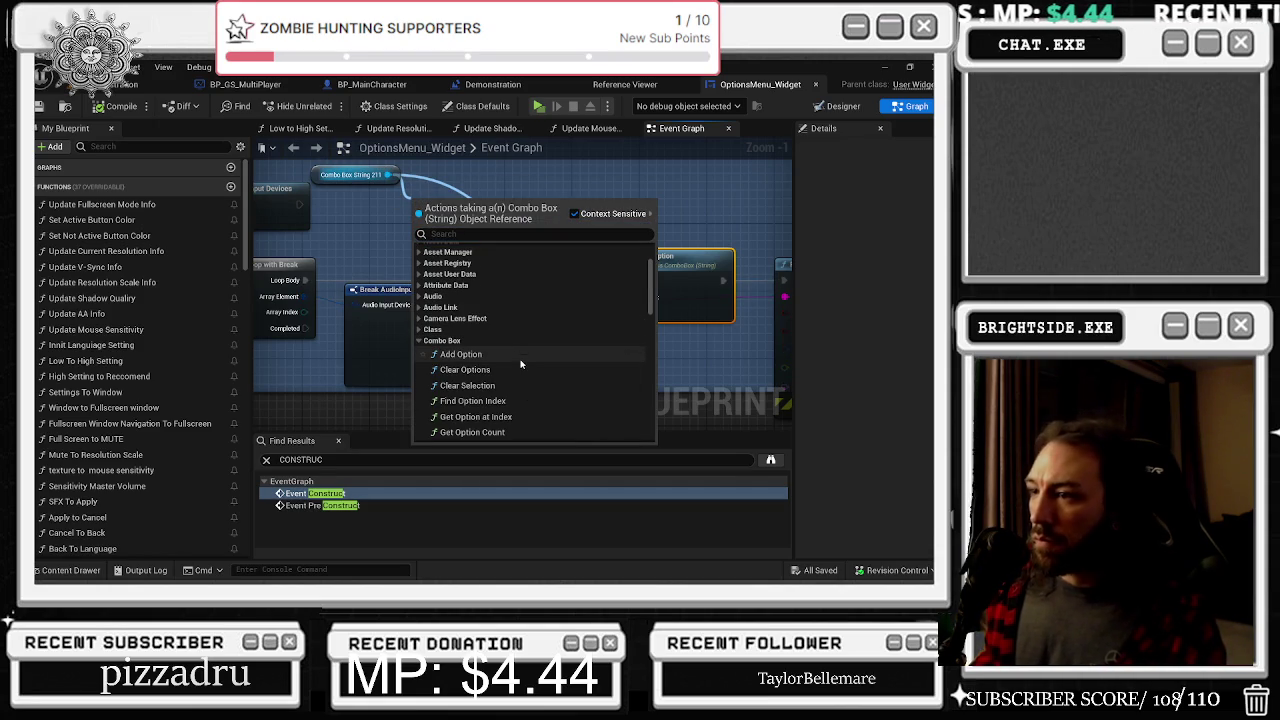
{"action": "scroll", "coordinate": [520, 366], "scroll_direction": "down", "scroll_amount": 2}
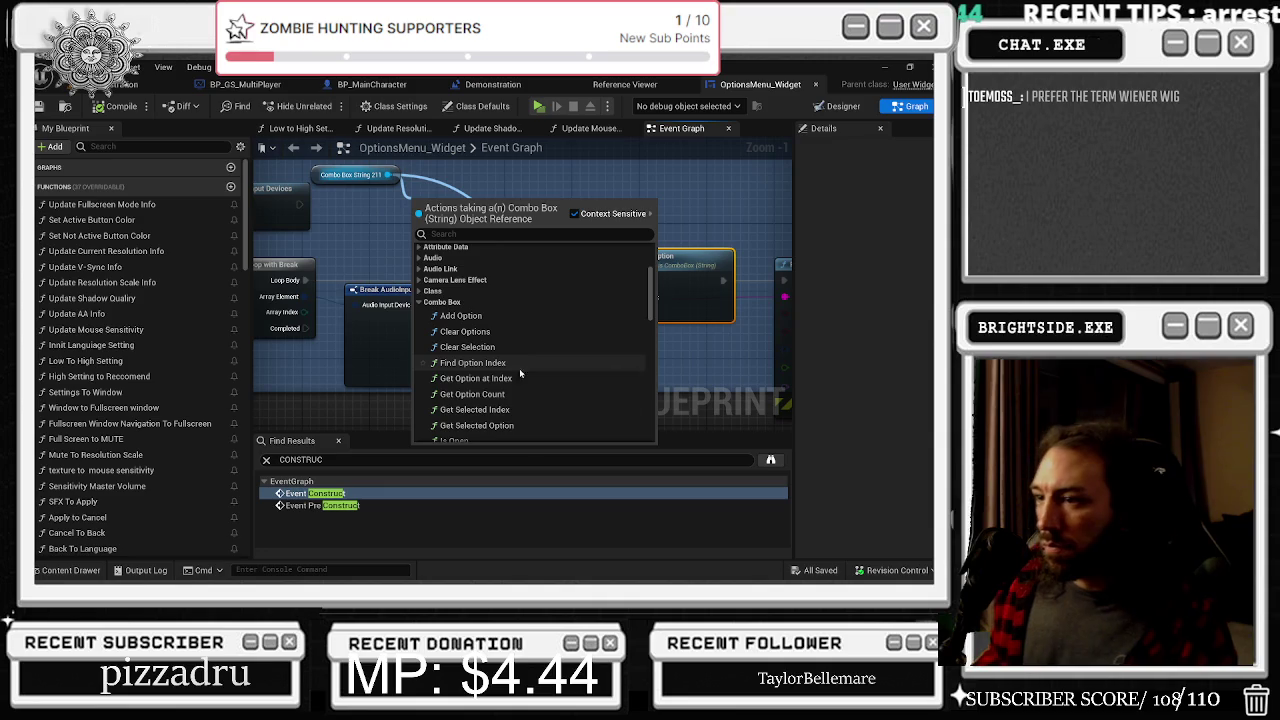
{"action": "scroll", "coordinate": [522, 376], "scroll_direction": "down", "scroll_amount": 4}
{"action": "scroll", "coordinate": [524, 381], "scroll_direction": "down", "scroll_amount": 1}
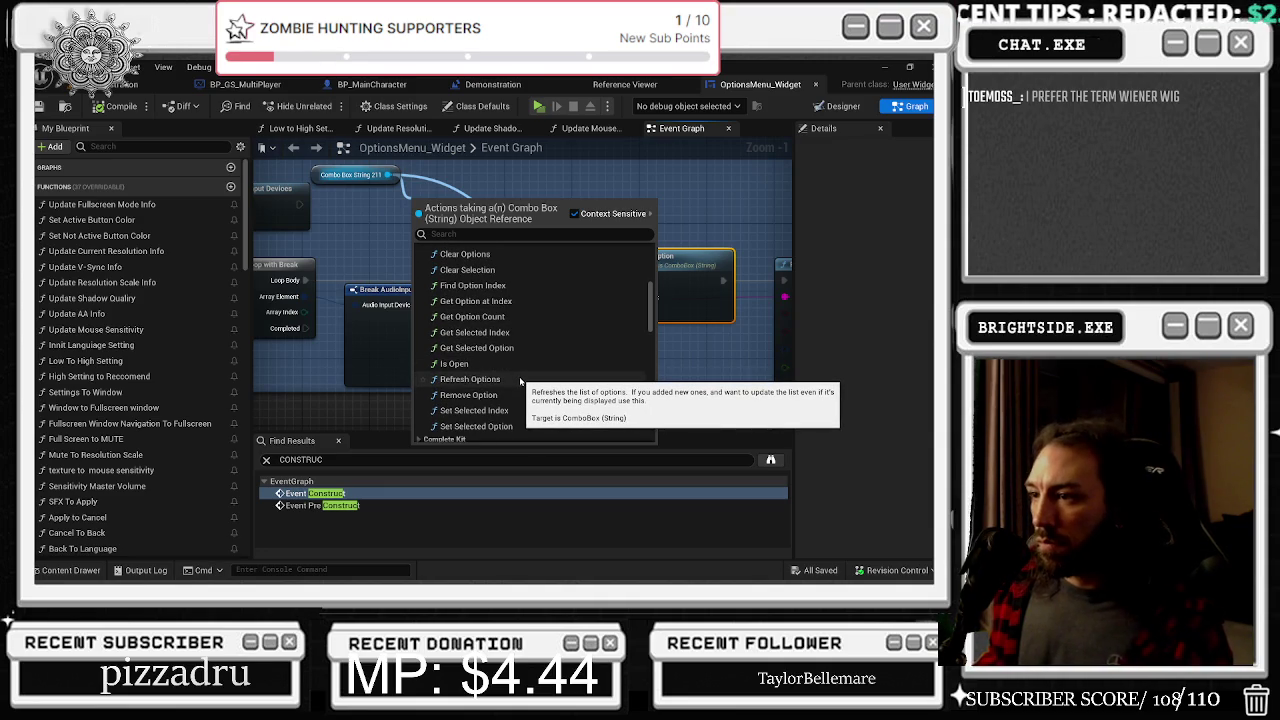
{"action": "left_click", "coordinate": [521, 381]}
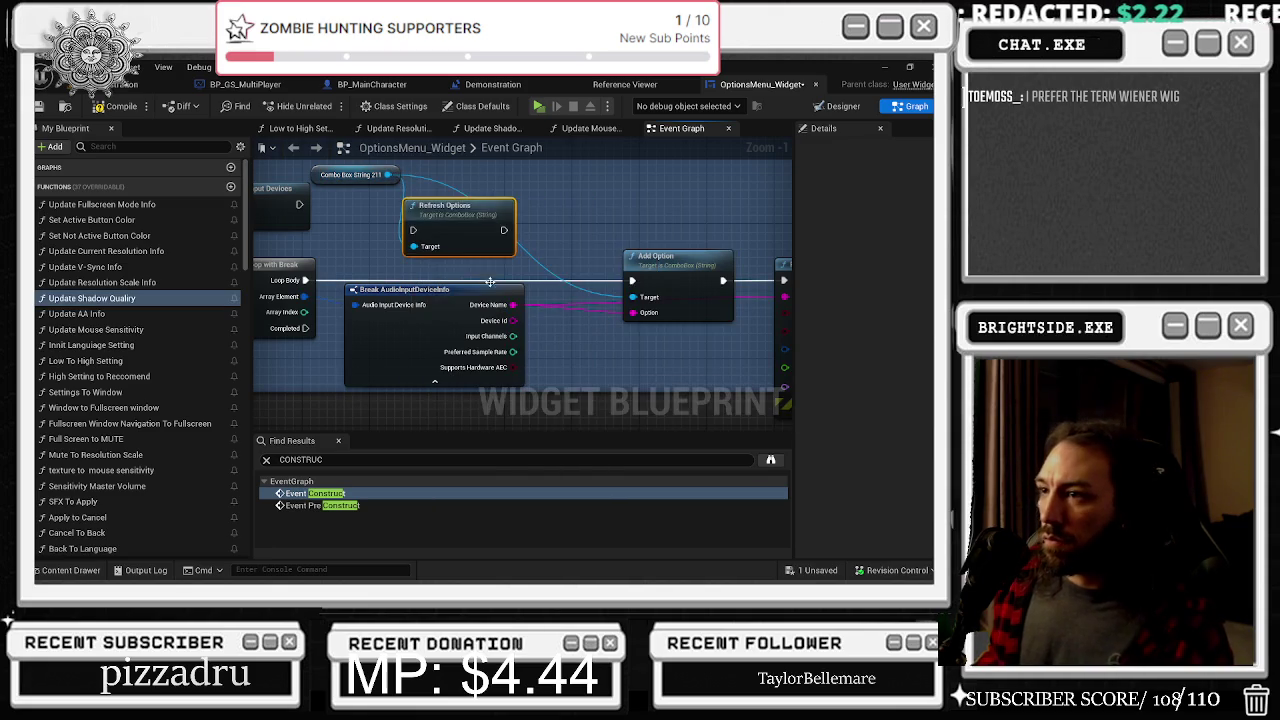
Place Refresh Options beside Add Option, run it off the loop's Completed, and save
{"action": "mouse_move", "coordinate": [440, 208]}
{"action": "left_mouse_down"}
{"action": "mouse_move", "coordinate": [580, 345]}
{"action": "mouse_move", "coordinate": [598, 333]}
{"action": "left_mouse_up"}
{"action": "mouse_move", "coordinate": [305, 296]}
{"action": "left_mouse_down"}
{"action": "mouse_move", "coordinate": [565, 357]}
{"action": "mouse_move", "coordinate": [476, 396]}
{"action": "mouse_move", "coordinate": [518, 396]}
{"action": "left_mouse_up"}
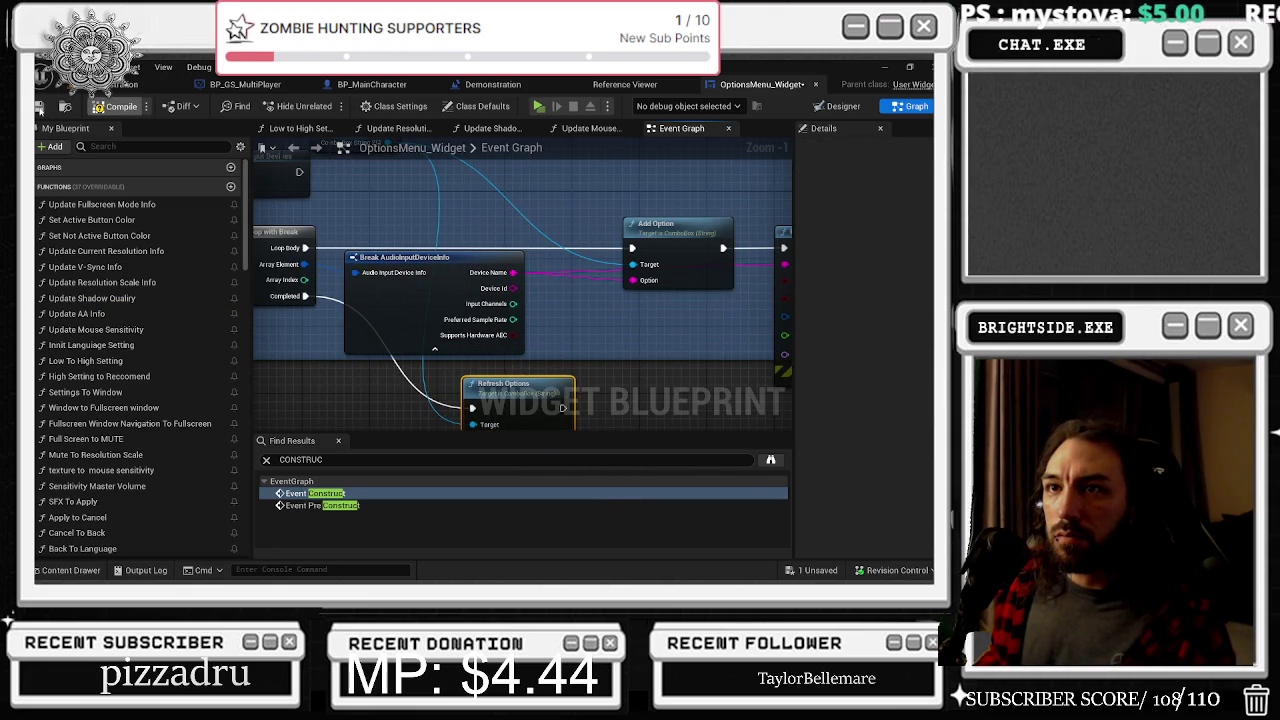
{"action": "left_click", "coordinate": [39, 108]}
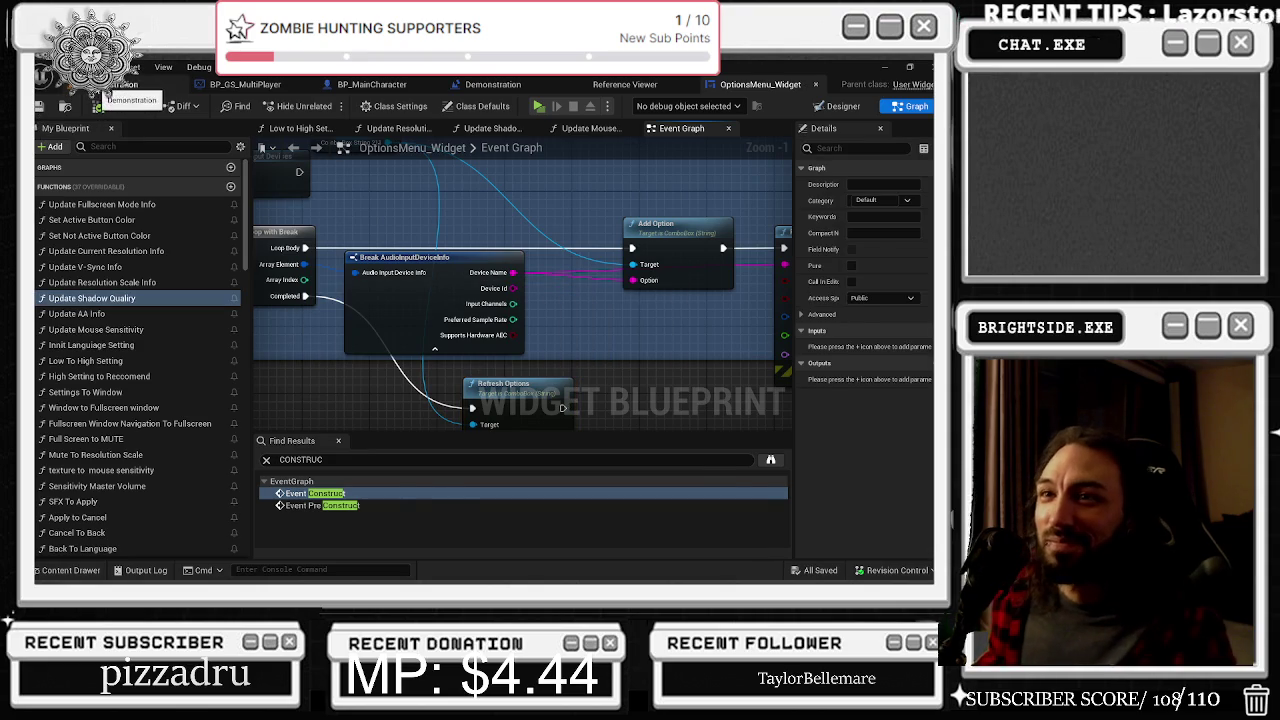
{"action": "left_click", "coordinate": [106, 90]}
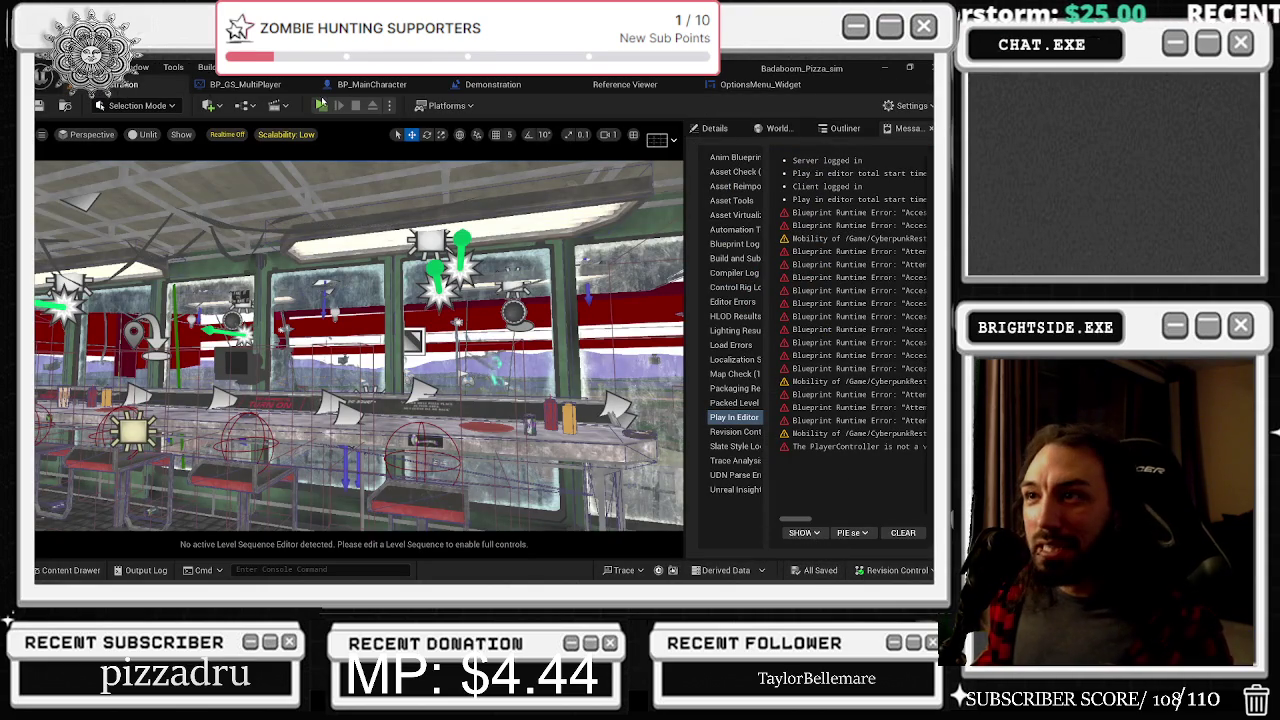
{"action": "left_click", "coordinate": [348, 108]}
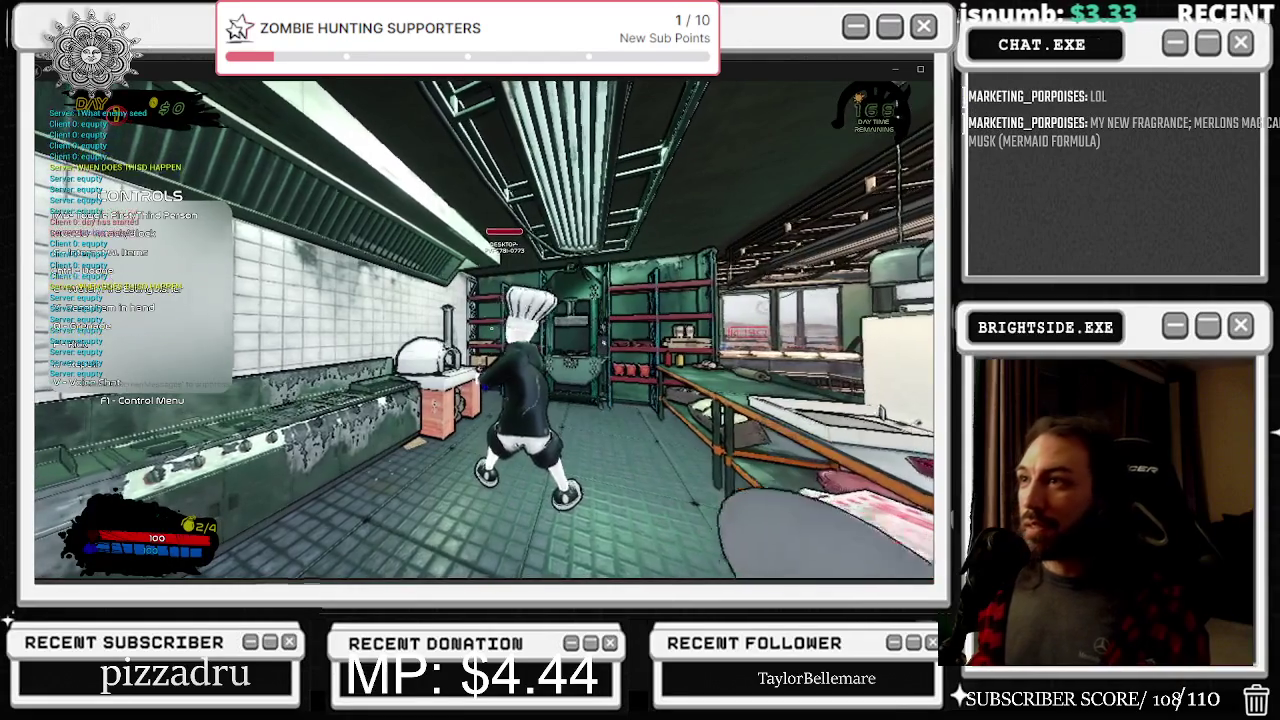
{"action": "key", "text": "Escape"}
{"action": "left_click", "coordinate": [560, 274]}
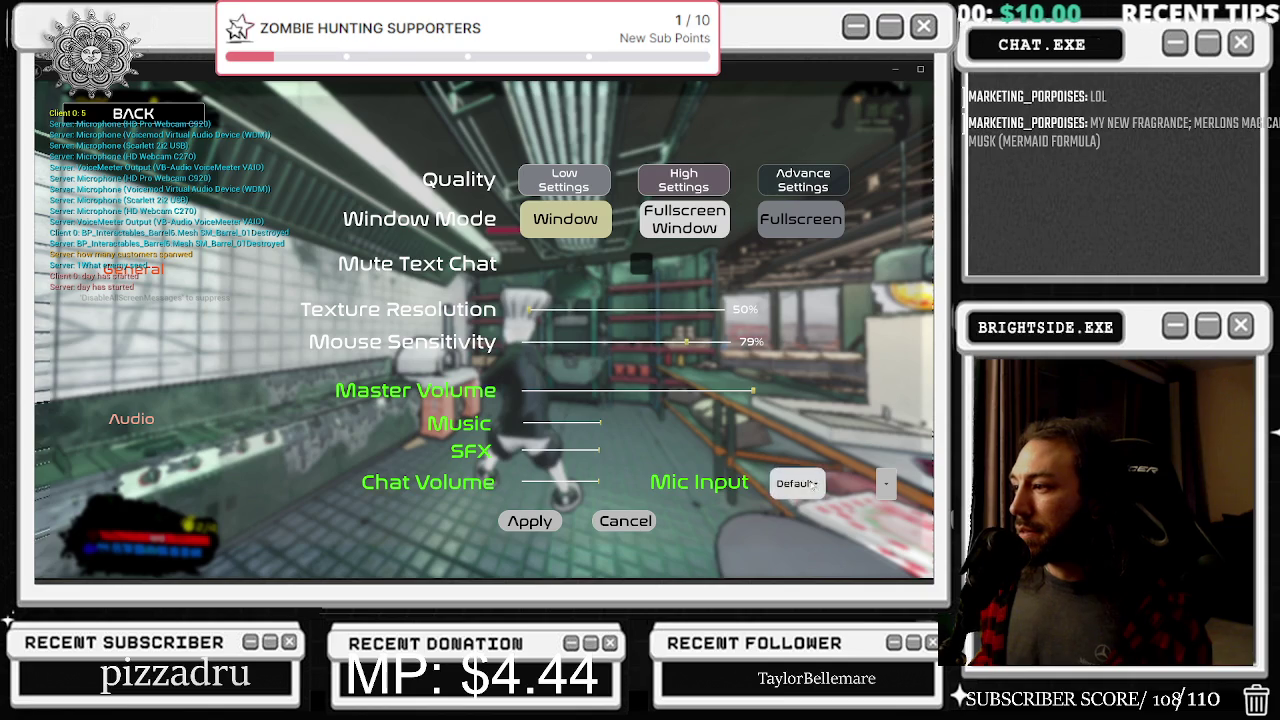
{"action": "key", "text": "Escape"}
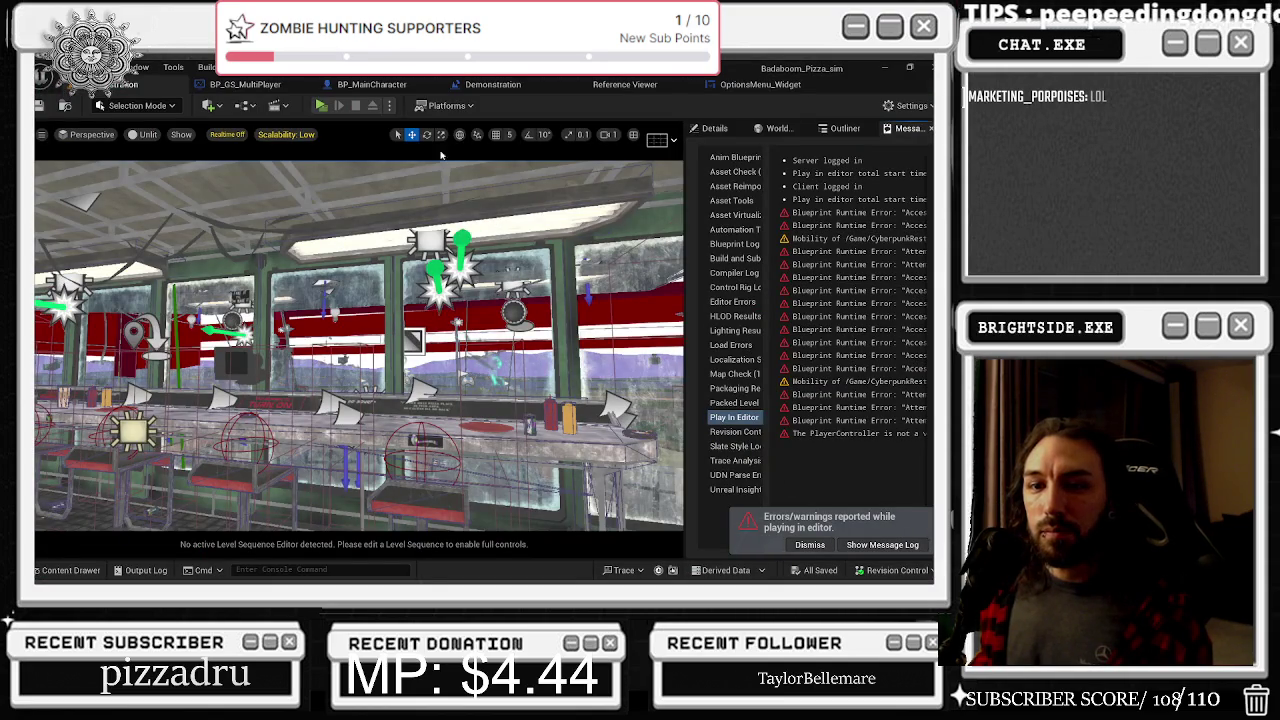
Wire a MICINPUTDROPDOWN getter node into Refresh Options' Target pin
{"action": "left_click", "coordinate": [762, 86]}
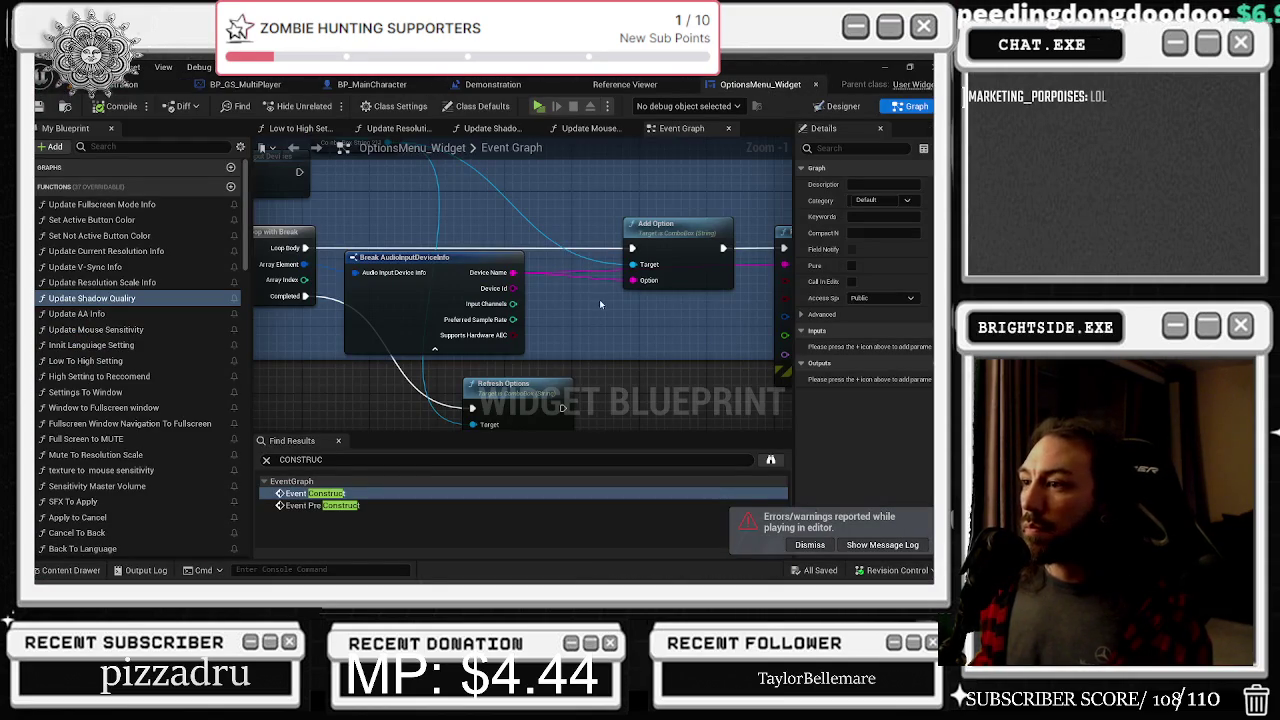
{"action": "mouse_move", "coordinate": [602, 303]}
{"action": "left_mouse_down"}
{"action": "mouse_move", "coordinate": [503, 249]}
{"action": "mouse_move", "coordinate": [500, 150]}
{"action": "mouse_move", "coordinate": [491, 323]}
{"action": "mouse_move", "coordinate": [399, 241]}
{"action": "mouse_move", "coordinate": [569, 277]}
{"action": "left_mouse_up"}
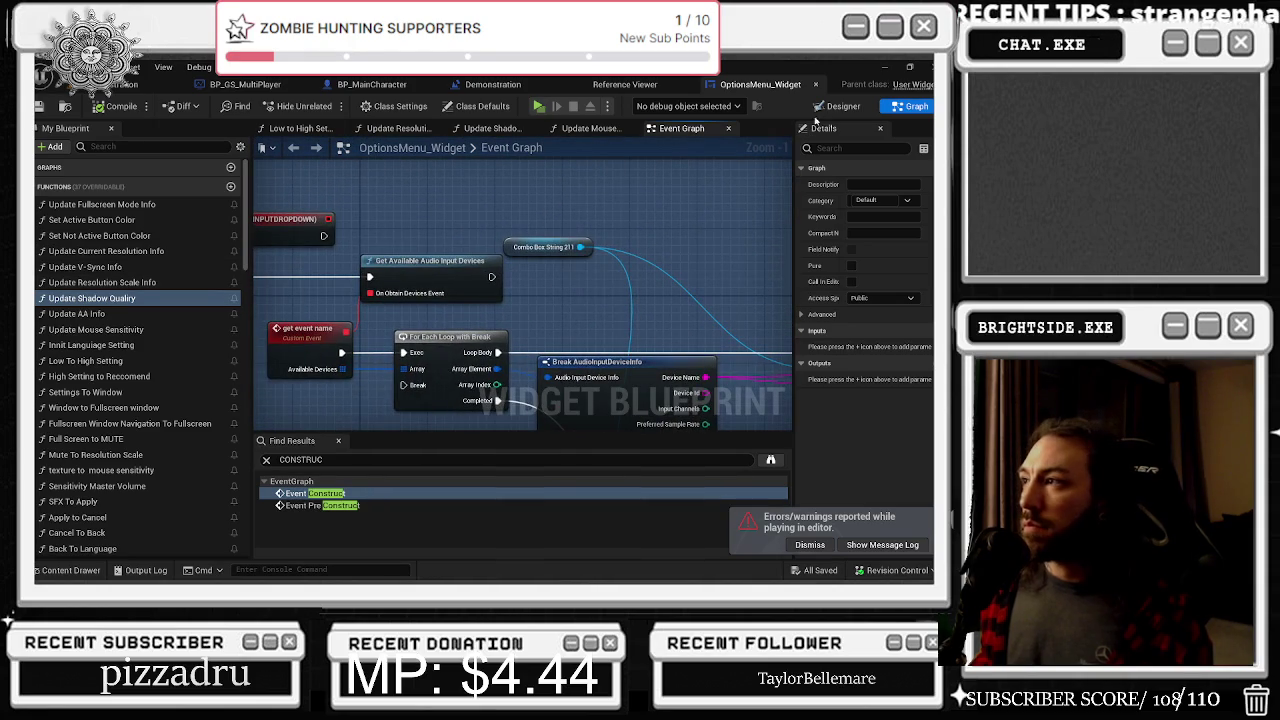
{"action": "left_click", "coordinate": [843, 106]}
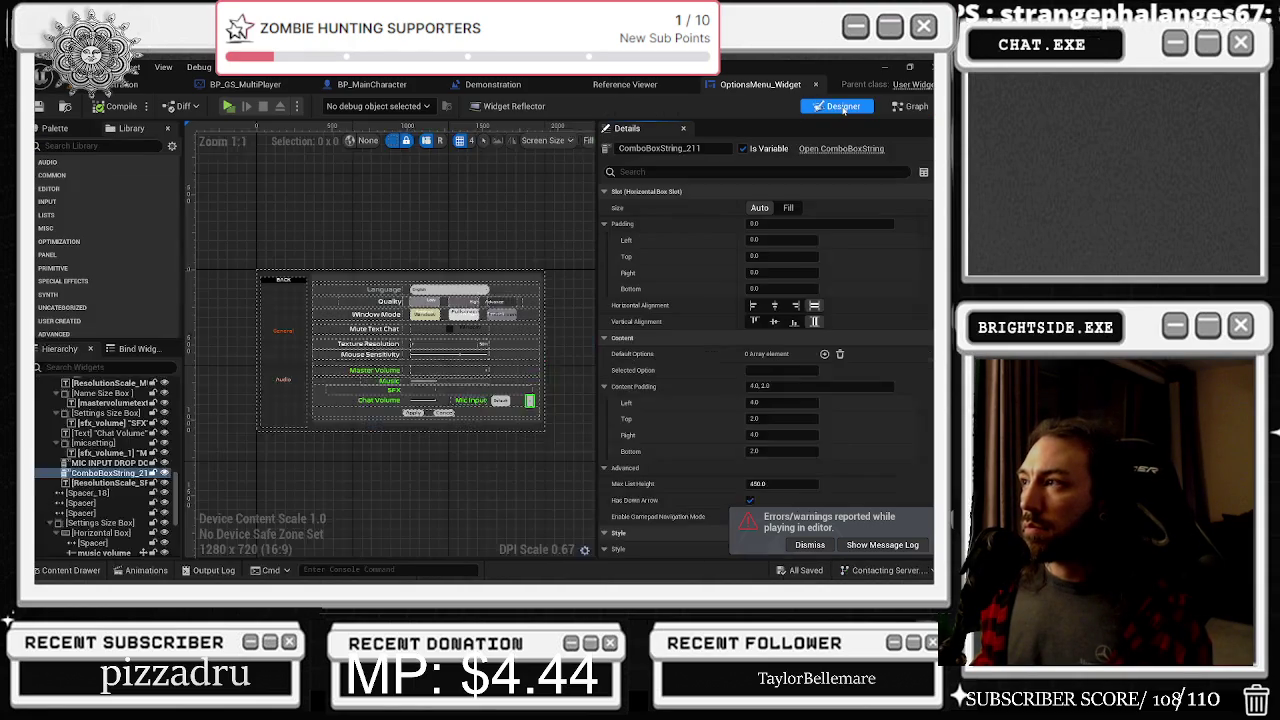
{"action": "left_click", "coordinate": [500, 401]}
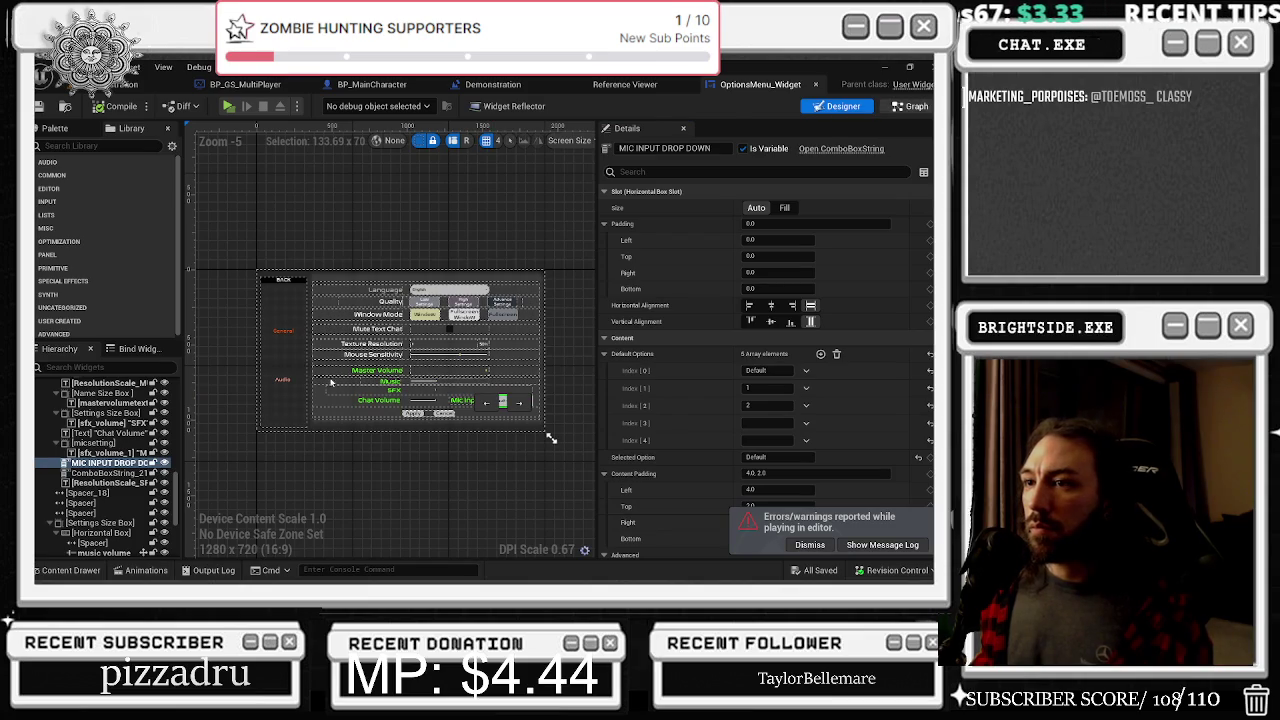
{"action": "double_click", "coordinate": [500, 401]}
{"action": "mouse_move", "coordinate": [476, 209]}
{"action": "left_mouse_down"}
{"action": "mouse_move", "coordinate": [520, 400]}
{"action": "mouse_move", "coordinate": [523, 374]}
{"action": "mouse_move", "coordinate": [598, 337]}
{"action": "left_mouse_up"}
{"action": "left_click", "coordinate": [704, 238]}
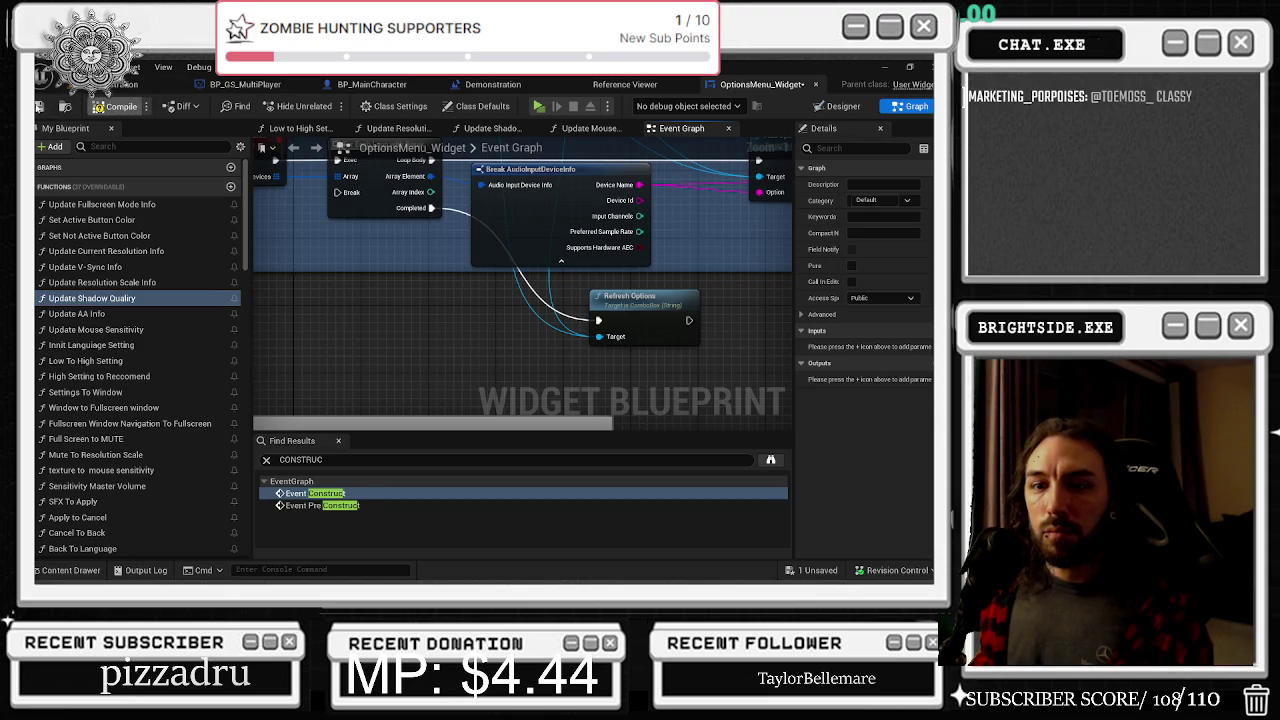
Compile the options menu blueprint and save the level and modified assets
{"action": "left_click", "coordinate": [121, 106]}
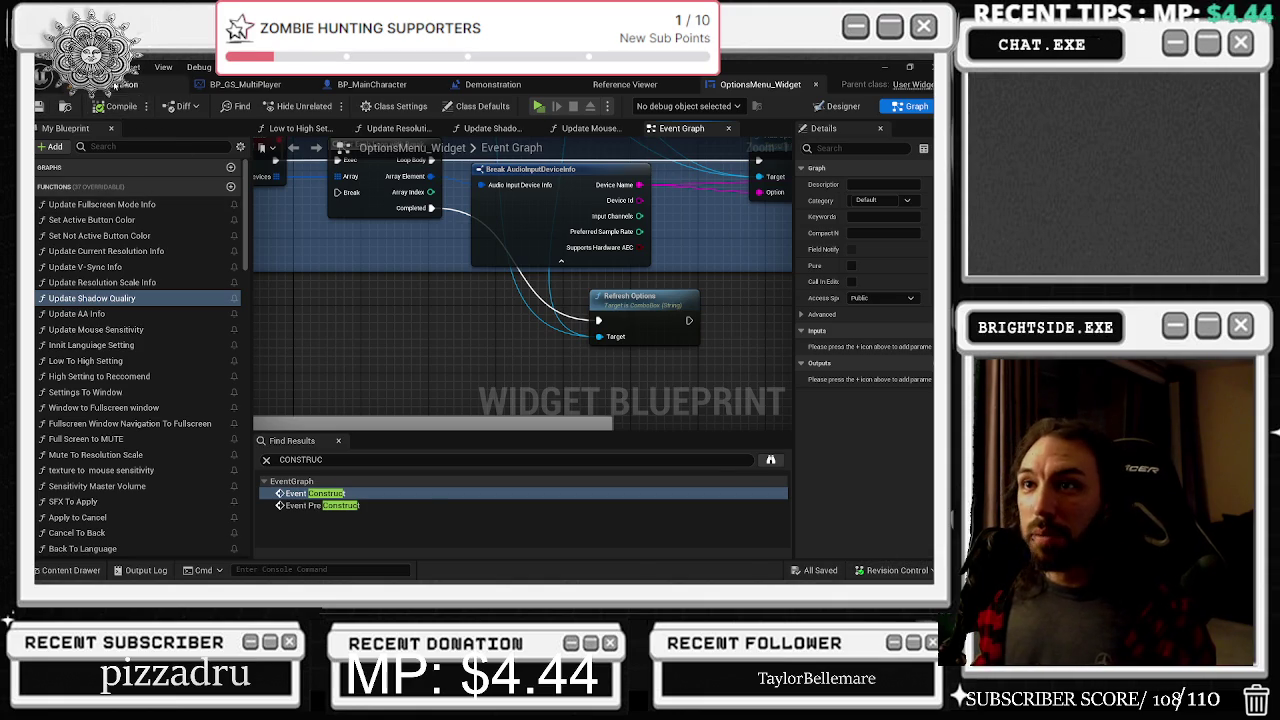
{"action": "left_click", "coordinate": [118, 84]}
{"action": "left_click", "coordinate": [42, 106]}
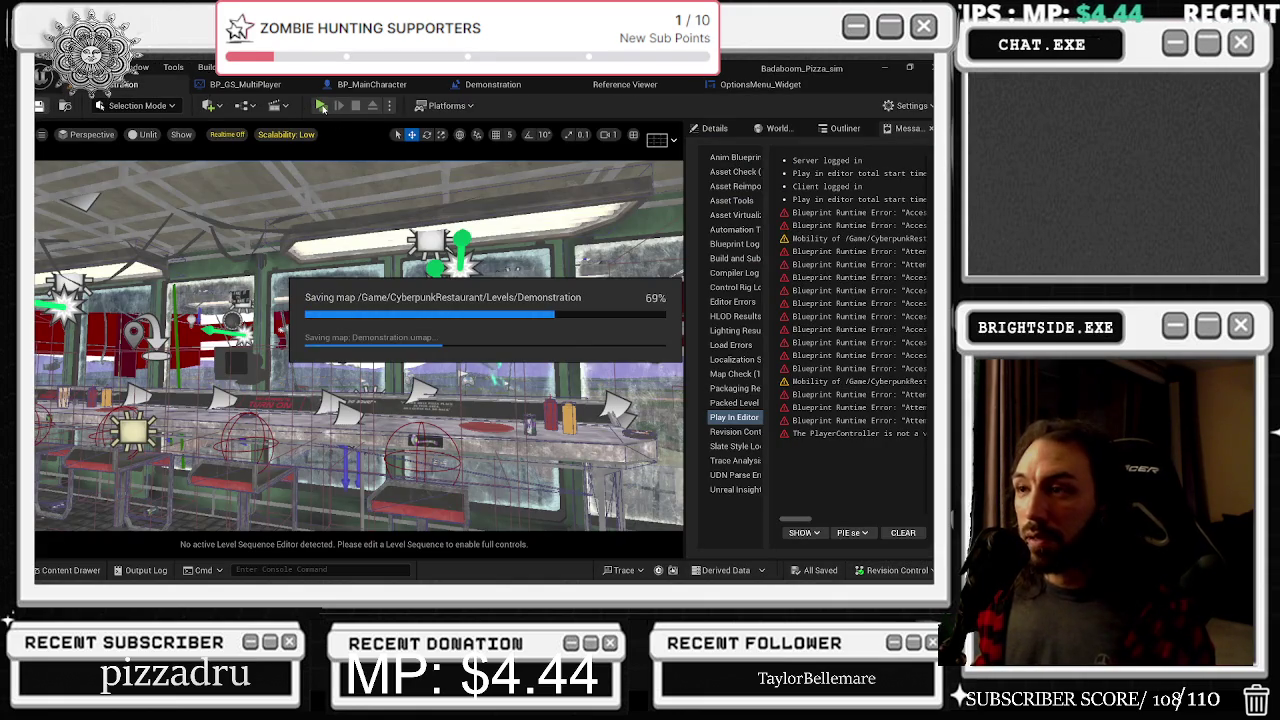
Play-test the pizza shop level, stop it, and reopen the OptionsMenu_Widget graph
{"action": "left_click", "coordinate": [321, 106]}
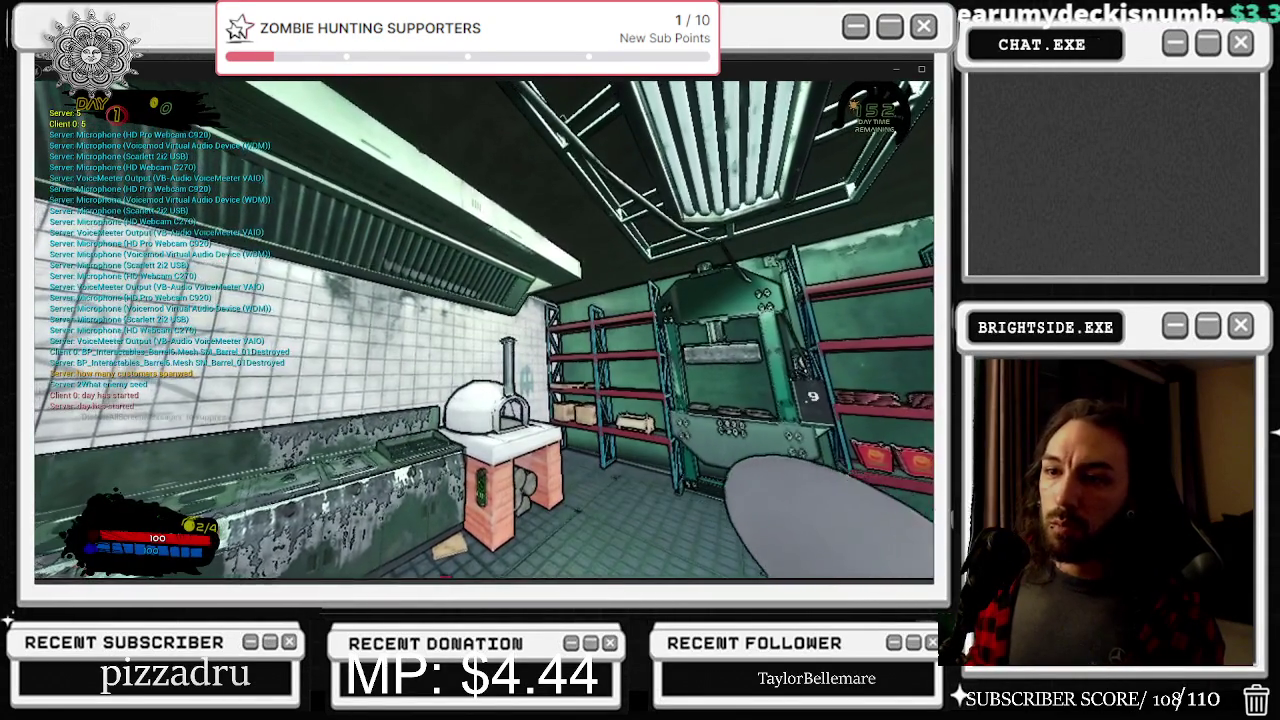
{"action": "key", "text": "Escape"}
{"action": "left_click", "coordinate": [760, 84]}
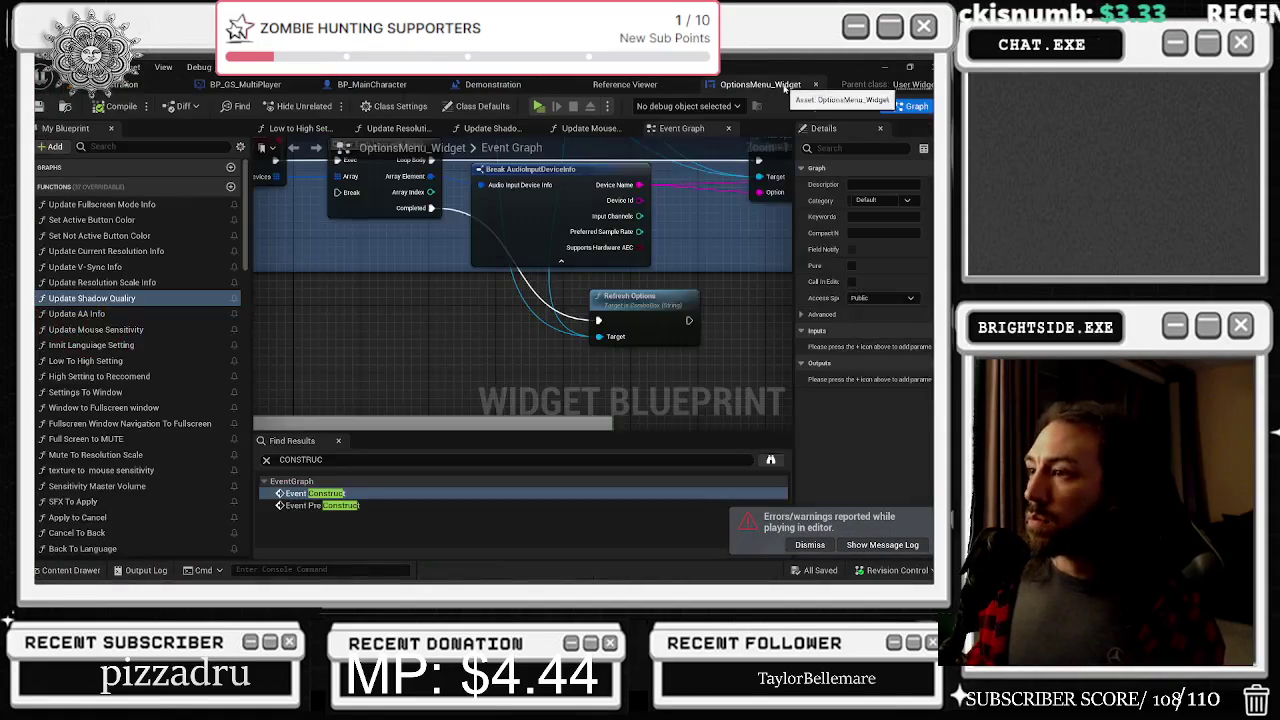
Undo the comment shrink, extend the blue comment downward, and move Refresh Options left inside it
{"action": "left_click_drag", "start_coordinate": [720, 418], "coordinate": [726, 420]}
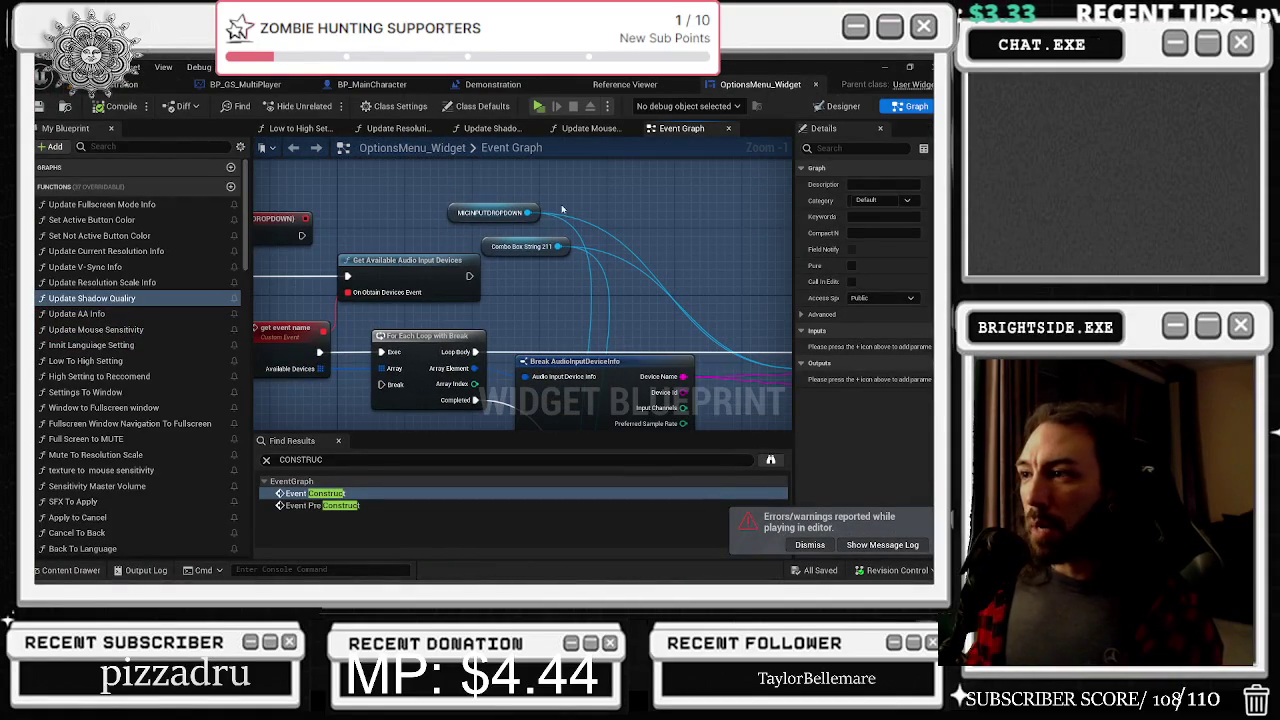
{"action": "scroll", "coordinate": [363, 295], "scroll_direction": "down", "scroll_amount": 3}
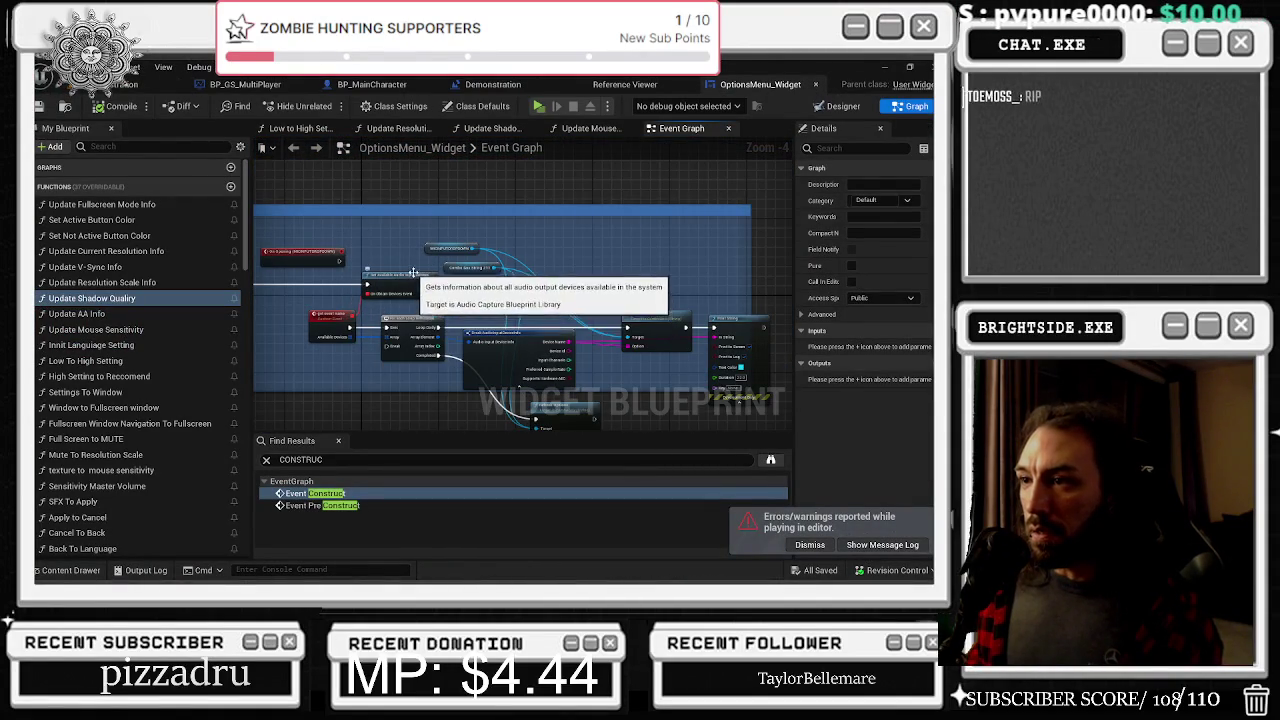
{"action": "scroll", "coordinate": [353, 310], "scroll_direction": "up", "scroll_amount": 1}
{"action": "left_click", "coordinate": [300, 279]}
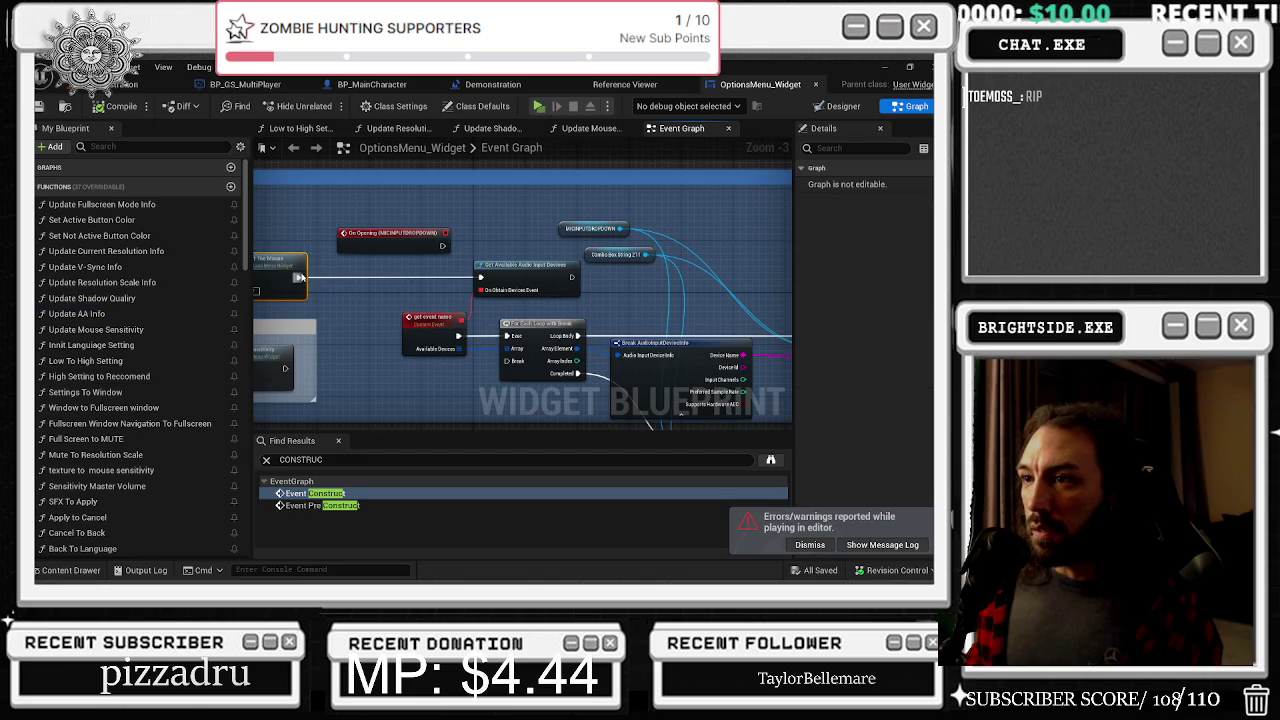
{"action": "scroll", "coordinate": [553, 258], "scroll_direction": "down", "scroll_amount": 2}
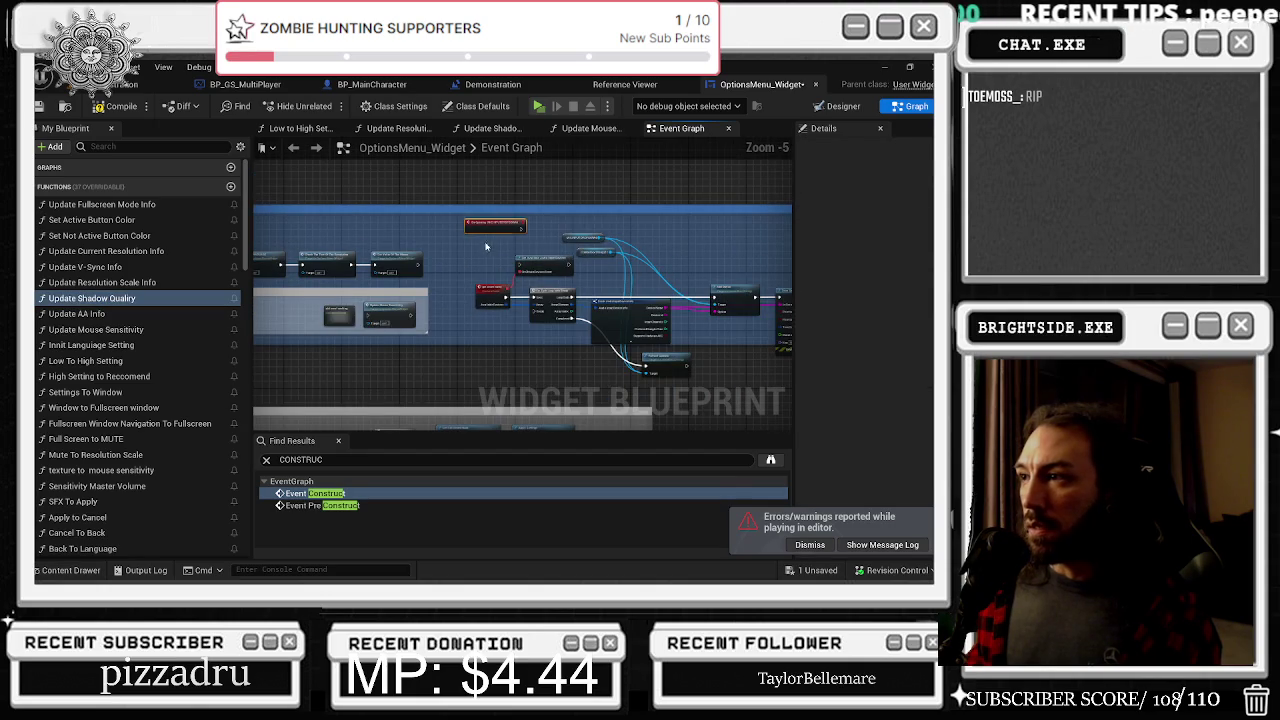
{"action": "left_click", "coordinate": [737, 297]}
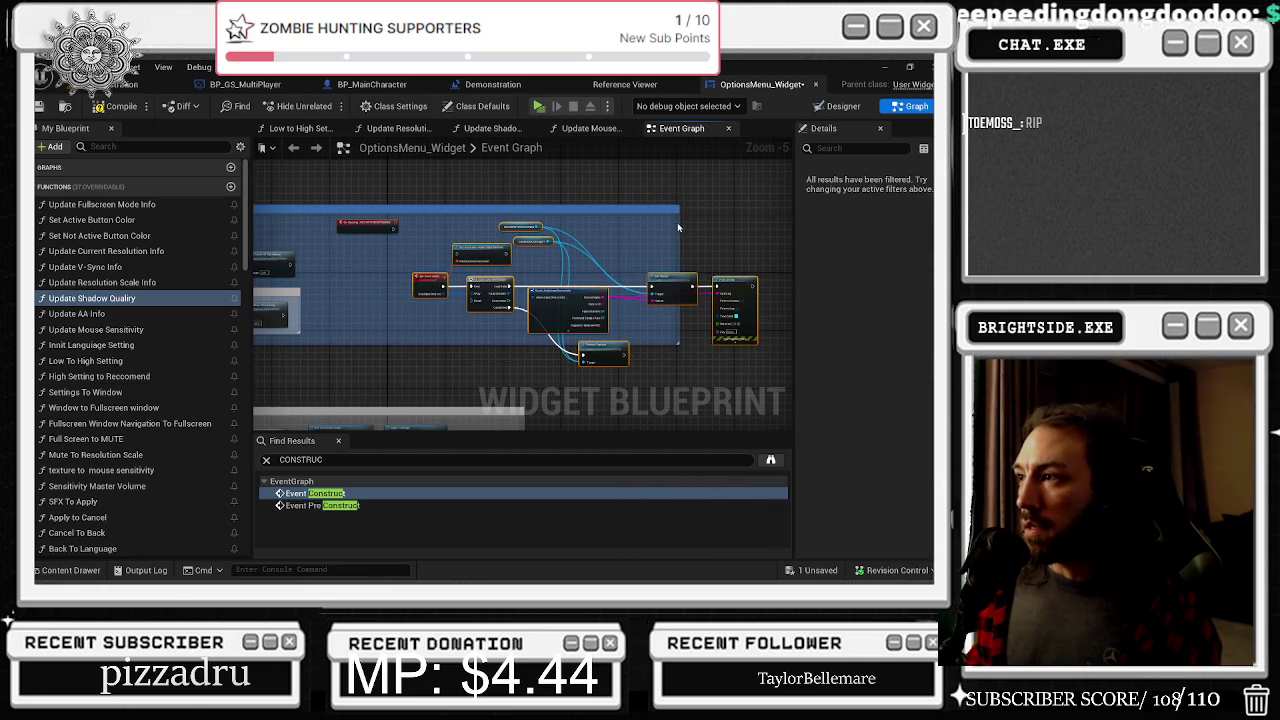
{"action": "key", "text": "ctrl+z"}
{"action": "left_click_drag", "start_coordinate": [682, 351], "coordinate": [690, 384]}
{"action": "left_click_drag", "start_coordinate": [622, 350], "coordinate": [573, 353]}
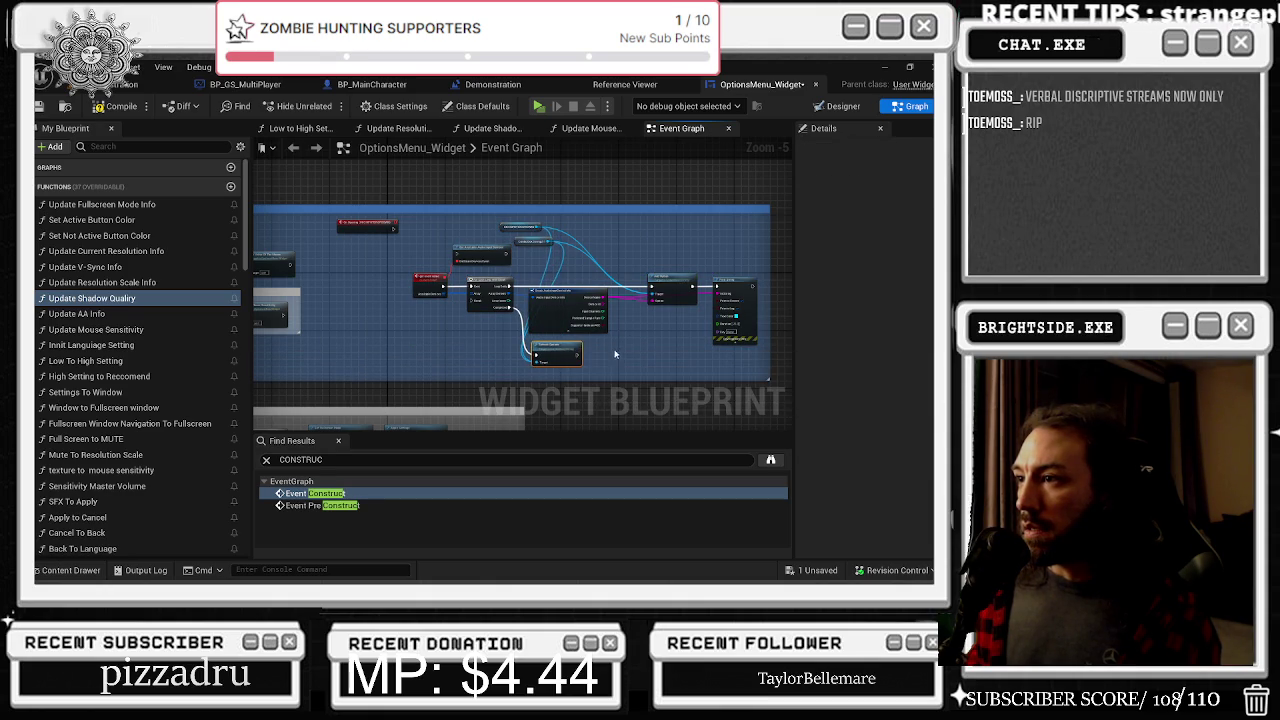
Select the MICINPUTDROPDOWN and ComboBoxString_211 nodes, then view the Update Info event chain
{"action": "left_click", "coordinate": [502, 227]}
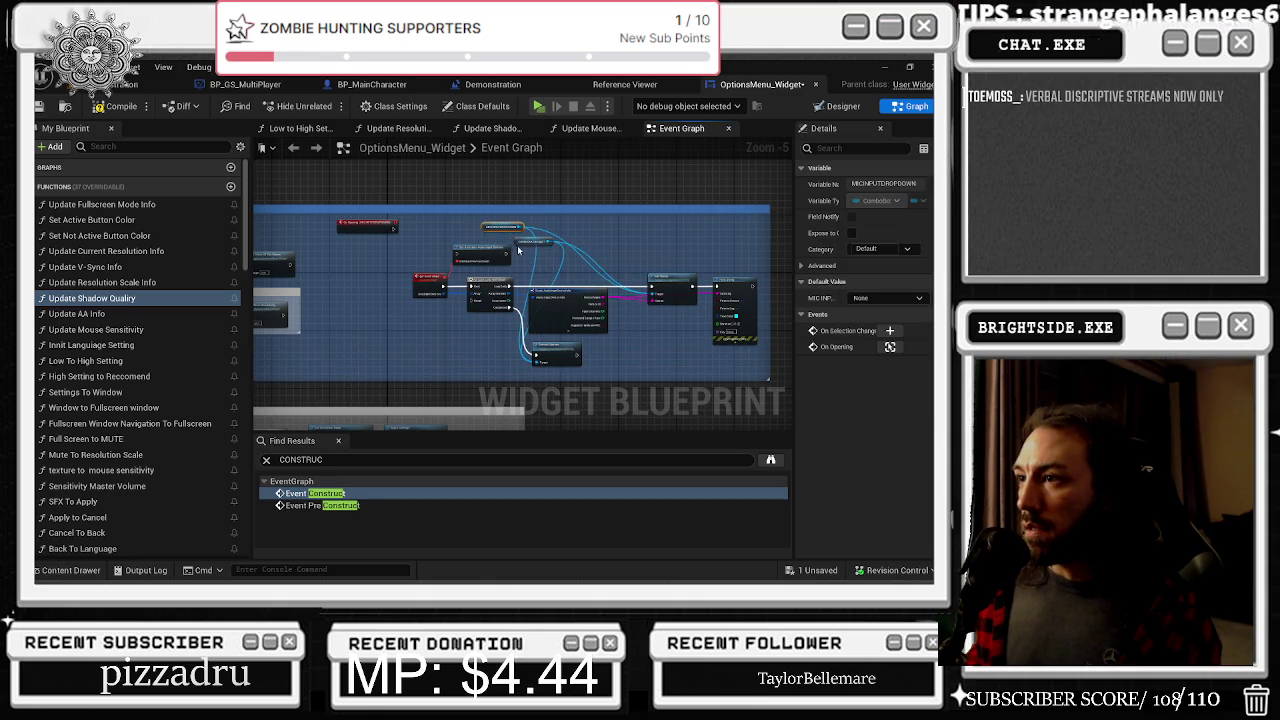
{"action": "left_click", "coordinate": [520, 246]}
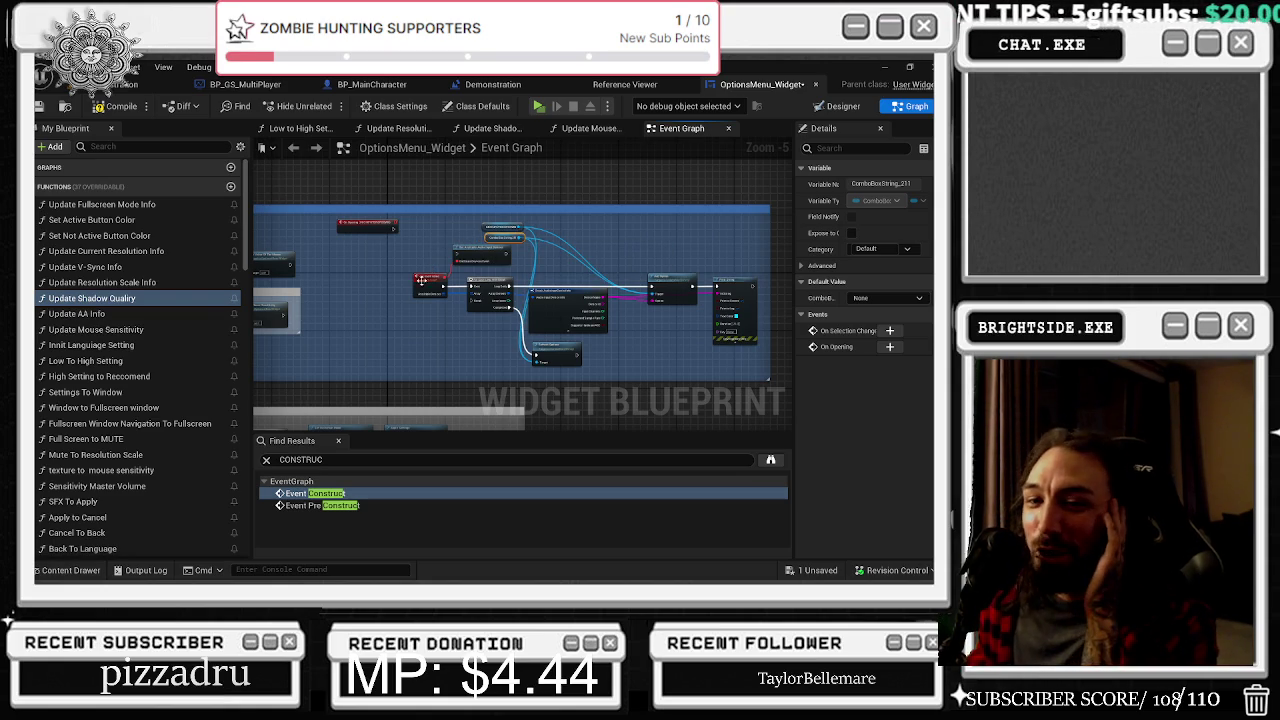
{"action": "left_click_drag", "start_coordinate": [359, 318], "coordinate": [559, 336]}
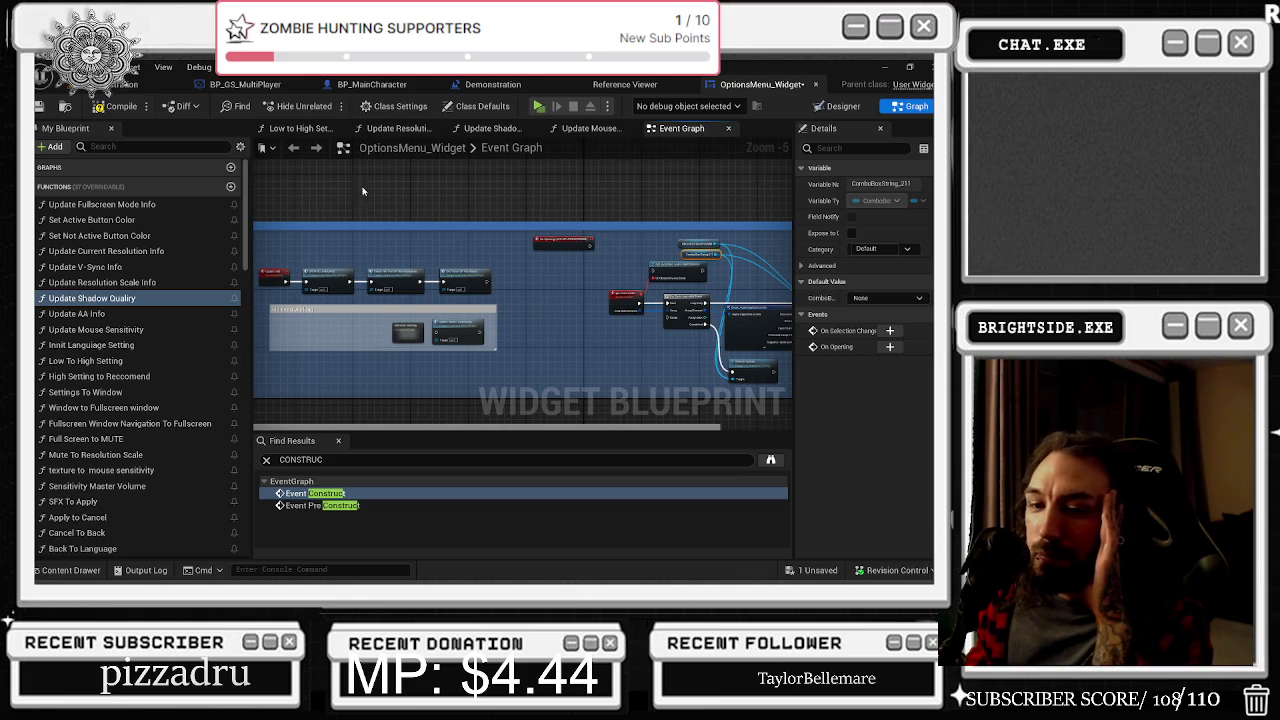
{"action": "scroll", "coordinate": [532, 342], "scroll_direction": "up", "scroll_amount": 3}
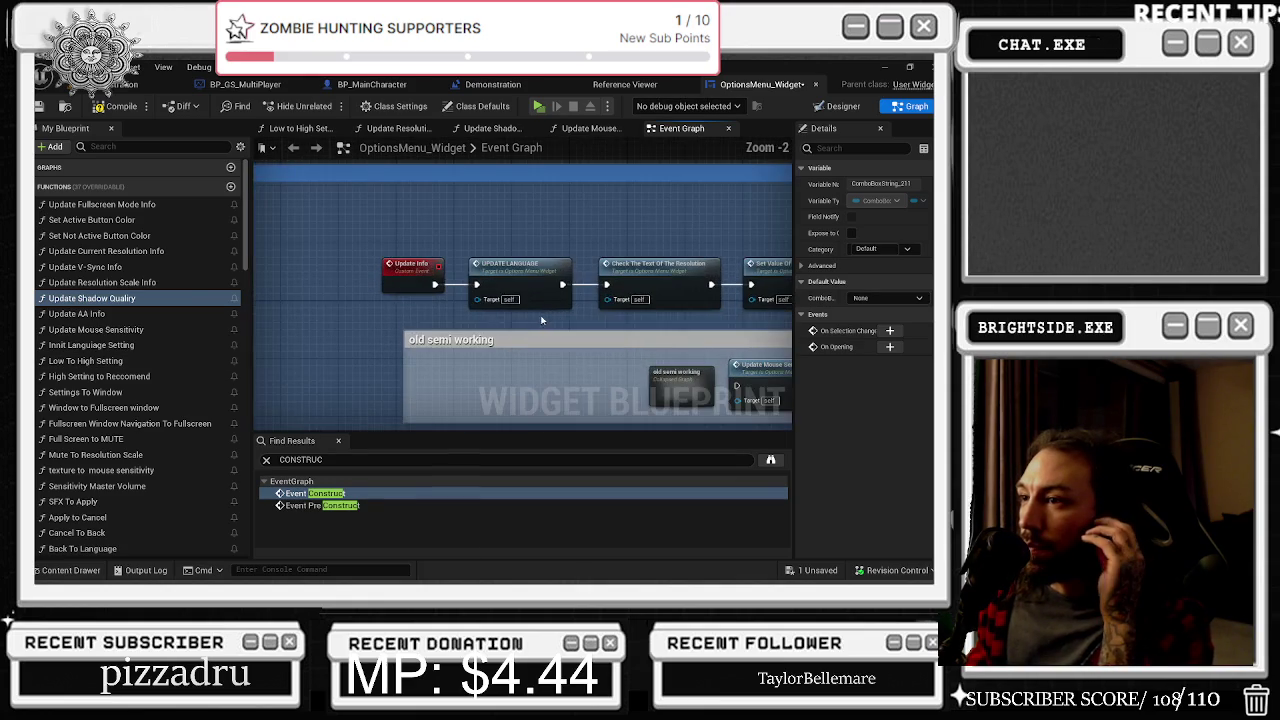
{"action": "scroll", "coordinate": [478, 299], "scroll_direction": "down", "scroll_amount": 7}
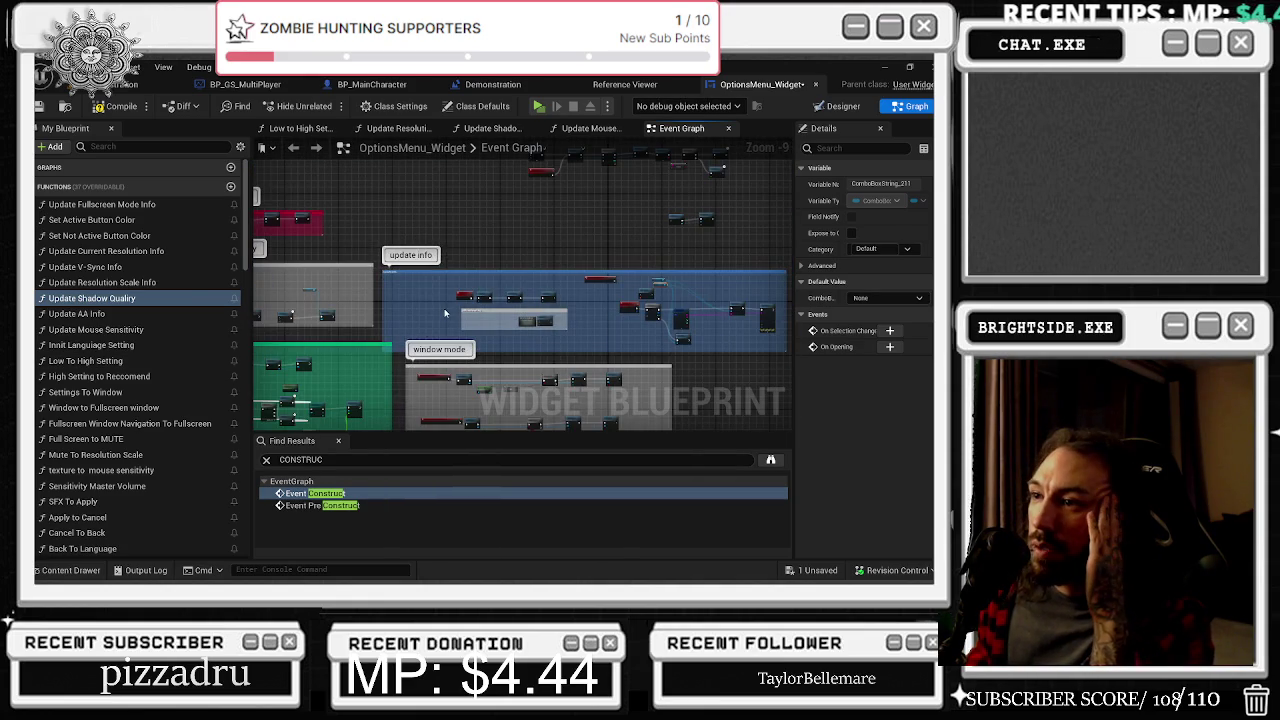
{"action": "scroll", "coordinate": [445, 313], "scroll_direction": "up", "scroll_amount": 6}
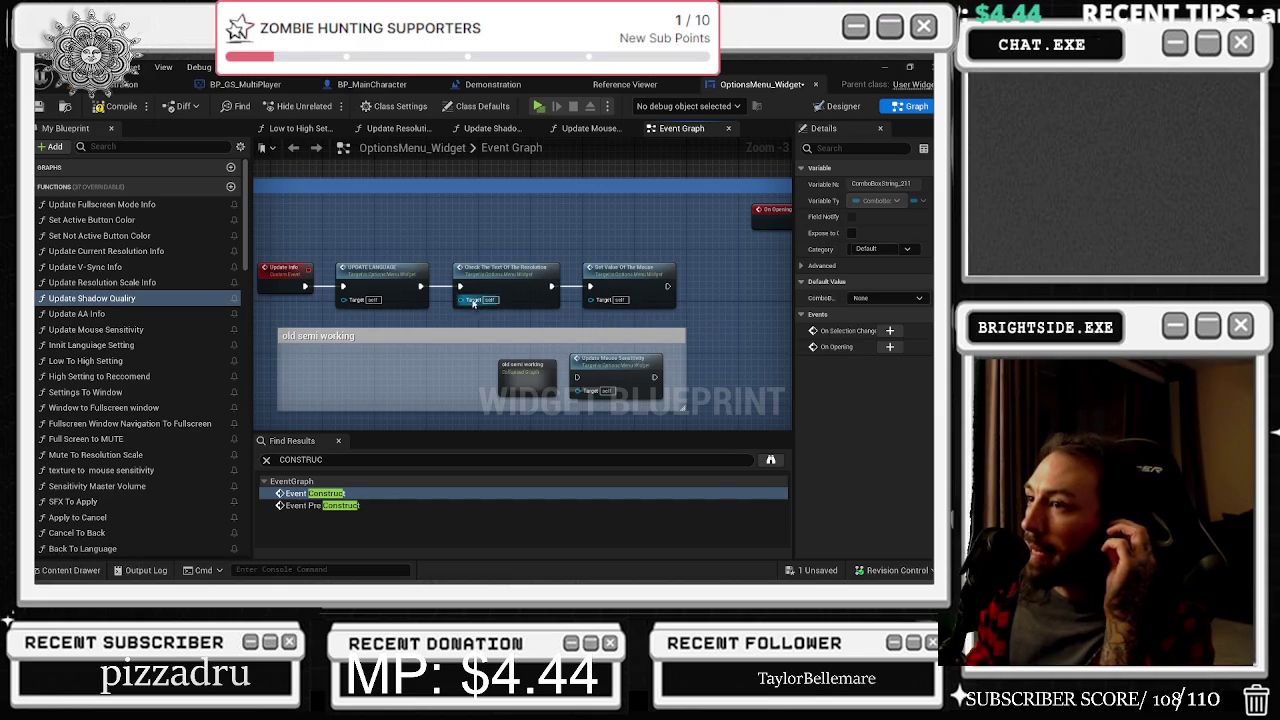
Jump to the UPDATE LANGUAGE event definition and follow the update chain across the graph
{"action": "double_click", "coordinate": [384, 272]}
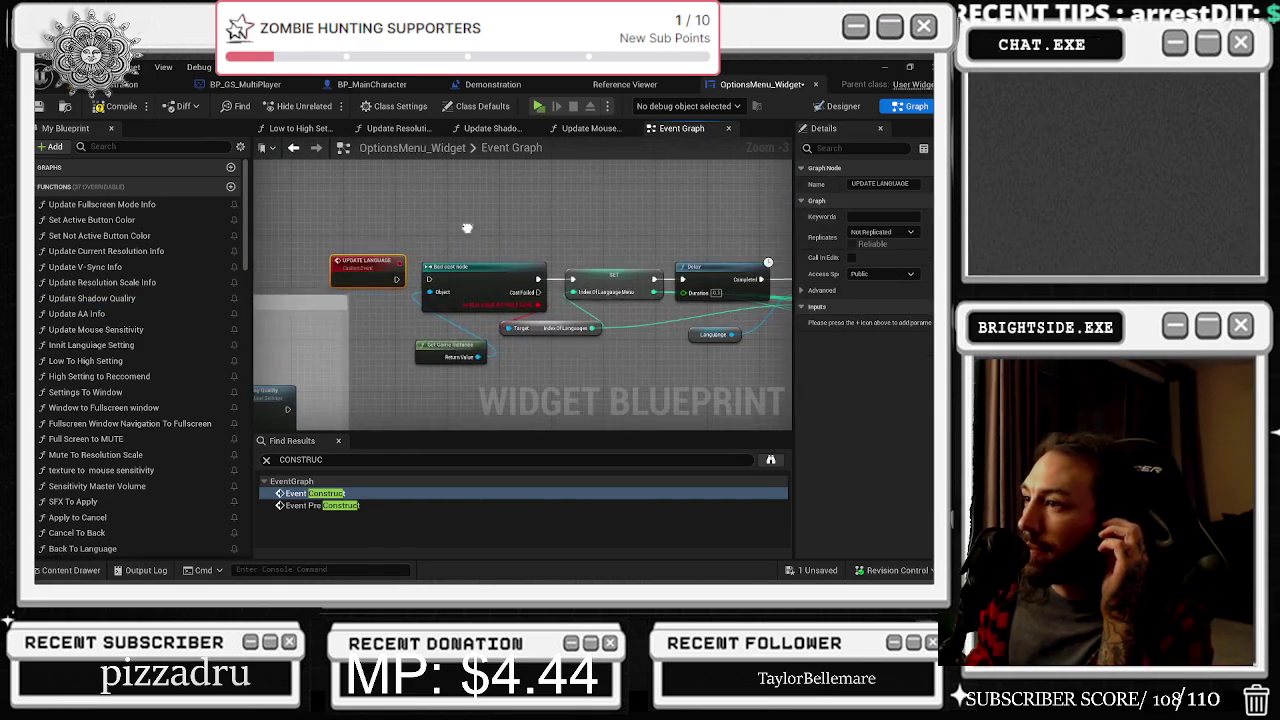
{"action": "left_click", "coordinate": [293, 147]}
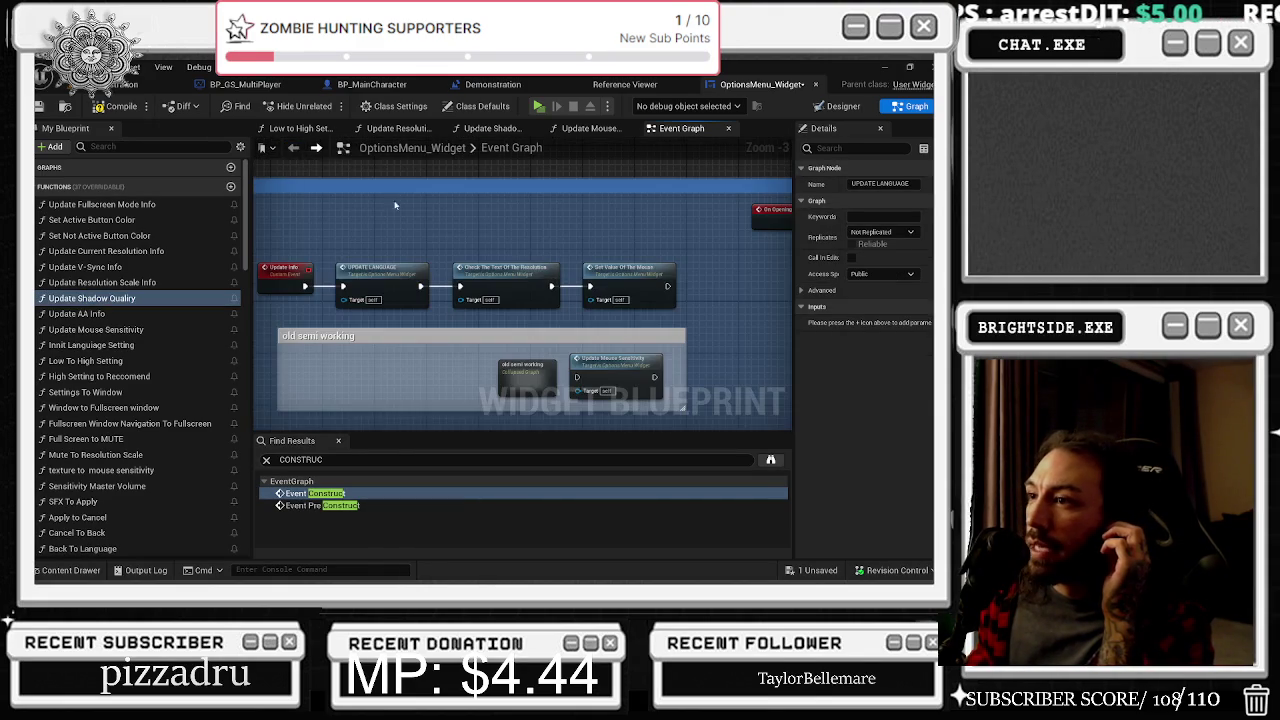
{"action": "mouse_move", "coordinate": [542, 265]}
{"action": "left_mouse_down"}
{"action": "mouse_move", "coordinate": [423, 251]}
{"action": "mouse_move", "coordinate": [434, 237]}
{"action": "mouse_move", "coordinate": [348, 244]}
{"action": "mouse_move", "coordinate": [564, 253]}
{"action": "mouse_move", "coordinate": [114, 236]}
{"action": "left_mouse_up"}
{"action": "scroll", "coordinate": [538, 307], "scroll_direction": "down", "scroll_amount": 3}
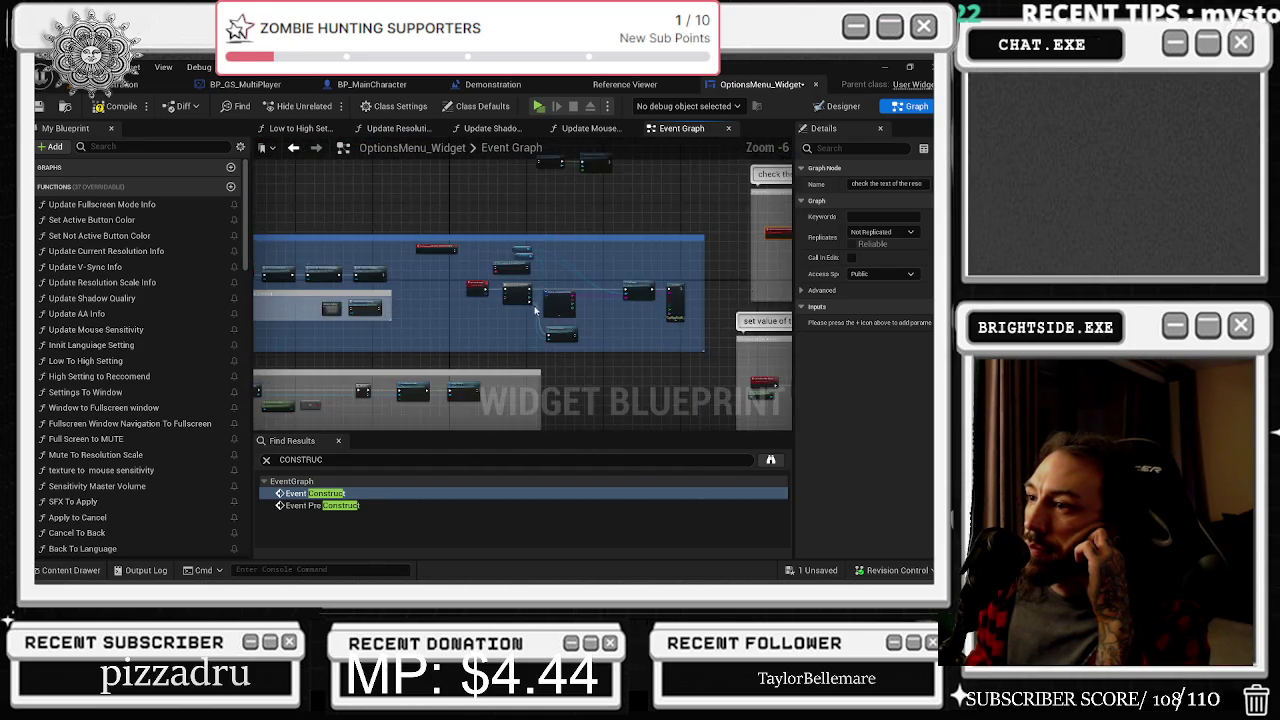
{"action": "scroll", "coordinate": [538, 307], "scroll_direction": "up", "scroll_amount": 3}
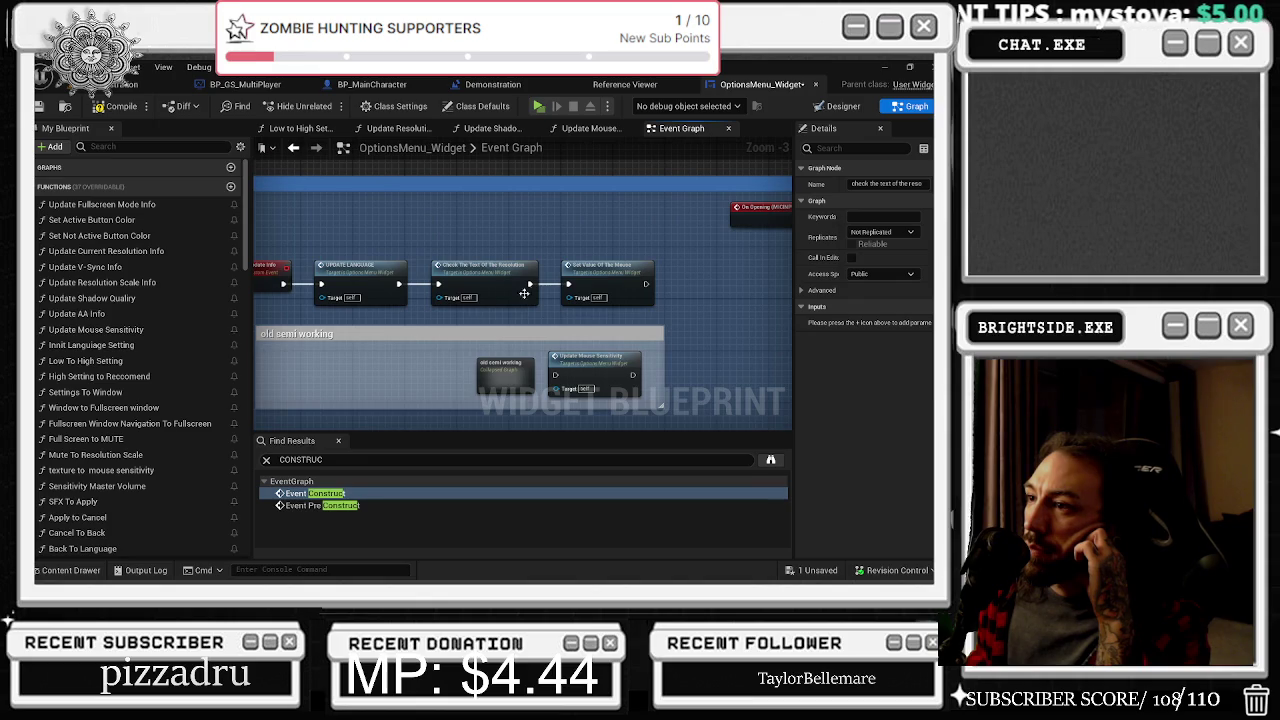
Open the Set Value Of The Mouse event logic and zoom out to its comment groups
{"action": "double_click", "coordinate": [608, 279]}
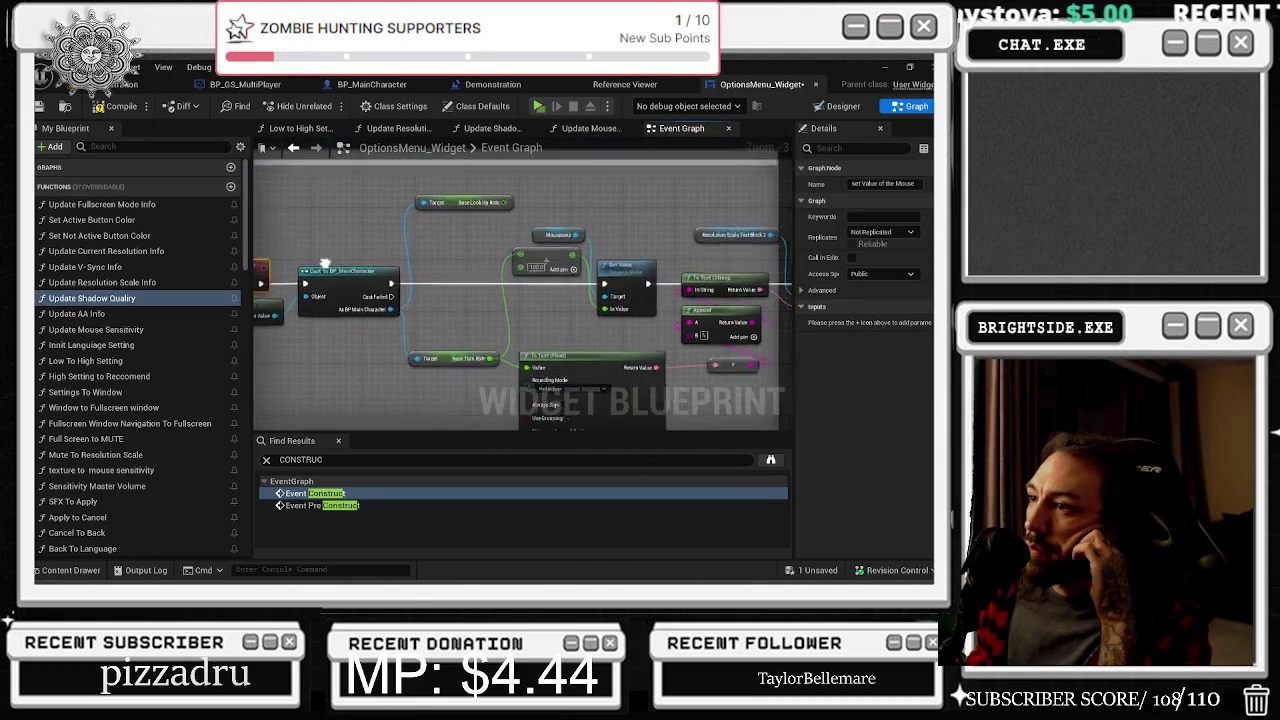
{"action": "left_click_drag", "start_coordinate": [630, 200], "coordinate": [393, 207]}
{"action": "scroll", "coordinate": [393, 207], "scroll_direction": "down", "scroll_amount": 5}
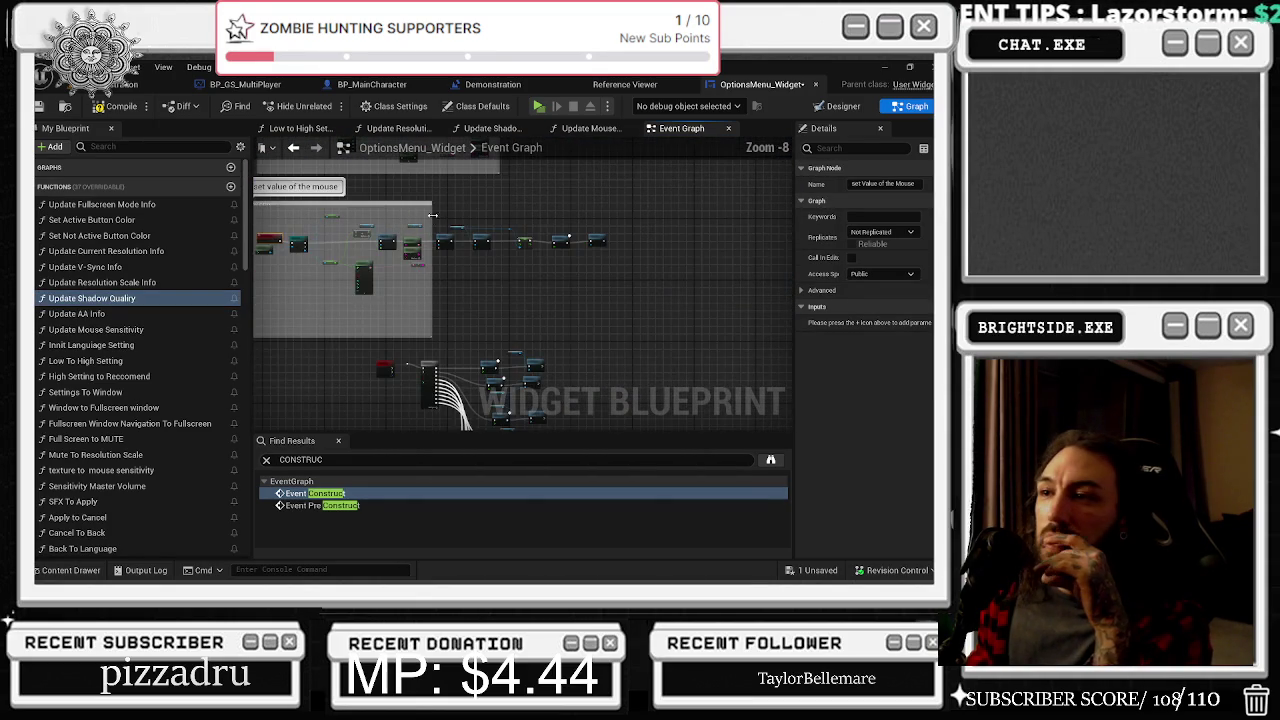
{"action": "left_click_drag", "start_coordinate": [531, 218], "coordinate": [452, 326]}
{"action": "scroll", "coordinate": [452, 326], "scroll_direction": "down", "scroll_amount": 4}
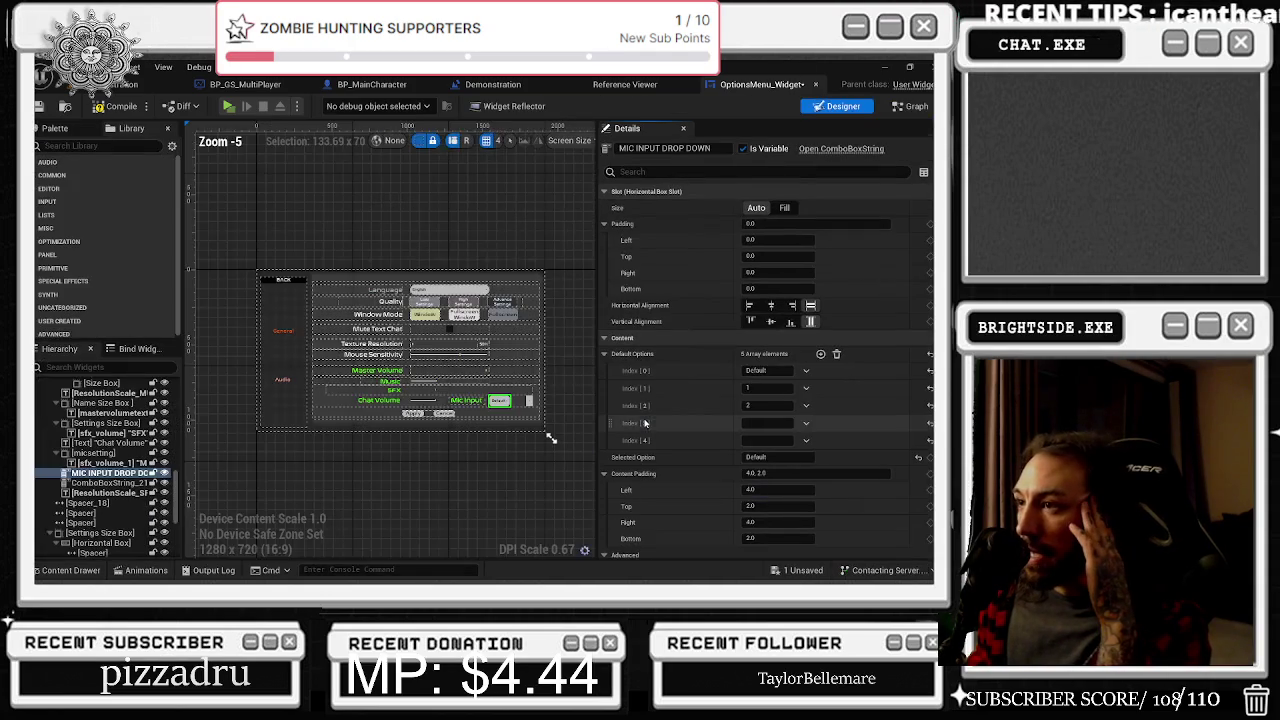
Set Visibility to Hidden for both the Mic Input label and MIC INPUT DROP DOWN
{"action": "scroll", "coordinate": [503, 393], "scroll_direction": "up", "scroll_amount": 2}
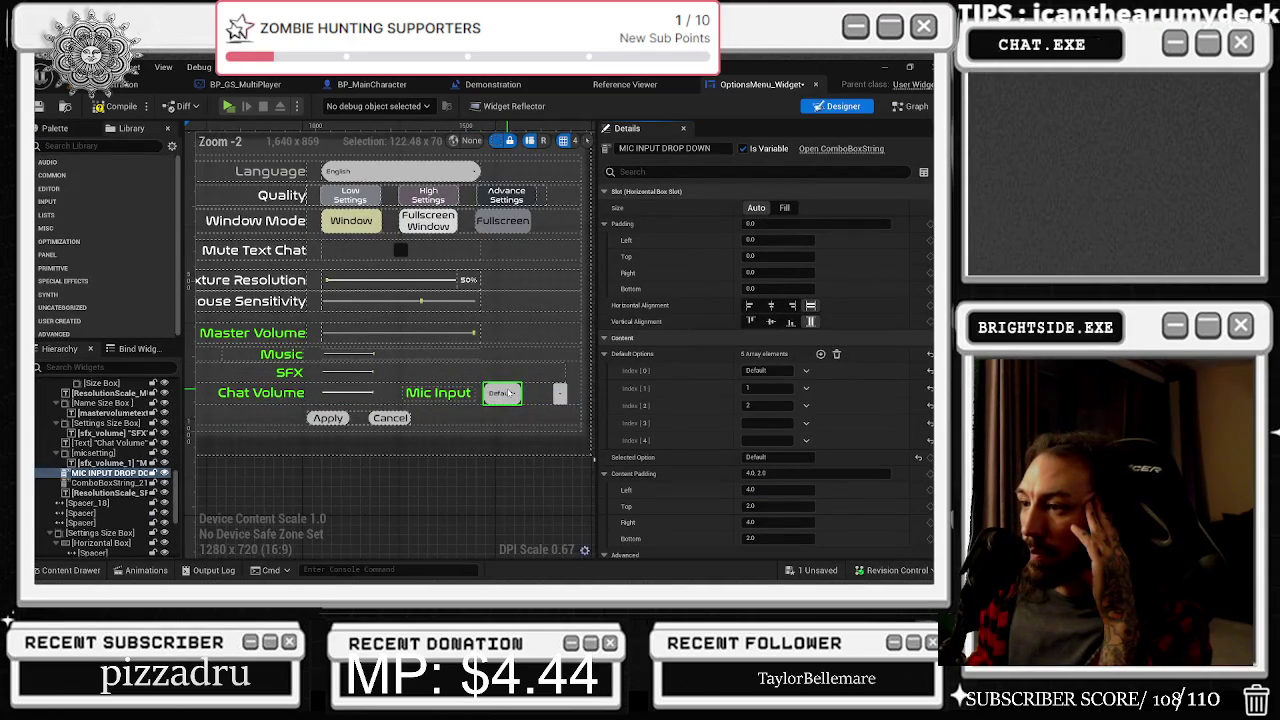
{"action": "left_click", "coordinate": [510, 393]}
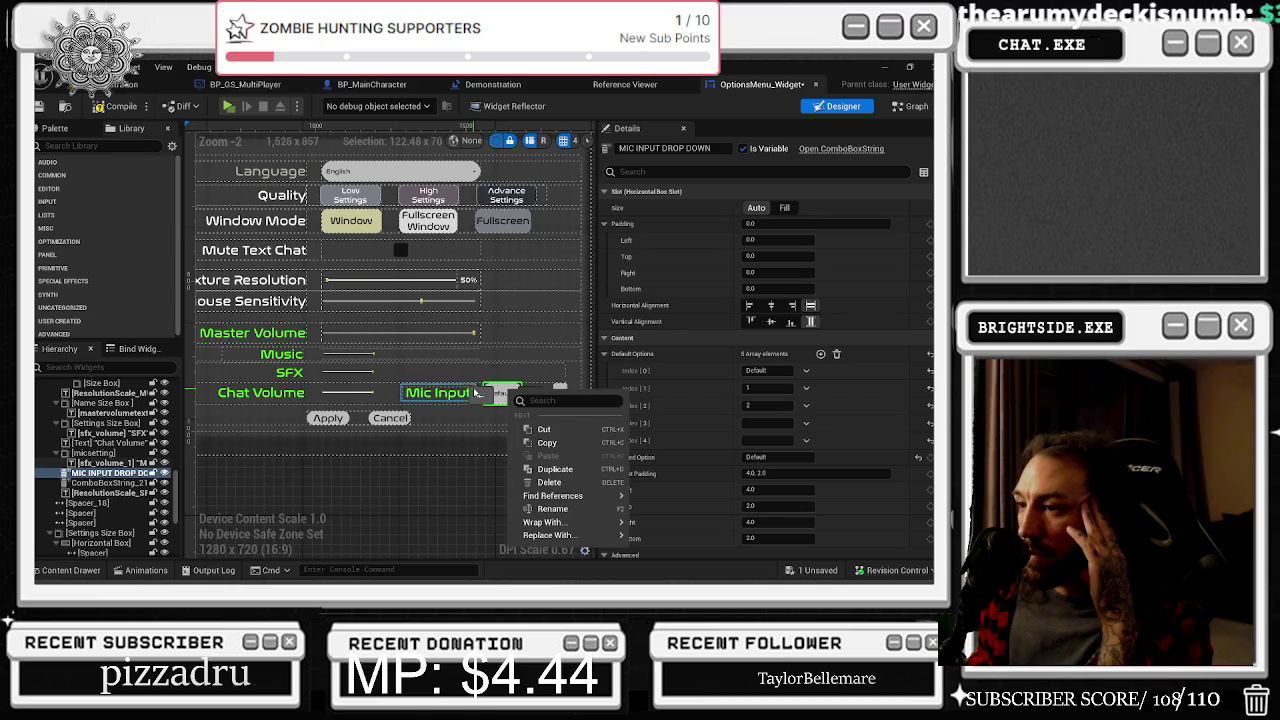
{"action": "left_click", "coordinate": [438, 392]}
{"action": "left_click", "coordinate": [653, 172]}
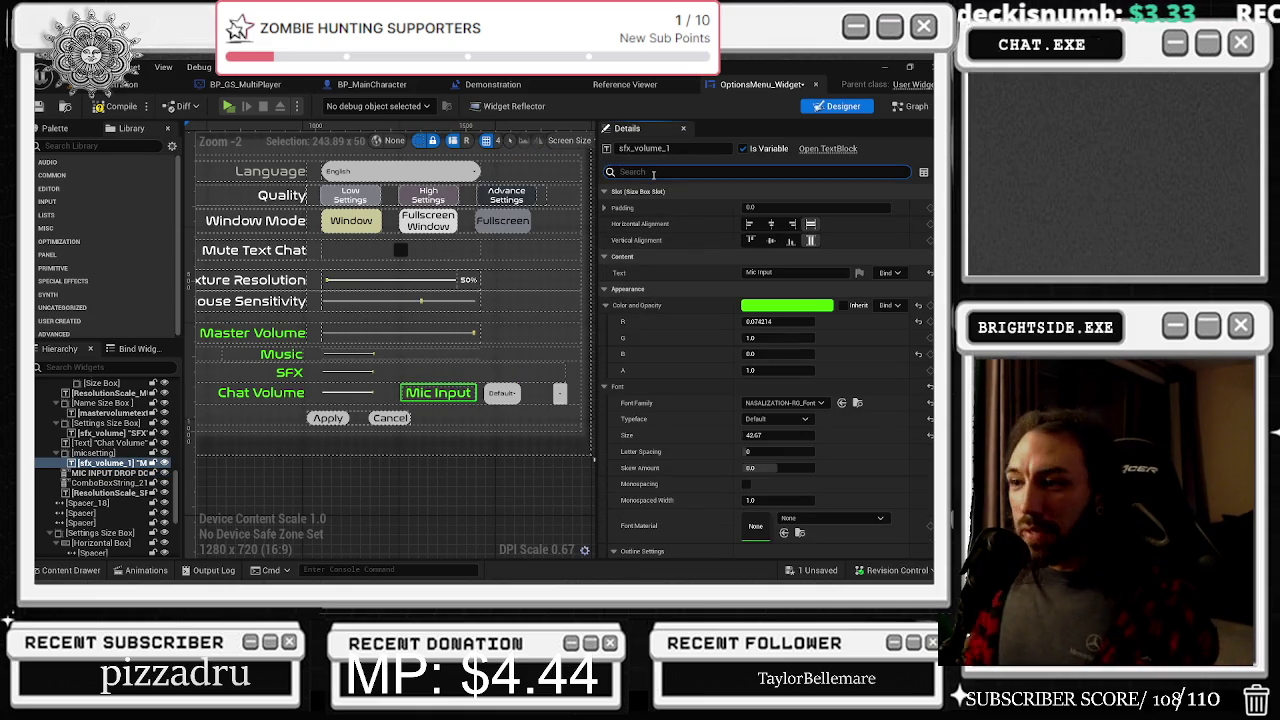
{"action": "type", "text": "vis"}
{"action": "left_click", "coordinate": [780, 207]}
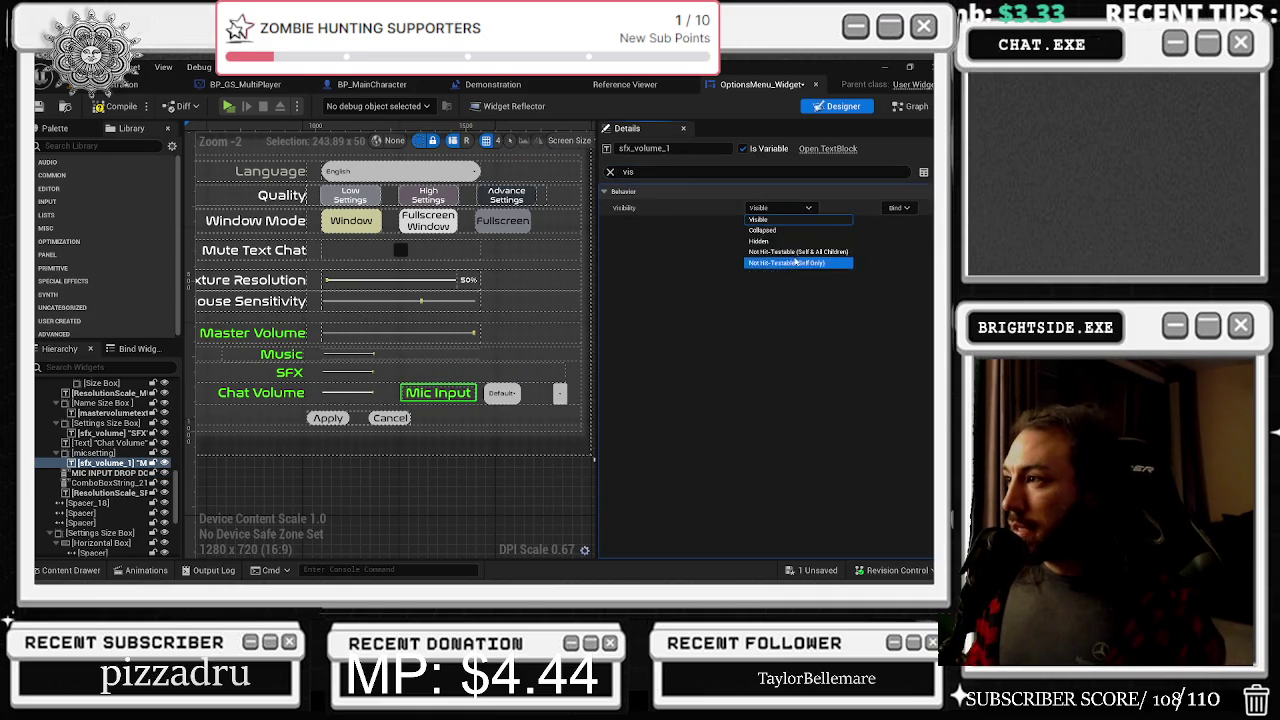
{"action": "left_click", "coordinate": [788, 243]}
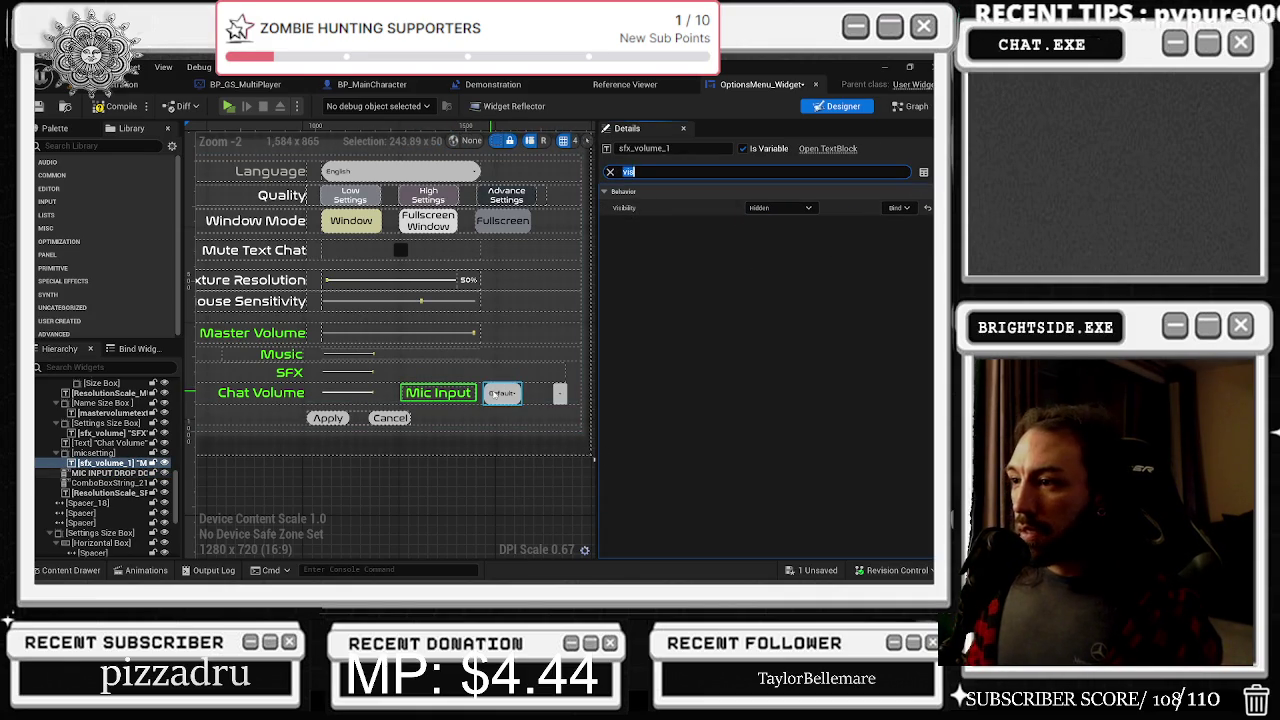
{"action": "left_click", "coordinate": [502, 393]}
{"action": "left_click", "coordinate": [780, 207]}
{"action": "left_click", "coordinate": [788, 243]}
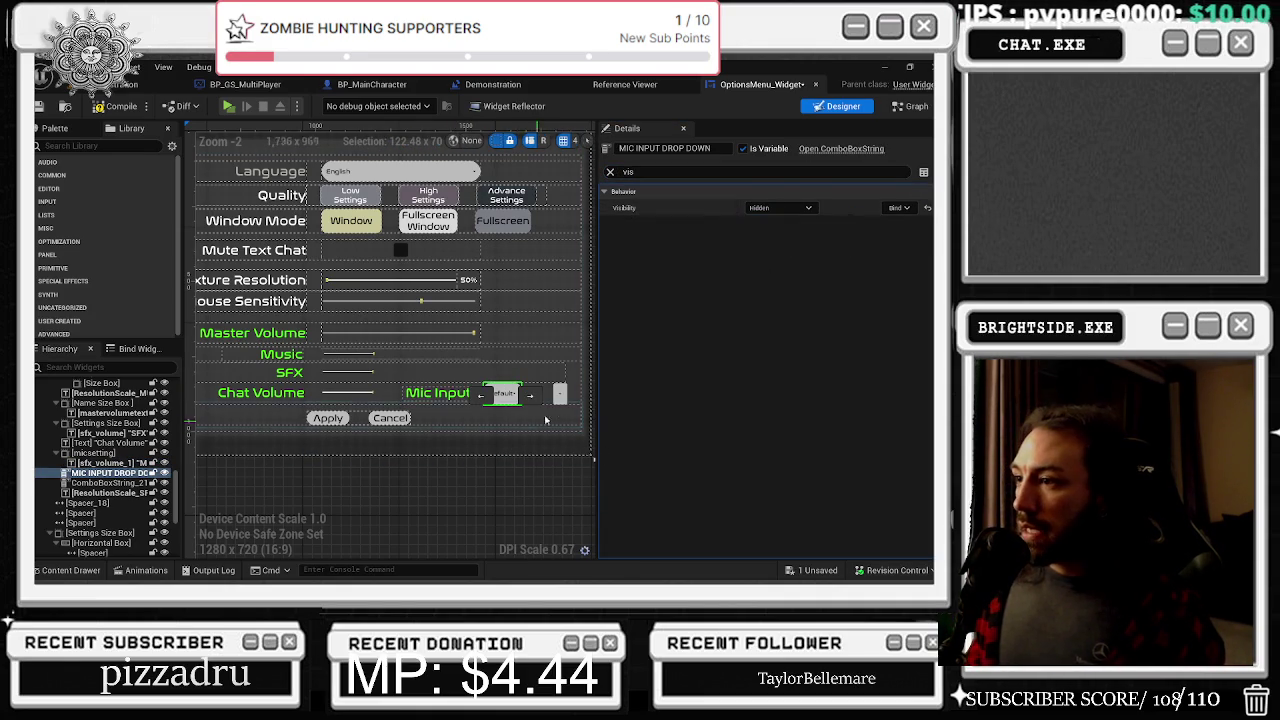
Delete the stray ComboBoxString_211, then uncheck Is Enabled and Enable Gamepad Navigation Mode on the dropdown
{"action": "left_click", "coordinate": [559, 394]}
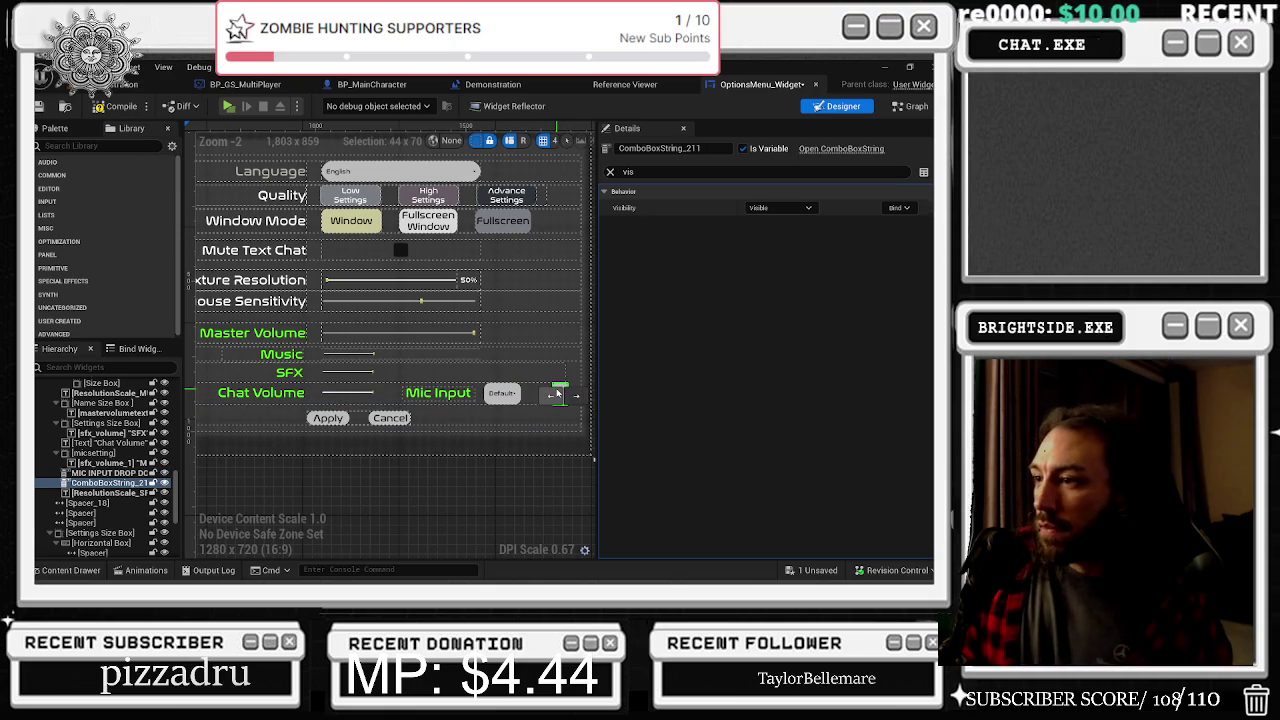
{"action": "key", "text": "Delete"}
{"action": "left_click", "coordinate": [502, 393]}
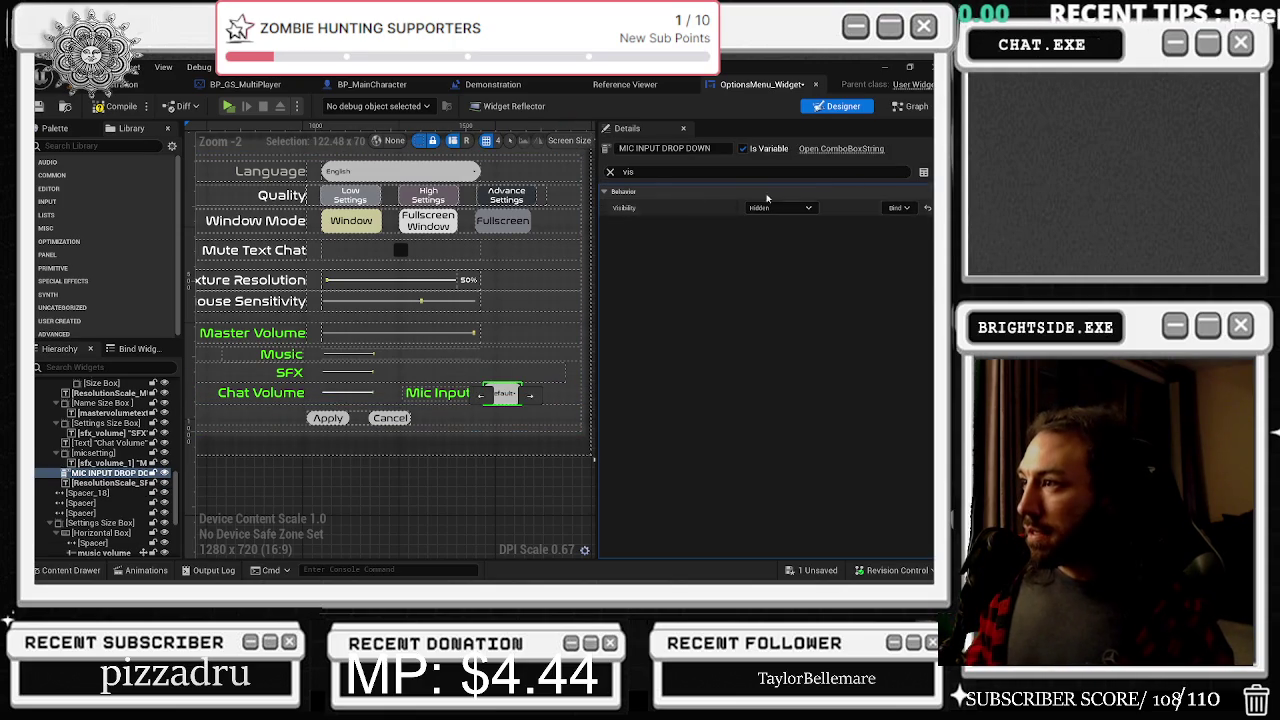
{"action": "left_click", "coordinate": [610, 172]}
{"action": "type", "text": "foc"}
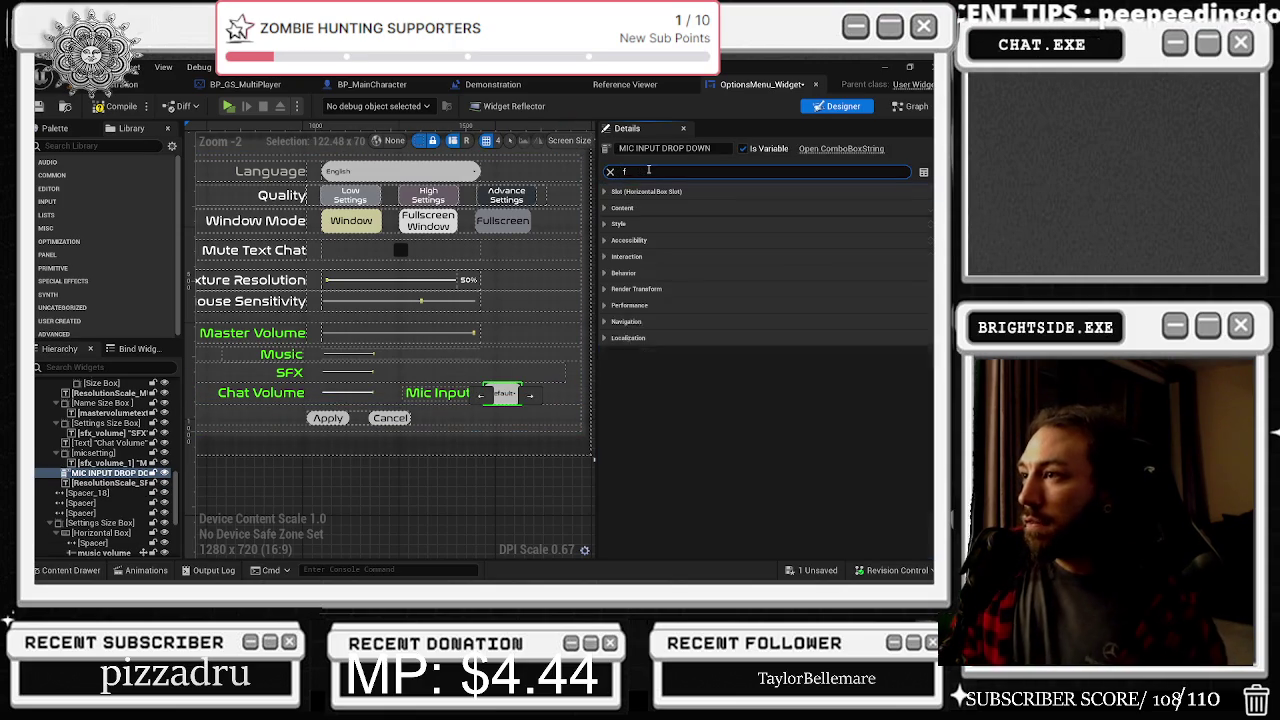
{"action": "key", "text": "BackSpace"}
{"action": "key", "text": "BackSpace"}
{"action": "key", "text": "BackSpace"}
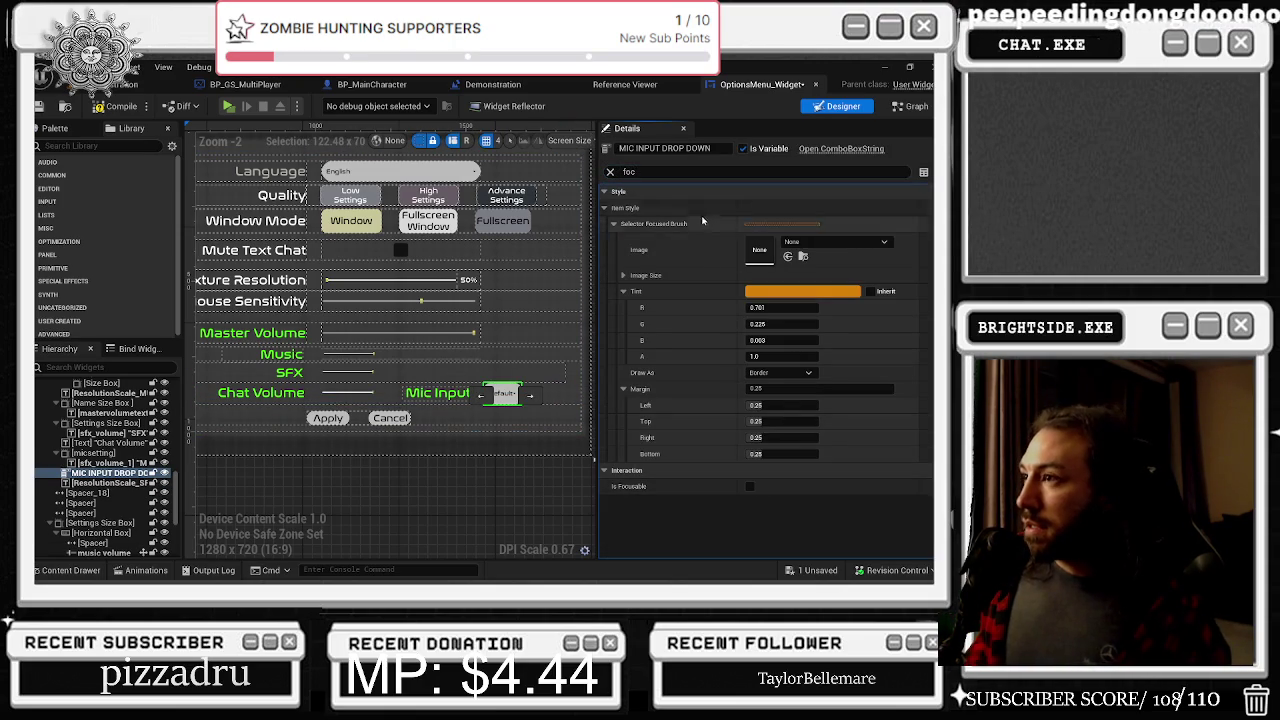
{"action": "type", "text": "en"}
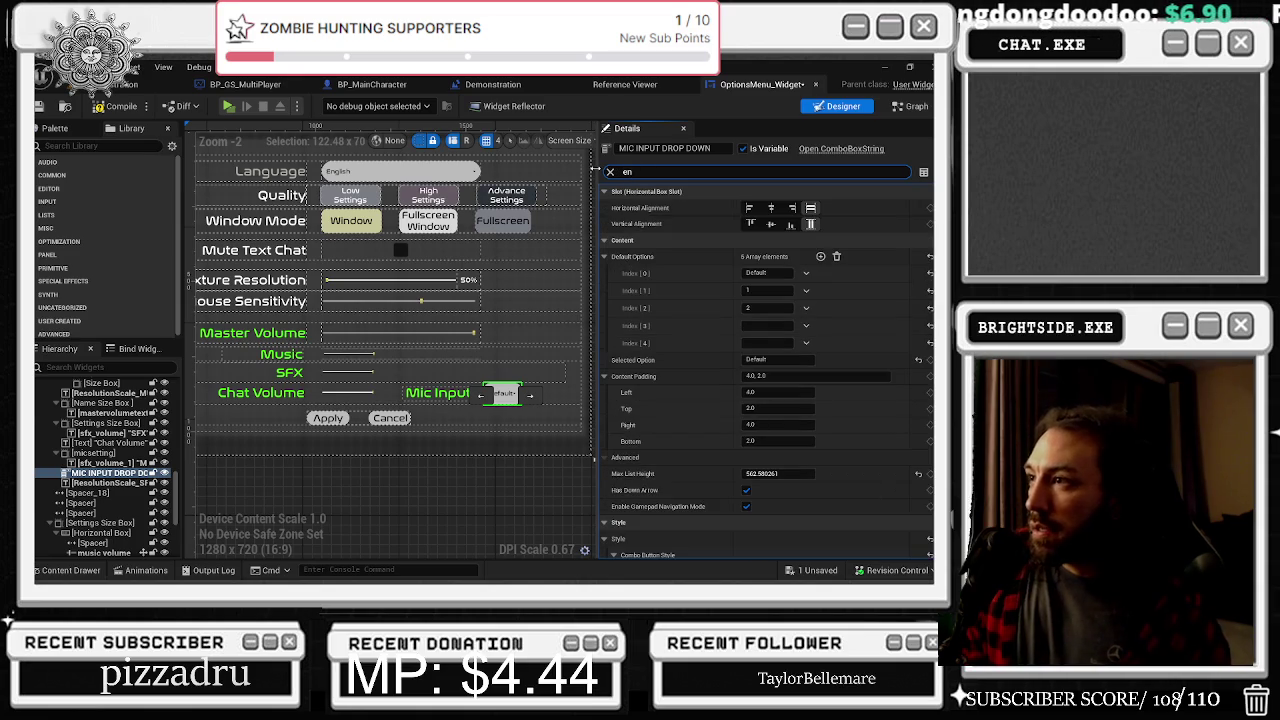
{"action": "type", "text": "ab"}
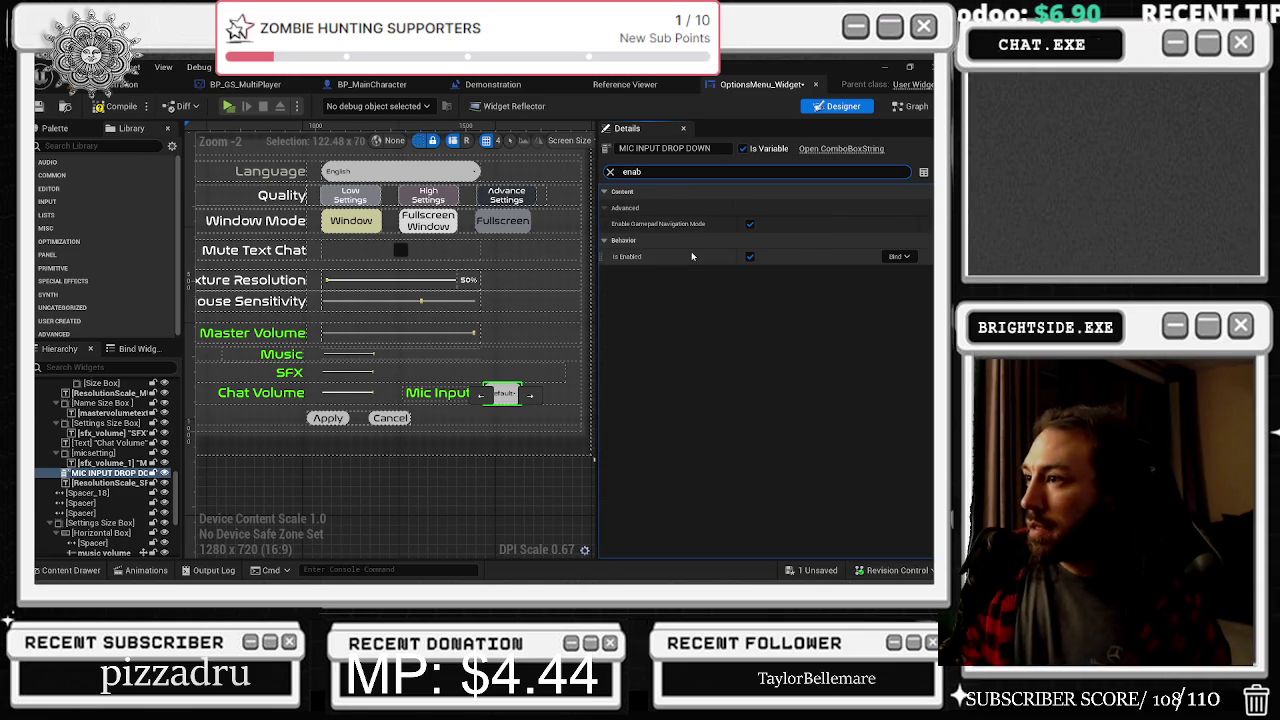
{"action": "left_click", "coordinate": [750, 256]}
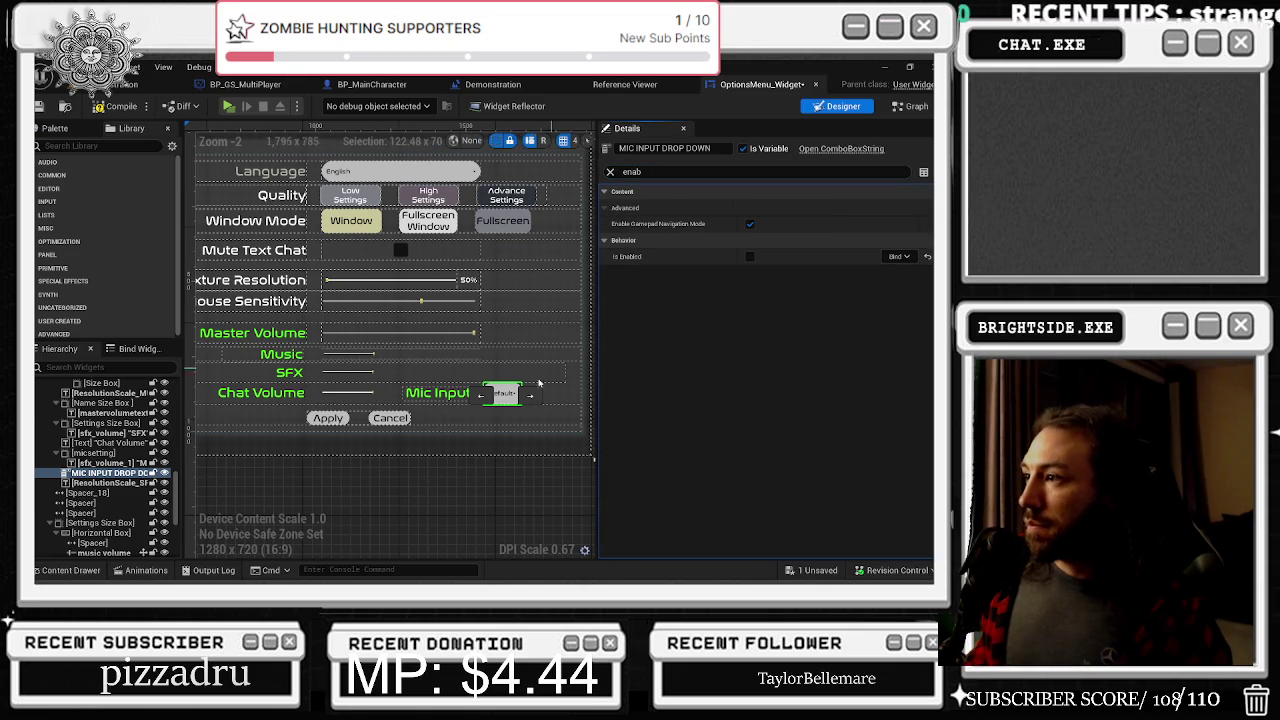
{"action": "left_click", "coordinate": [750, 223]}
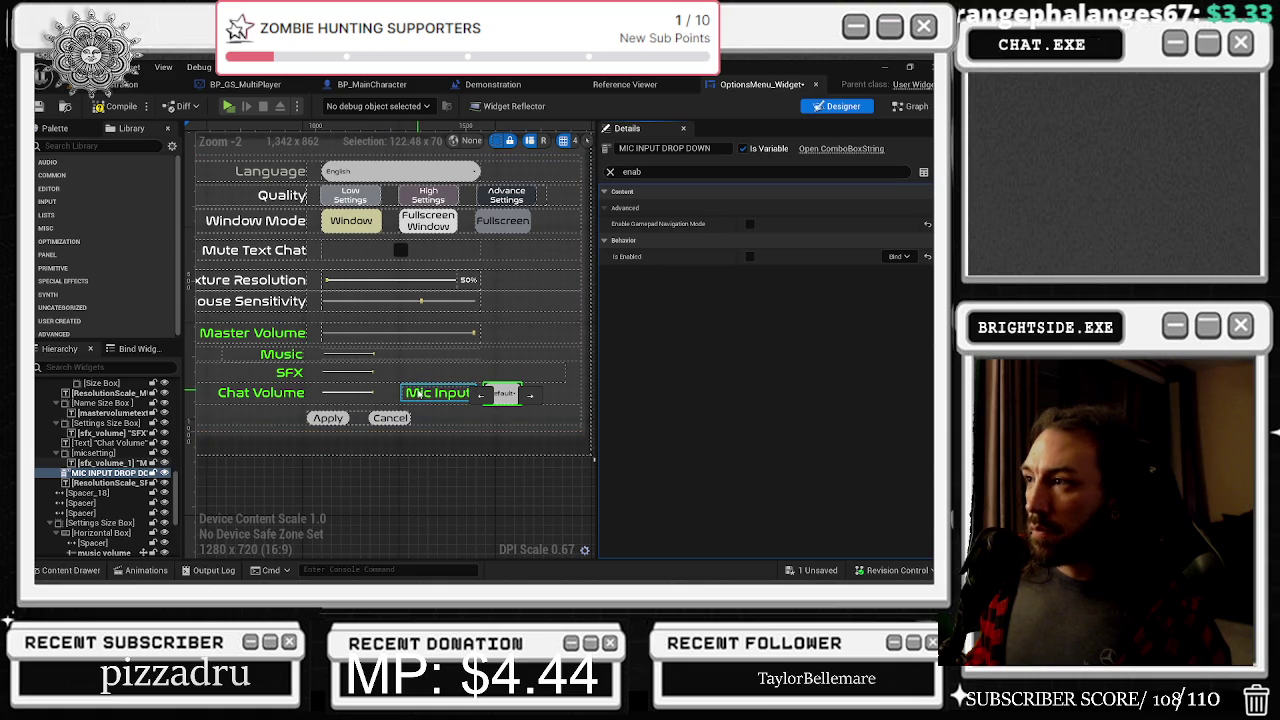
Select the Mic Input label and filter its Details for 'foc'
{"action": "left_click", "coordinate": [412, 393]}
{"action": "double_click", "coordinate": [632, 171]}
{"action": "type", "text": "foc"}
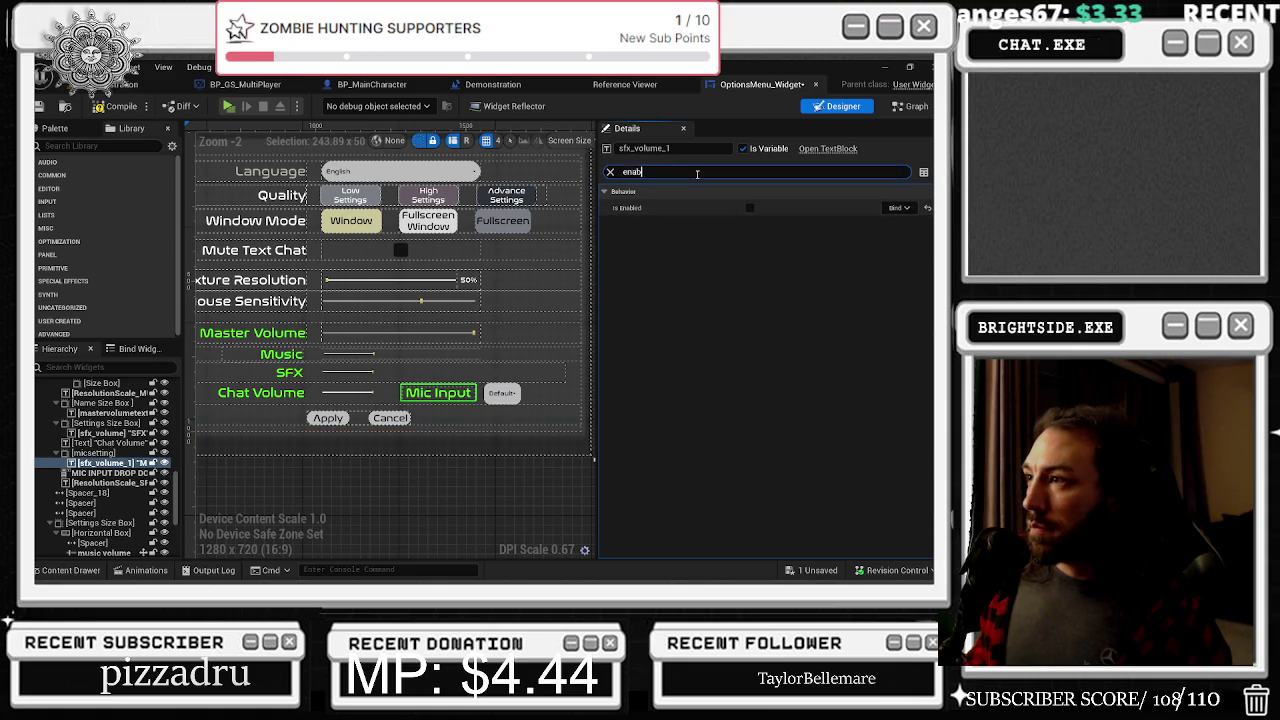
Select the SFX volume slider, clear the Details filter, and expand its Navigation category
{"action": "left_click", "coordinate": [93, 453]}
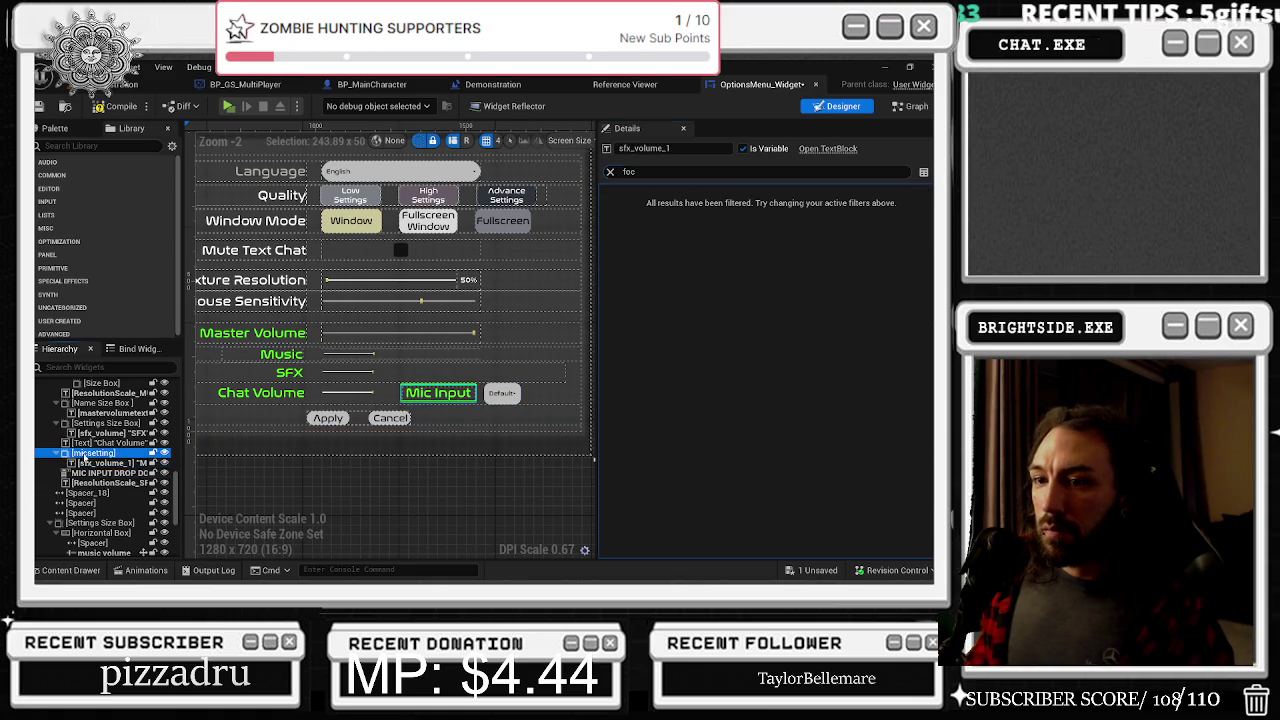
{"action": "left_click", "coordinate": [350, 392]}
{"action": "left_click", "coordinate": [650, 172]}
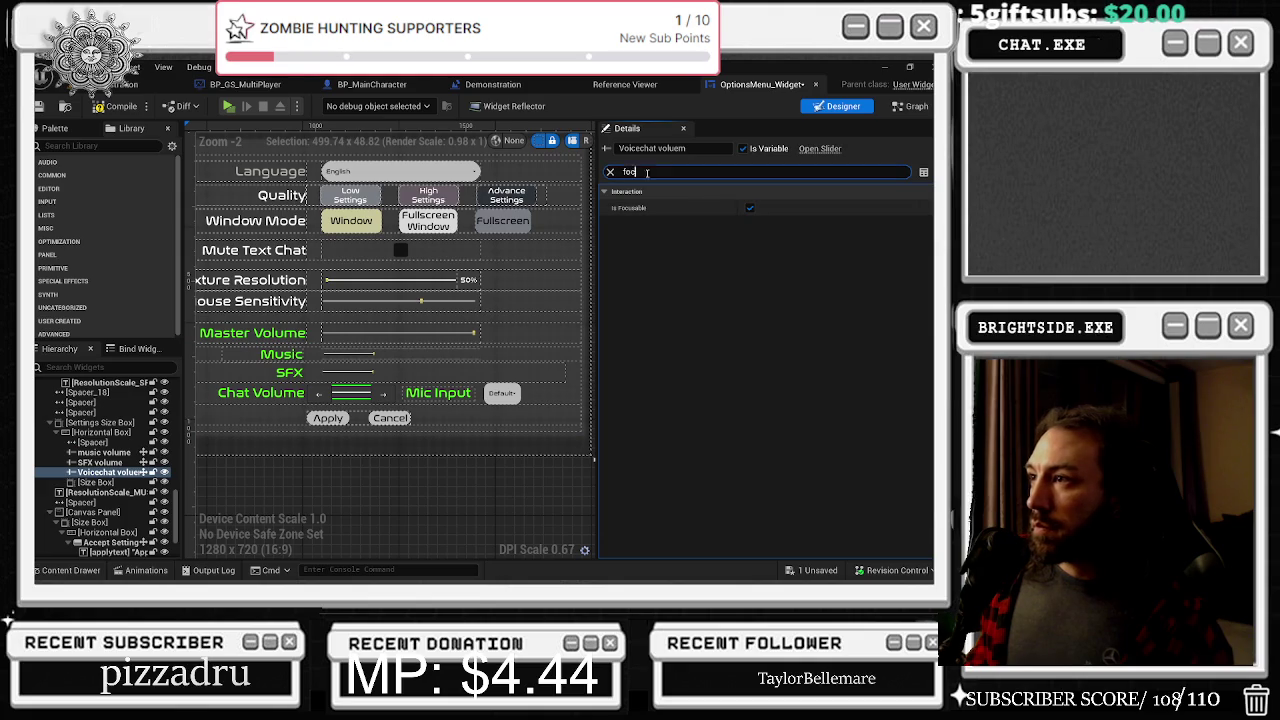
{"action": "left_click", "coordinate": [348, 376]}
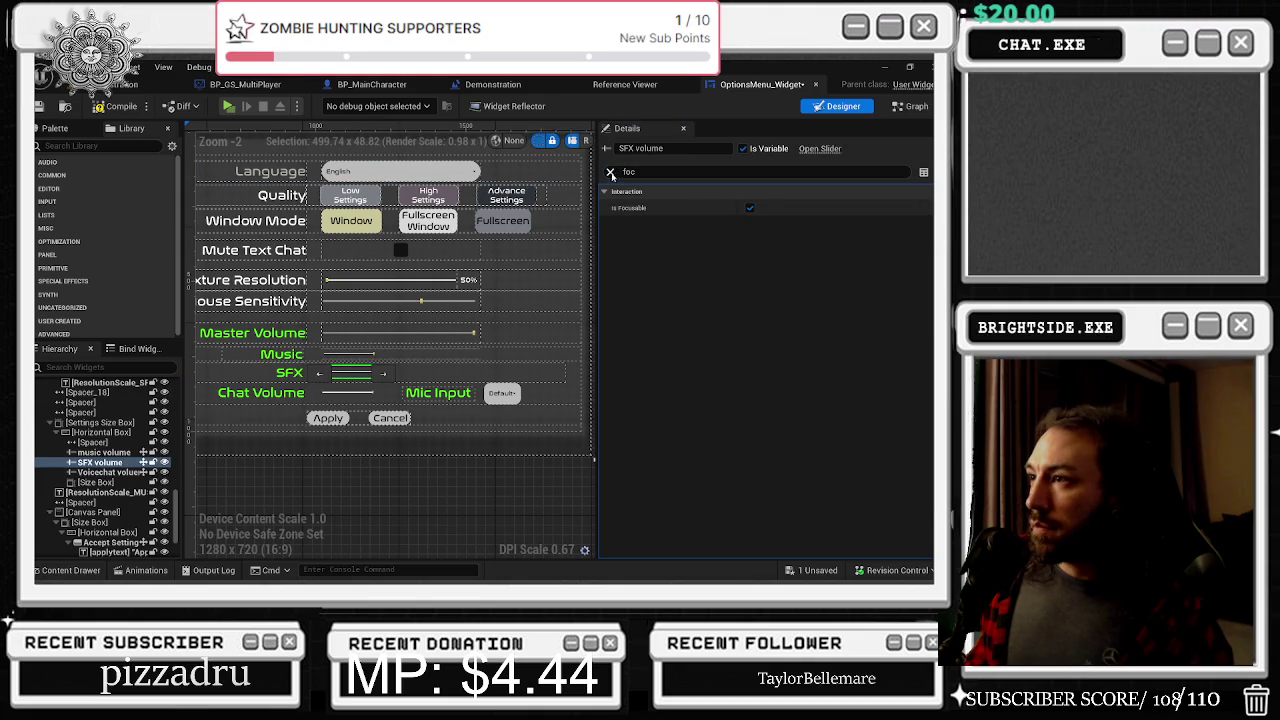
{"action": "left_click", "coordinate": [611, 173]}
{"action": "left_click", "coordinate": [626, 338]}
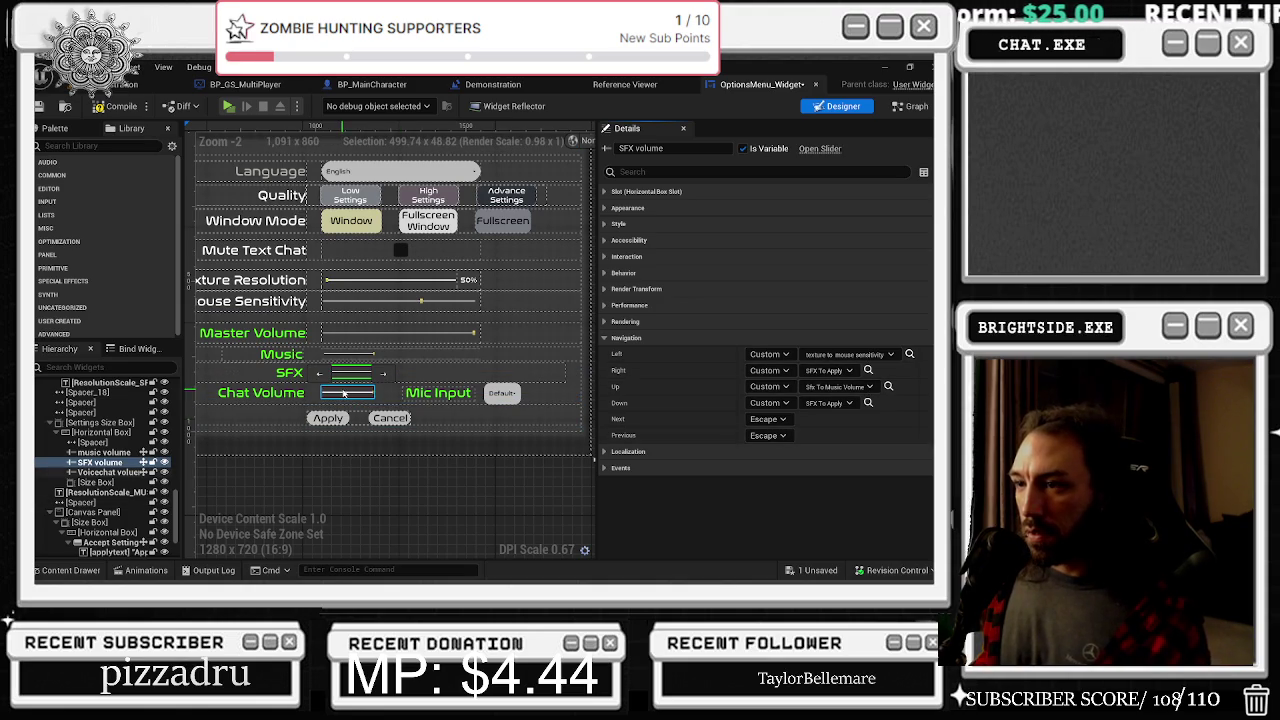
Keep Navigation expanded and scroll to the Chat Volume slider's Navigation settings
{"action": "right_click", "coordinate": [640, 339]}
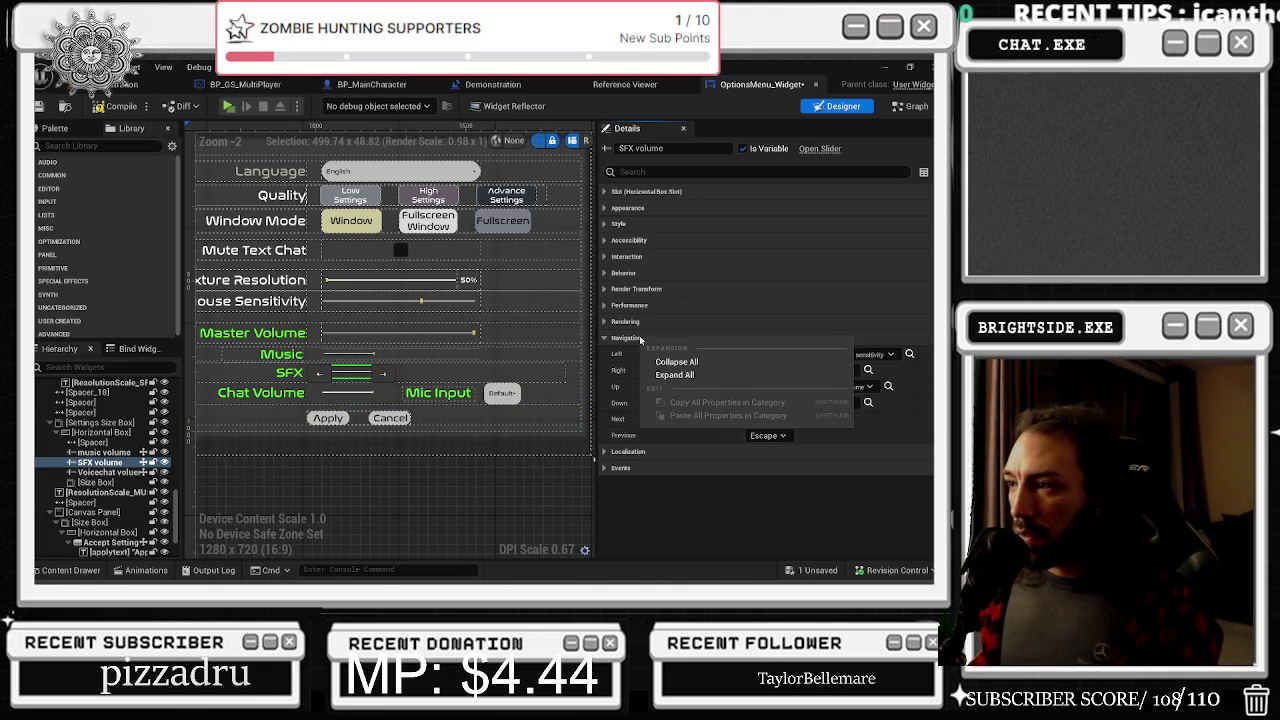
{"action": "left_click", "coordinate": [645, 338]}
{"action": "left_click", "coordinate": [656, 337]}
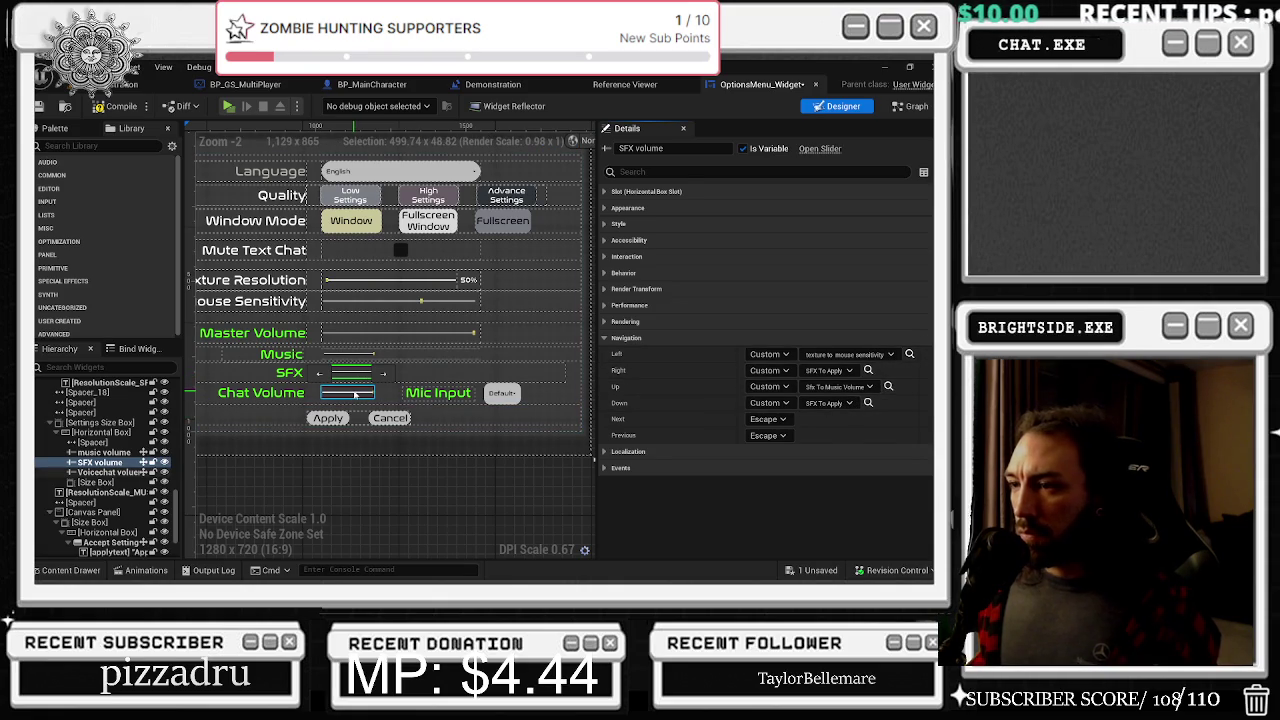
{"action": "left_click", "coordinate": [403, 392]}
{"action": "scroll", "coordinate": [820, 401], "scroll_direction": "down", "scroll_amount": 10}
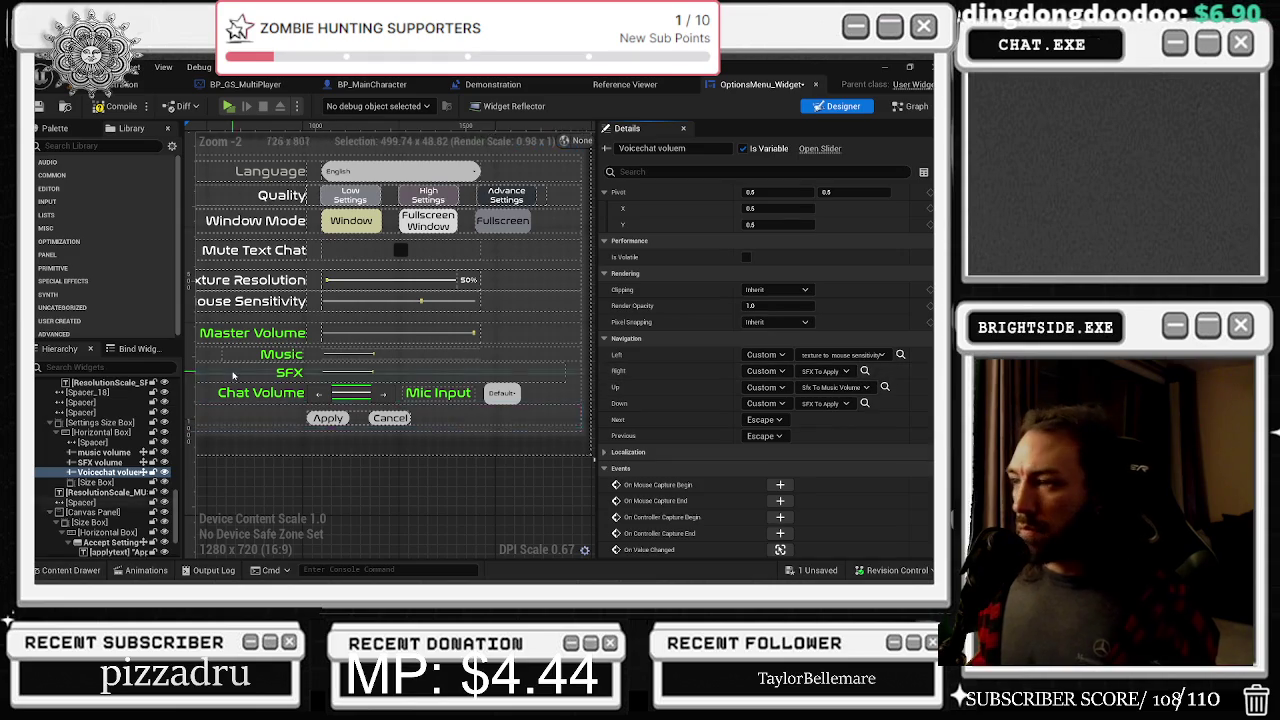
Select the Chat Volume slider and send its Up navigation to Music To SFX Volume
{"action": "scroll", "coordinate": [383, 399], "scroll_direction": "up", "scroll_amount": 2}
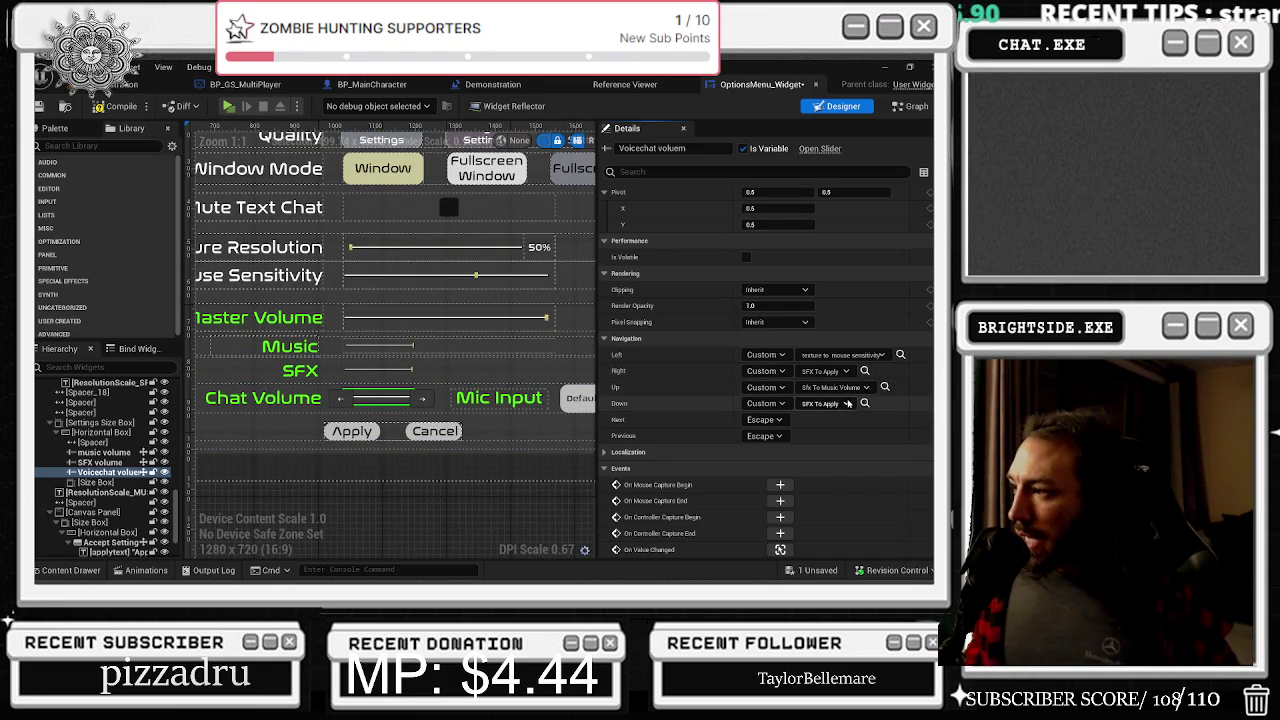
{"action": "left_click_drag", "start_coordinate": [561, 386], "coordinate": [483, 386]}
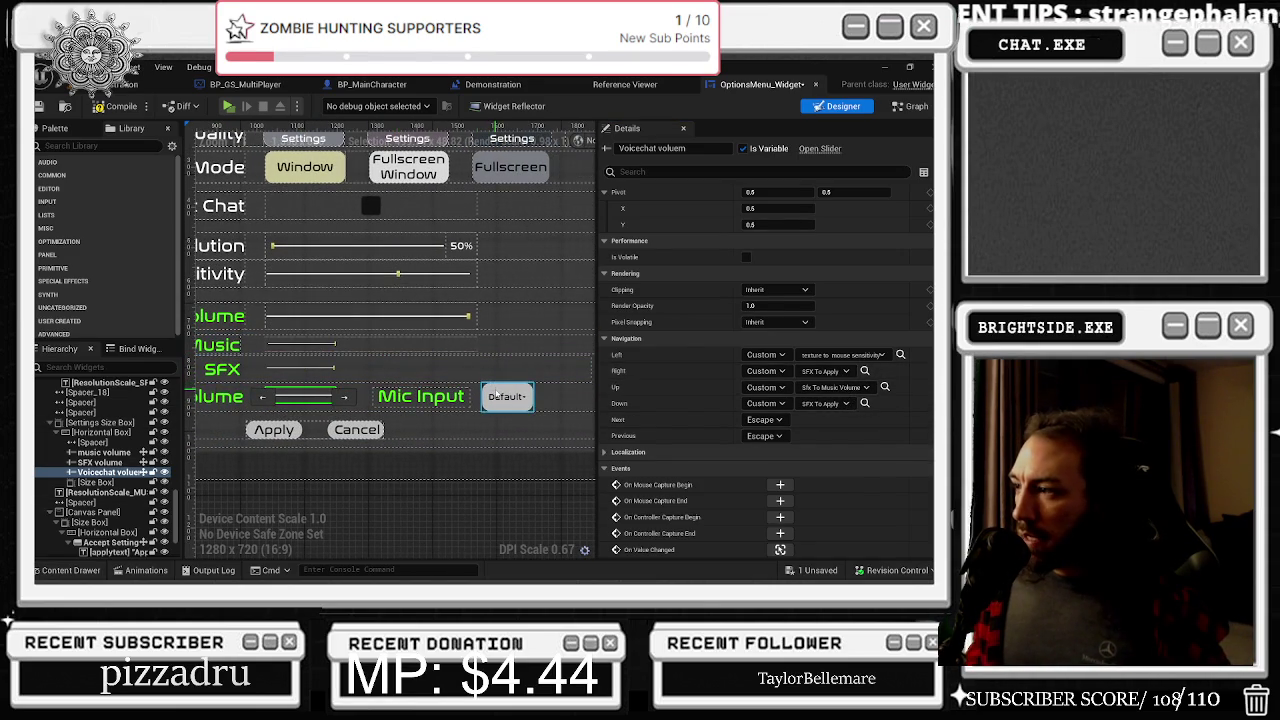
{"action": "left_click", "coordinate": [506, 396]}
{"action": "scroll", "coordinate": [724, 429], "scroll_direction": "down", "scroll_amount": 5}
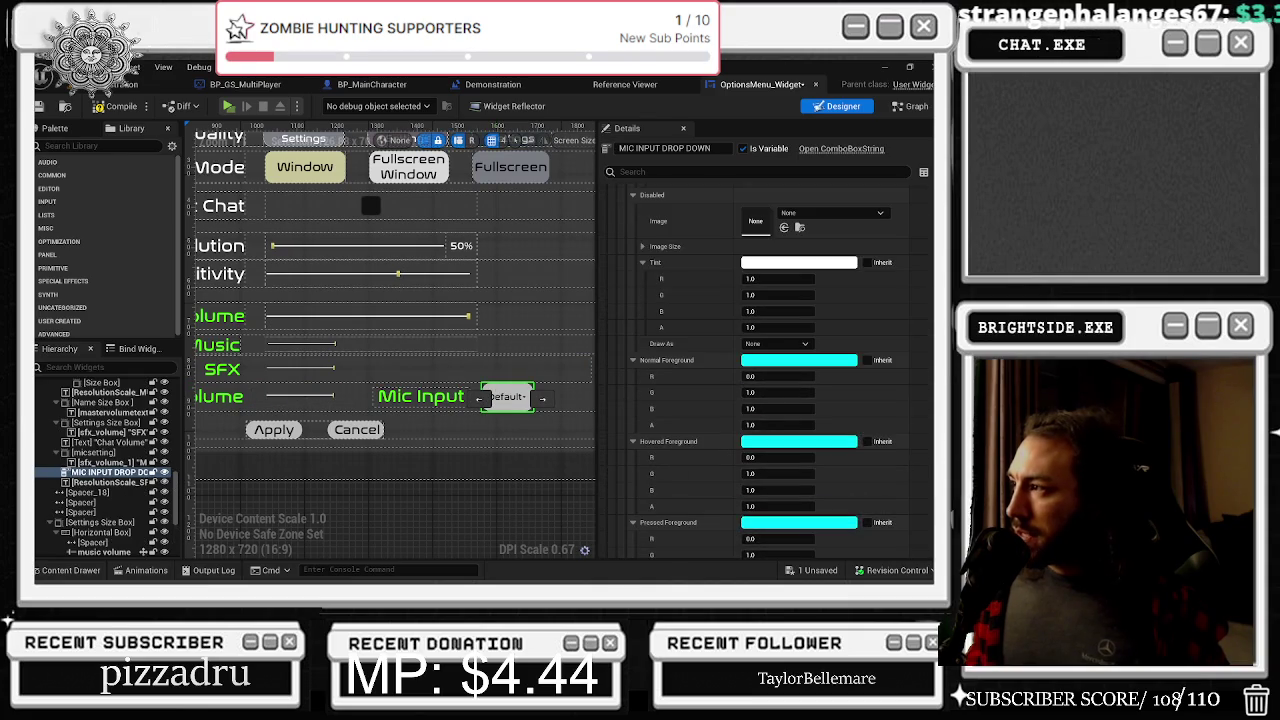
{"action": "scroll", "coordinate": [724, 429], "scroll_direction": "down", "scroll_amount": 10}
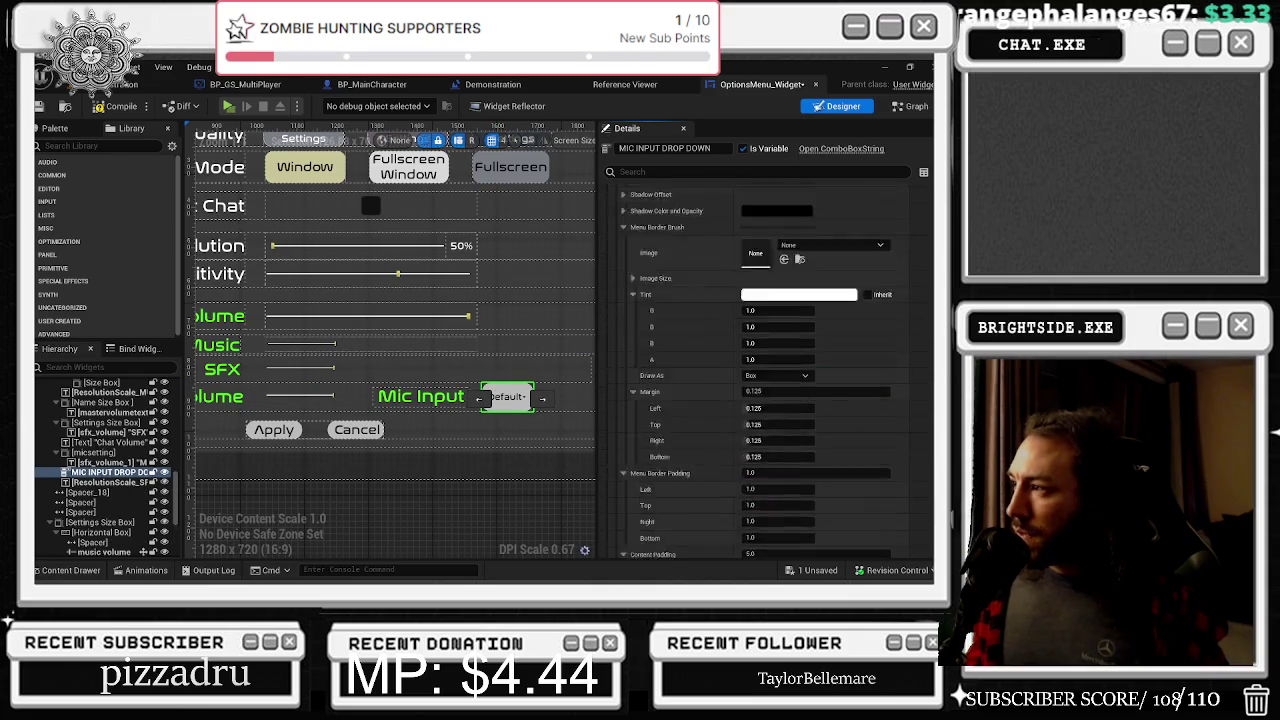
{"action": "left_click", "coordinate": [300, 399]}
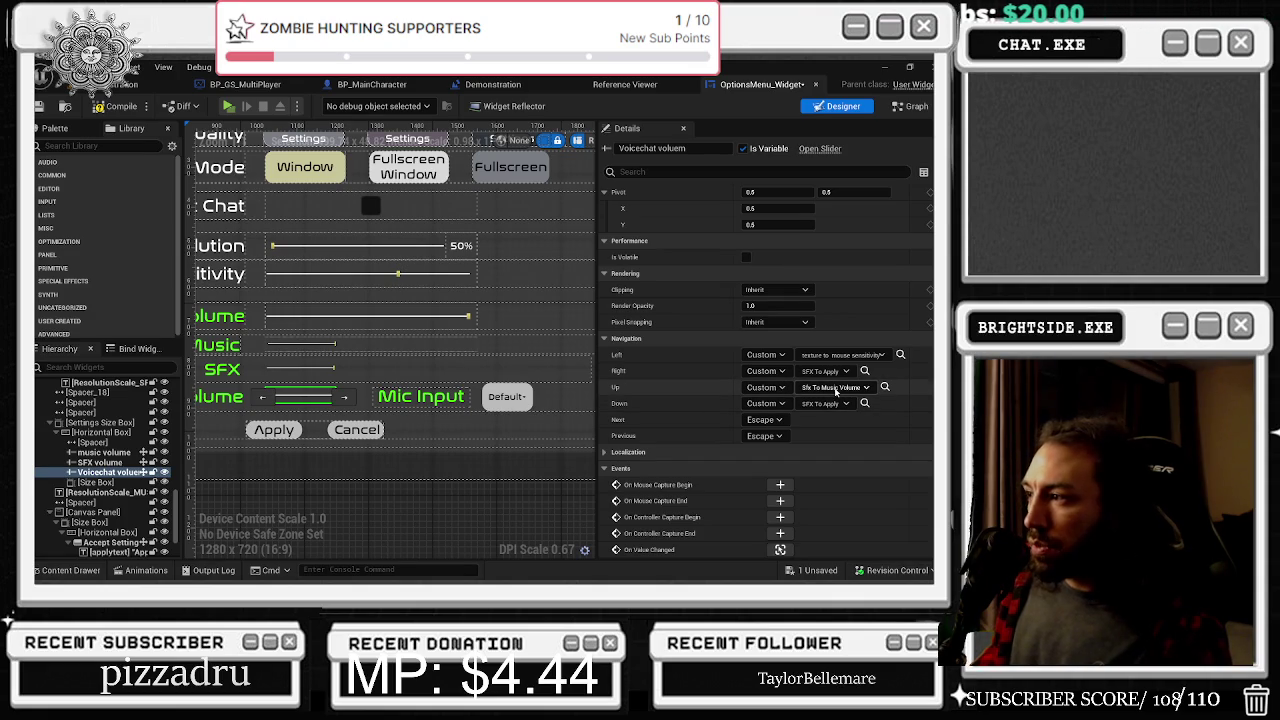
{"action": "left_click", "coordinate": [835, 388]}
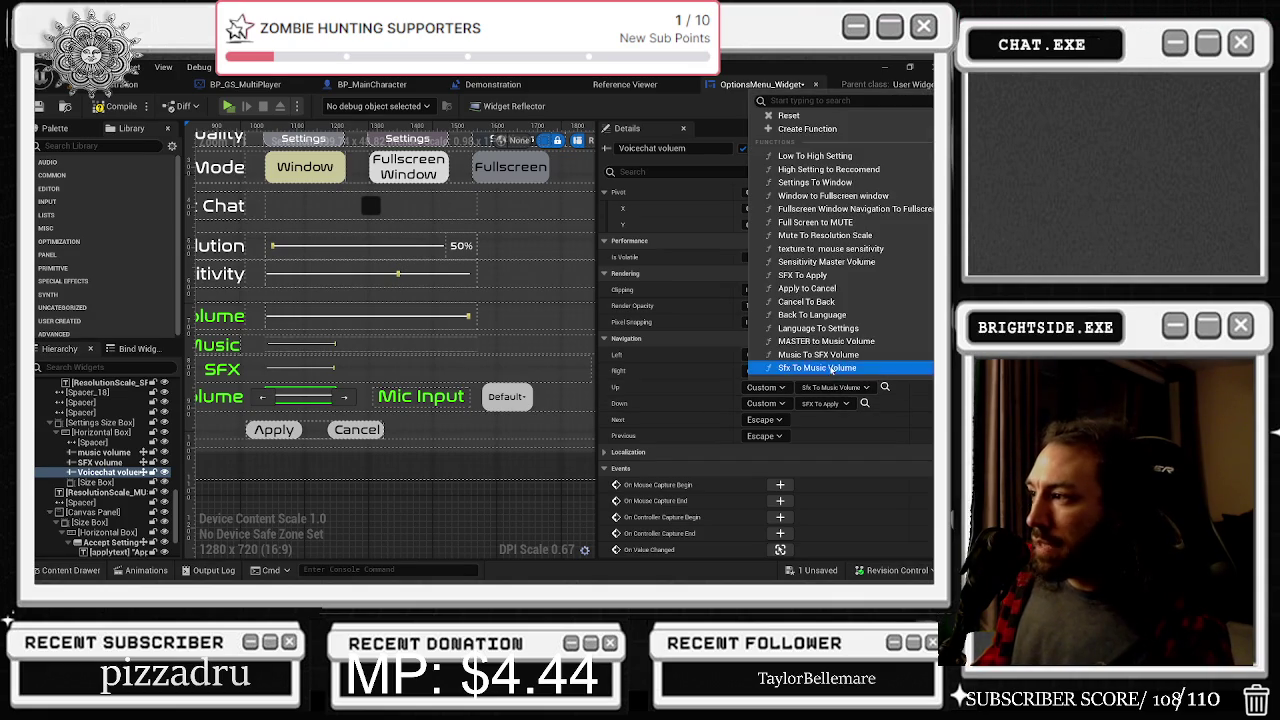
{"action": "left_click", "coordinate": [820, 355]}
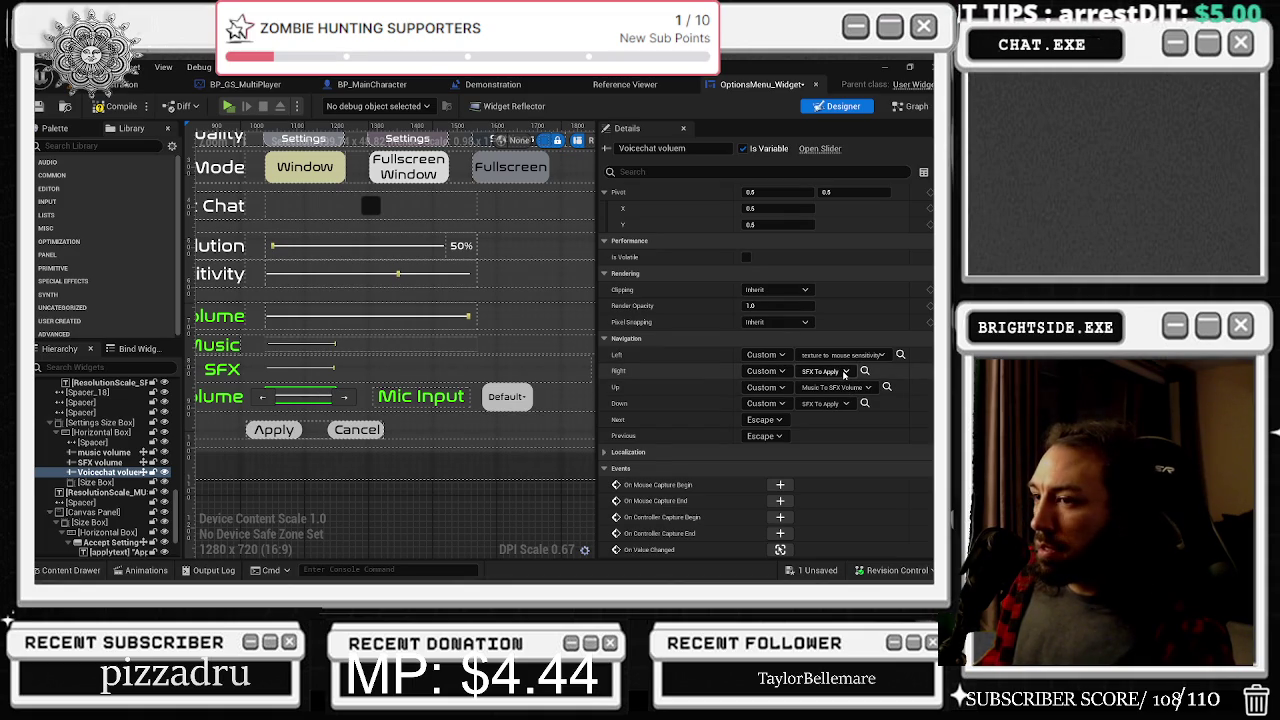
Keep its Right navigation on SFX To Apply and send Left to Cancel To Back
{"action": "left_click", "coordinate": [845, 373]}
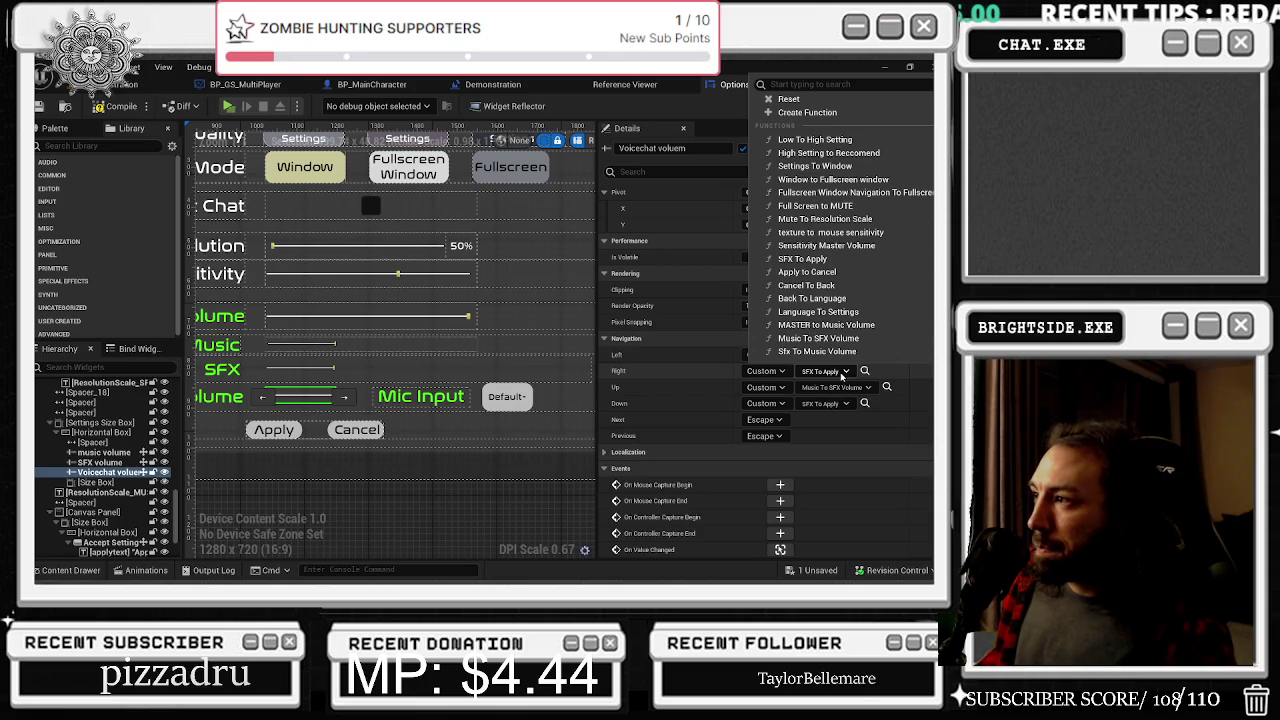
{"action": "left_click", "coordinate": [803, 258]}
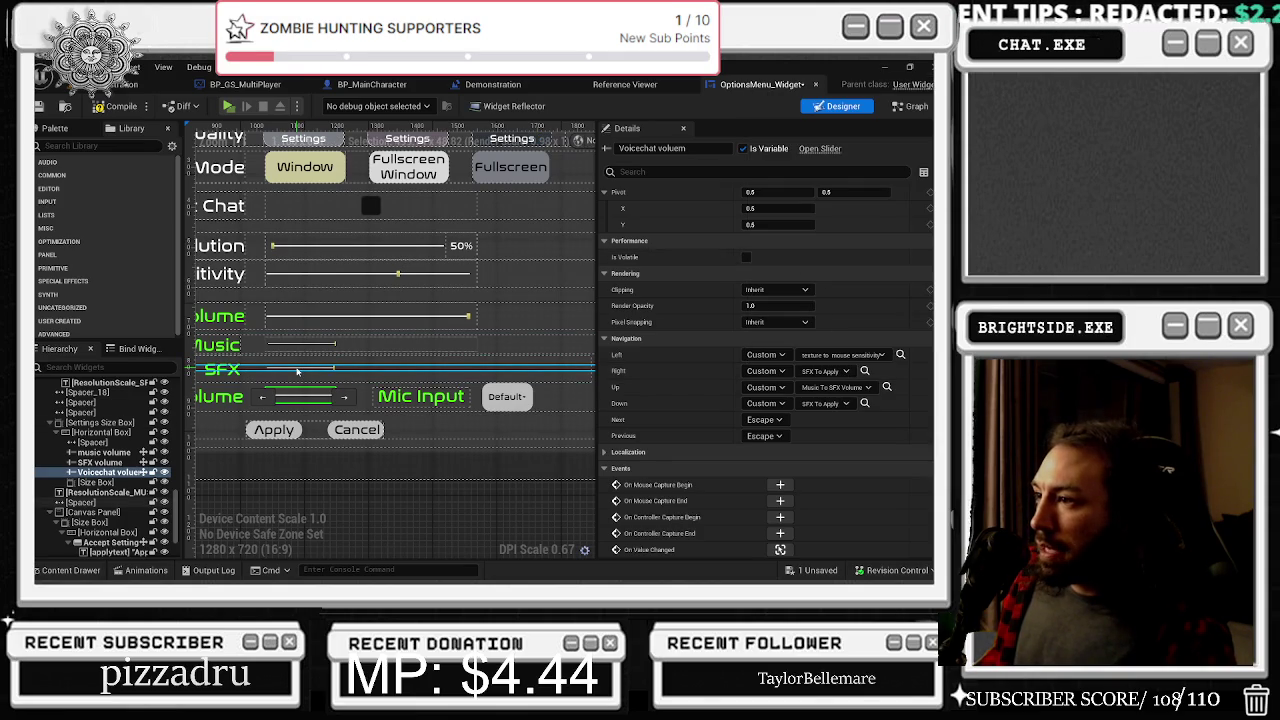
{"action": "scroll", "coordinate": [378, 362], "scroll_direction": "down", "scroll_amount": 2}
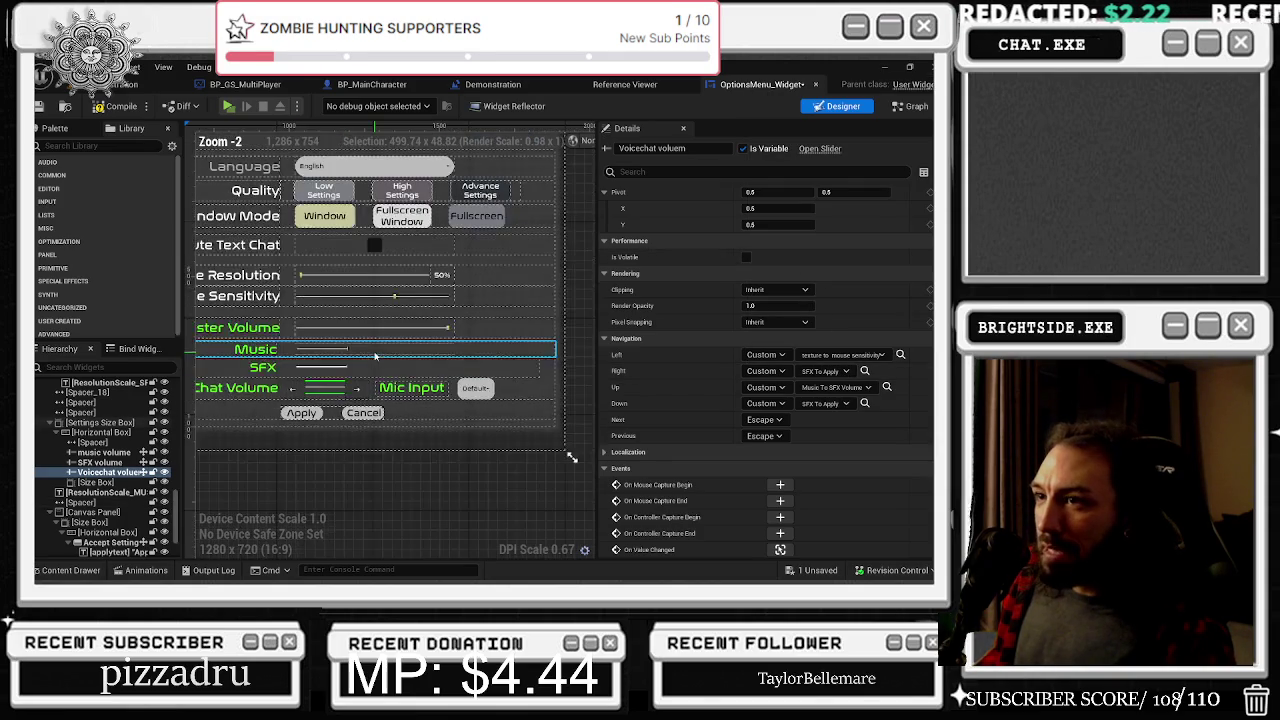
{"action": "left_click", "coordinate": [877, 354]}
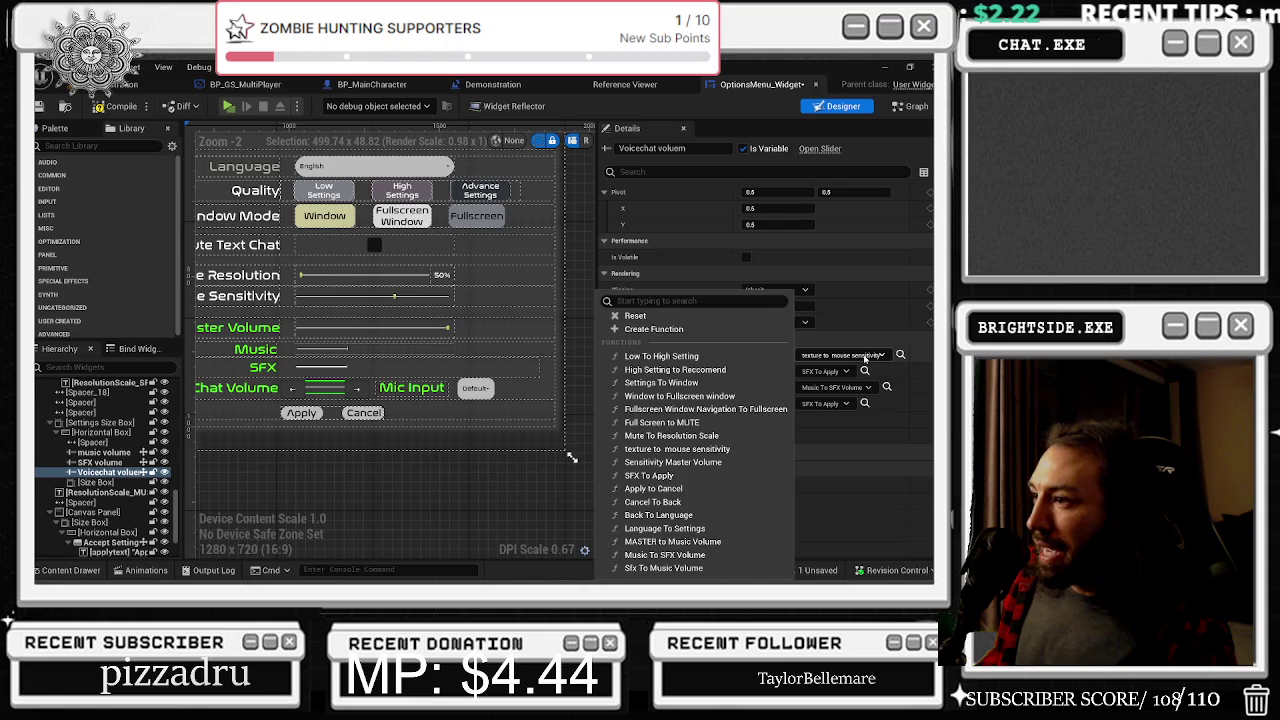
{"action": "left_click", "coordinate": [704, 502]}
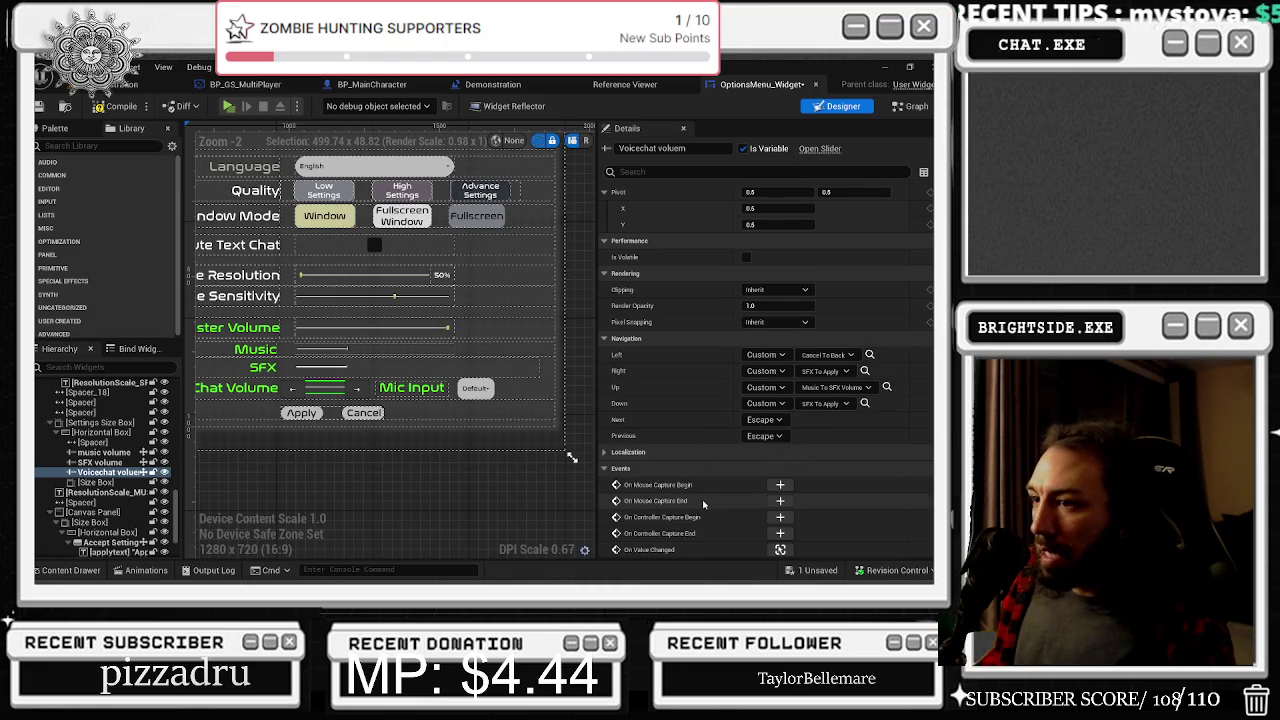
Set the SFX slider's Left navigation to Cancel To Back and create a new Right navigation function
{"action": "scroll", "coordinate": [392, 366], "scroll_direction": "up", "scroll_amount": 1}
{"action": "left_click", "coordinate": [405, 370]}
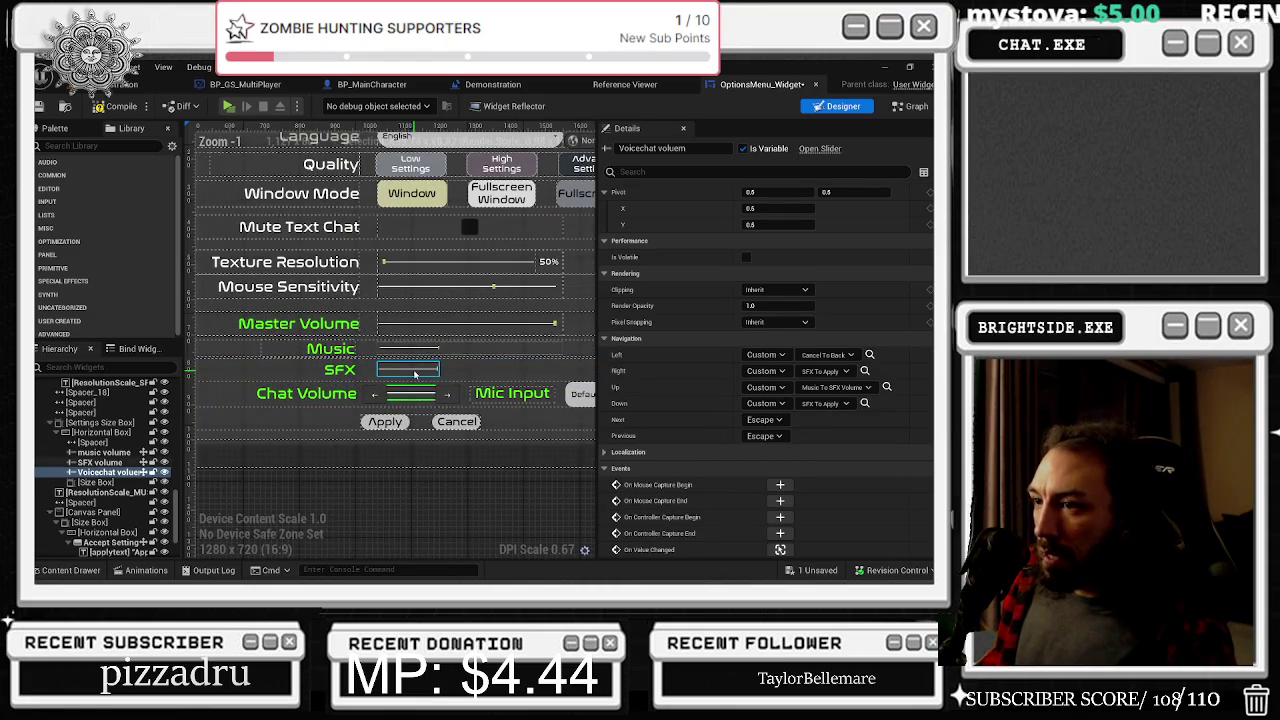
{"action": "left_click", "coordinate": [853, 356]}
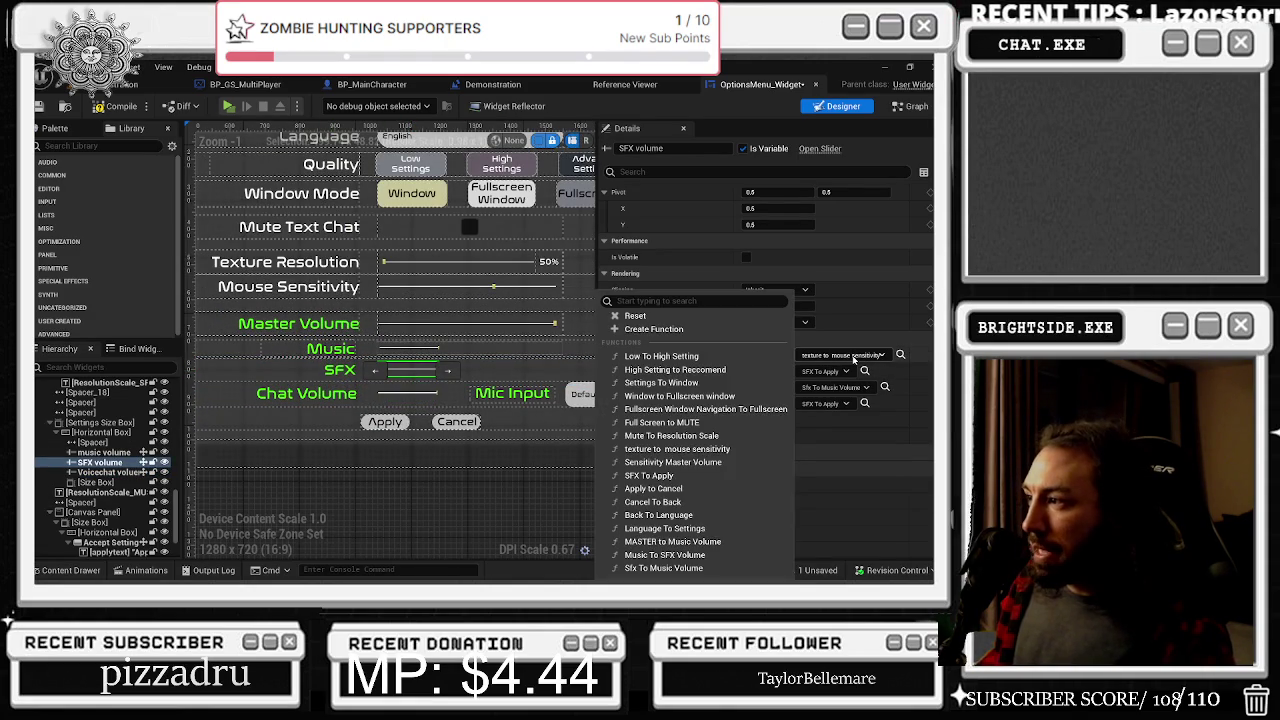
{"action": "left_click", "coordinate": [703, 504]}
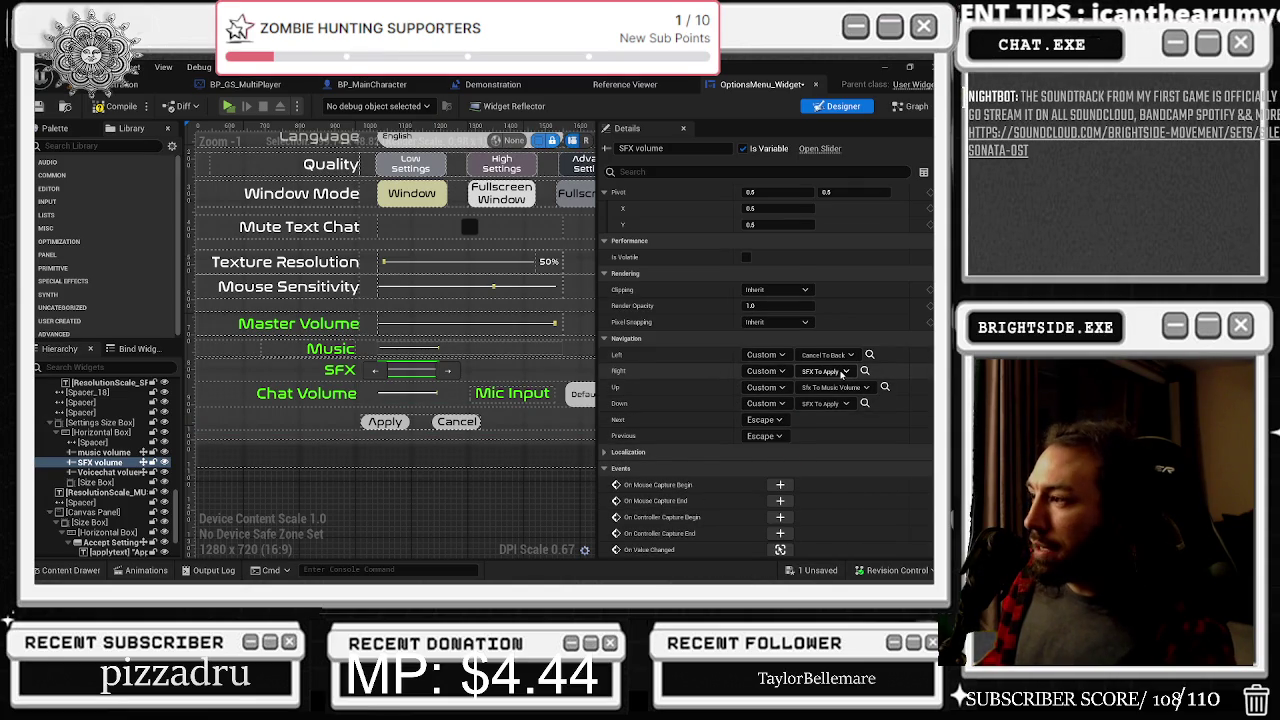
{"action": "left_click", "coordinate": [843, 374]}
{"action": "left_click", "coordinate": [805, 116]}
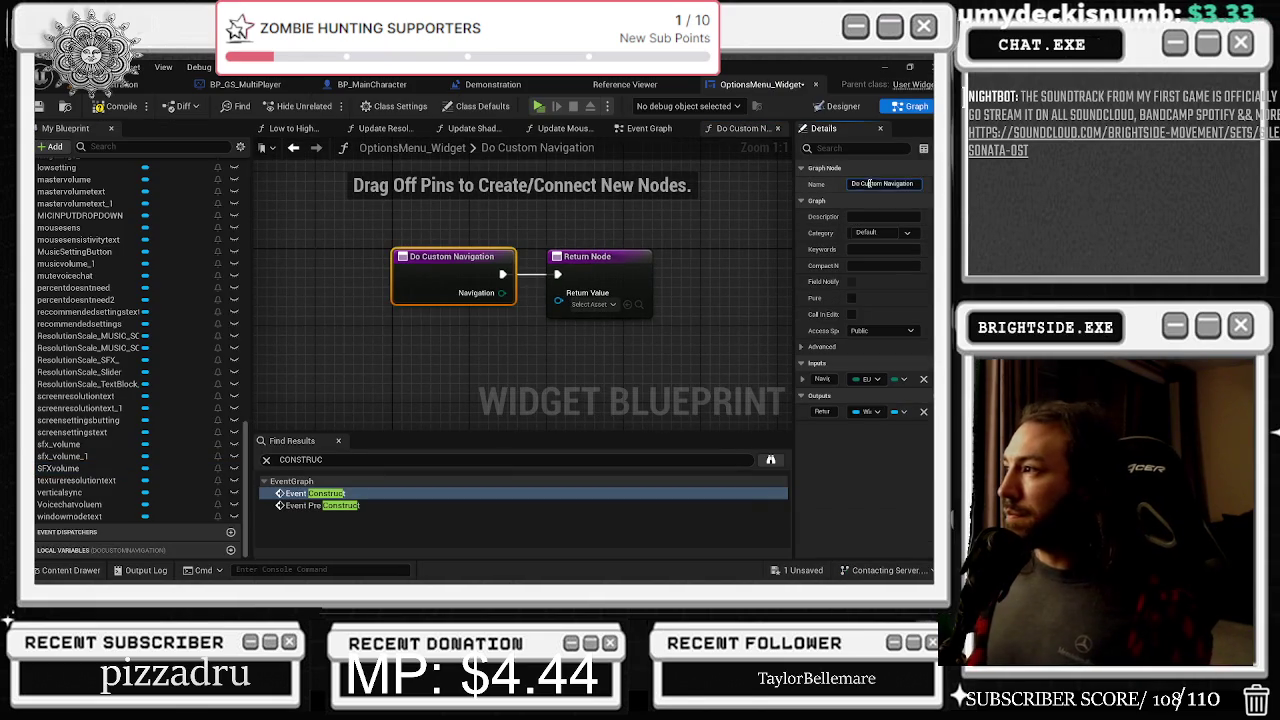
Name the new function To Chat Volume and pick the Chat Volume slider in Designer
{"action": "type", "text": "tochatvolu"}
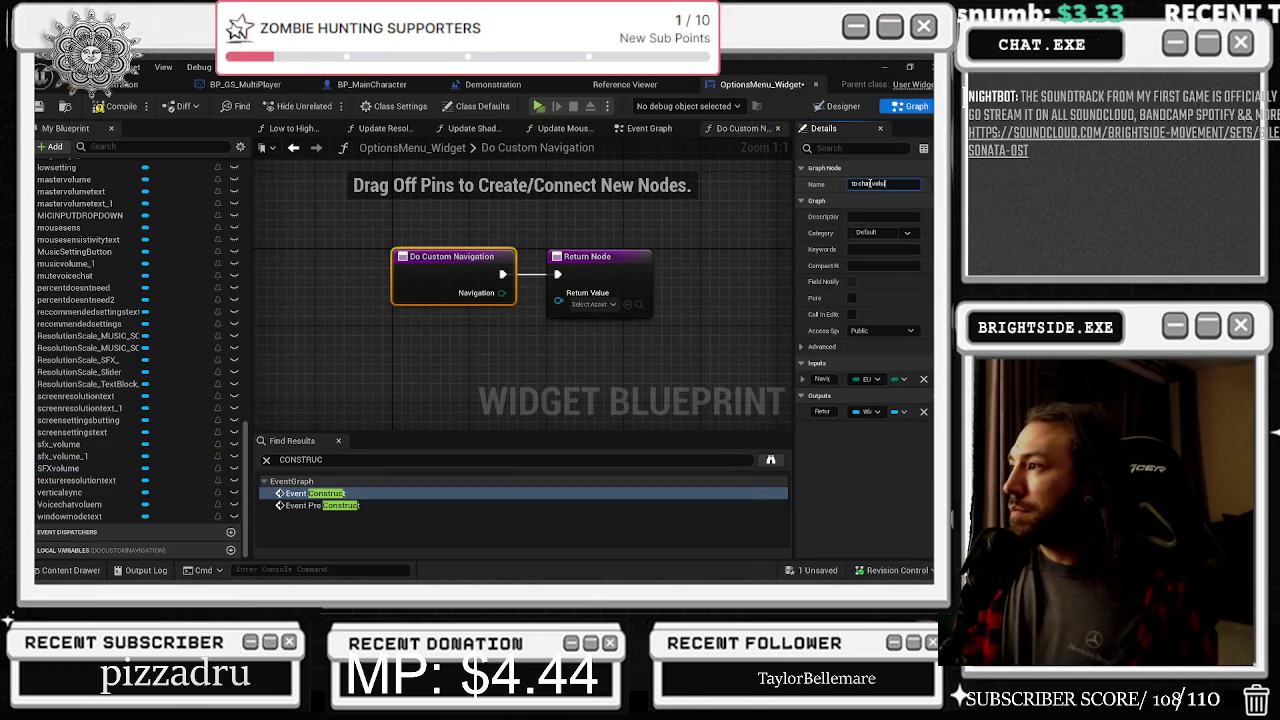
{"action": "type", "text": "me"}
{"action": "key", "text": "Return"}
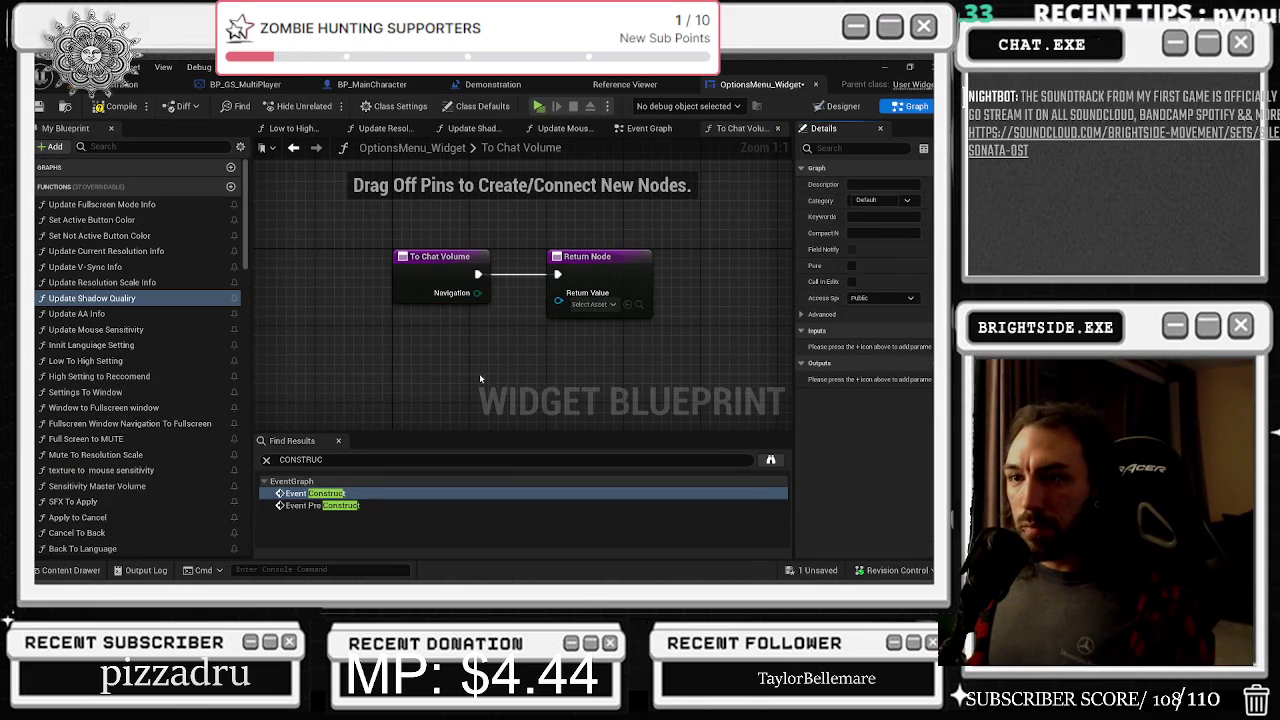
{"action": "left_click", "coordinate": [843, 106]}
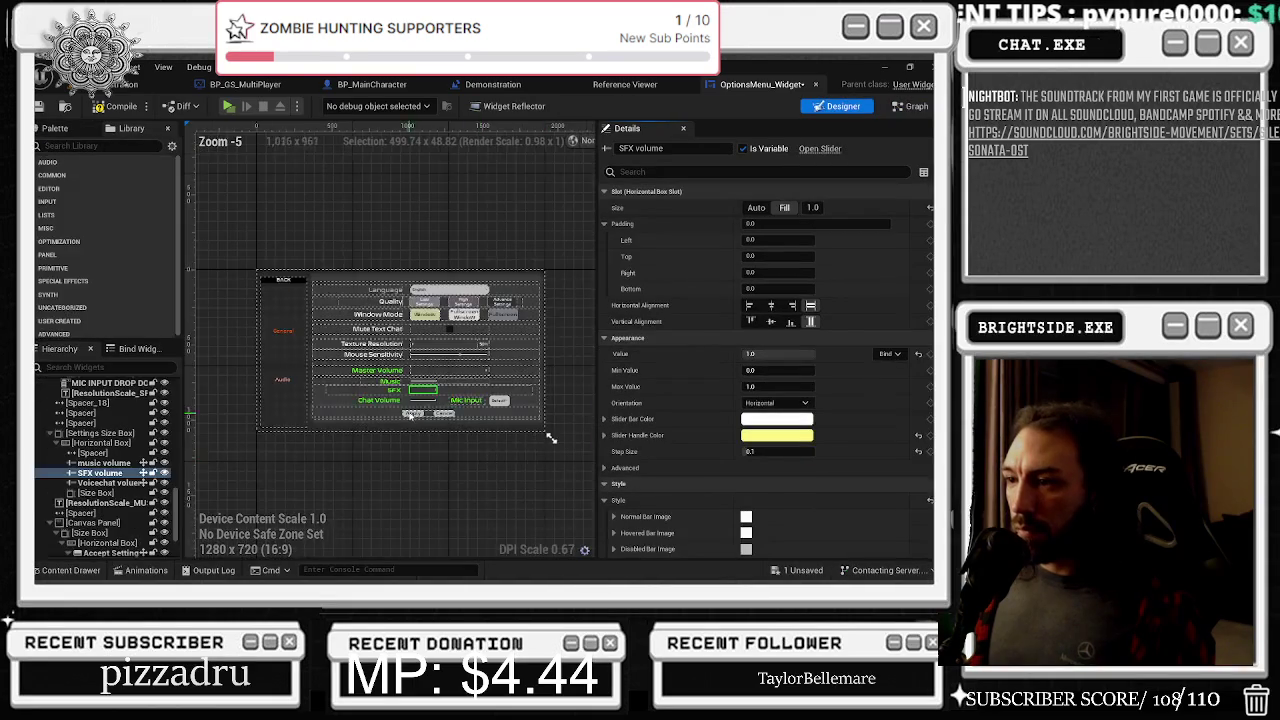
{"action": "scroll", "coordinate": [409, 415], "scroll_direction": "up", "scroll_amount": 4}
{"action": "left_click", "coordinate": [433, 370]}
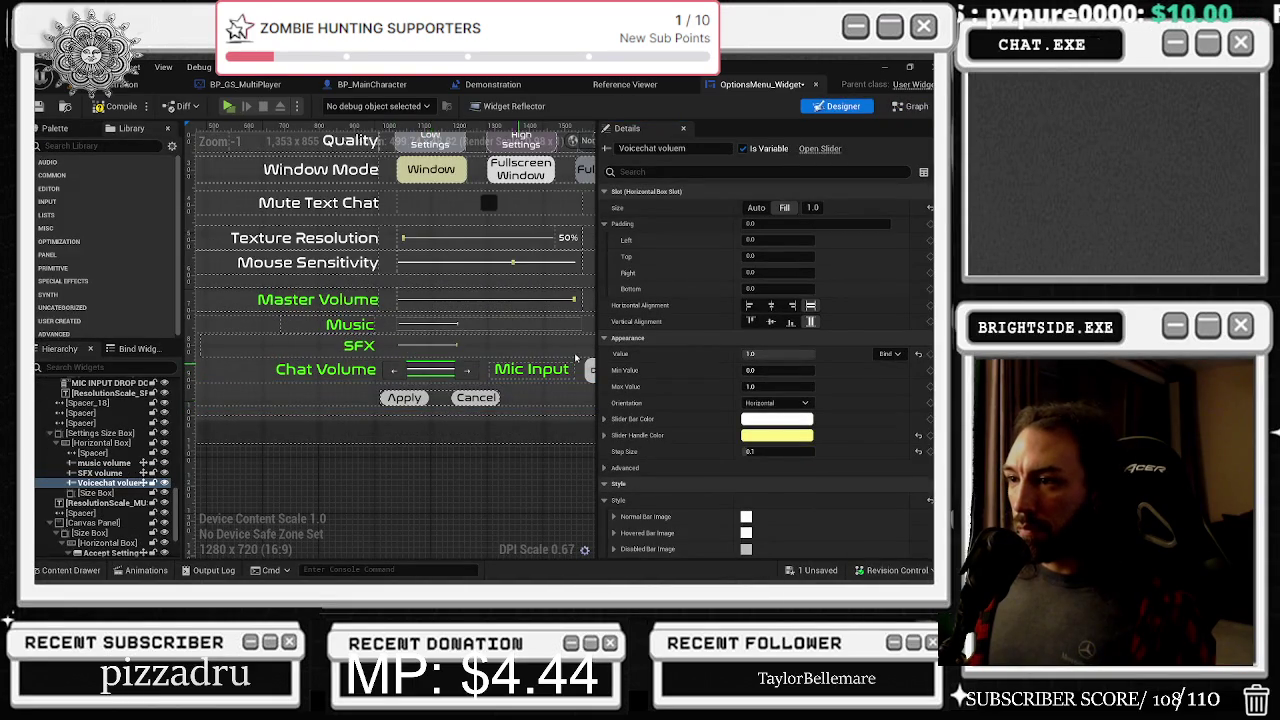
Add a Voicechatvoluem reference to the function and wire it to Return Value
{"action": "left_click", "coordinate": [910, 106]}
{"action": "left_click_drag", "start_coordinate": [69, 504], "coordinate": [558, 293]}
{"action": "left_click", "coordinate": [671, 267]}
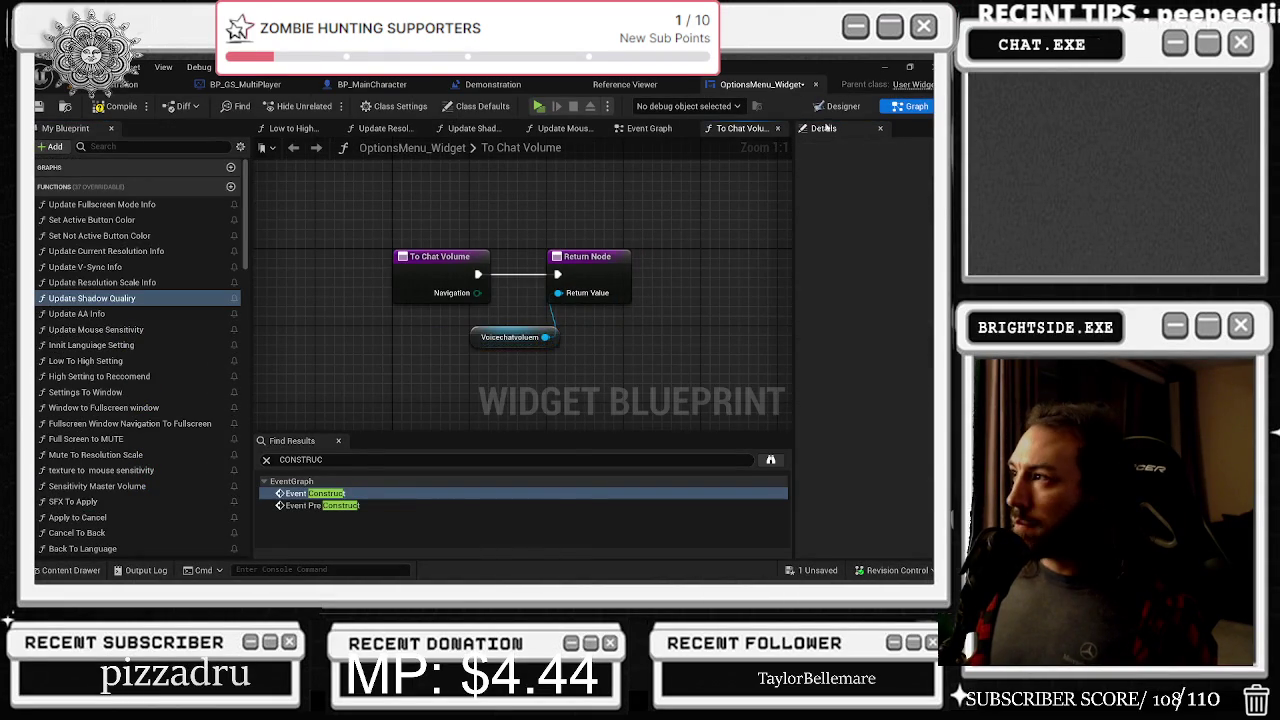
{"action": "left_click", "coordinate": [840, 106]}
{"action": "scroll", "coordinate": [422, 355], "scroll_direction": "up", "scroll_amount": 4}
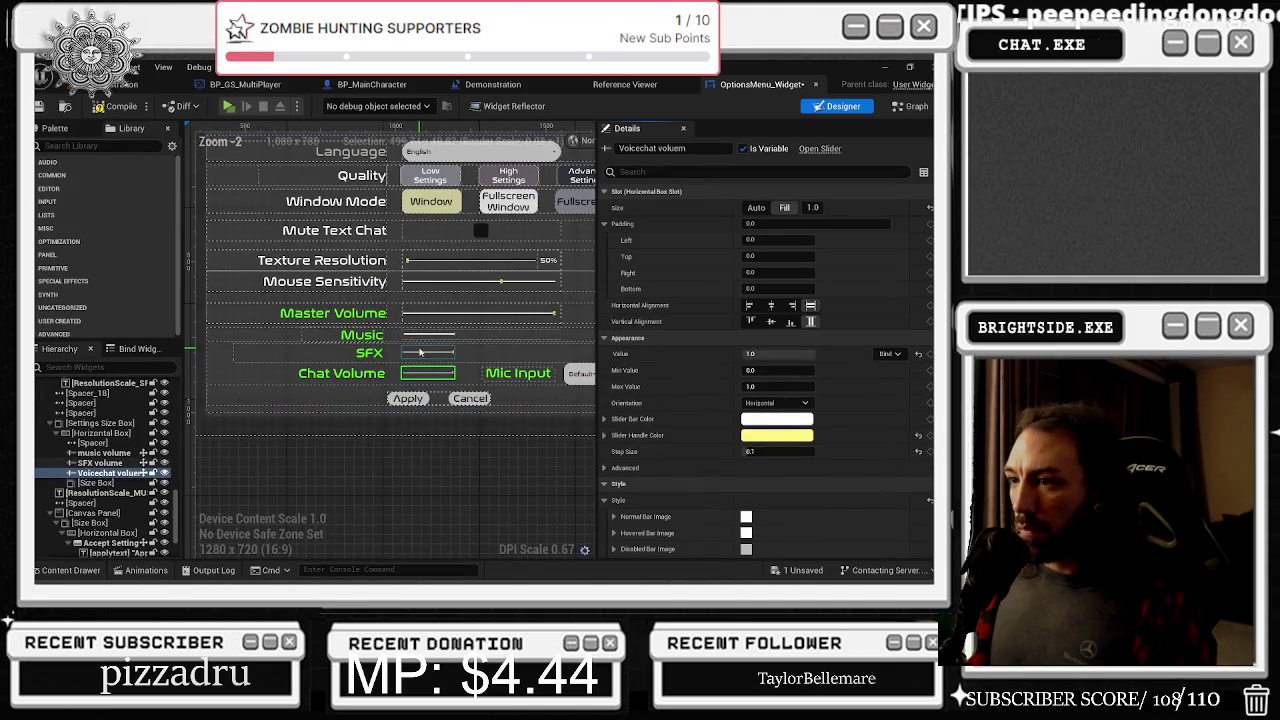
Set the SFX volume slider's Down navigation to the To Chat Volume function
{"action": "left_click", "coordinate": [428, 355]}
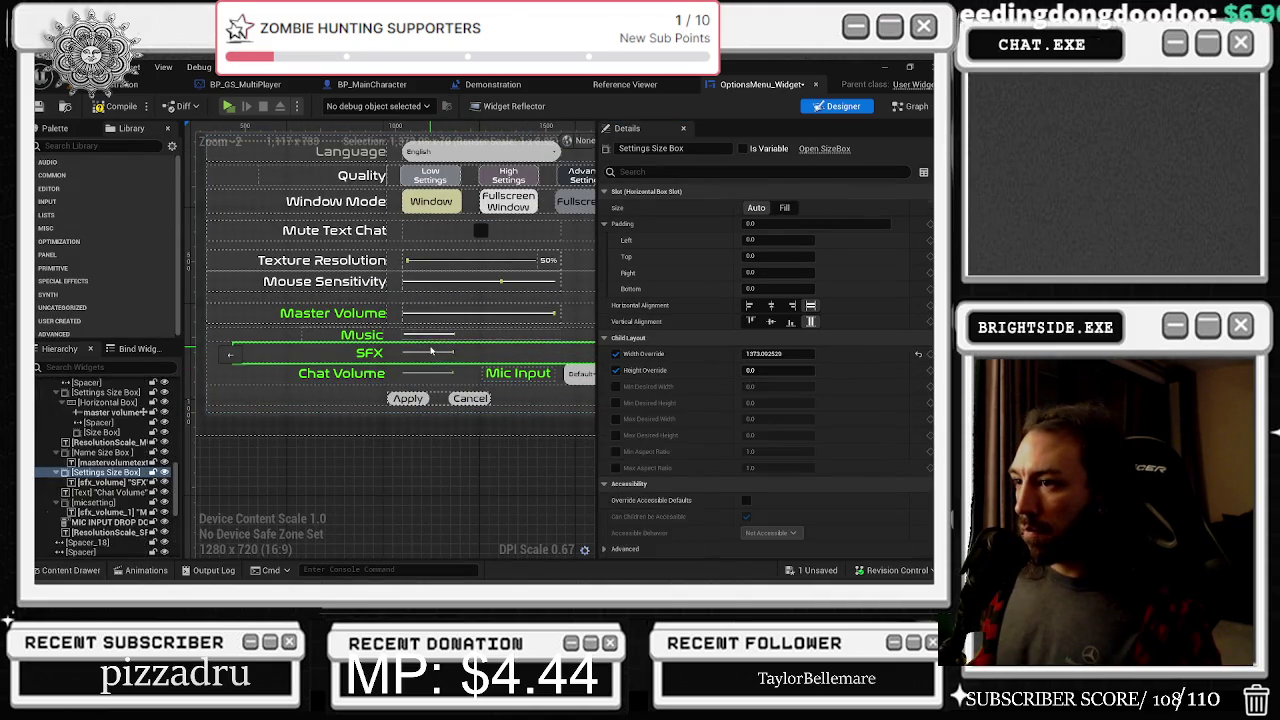
{"action": "left_click", "coordinate": [430, 355]}
{"action": "scroll", "coordinate": [845, 383], "scroll_direction": "down", "scroll_amount": 10}
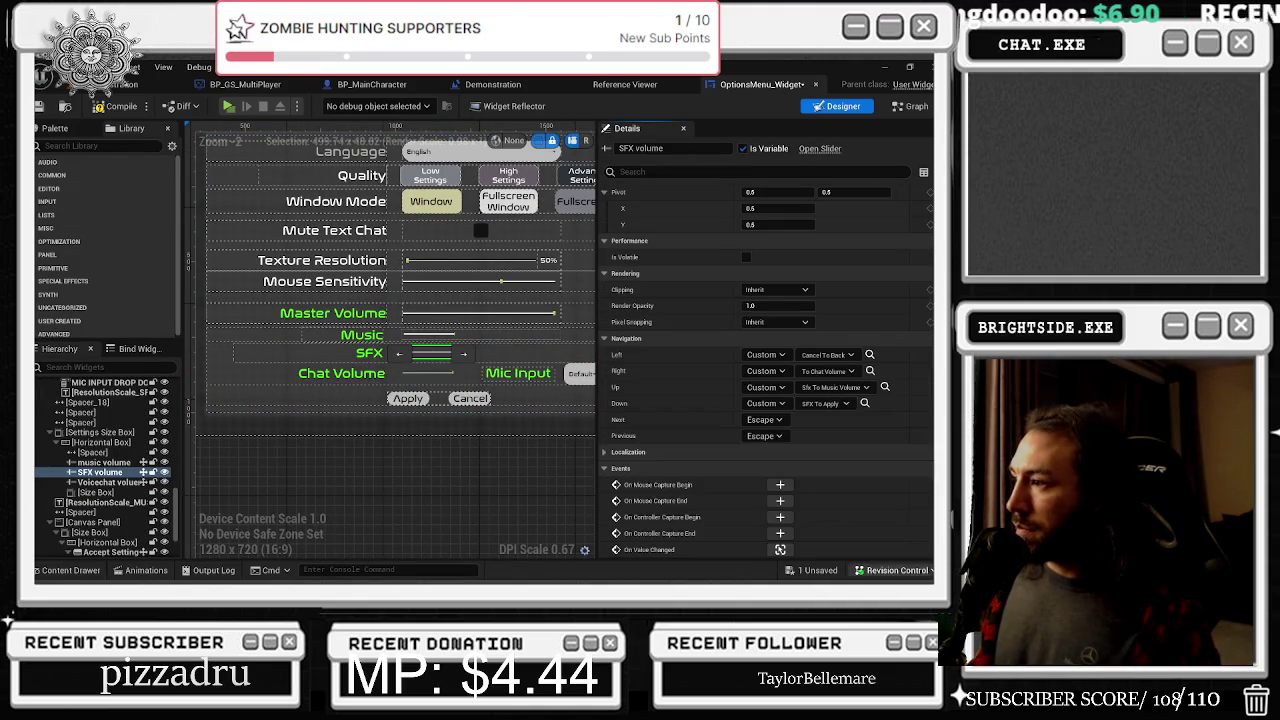
{"action": "left_click", "coordinate": [830, 404]}
{"action": "left_click", "coordinate": [820, 392]}
{"action": "scroll", "coordinate": [496, 328], "scroll_direction": "down", "scroll_amount": 2}
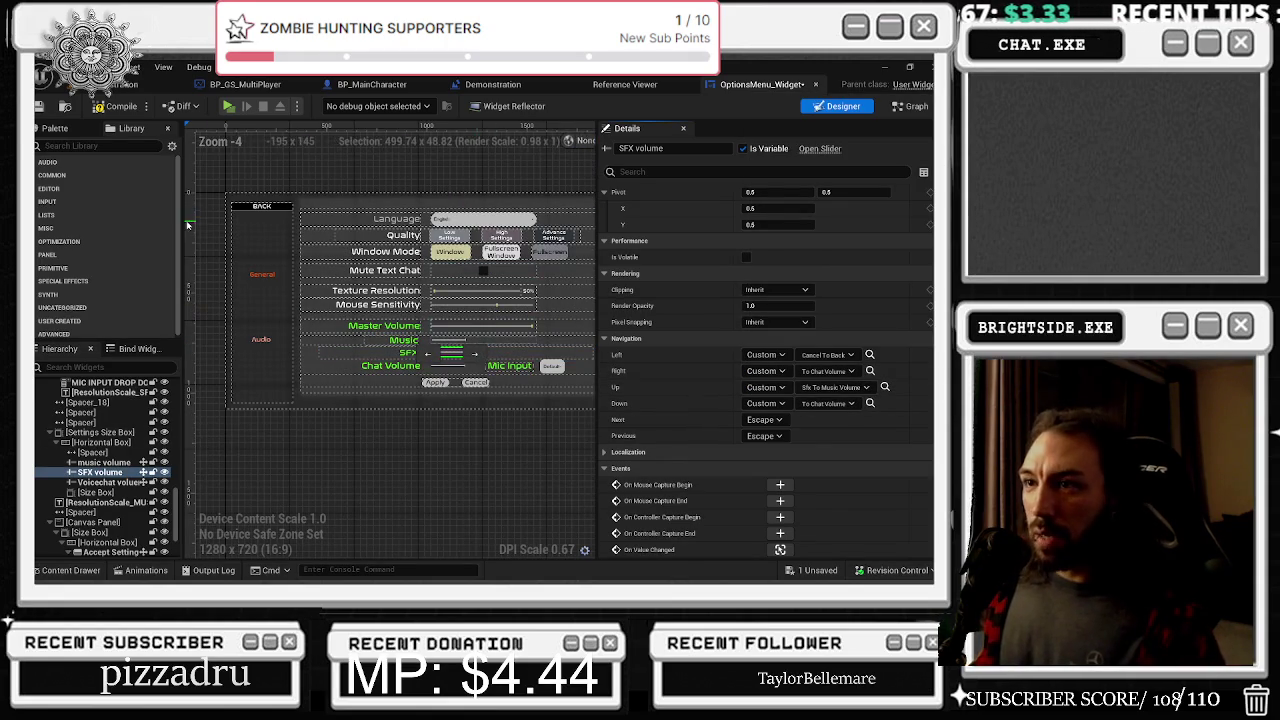
{"action": "left_click", "coordinate": [435, 399]}
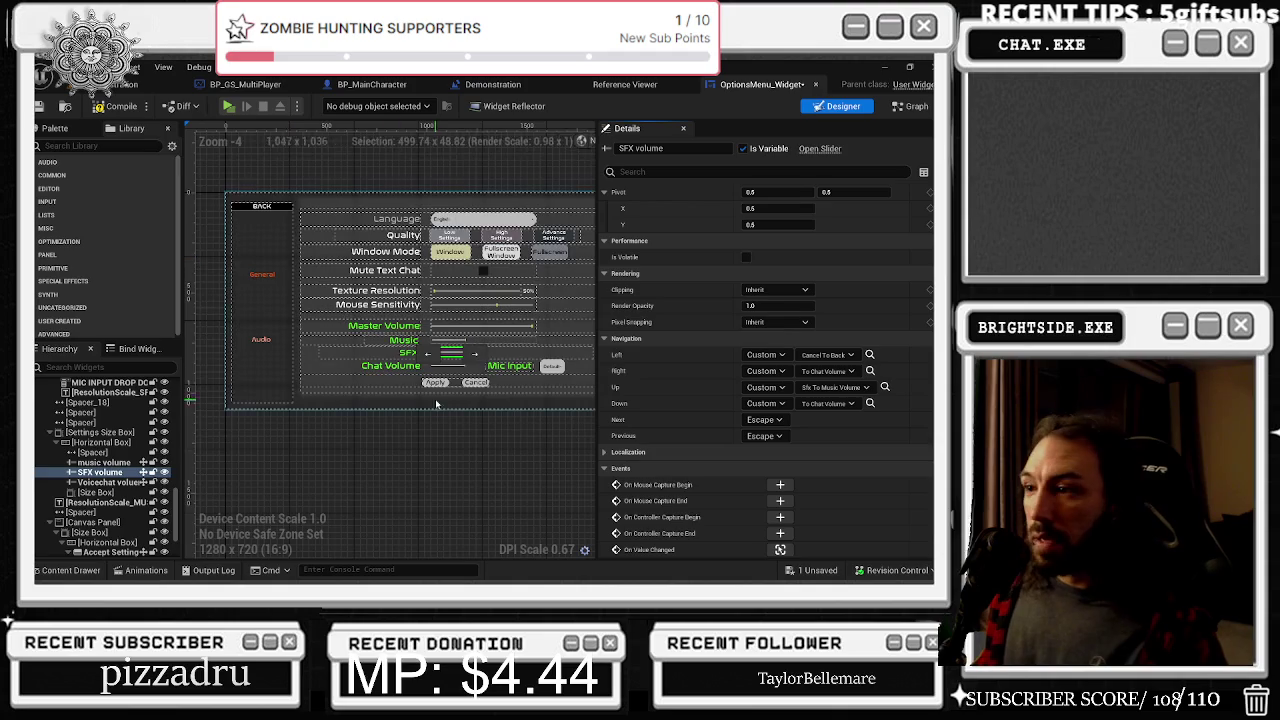
{"action": "scroll", "coordinate": [435, 399], "scroll_direction": "up", "scroll_amount": 4}
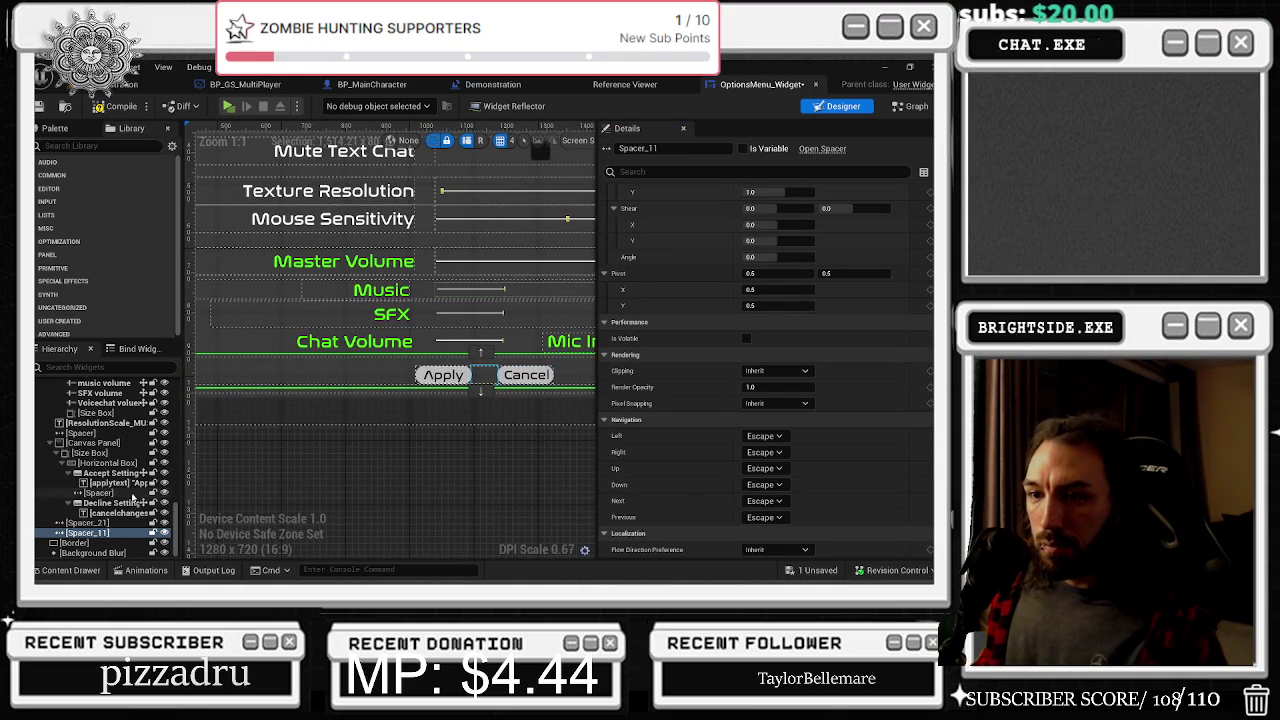
{"action": "left_click", "coordinate": [717, 174]}
{"action": "type", "text": "z"}
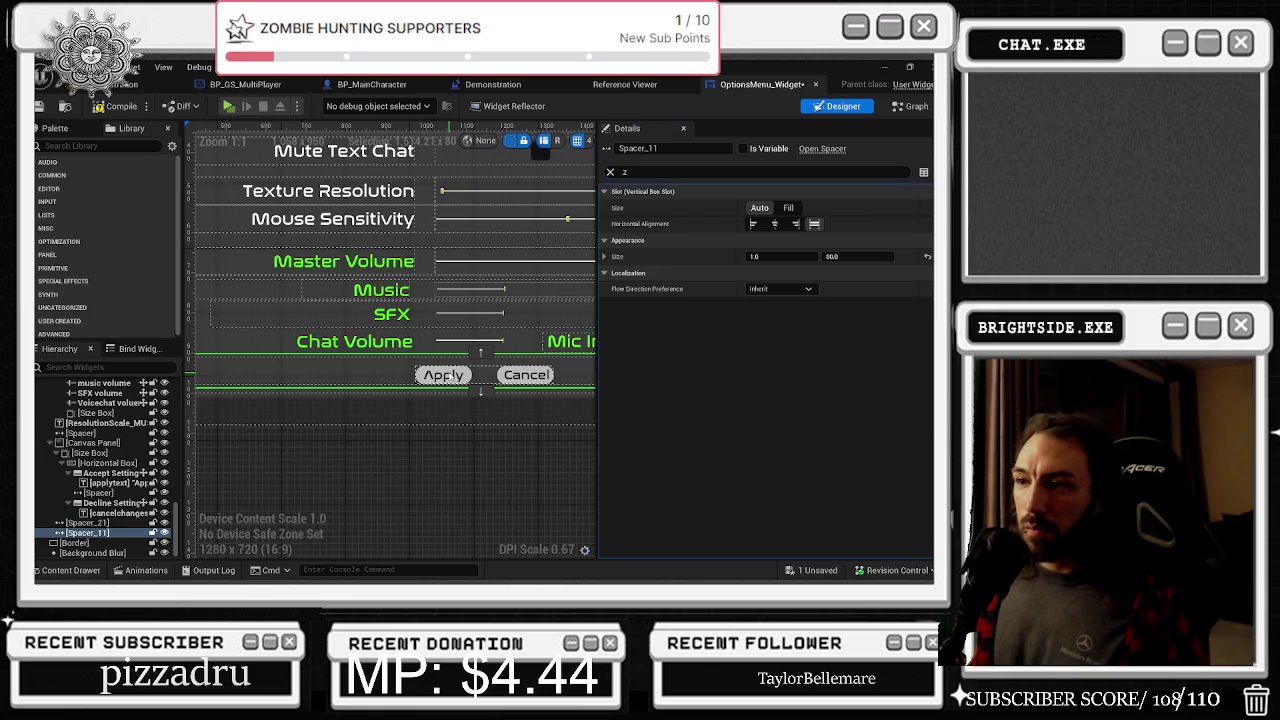
{"action": "left_click", "coordinate": [143, 504]}
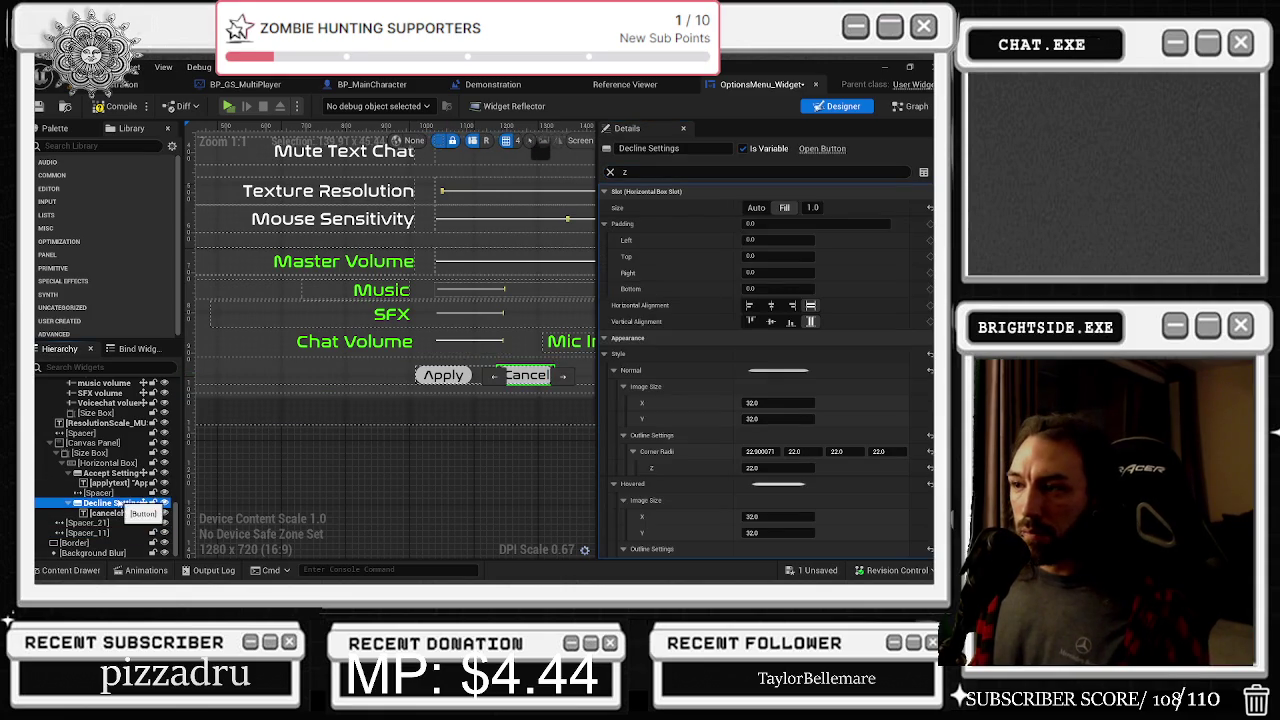
{"action": "left_click", "coordinate": [112, 474]}
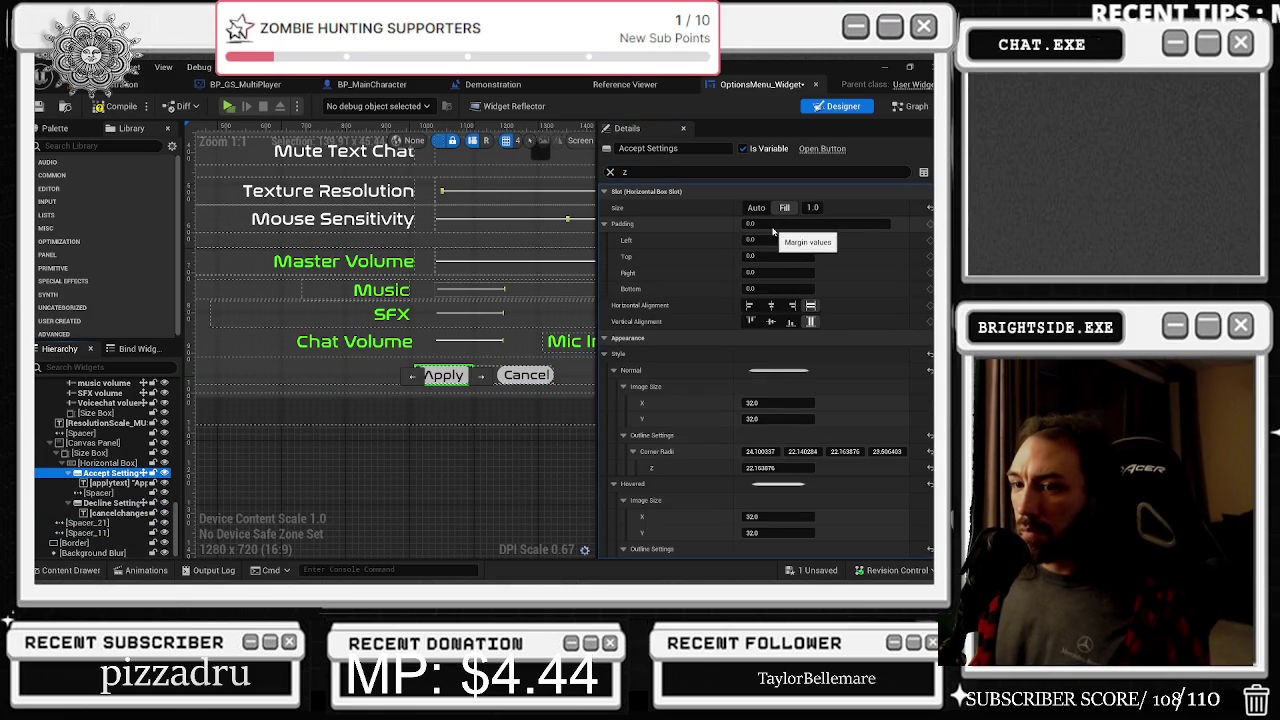
{"action": "scroll", "coordinate": [880, 320], "scroll_direction": "down", "scroll_amount": 5}
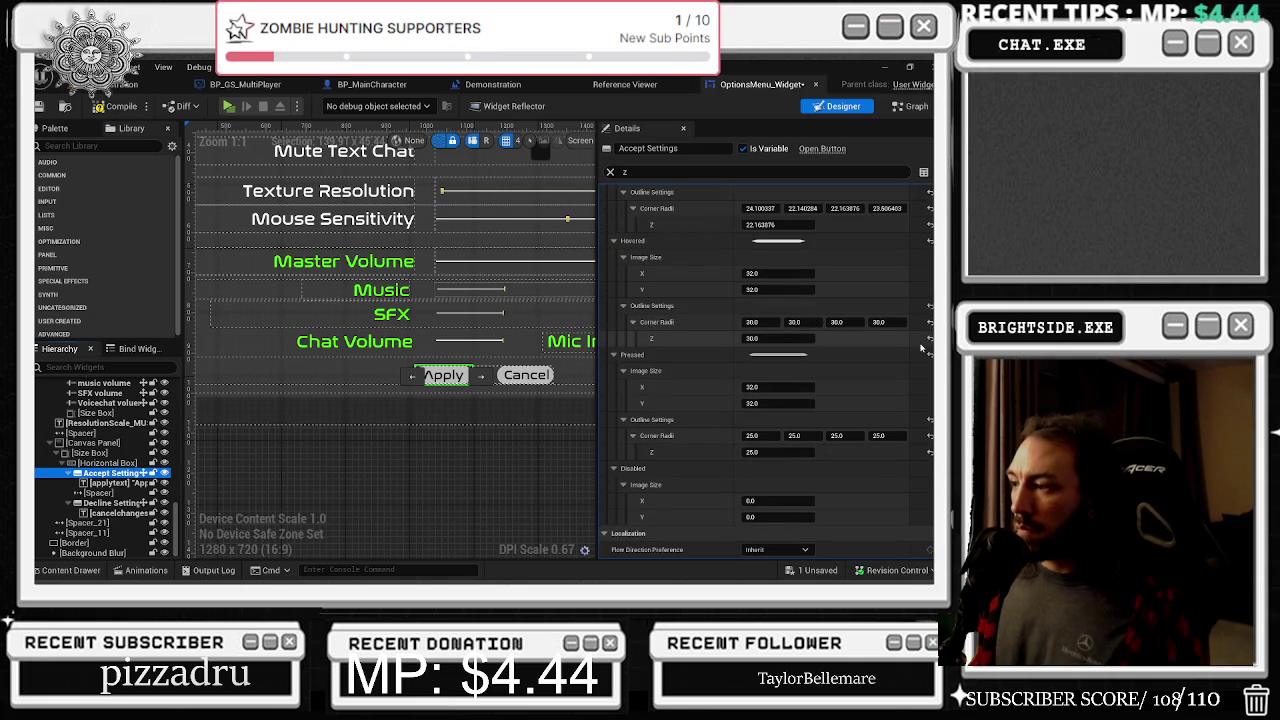
{"action": "scroll", "coordinate": [830, 420], "scroll_direction": "up", "scroll_amount": 2}
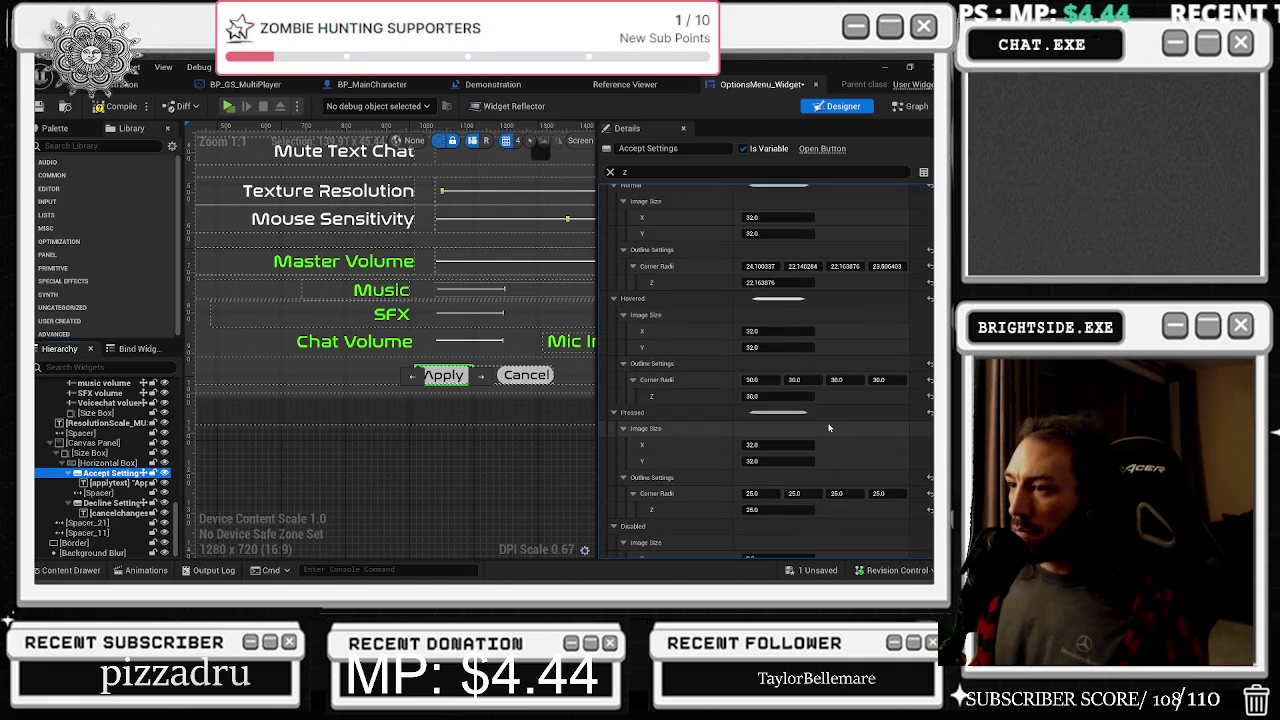
{"action": "scroll", "coordinate": [828, 429], "scroll_direction": "down", "scroll_amount": 2}
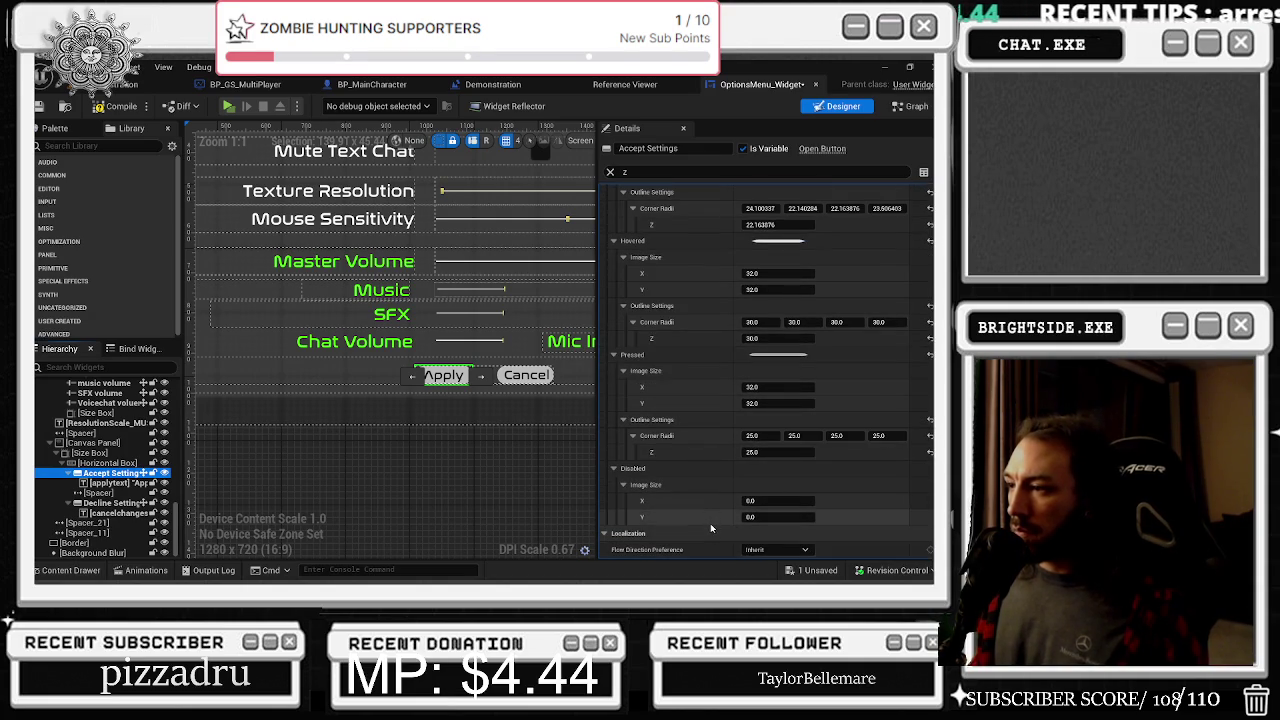
{"action": "scroll", "coordinate": [710, 527], "scroll_direction": "up", "scroll_amount": 8}
Set the Accept Settings button's Up and Left navigation to To Chat Volume
{"action": "left_click", "coordinate": [612, 172]}
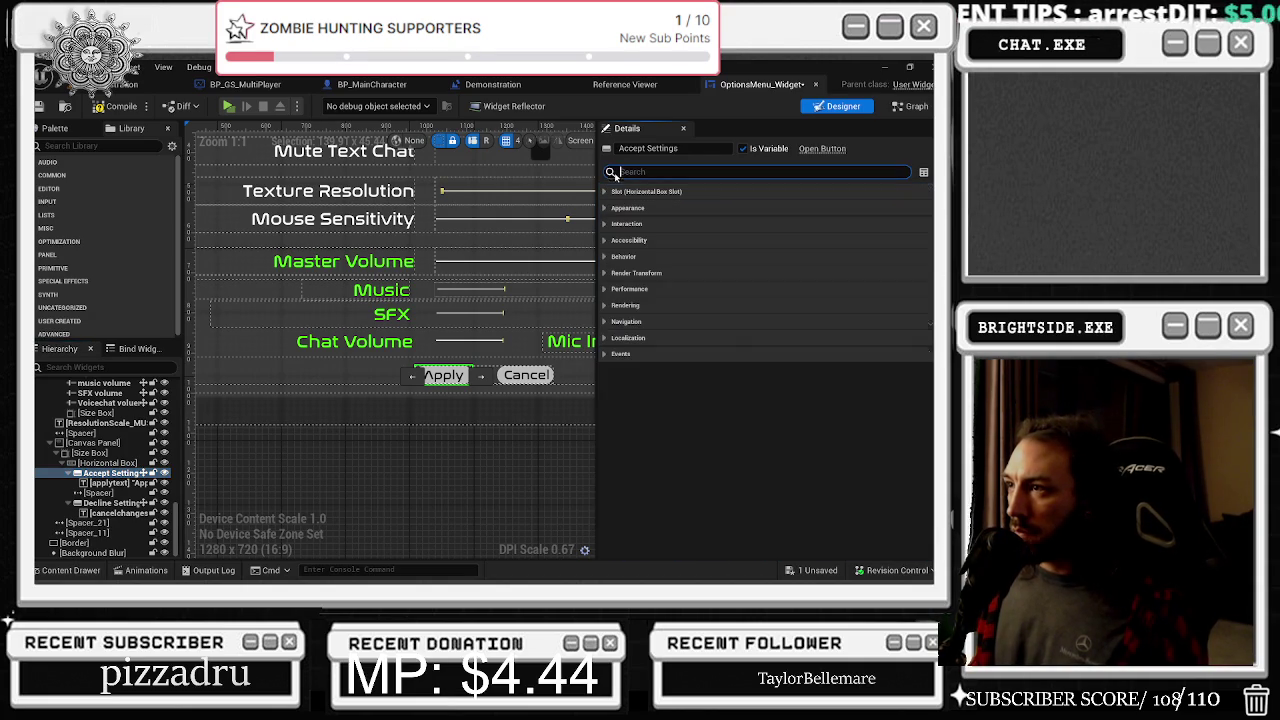
{"action": "left_click", "coordinate": [606, 322]}
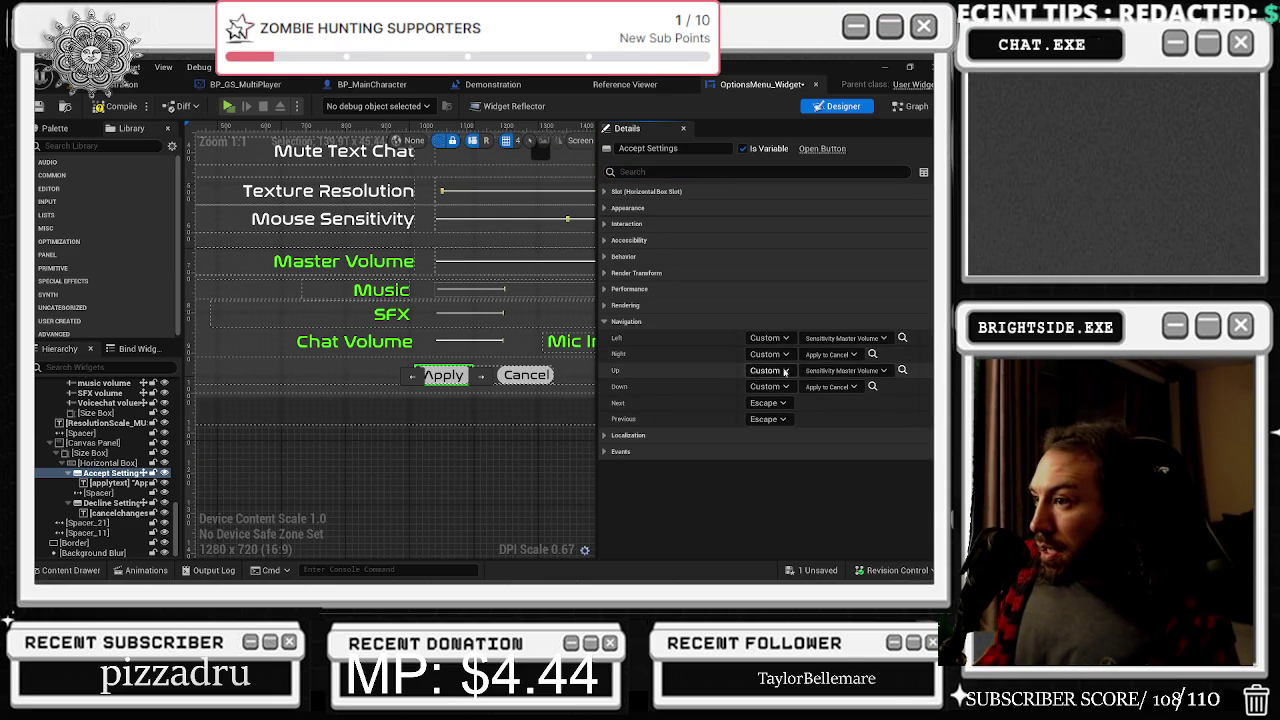
{"action": "left_click", "coordinate": [838, 371]}
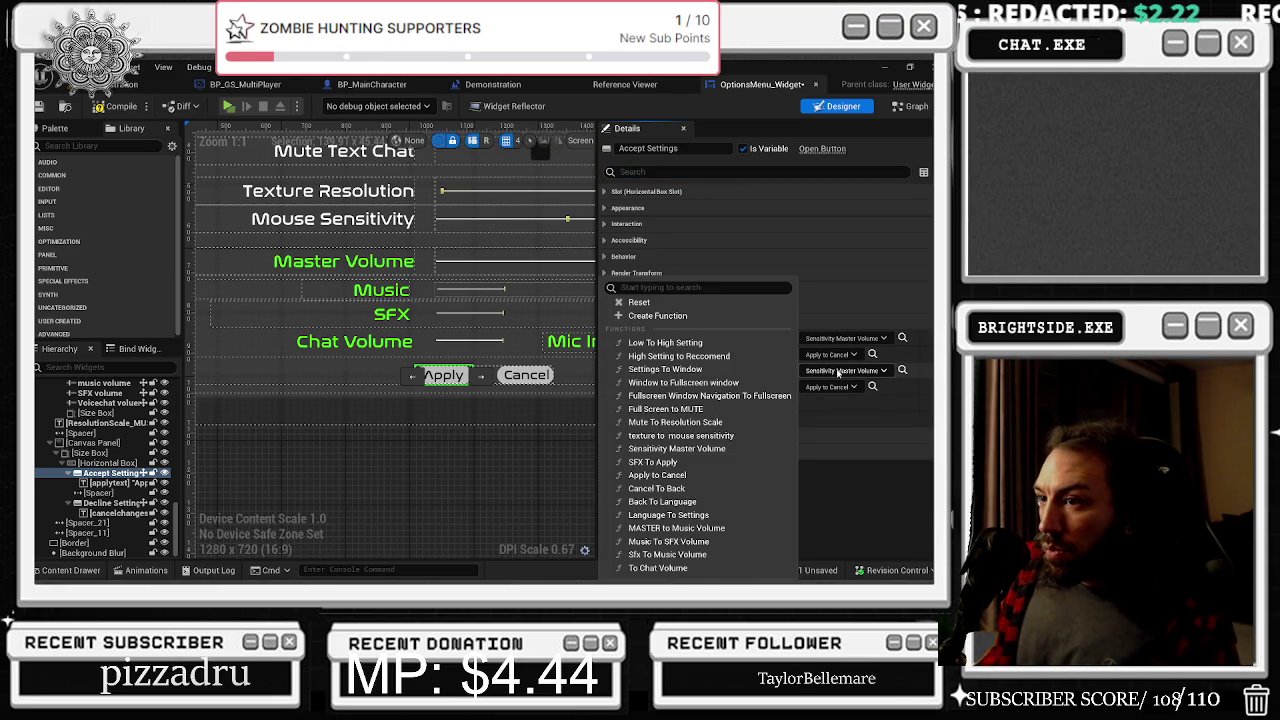
{"action": "left_click", "coordinate": [665, 567]}
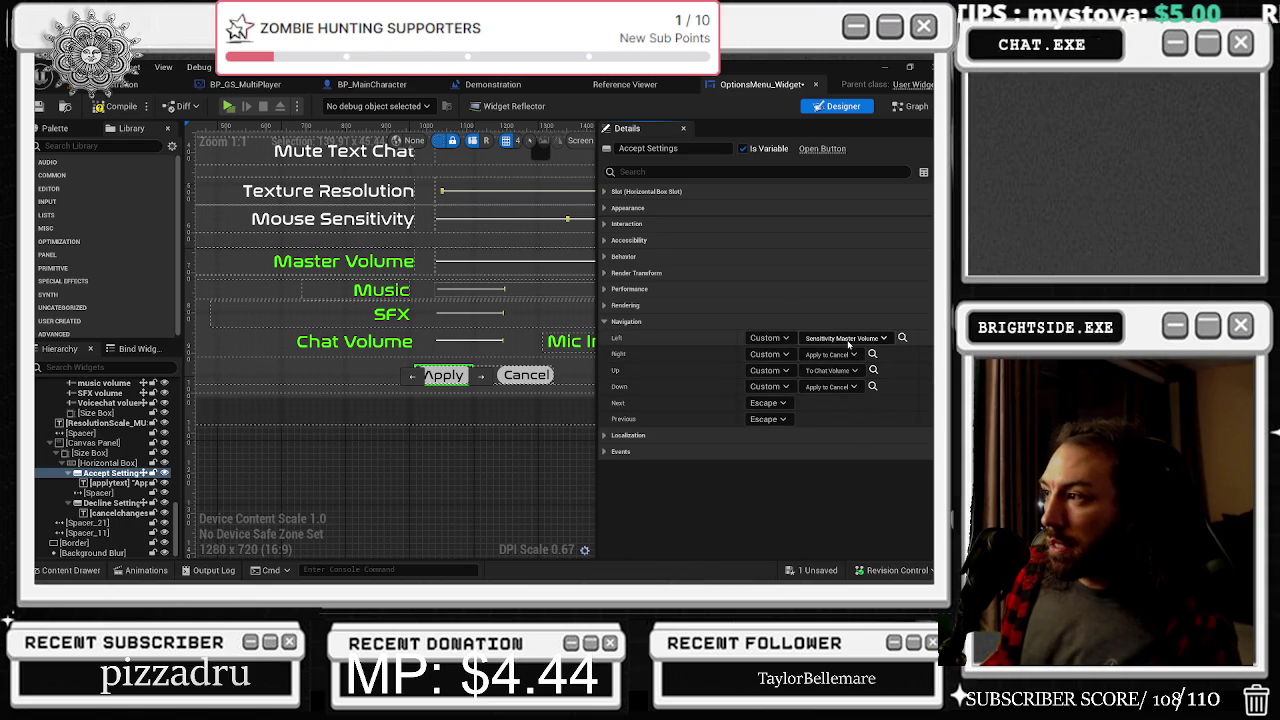
{"action": "left_click", "coordinate": [848, 339]}
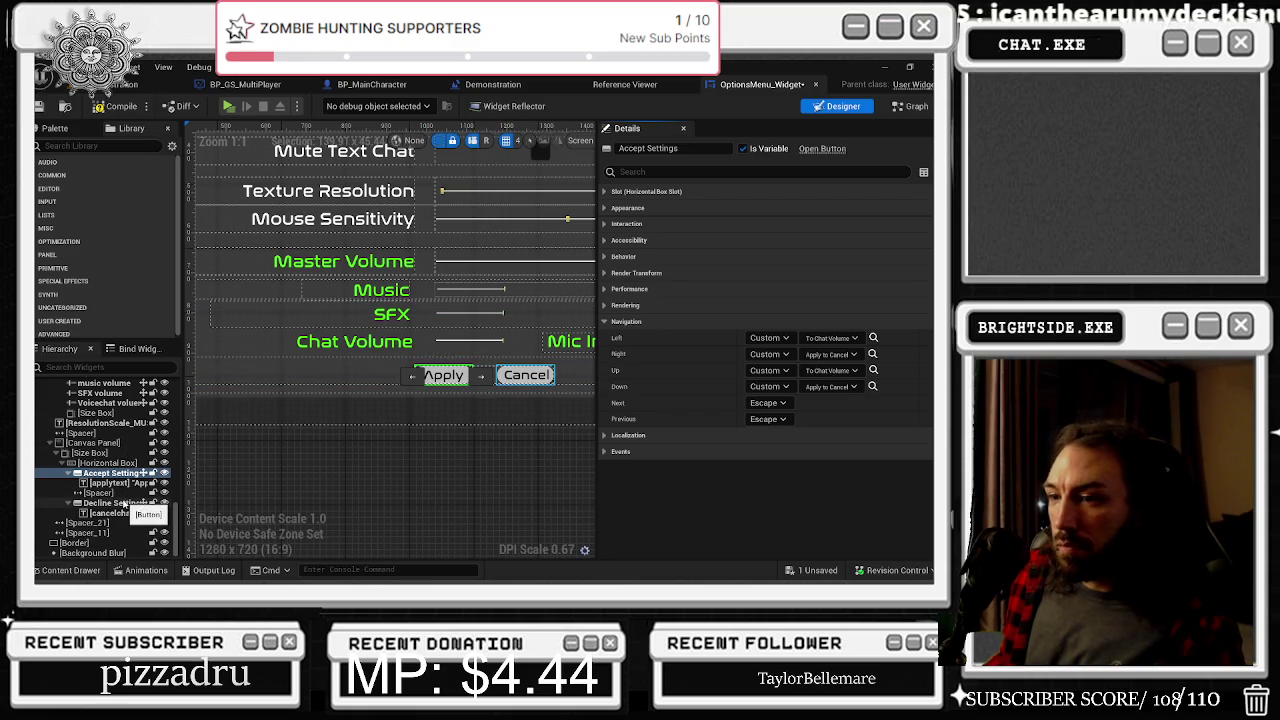
{"action": "left_click", "coordinate": [118, 503]}
{"action": "scroll", "coordinate": [733, 402], "scroll_direction": "down", "scroll_amount": 5}
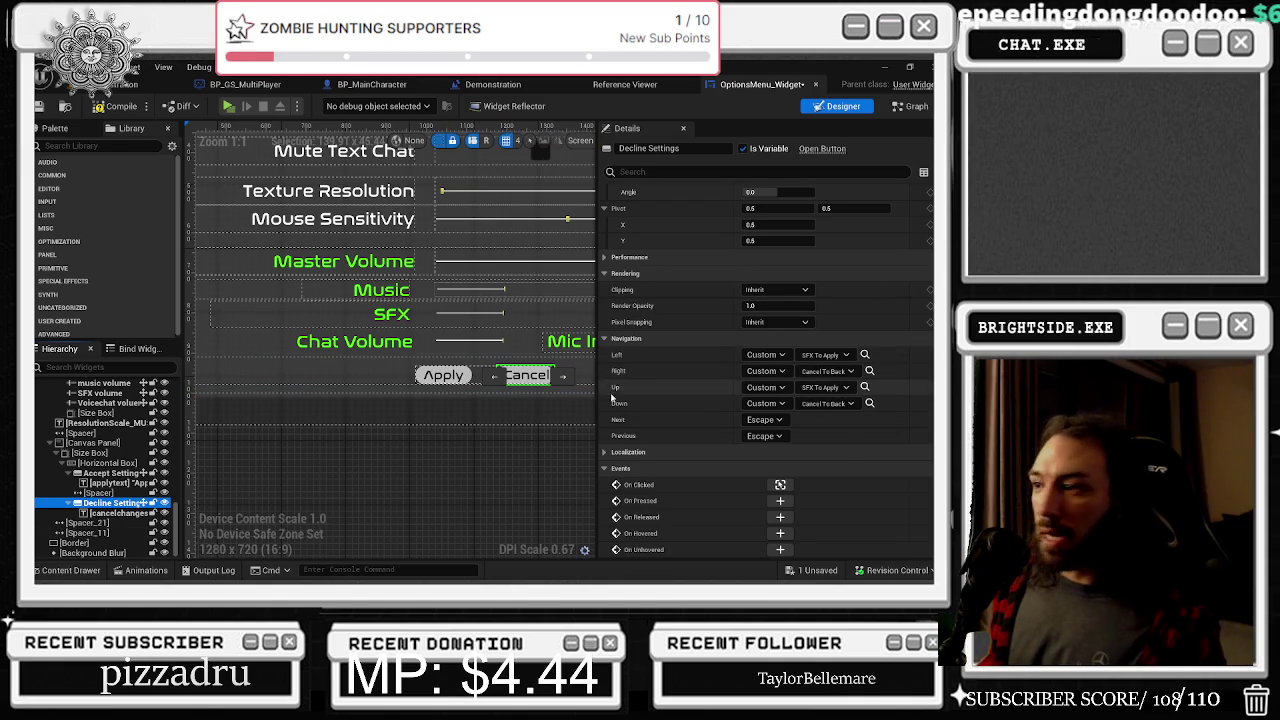
{"action": "scroll", "coordinate": [590, 380], "scroll_direction": "up", "scroll_amount": 2}
{"action": "scroll", "coordinate": [489, 316], "scroll_direction": "down", "scroll_amount": 4}
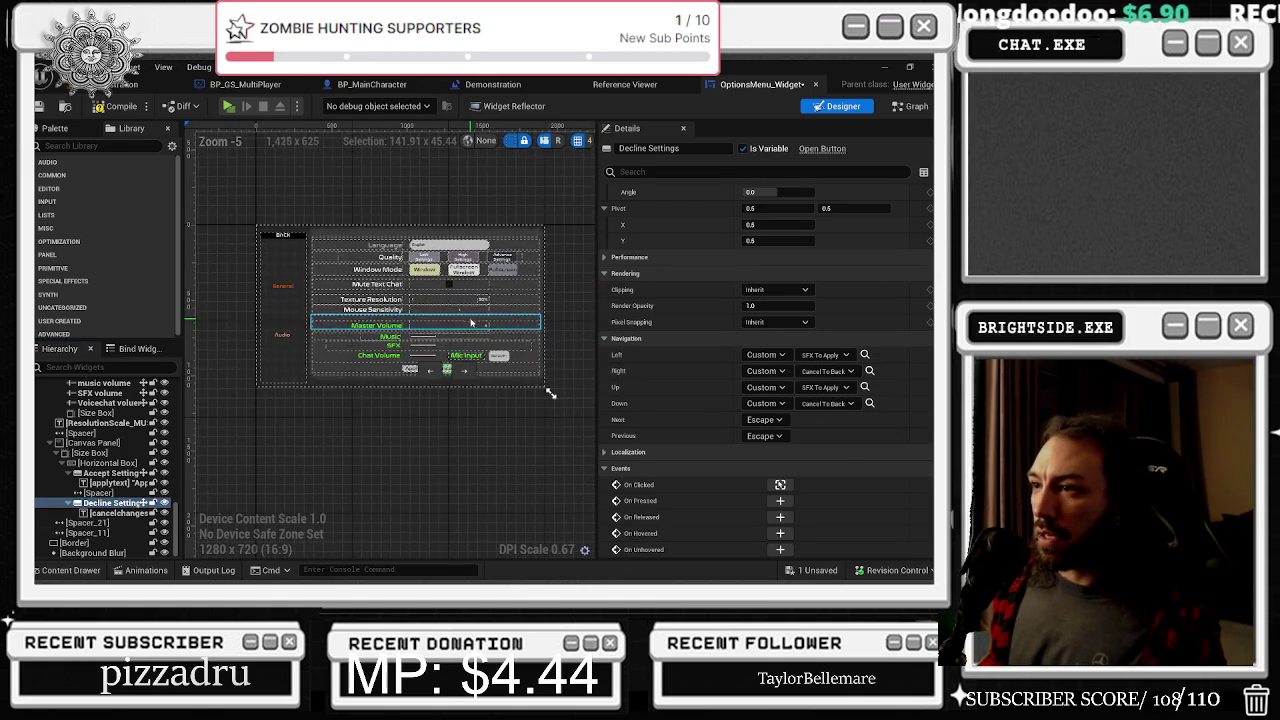
{"action": "scroll", "coordinate": [318, 395], "scroll_direction": "up", "scroll_amount": 1}
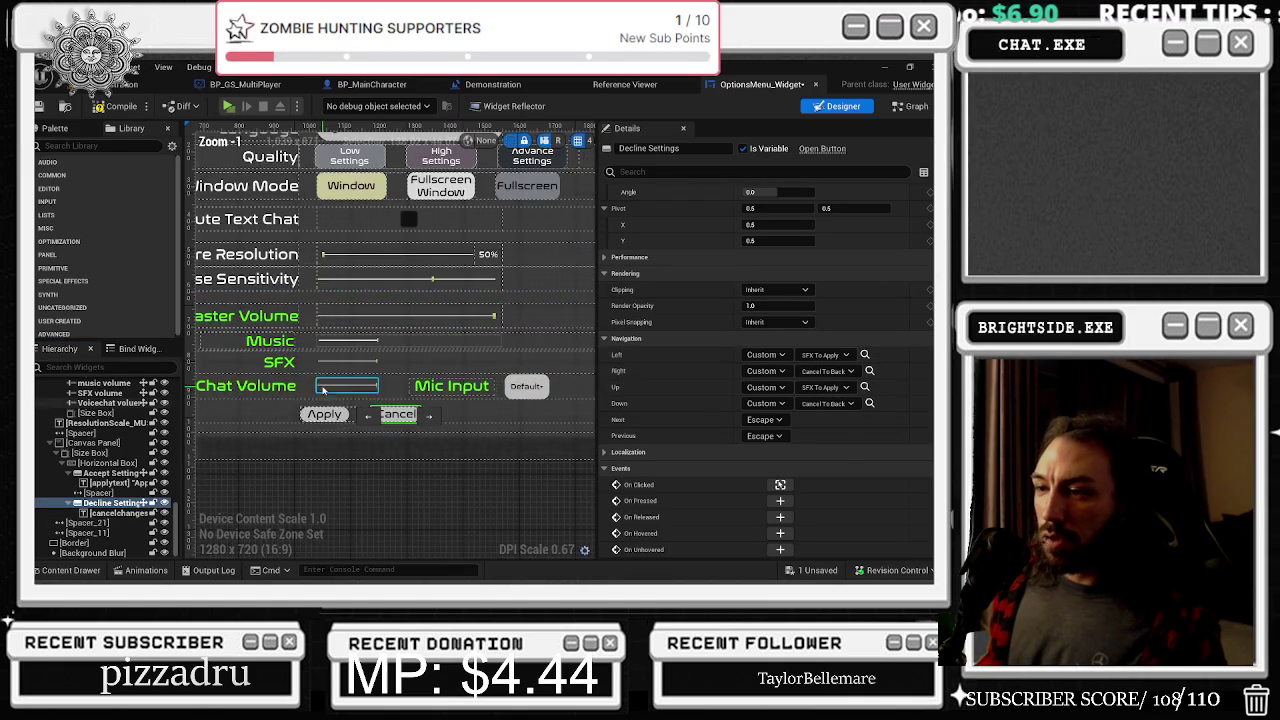
{"action": "left_click", "coordinate": [354, 388]}
{"action": "left_click_drag", "start_coordinate": [418, 372], "coordinate": [484, 375]}
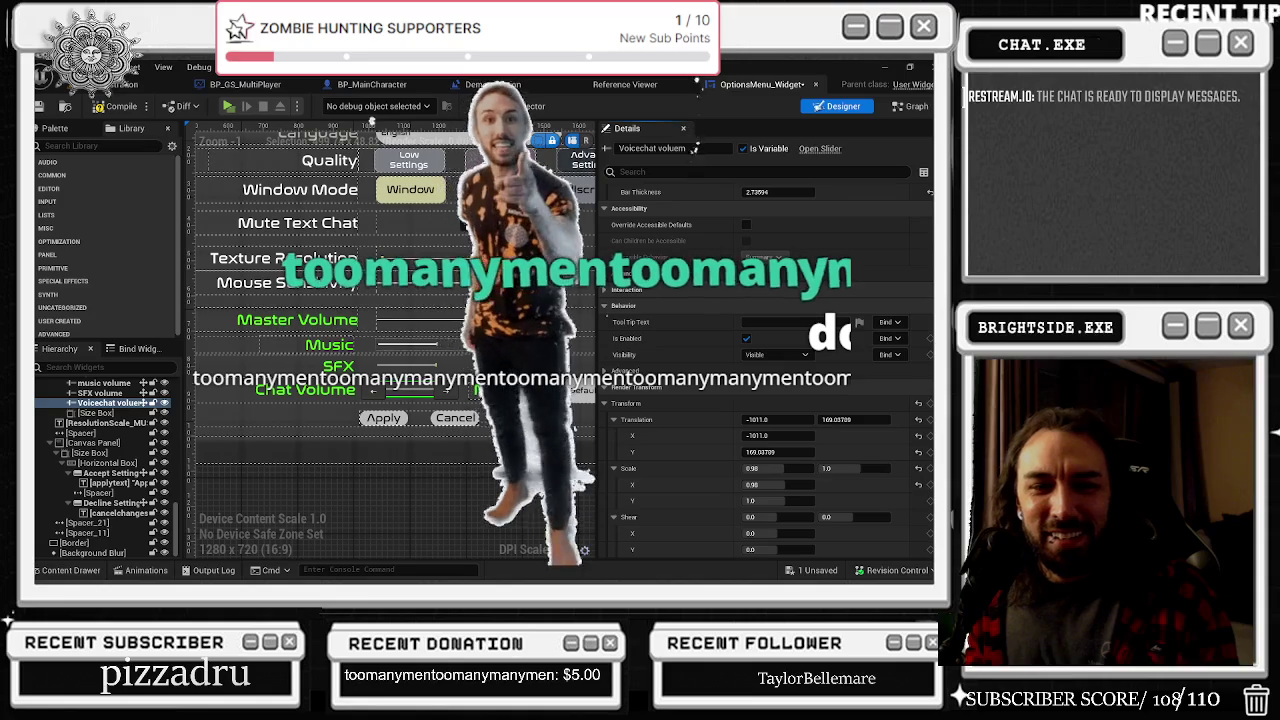
Switch to the Streamlabs window, then bring the TTSLabs tip list to the front
{"action": "key", "text": "alt+Tab"}
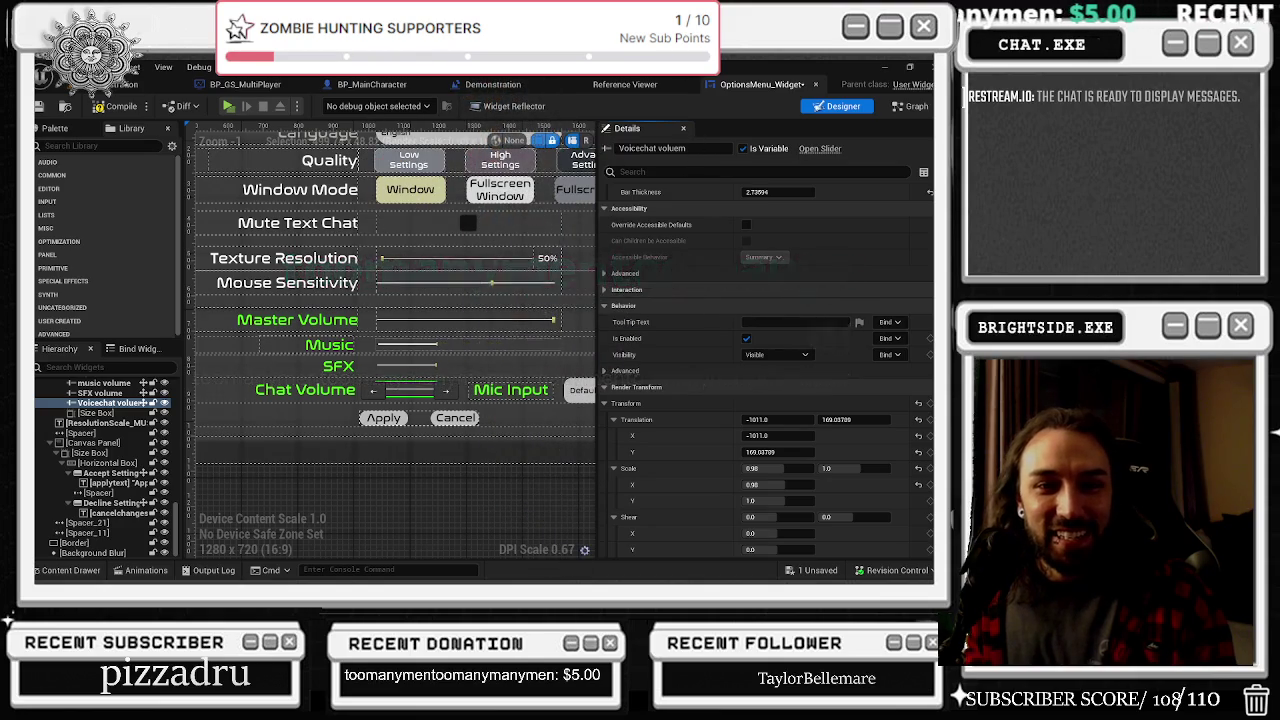
{"action": "key", "text": "alt+Tab"}
{"action": "left_click", "coordinate": [316, 323]}
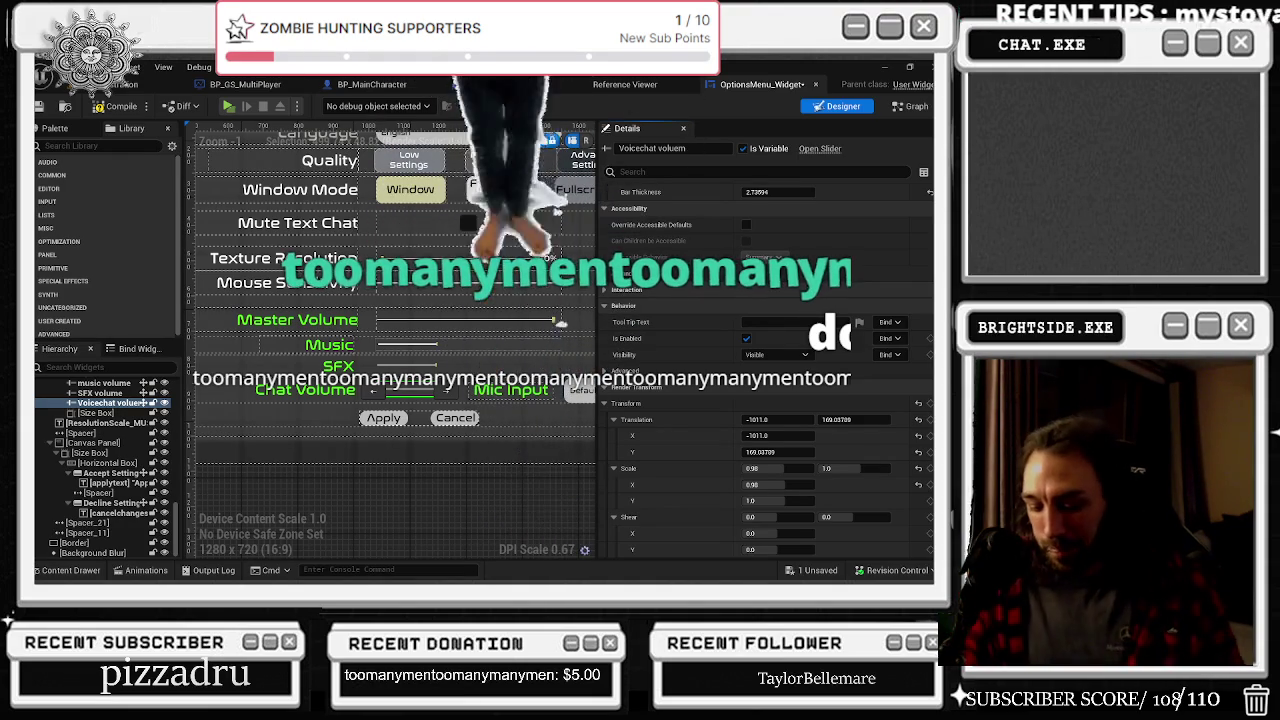
{"action": "key", "text": "XF86AudioNext"}
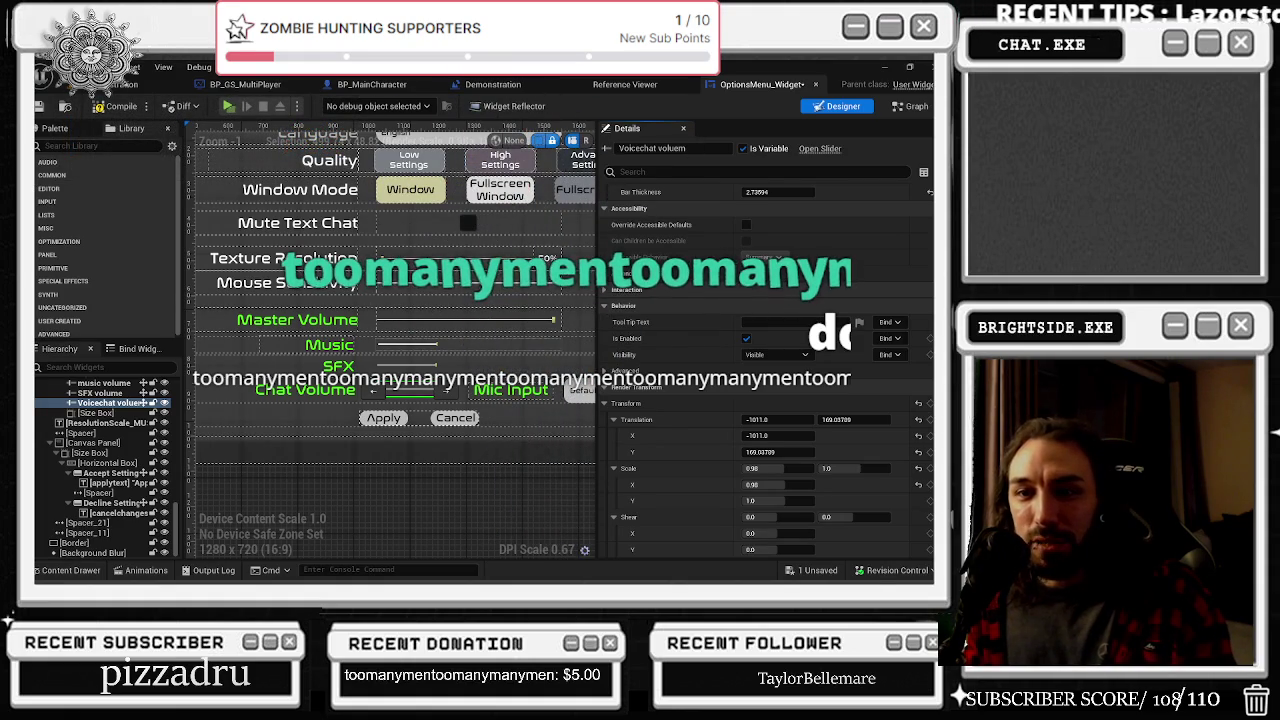
{"action": "key", "text": "alt+Tab"}
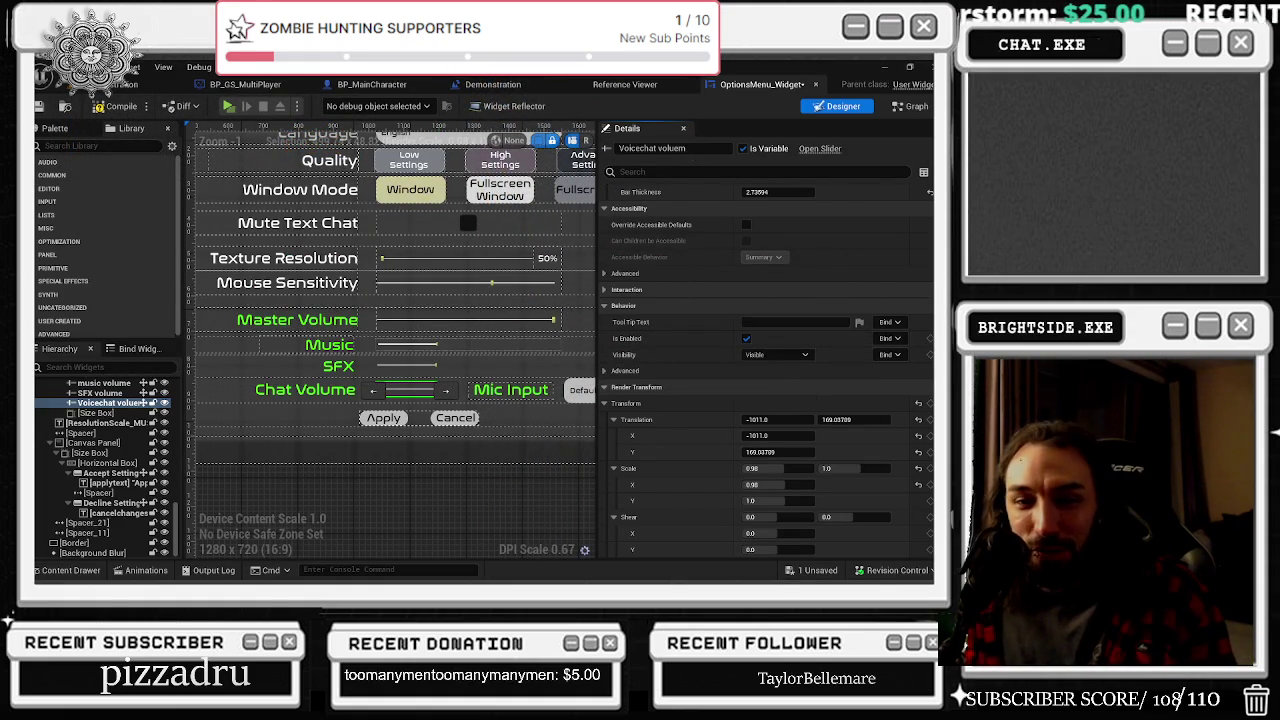
{"action": "key", "text": "alt+Tab"}
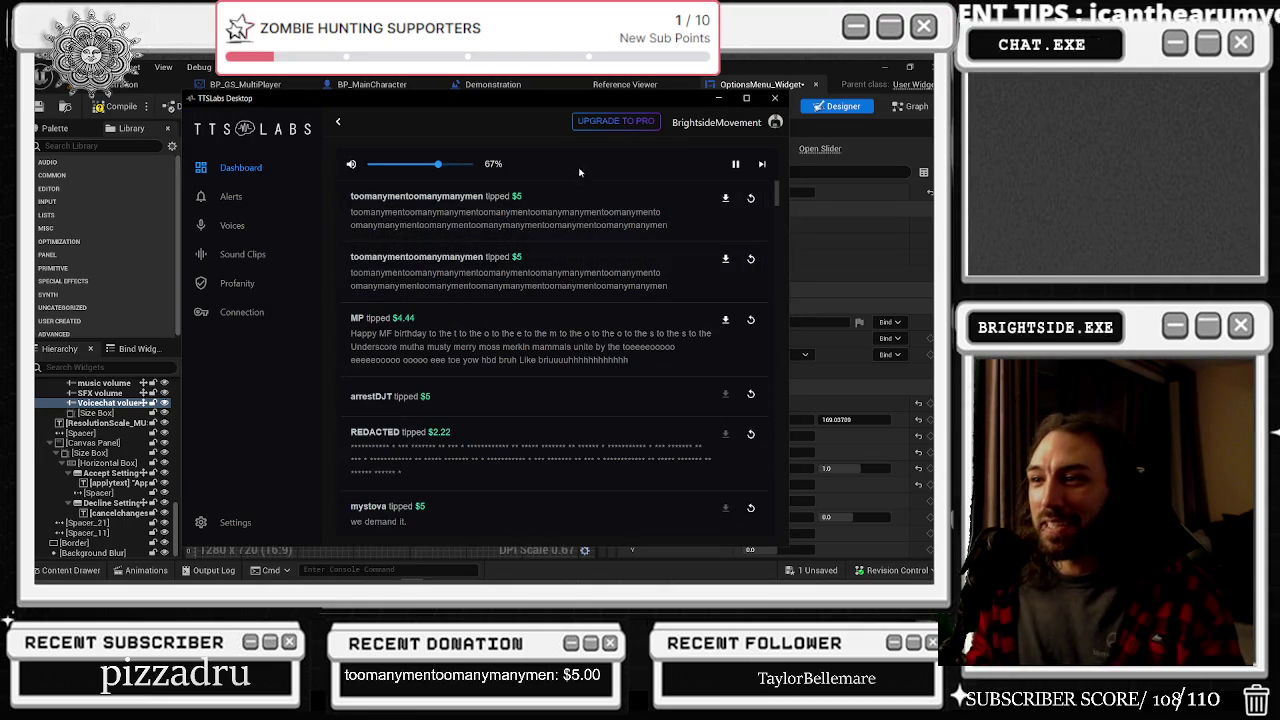
Minimize the TTSLabs Desktop window to reveal the OptionsMenu_Widget Designer
{"action": "left_click", "coordinate": [720, 100]}
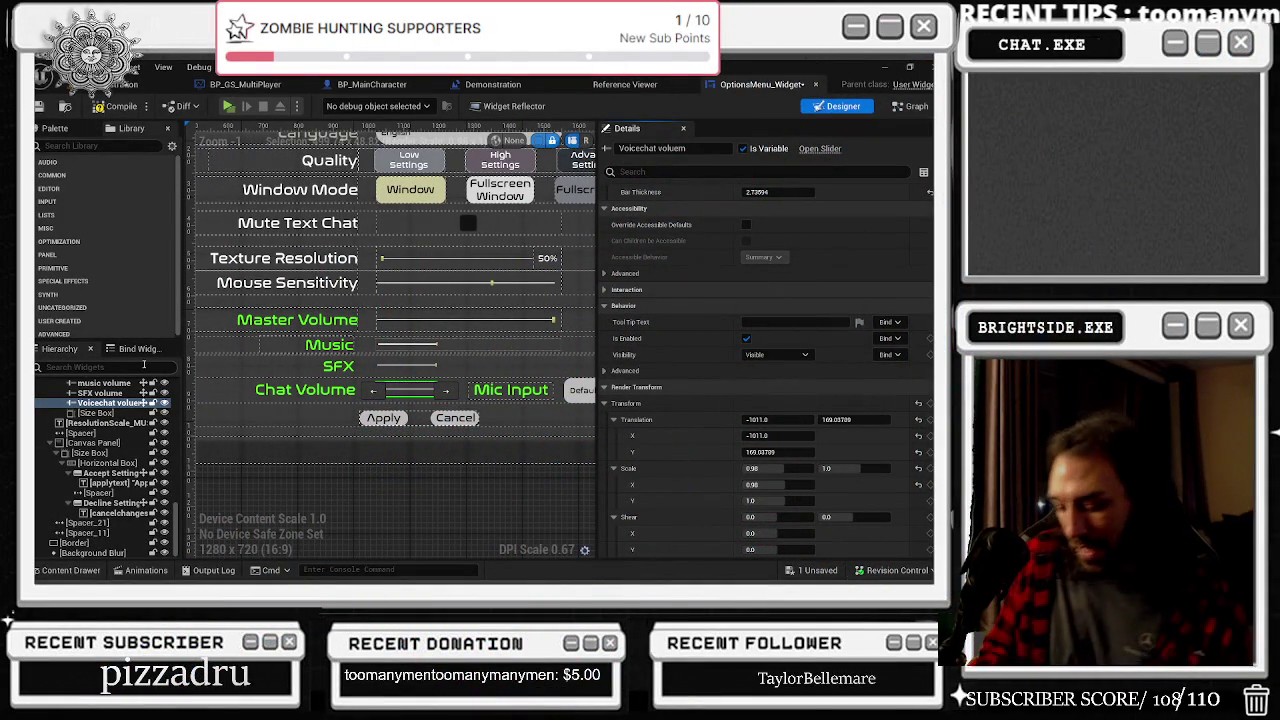
{"action": "key", "text": "XF86AudioNext"}
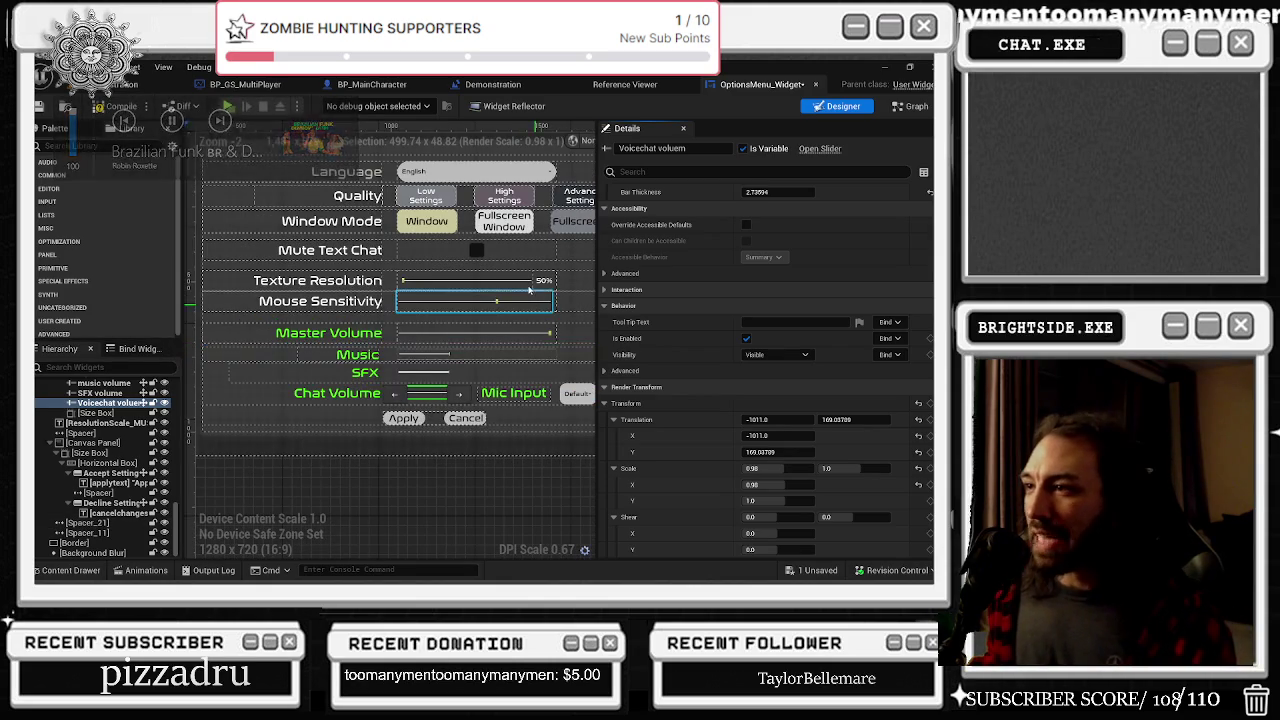
{"action": "scroll", "coordinate": [433, 396], "scroll_direction": "up", "scroll_amount": 1}
{"action": "scroll", "coordinate": [433, 396], "scroll_direction": "up", "scroll_amount": 1}
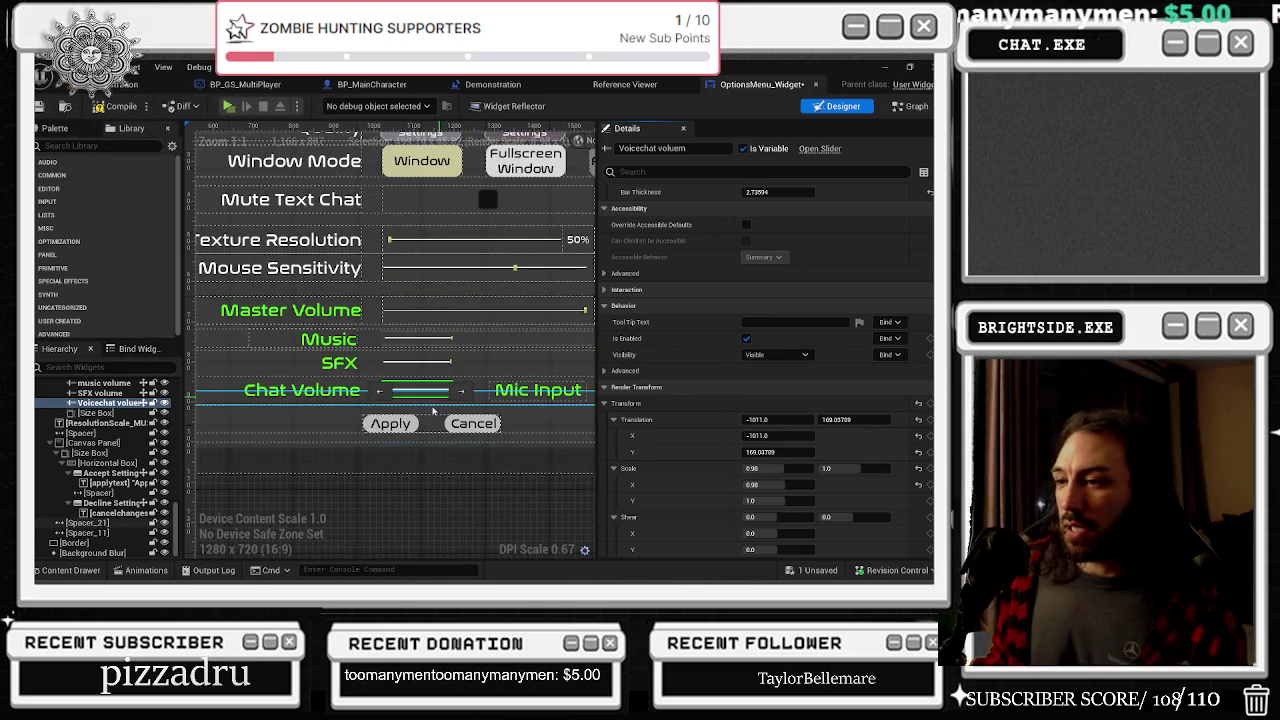
{"action": "scroll", "coordinate": [425, 405], "scroll_direction": "down", "scroll_amount": 1}
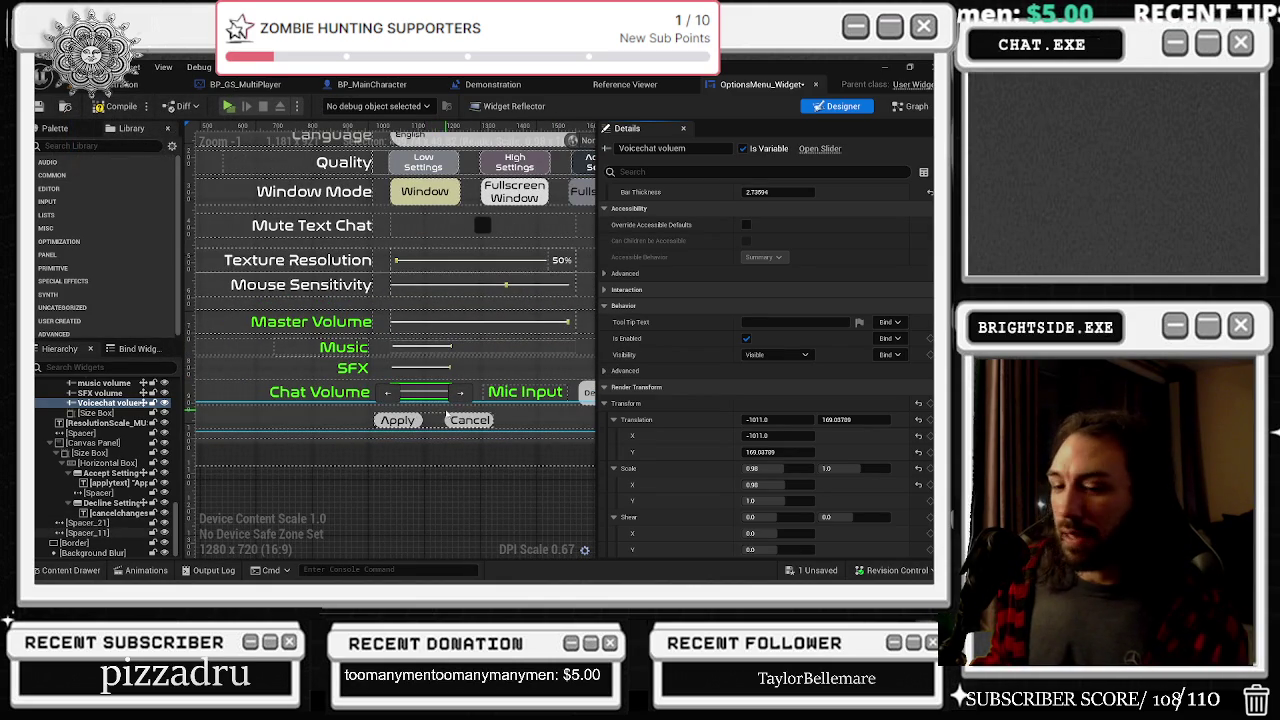
{"action": "scroll", "coordinate": [491, 358], "scroll_direction": "down", "scroll_amount": 1}
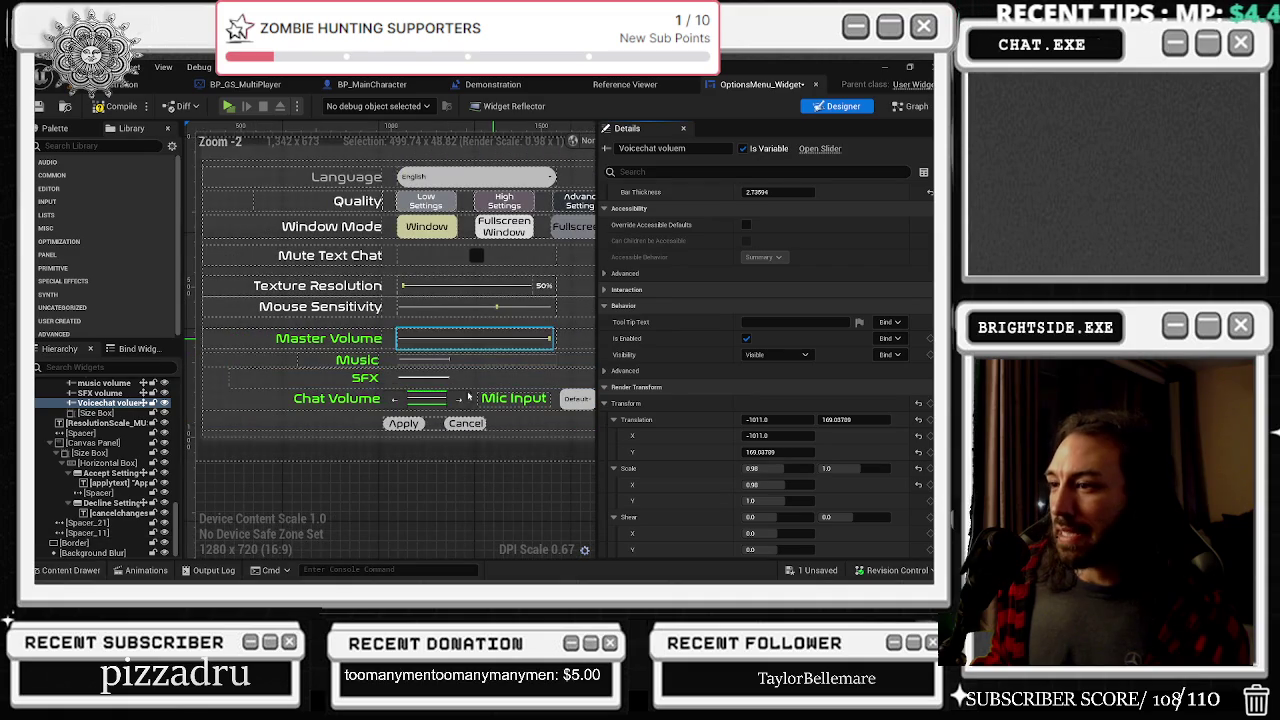
{"action": "key", "text": "ctrl+shift+g"}
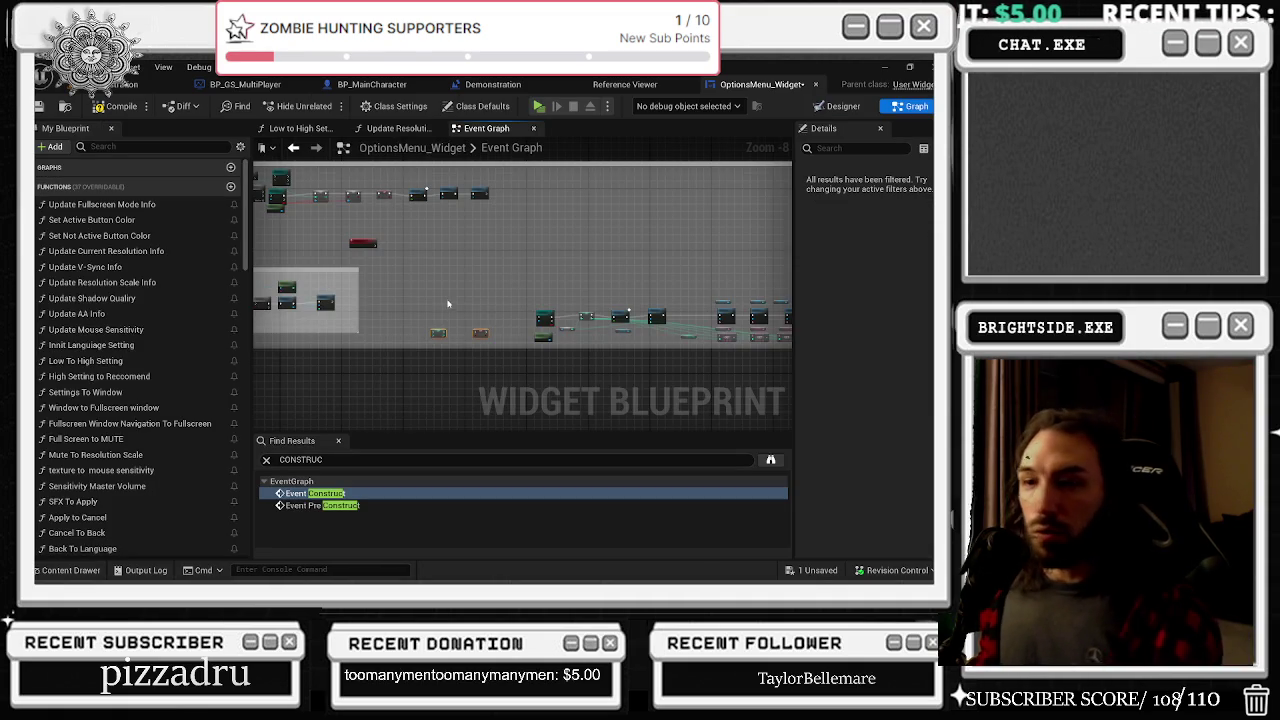
Move the Combo comment group down and left in the options menu Event Graph
{"action": "scroll", "coordinate": [600, 285], "scroll_direction": "up", "scroll_amount": 2}
{"action": "scroll", "coordinate": [586, 290], "scroll_direction": "up", "scroll_amount": 1}
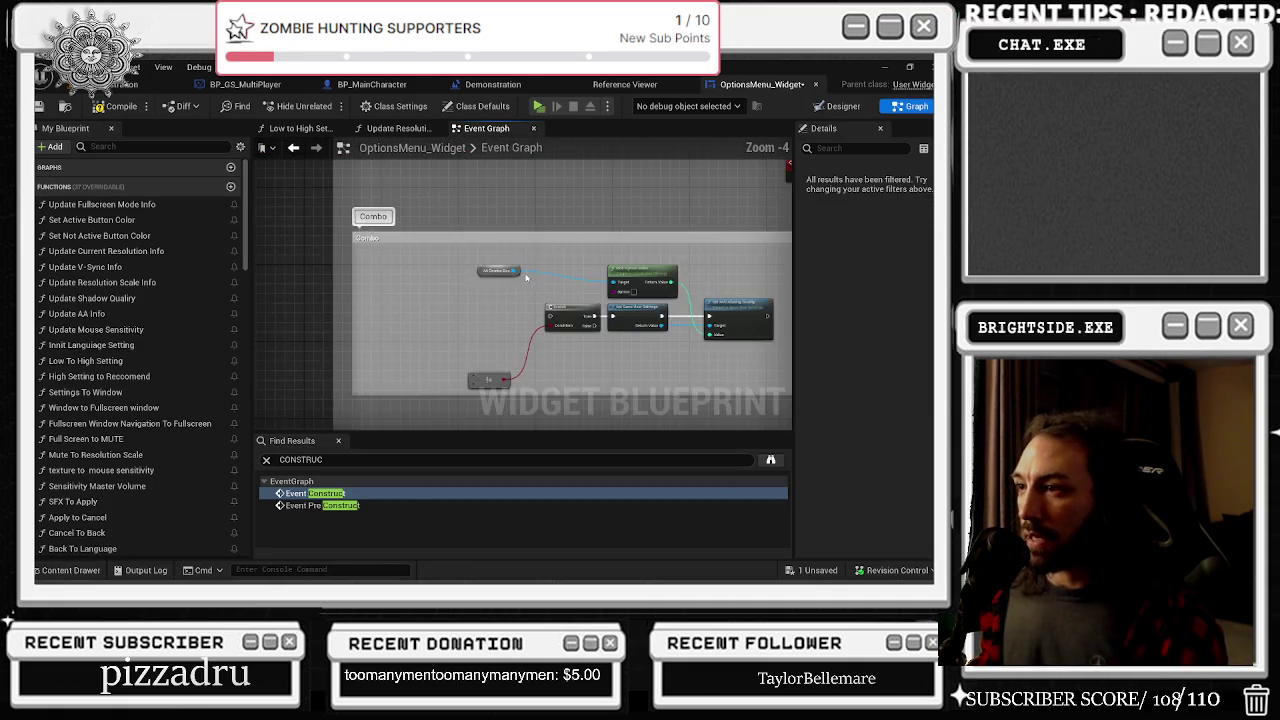
{"action": "left_click", "coordinate": [540, 246]}
{"action": "mouse_move", "coordinate": [540, 246]}
{"action": "left_mouse_down"}
{"action": "mouse_move", "coordinate": [530, 274]}
{"action": "mouse_move", "coordinate": [378, 404]}
{"action": "left_mouse_up"}
{"action": "scroll", "coordinate": [470, 315], "scroll_direction": "up", "scroll_amount": 3}
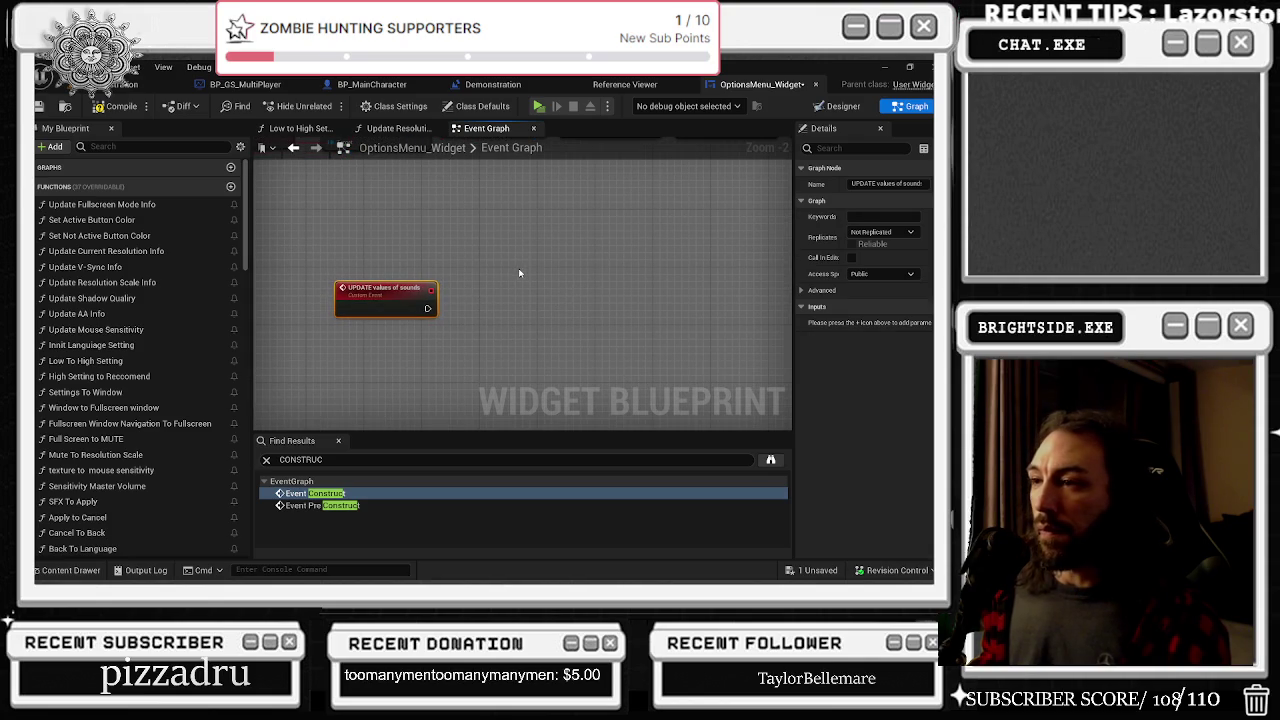
{"action": "scroll", "coordinate": [491, 259], "scroll_direction": "down", "scroll_amount": 8}
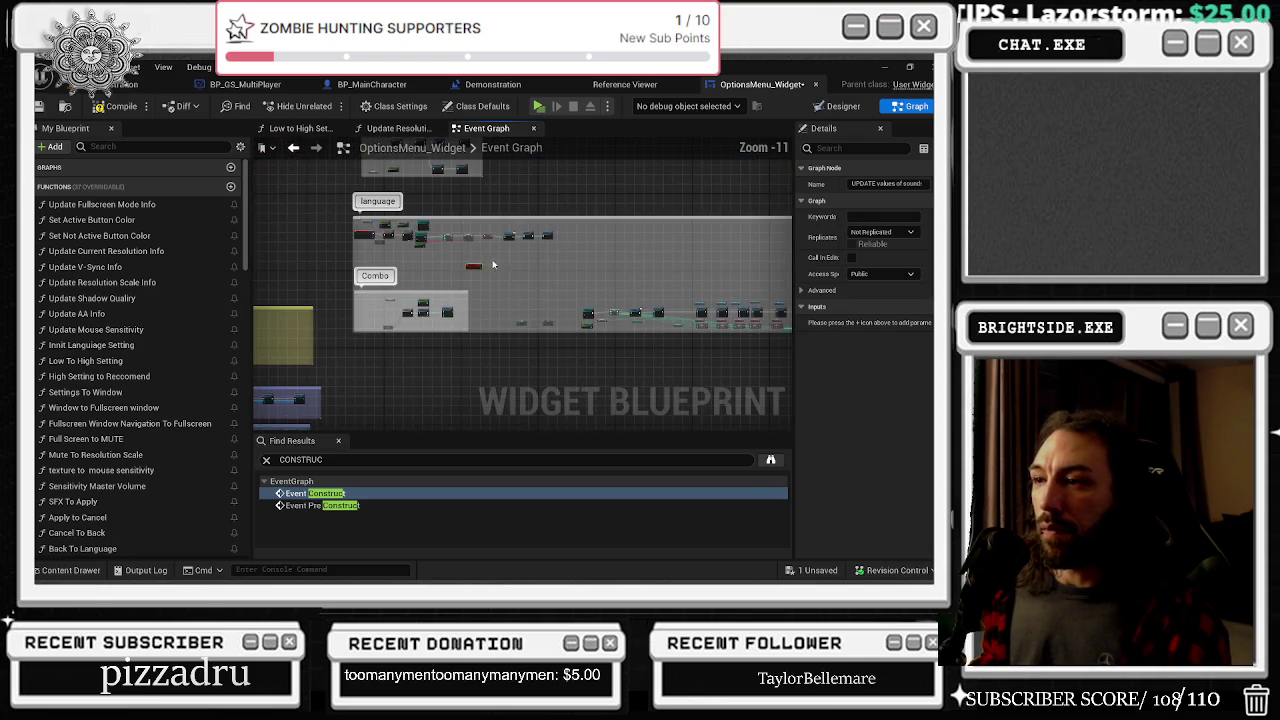
{"action": "scroll", "coordinate": [491, 259], "scroll_direction": "up", "scroll_amount": 3}
{"action": "left_click_drag", "start_coordinate": [352, 406], "coordinate": [502, 327]}
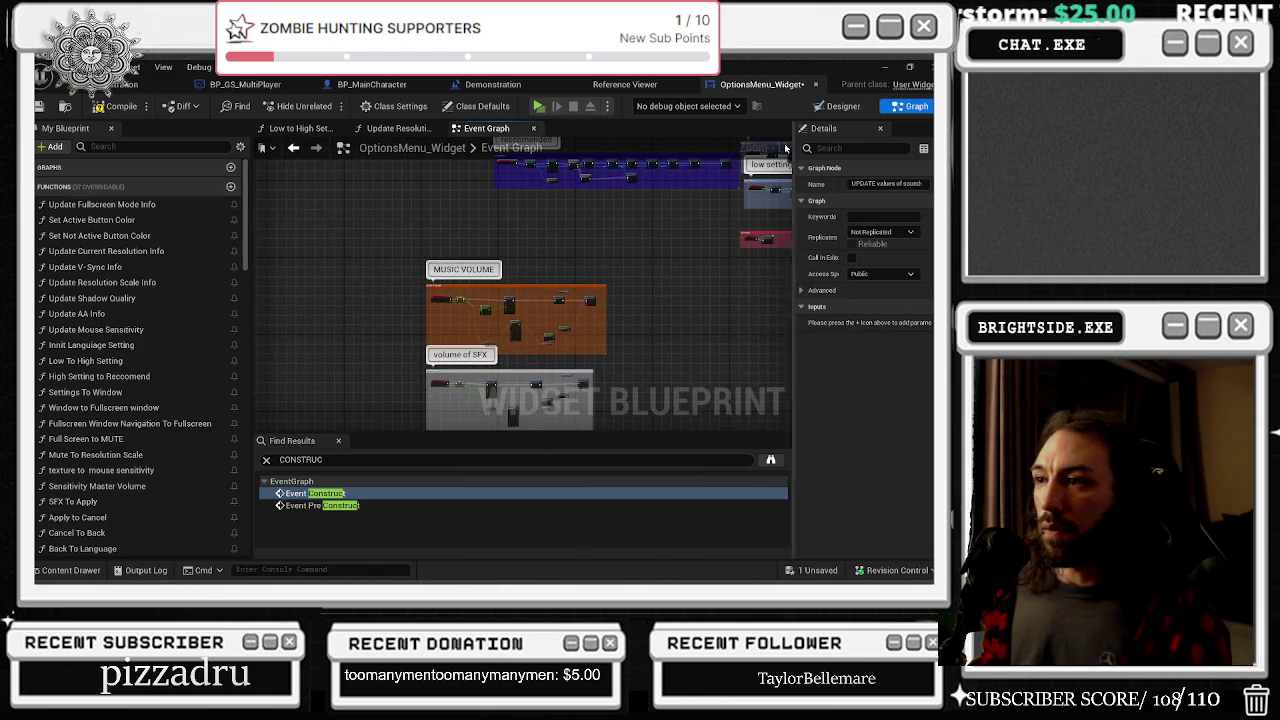
{"action": "scroll", "coordinate": [498, 311], "scroll_direction": "up", "scroll_amount": 4}
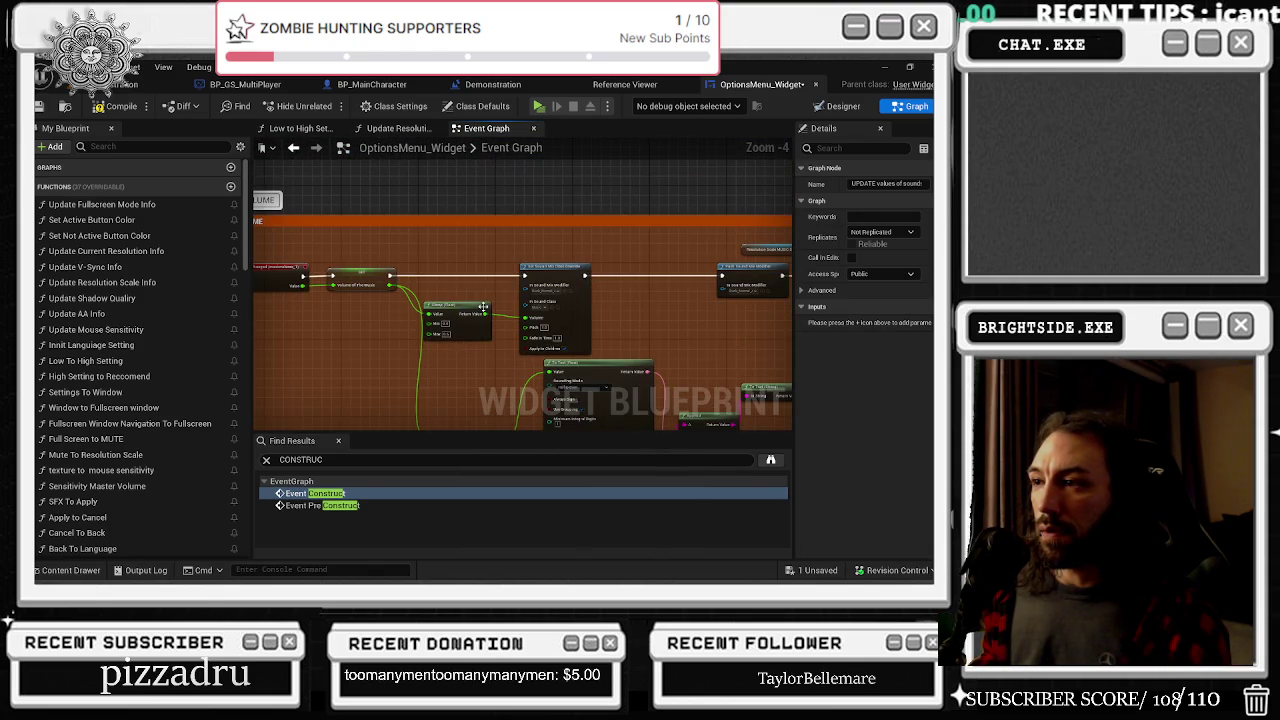
{"action": "scroll", "coordinate": [483, 307], "scroll_direction": "up", "scroll_amount": 2}
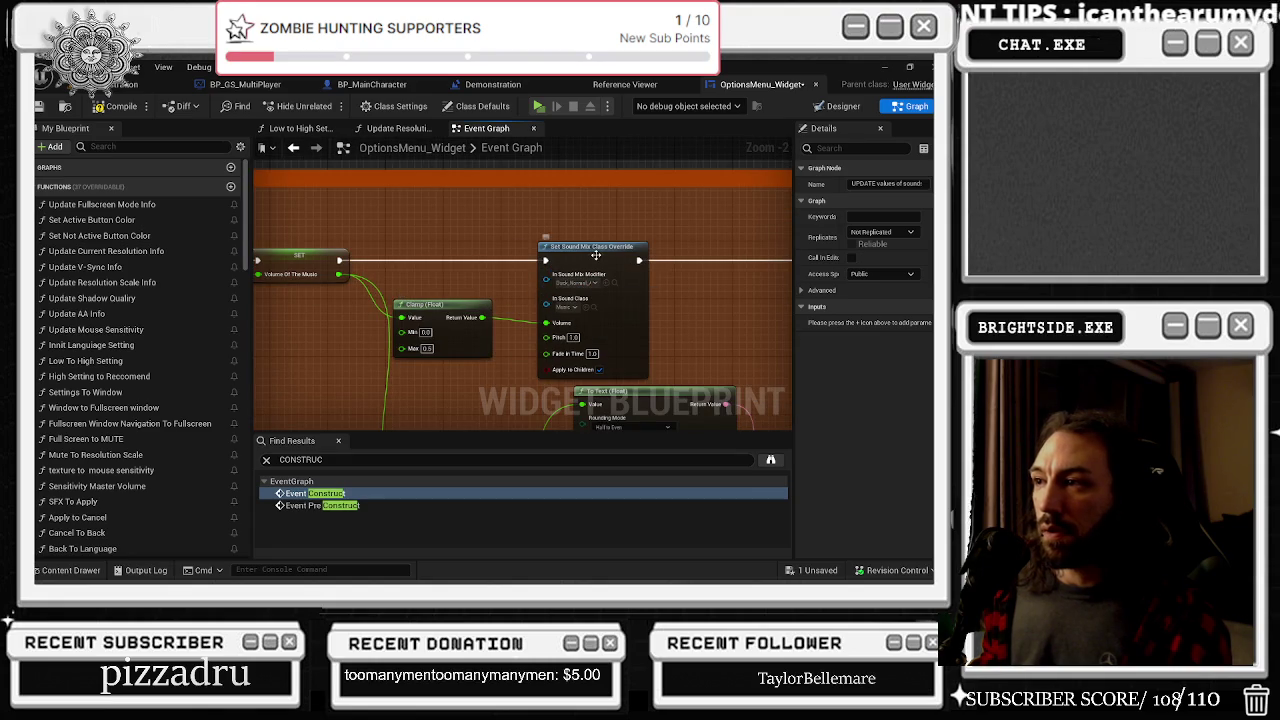
{"action": "left_click", "coordinate": [462, 302]}
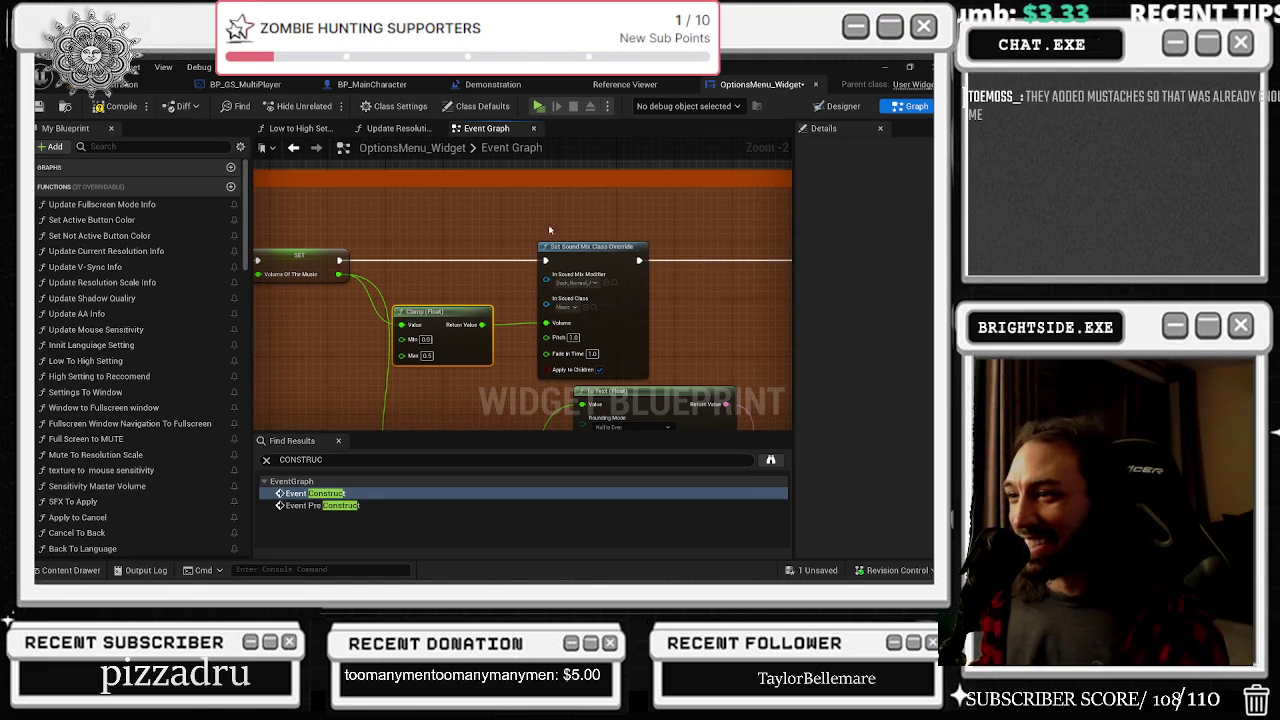
{"action": "left_click_drag", "start_coordinate": [454, 260], "coordinate": [354, 258]}
{"action": "scroll", "coordinate": [455, 246], "scroll_direction": "down", "scroll_amount": 2}
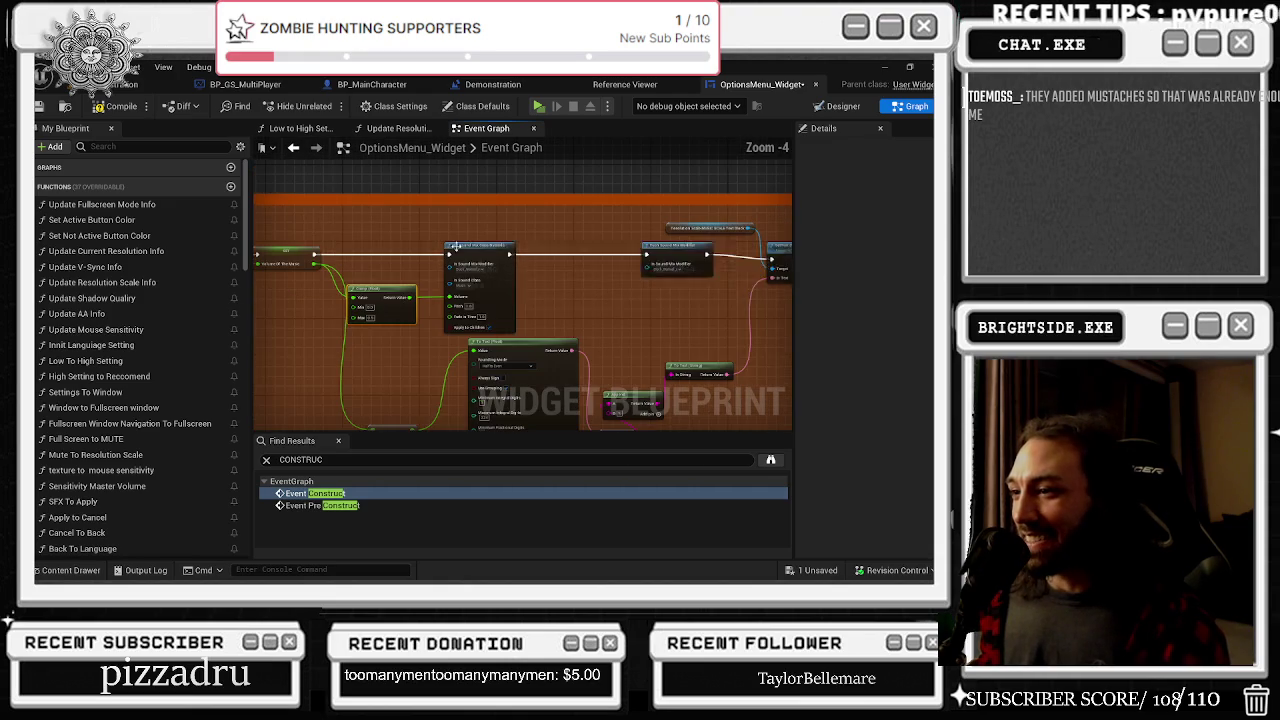
{"action": "scroll", "coordinate": [497, 245], "scroll_direction": "up", "scroll_amount": 2}
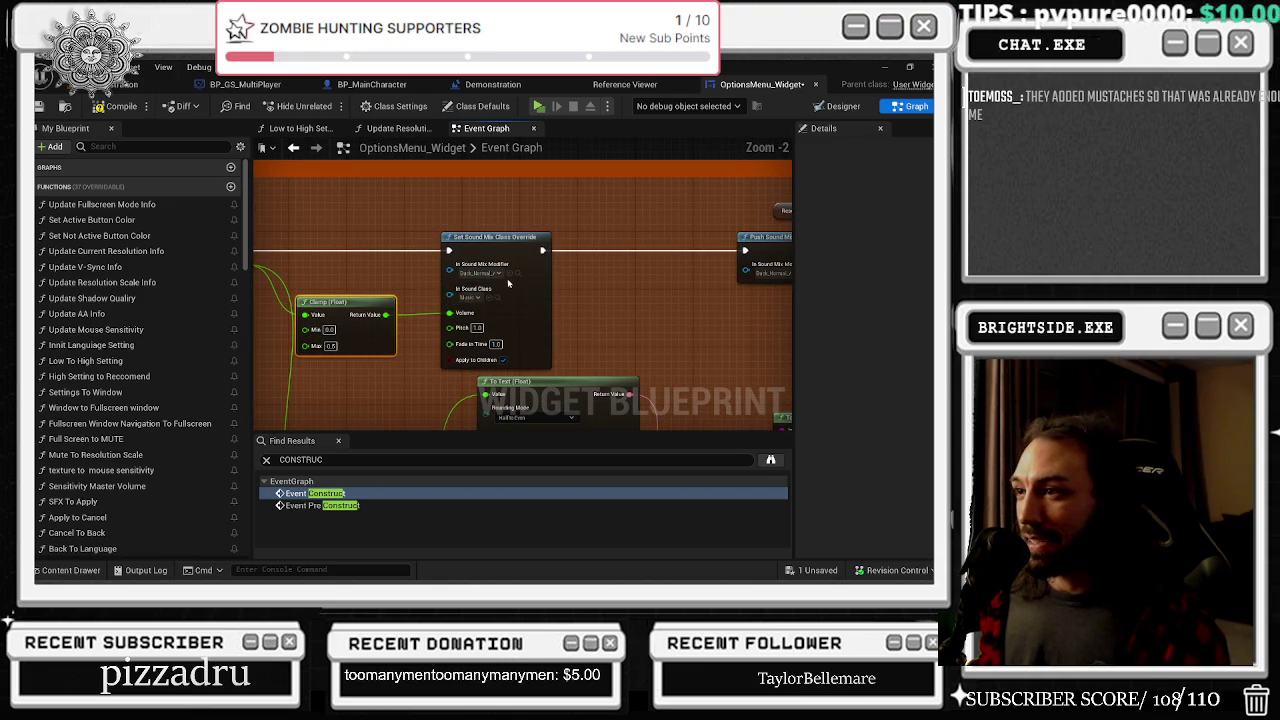
{"action": "left_click_drag", "start_coordinate": [396, 294], "coordinate": [541, 304]}
{"action": "left_click_drag", "start_coordinate": [743, 320], "coordinate": [586, 330]}
{"action": "right_click", "coordinate": [589, 335]}
{"action": "type", "text": "get sou"}
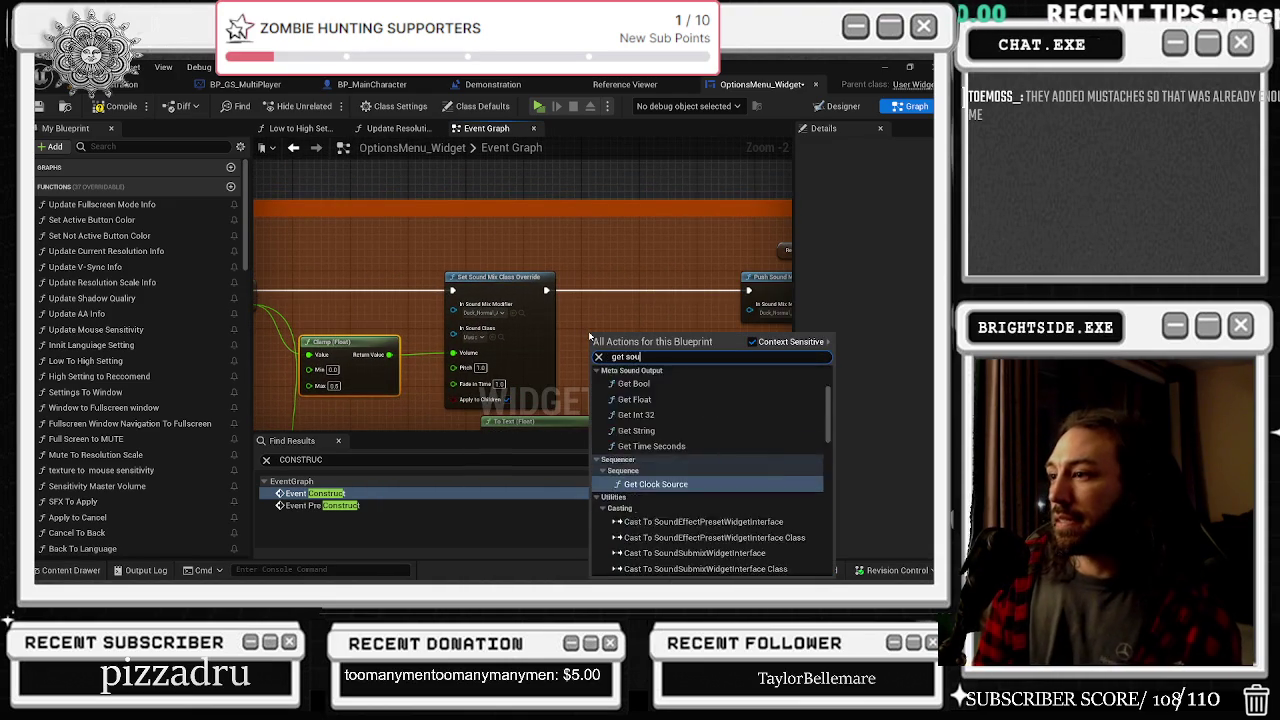
{"action": "type", "text": "nd mix"}
{"action": "key", "text": "ctrl+a"}
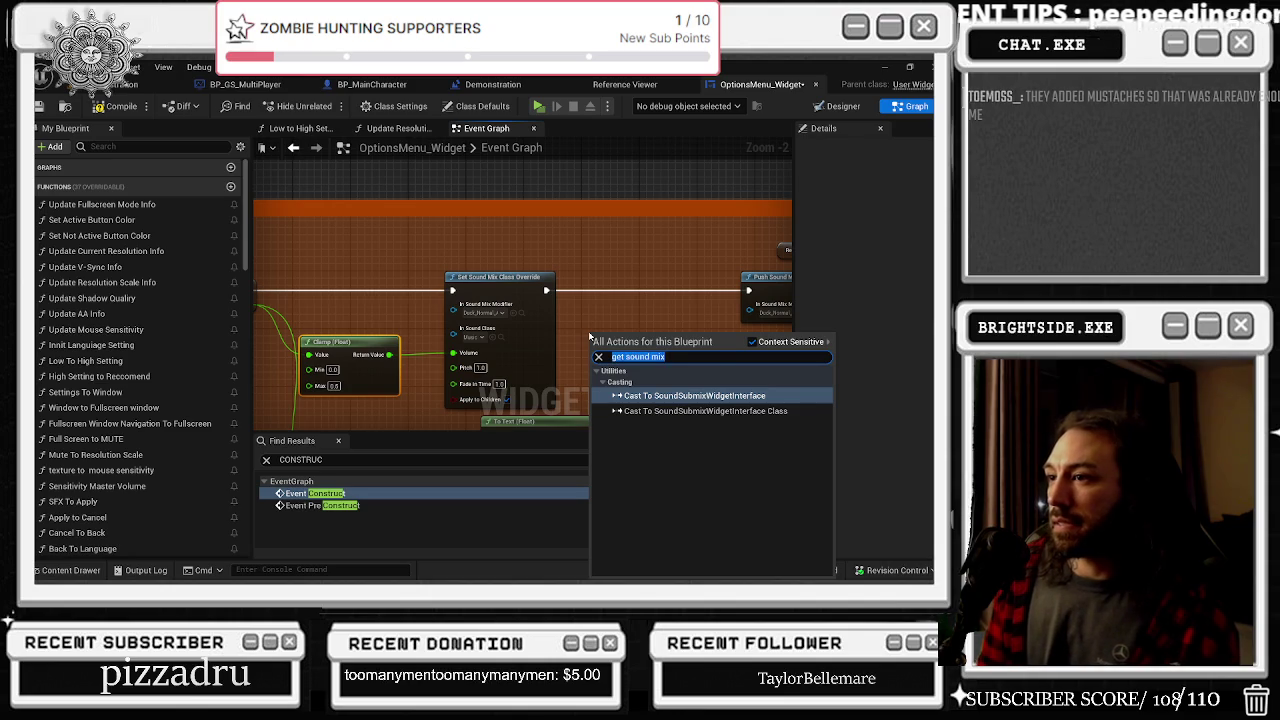
{"action": "type", "text": "sound mi"}
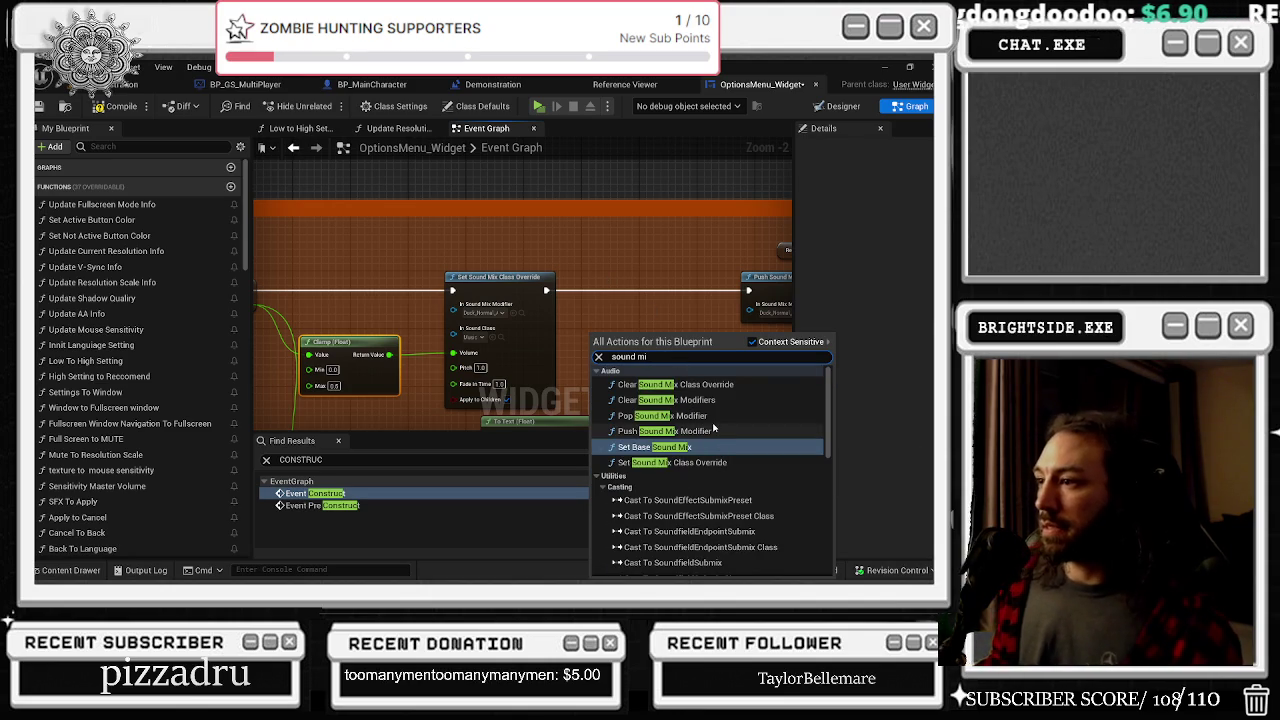
{"action": "left_click", "coordinate": [643, 294]}
{"action": "scroll", "coordinate": [520, 312], "scroll_direction": "up", "scroll_amount": 1}
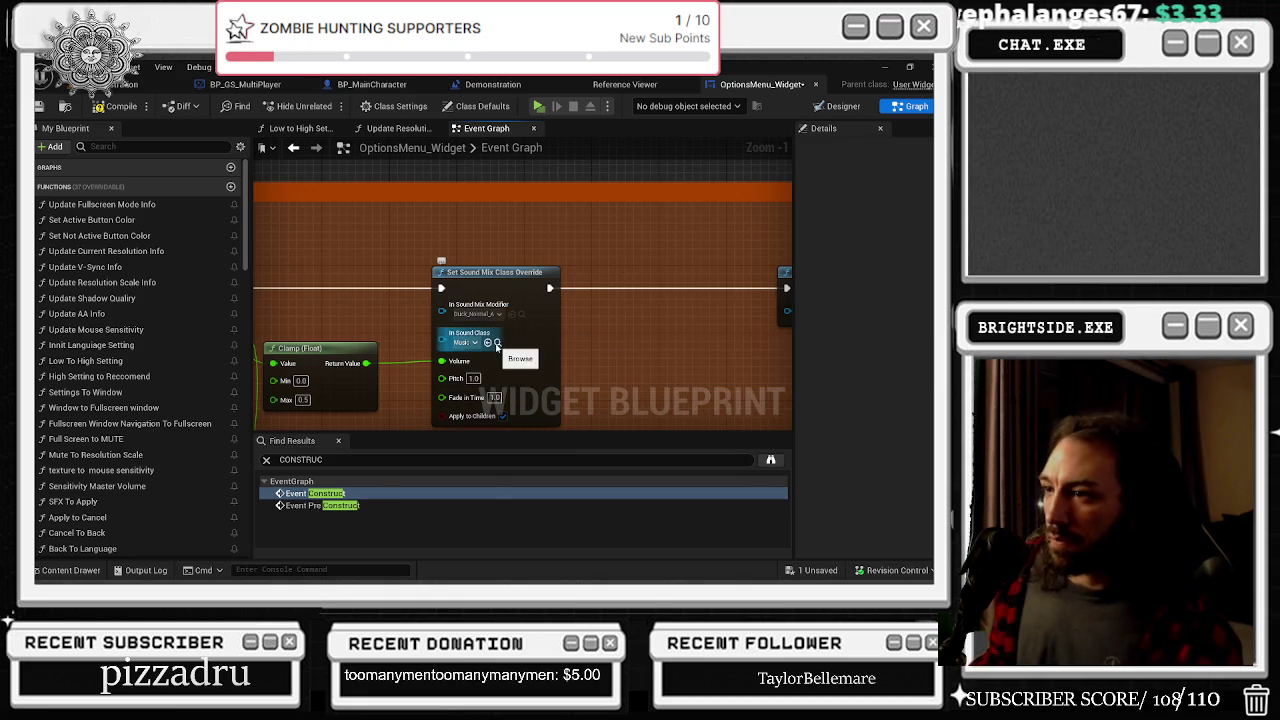
{"action": "left_click", "coordinate": [497, 343]}
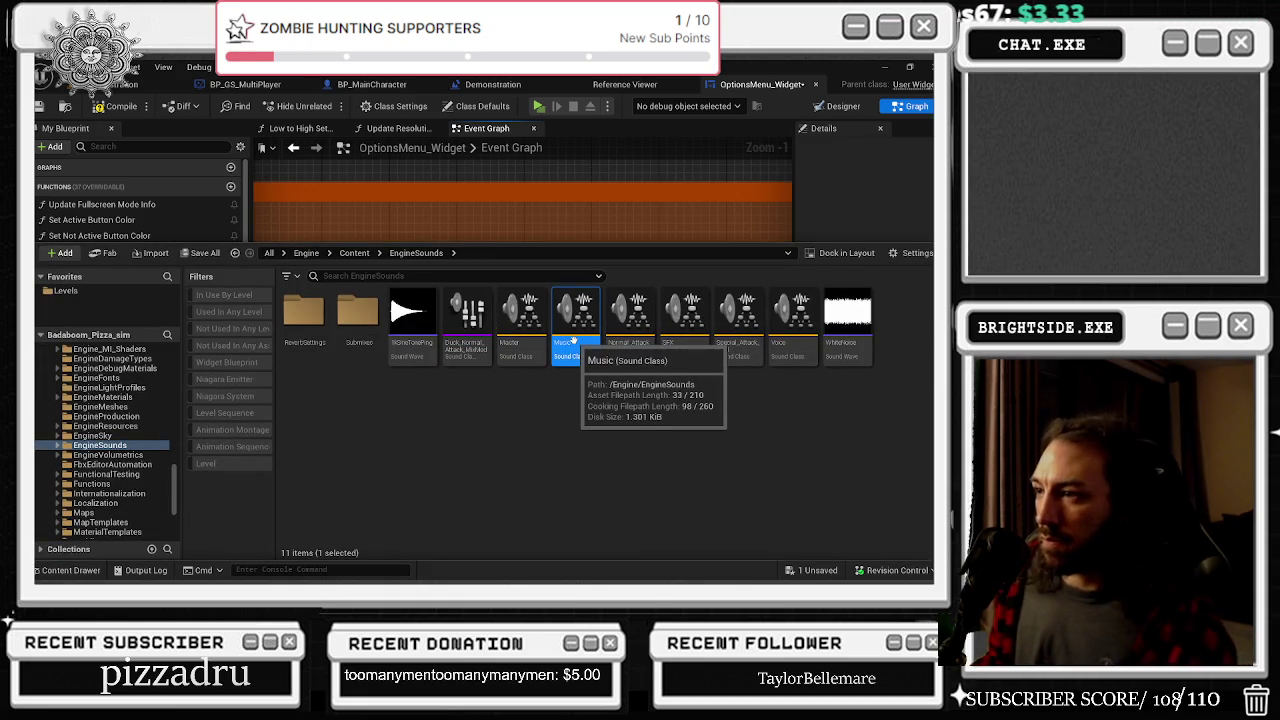
{"action": "left_click", "coordinate": [569, 220]}
{"action": "right_click", "coordinate": [549, 344]}
{"action": "type", "text": "get voice"}
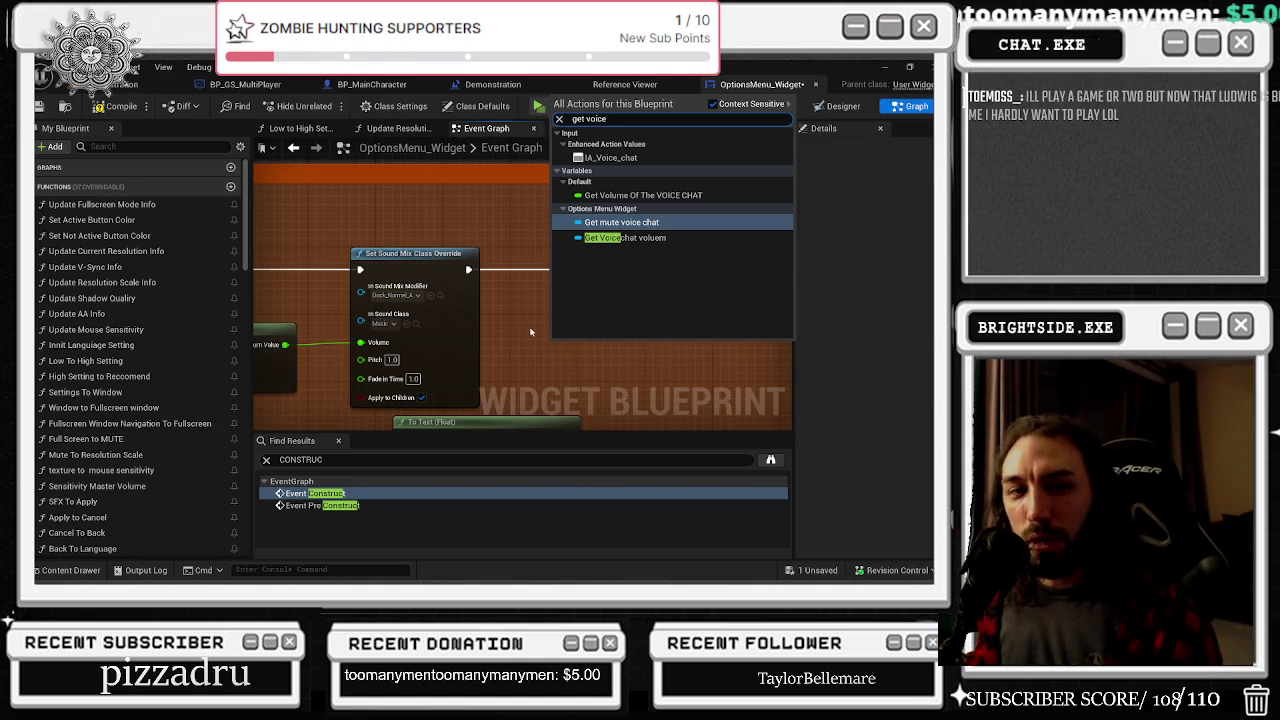
{"action": "left_click", "coordinate": [478, 316]}
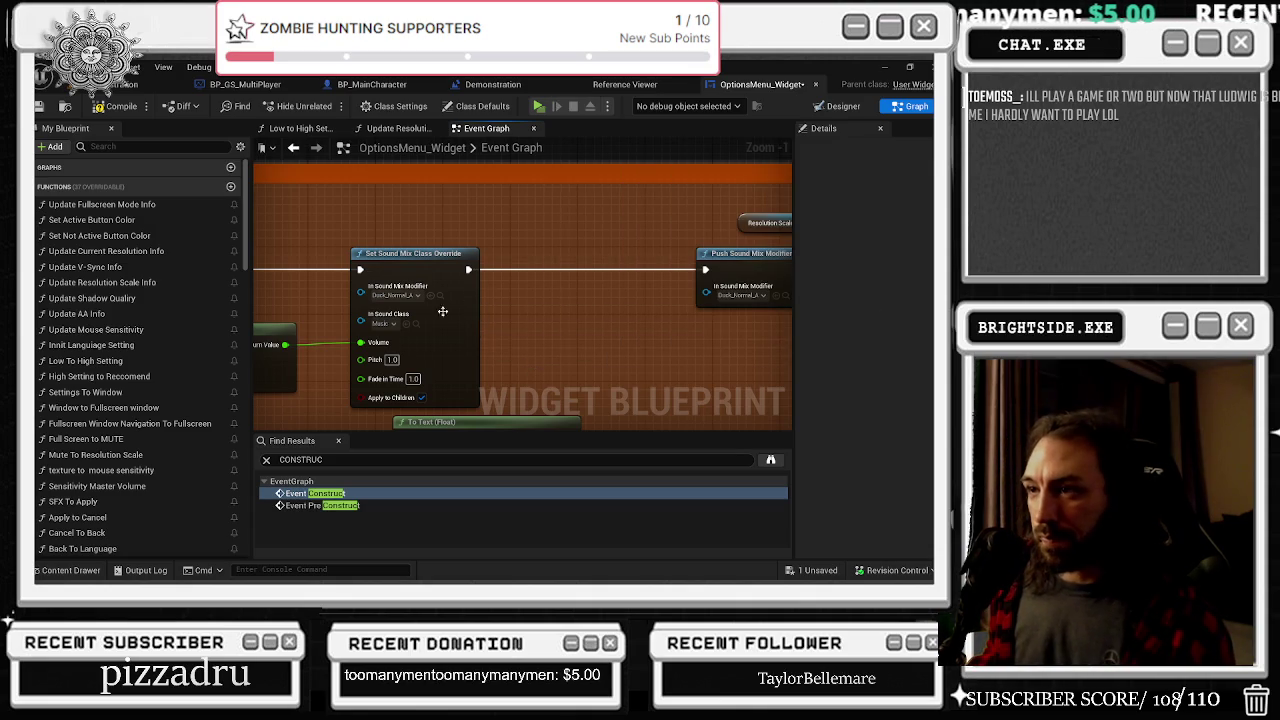
{"action": "left_click", "coordinate": [440, 295]}
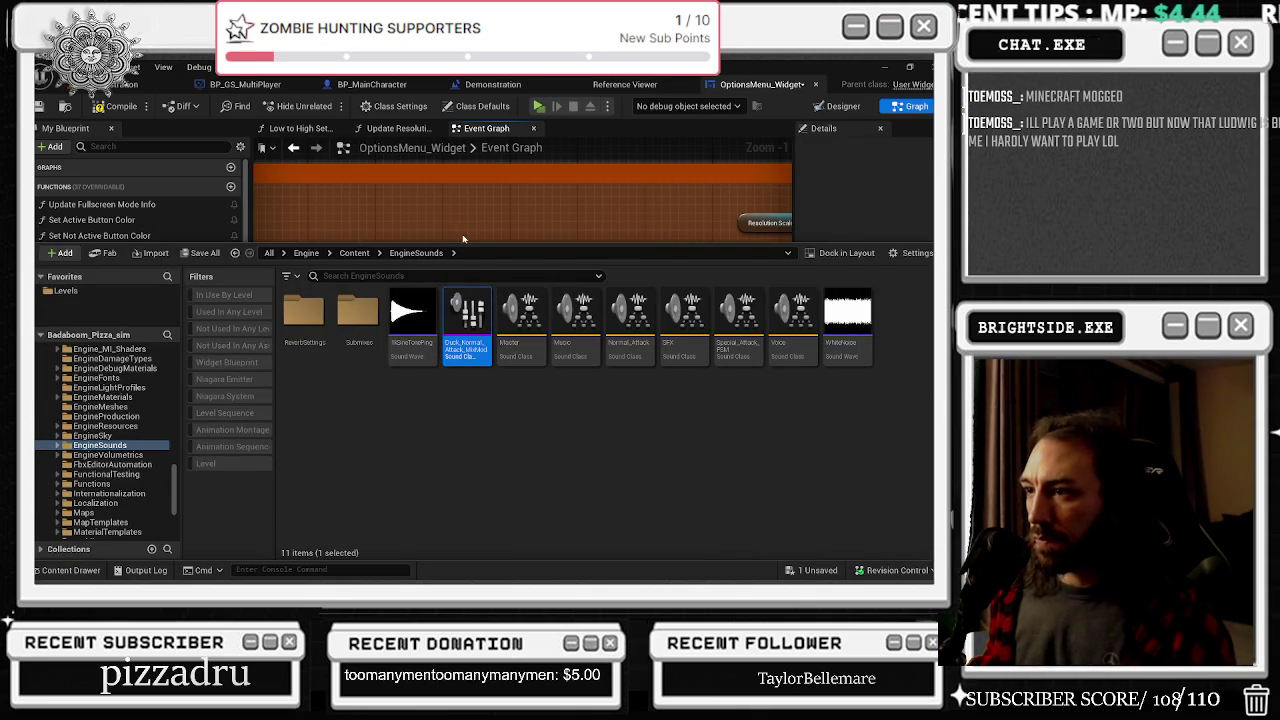
{"action": "left_click", "coordinate": [520, 238]}
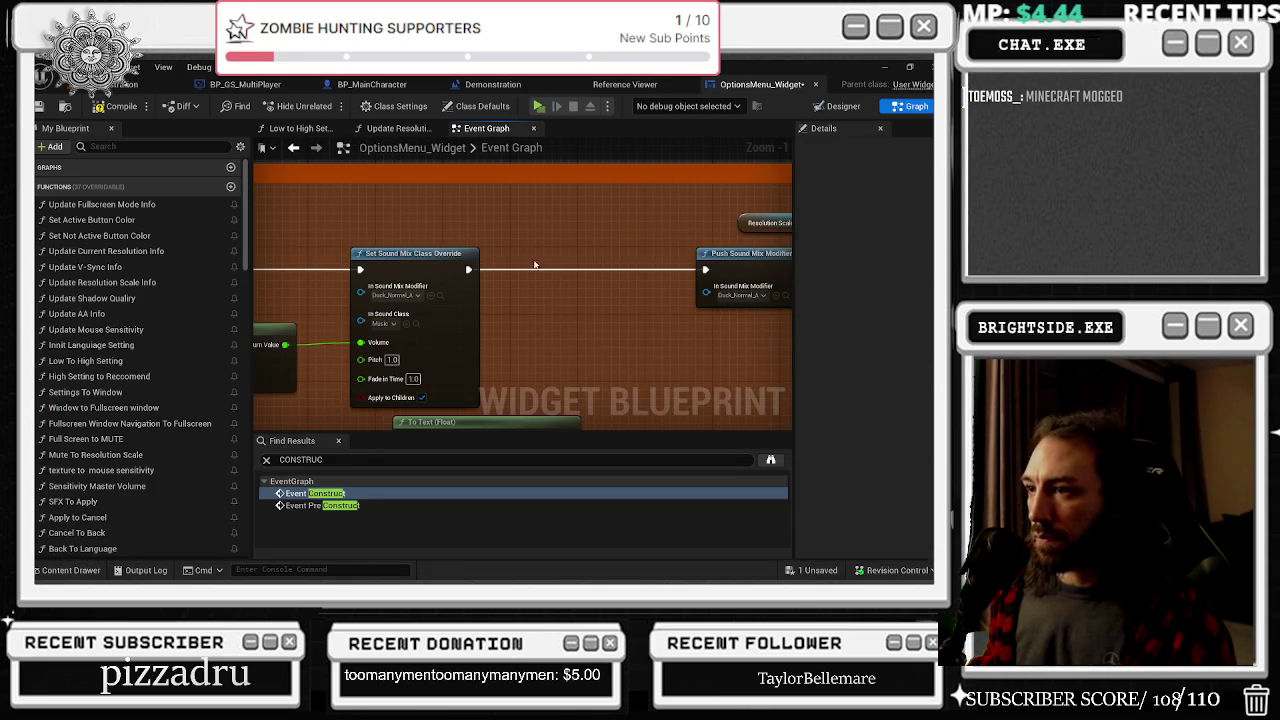
Search the graph's action list for 'ducjkmusic', then pan over the music volume nodes
{"action": "right_click", "coordinate": [535, 323]}
{"action": "type", "text": "du"}
{"action": "type", "text": "cjk"}
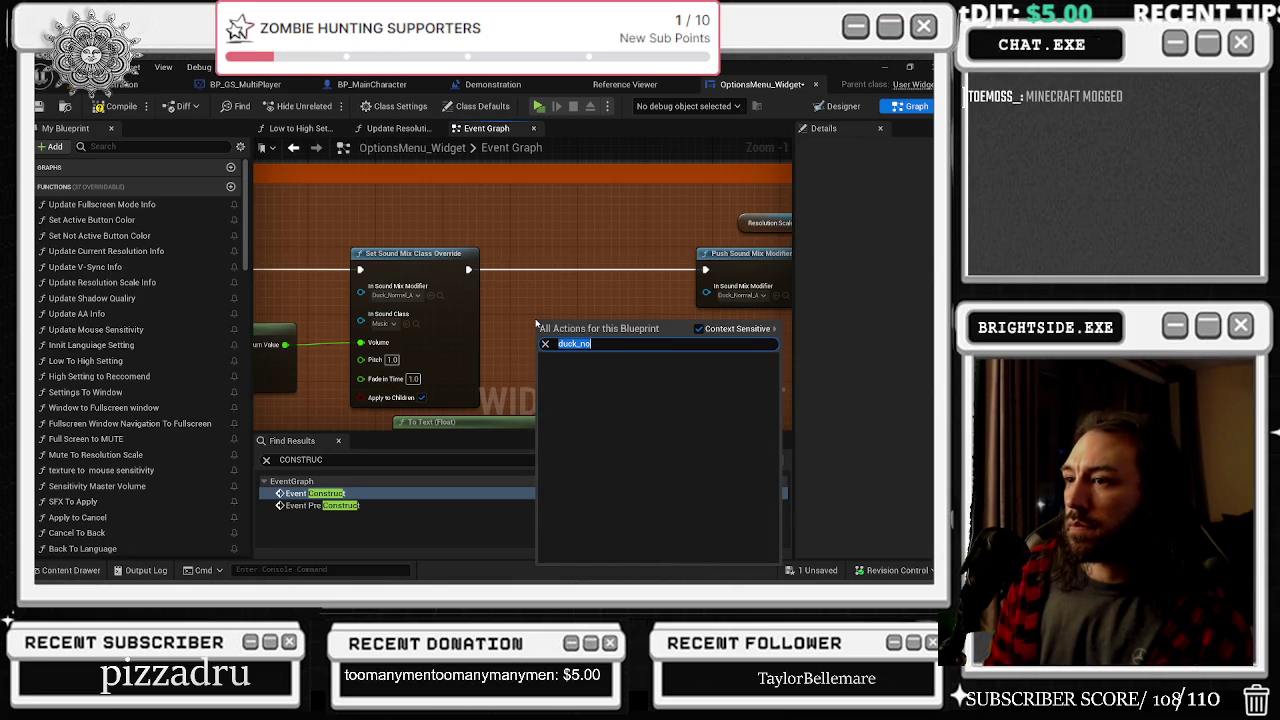
{"action": "type", "text": "music"}
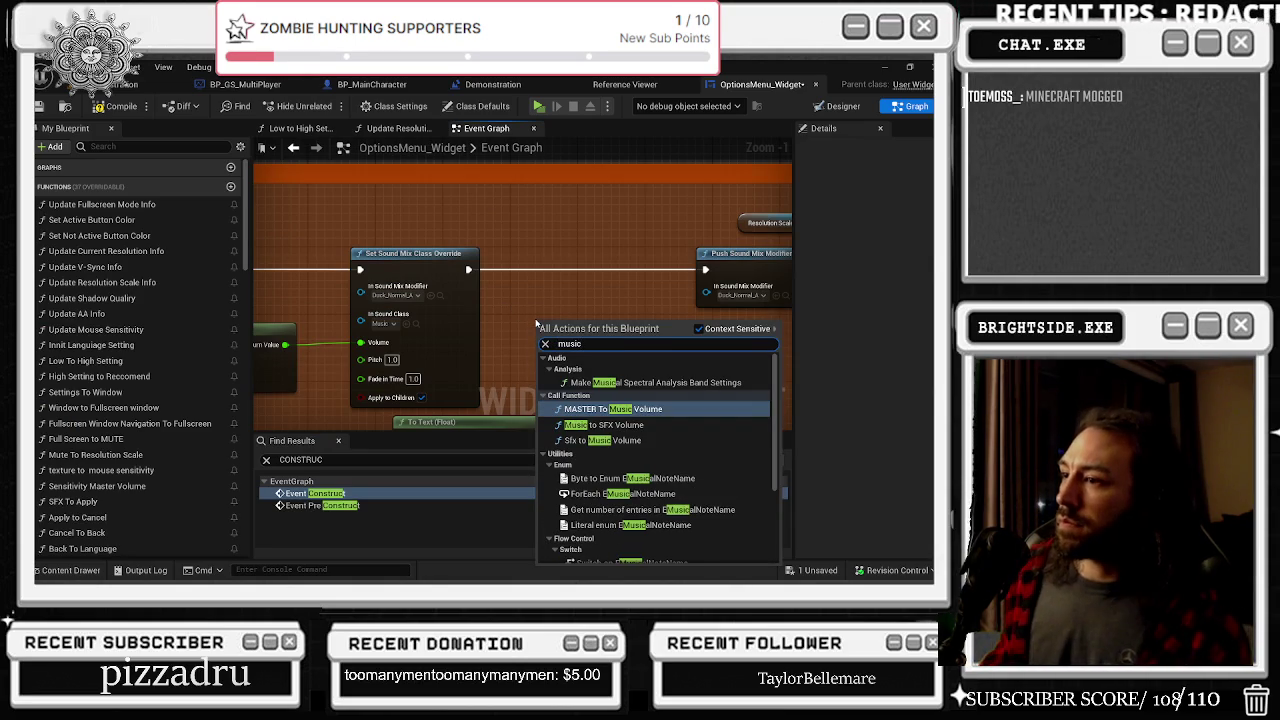
{"action": "scroll", "coordinate": [660, 418], "scroll_direction": "down", "scroll_amount": 3}
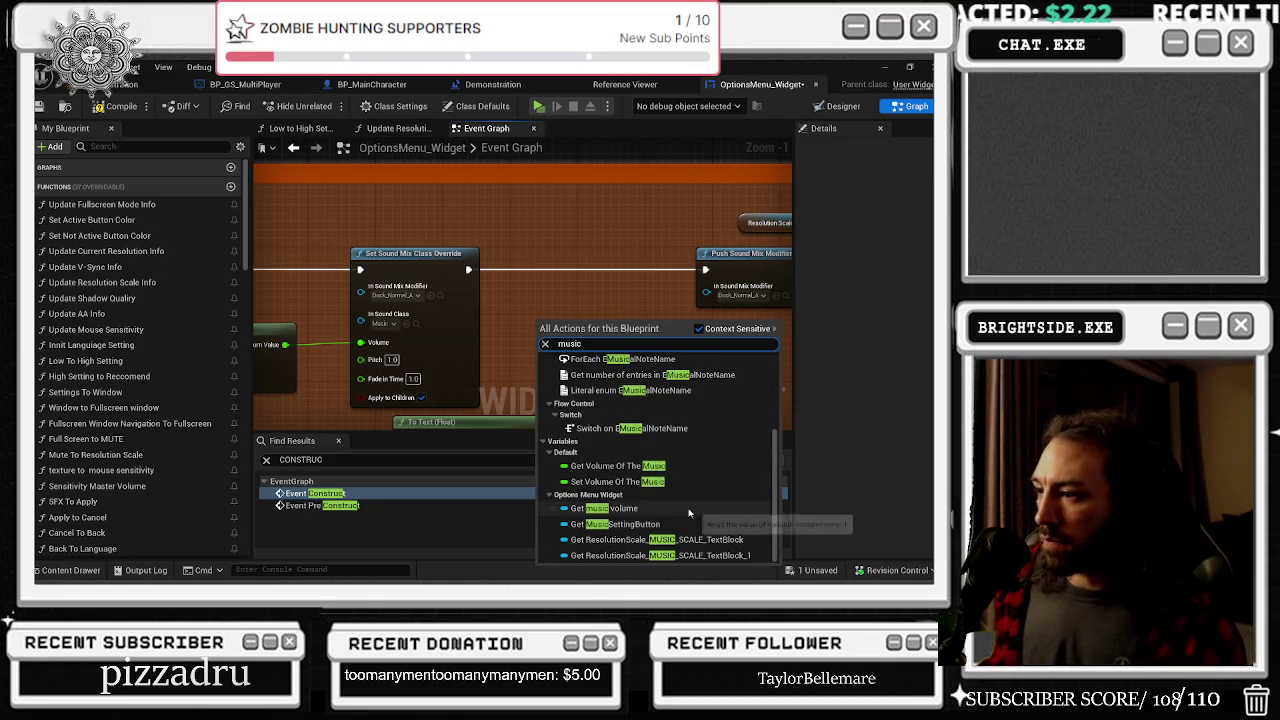
{"action": "left_click_drag", "start_coordinate": [553, 265], "coordinate": [930, 276]}
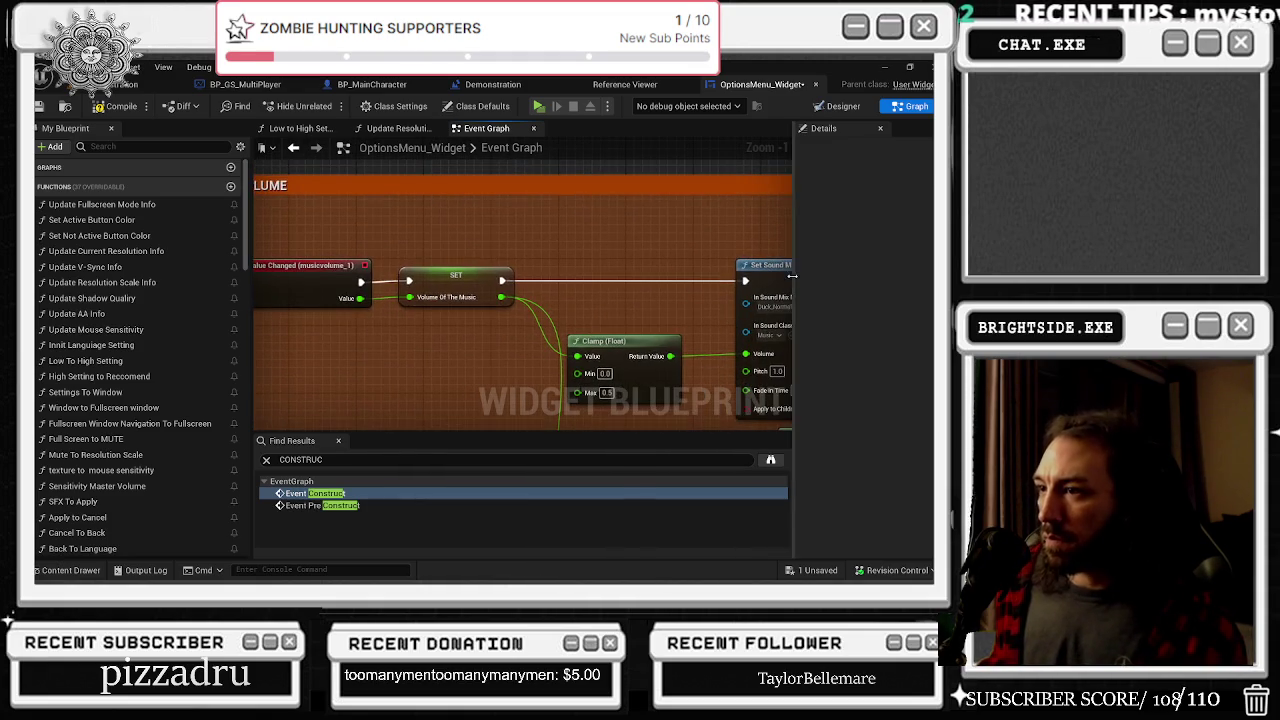
{"action": "mouse_move", "coordinate": [463, 245]}
{"action": "left_mouse_down"}
{"action": "mouse_move", "coordinate": [613, 251]}
{"action": "mouse_move", "coordinate": [536, 203]}
{"action": "mouse_move", "coordinate": [520, 170]}
{"action": "left_mouse_up"}
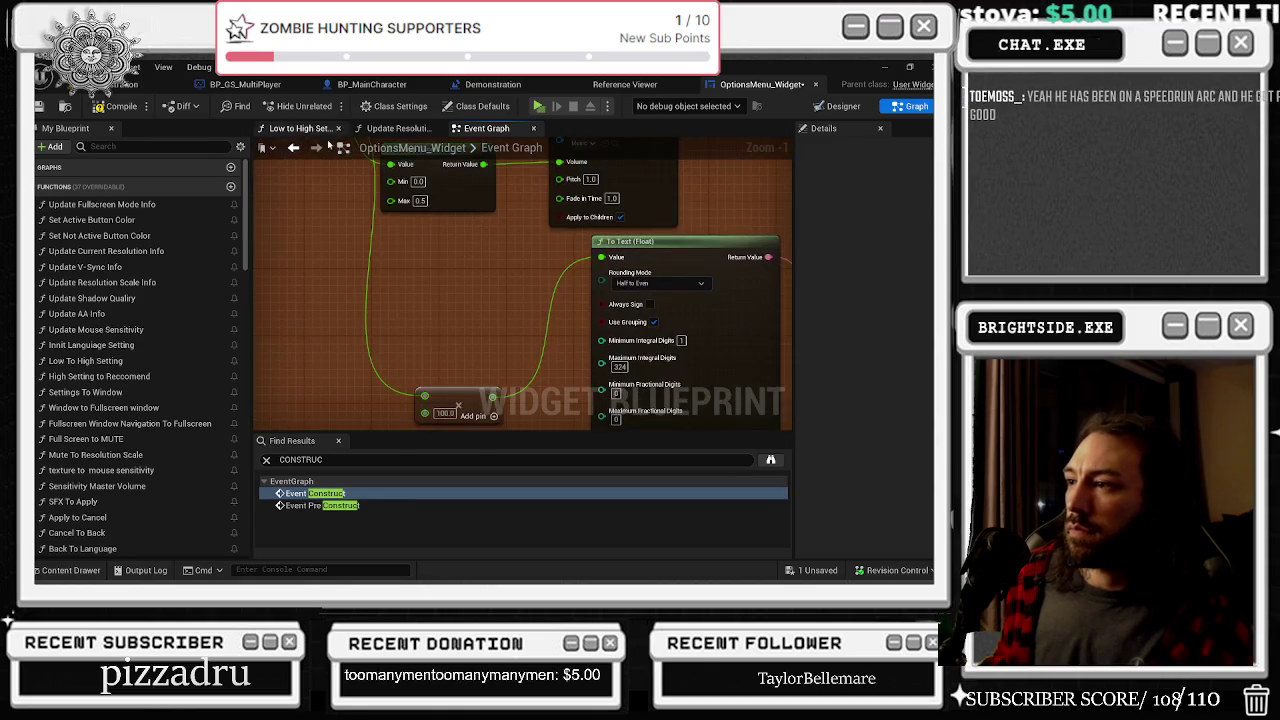
{"action": "left_click_drag", "start_coordinate": [463, 302], "coordinate": [380, 260]}
Nudge the Set Sound Mix Class Override node slightly to the right
{"action": "mouse_move", "coordinate": [570, 170]}
{"action": "left_mouse_down"}
{"action": "mouse_move", "coordinate": [525, 225]}
{"action": "mouse_move", "coordinate": [630, 240]}
{"action": "left_mouse_up"}
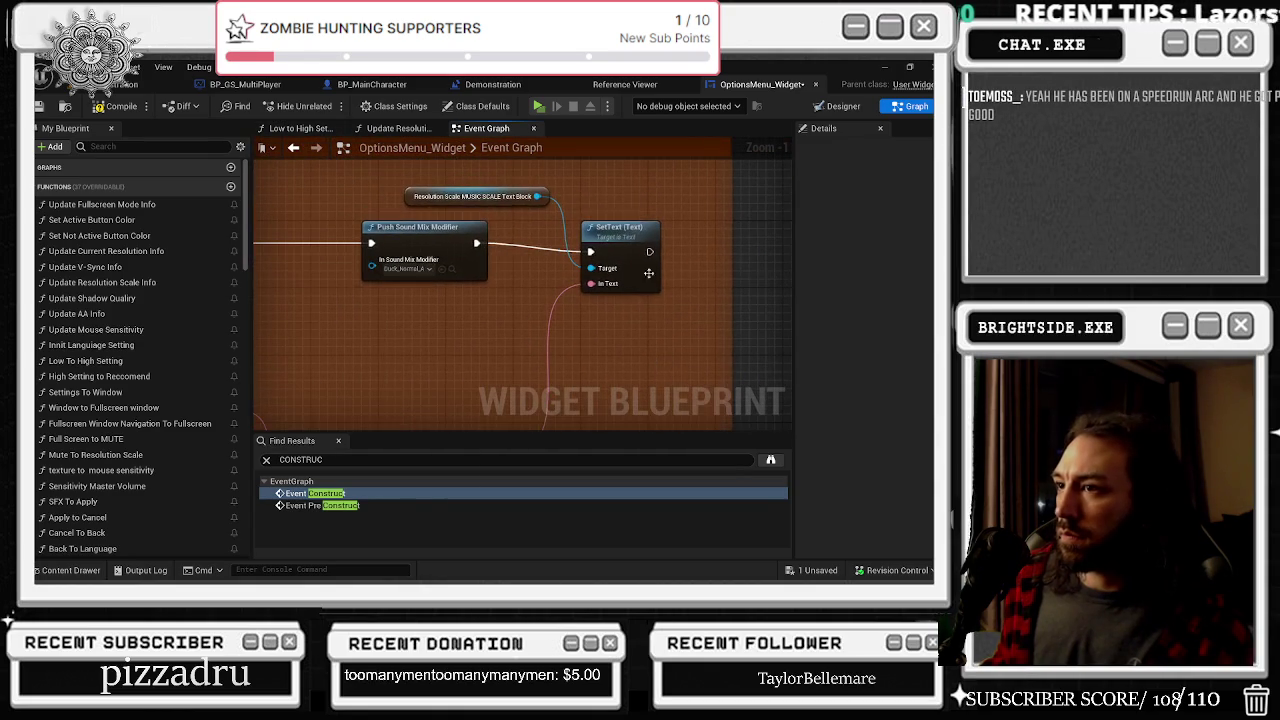
{"action": "left_click_drag", "start_coordinate": [423, 225], "coordinate": [600, 252]}
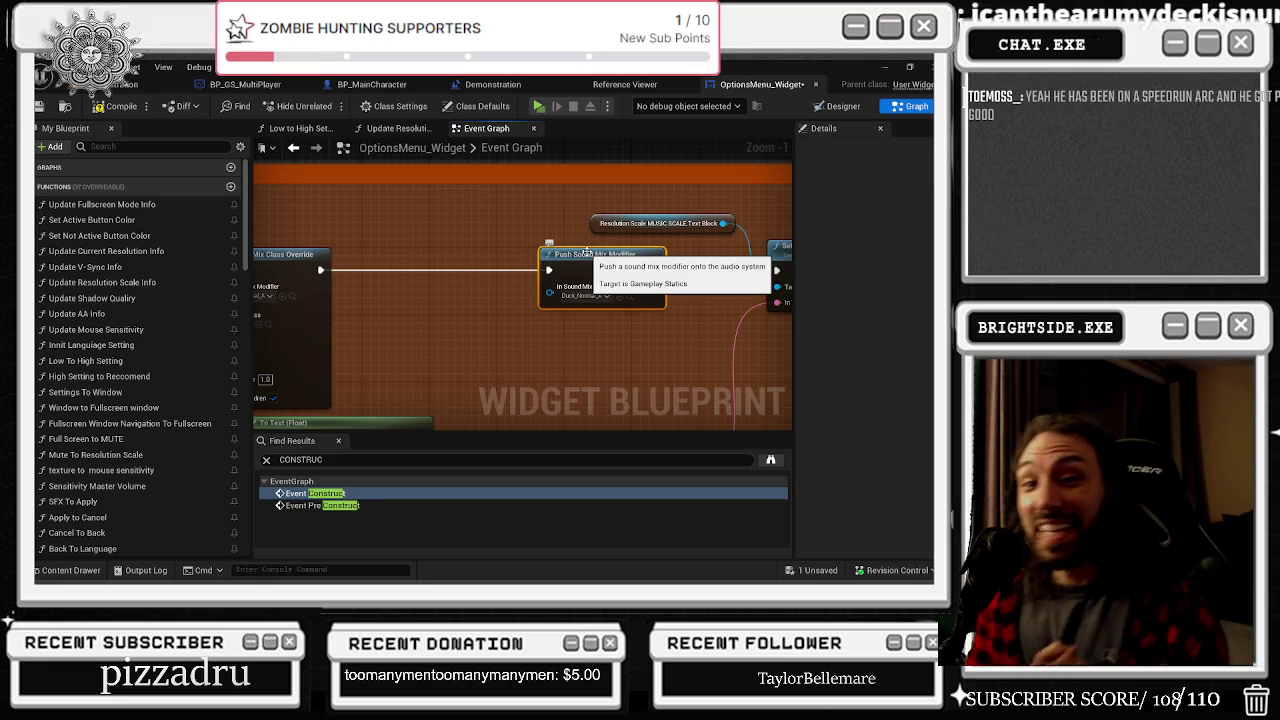
{"action": "mouse_move", "coordinate": [483, 265]}
{"action": "left_mouse_down"}
{"action": "mouse_move", "coordinate": [663, 325]}
{"action": "mouse_move", "coordinate": [643, 244]}
{"action": "mouse_move", "coordinate": [745, 281]}
{"action": "left_mouse_up"}
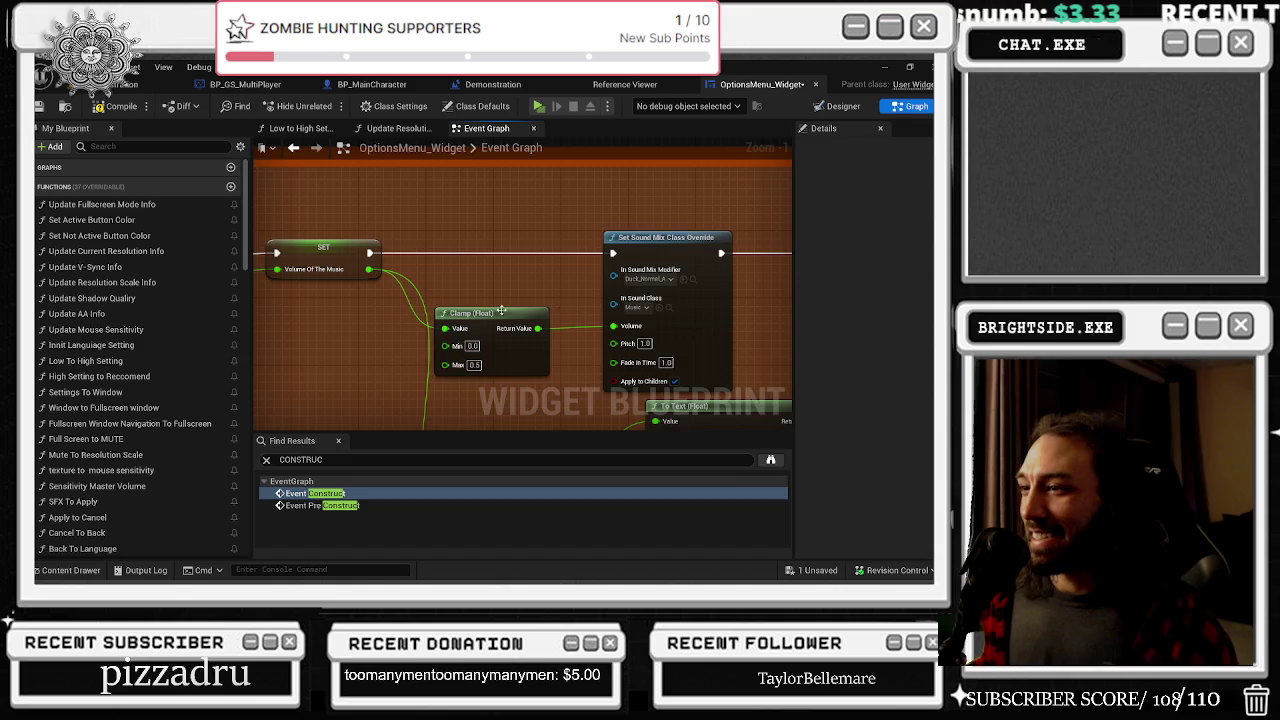
{"action": "left_click_drag", "start_coordinate": [517, 308], "coordinate": [573, 259]}
{"action": "mouse_move", "coordinate": [632, 328]}
{"action": "left_mouse_down"}
{"action": "mouse_move", "coordinate": [452, 333]}
{"action": "mouse_move", "coordinate": [311, 209]}
{"action": "left_mouse_up"}
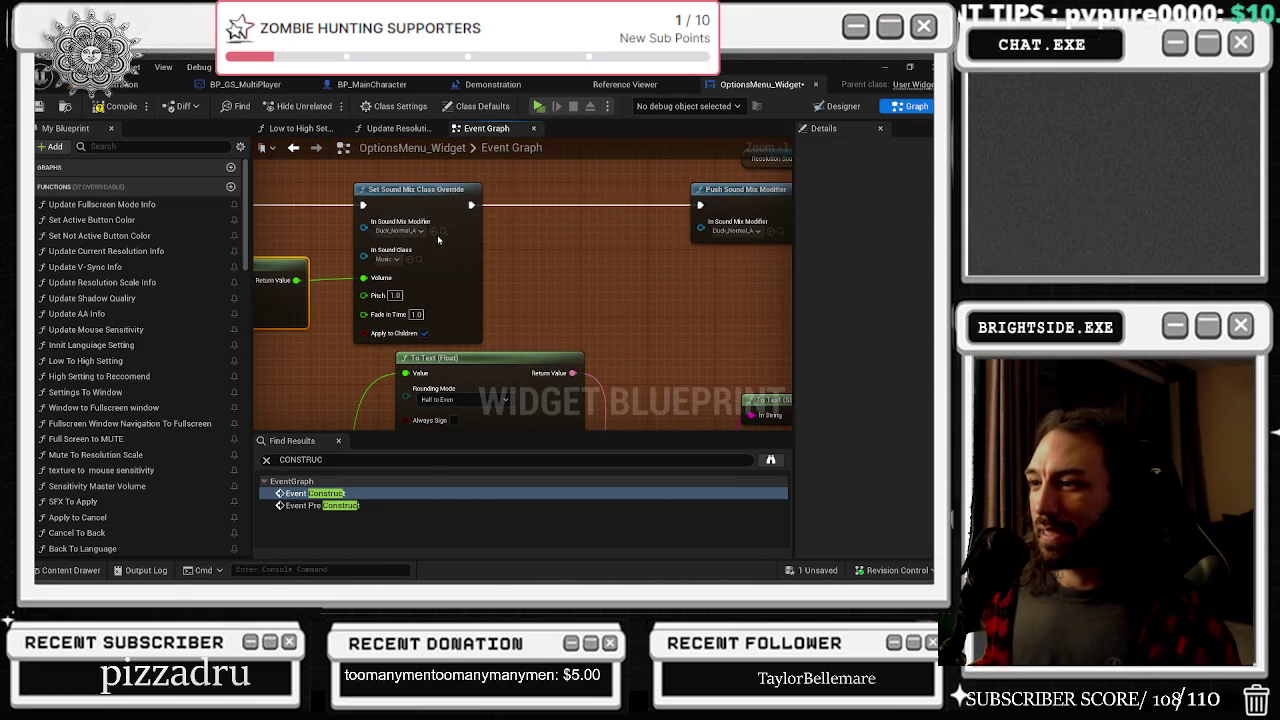
{"action": "left_click_drag", "start_coordinate": [422, 196], "coordinate": [455, 196]}
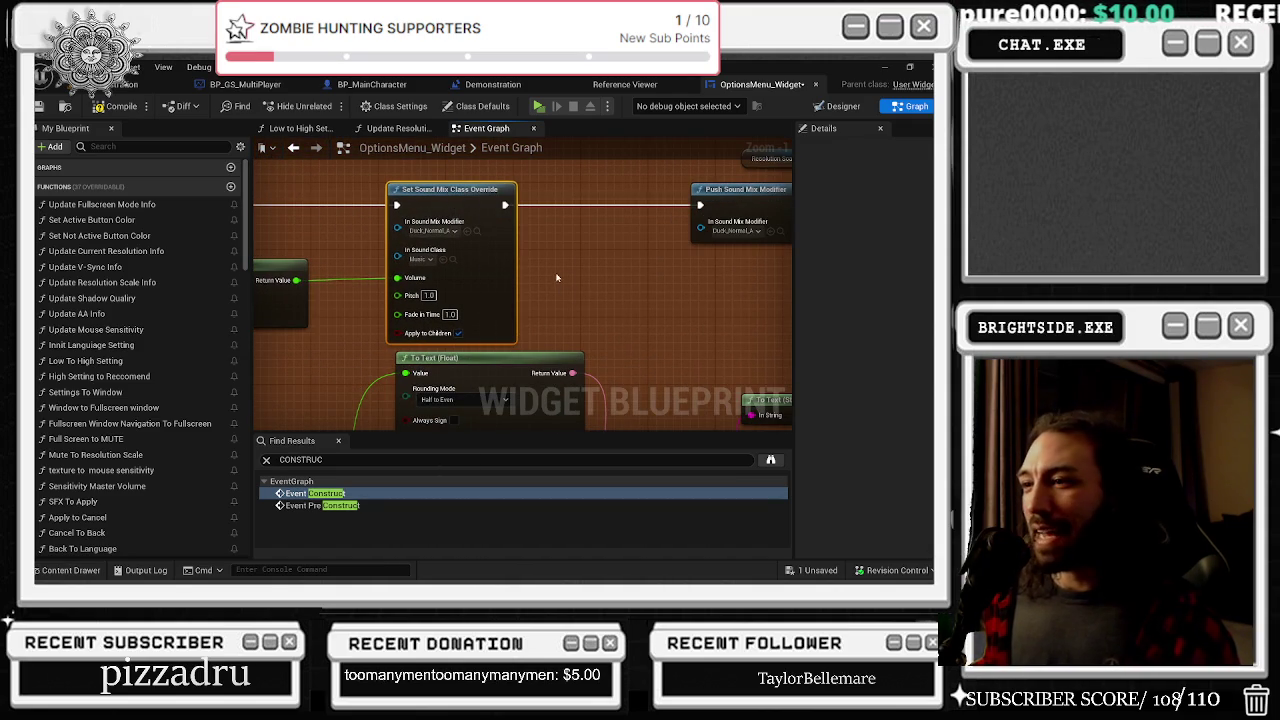
{"action": "left_click_drag", "start_coordinate": [493, 275], "coordinate": [502, 275]}
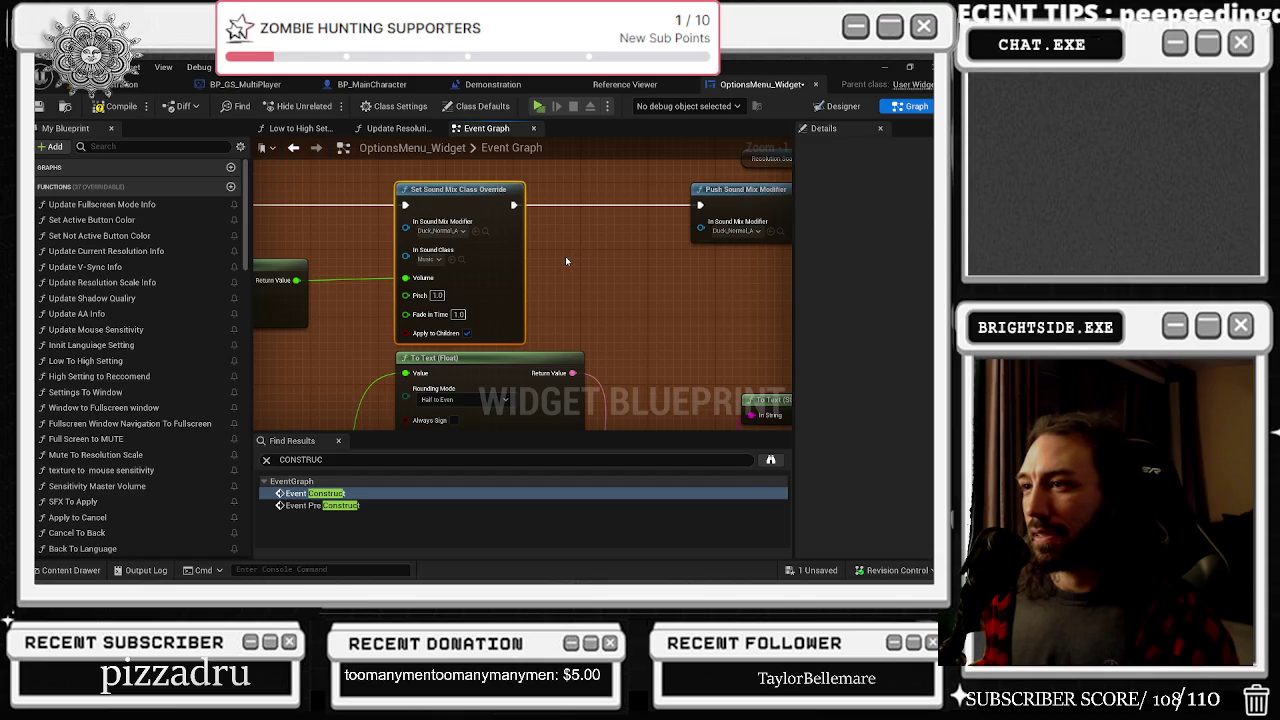
{"action": "scroll", "coordinate": [566, 260], "scroll_direction": "down", "scroll_amount": 4}
{"action": "scroll", "coordinate": [406, 270], "scroll_direction": "down", "scroll_amount": 3}
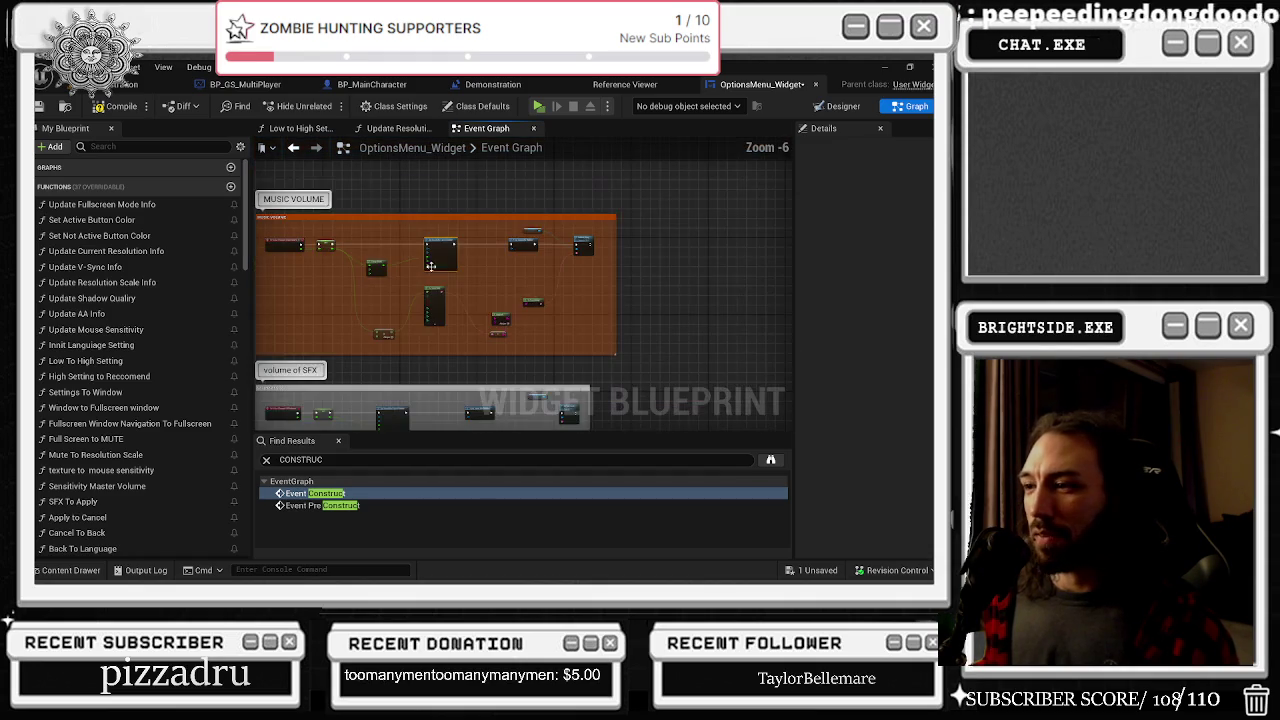
{"action": "scroll", "coordinate": [521, 337], "scroll_direction": "up", "scroll_amount": 2}
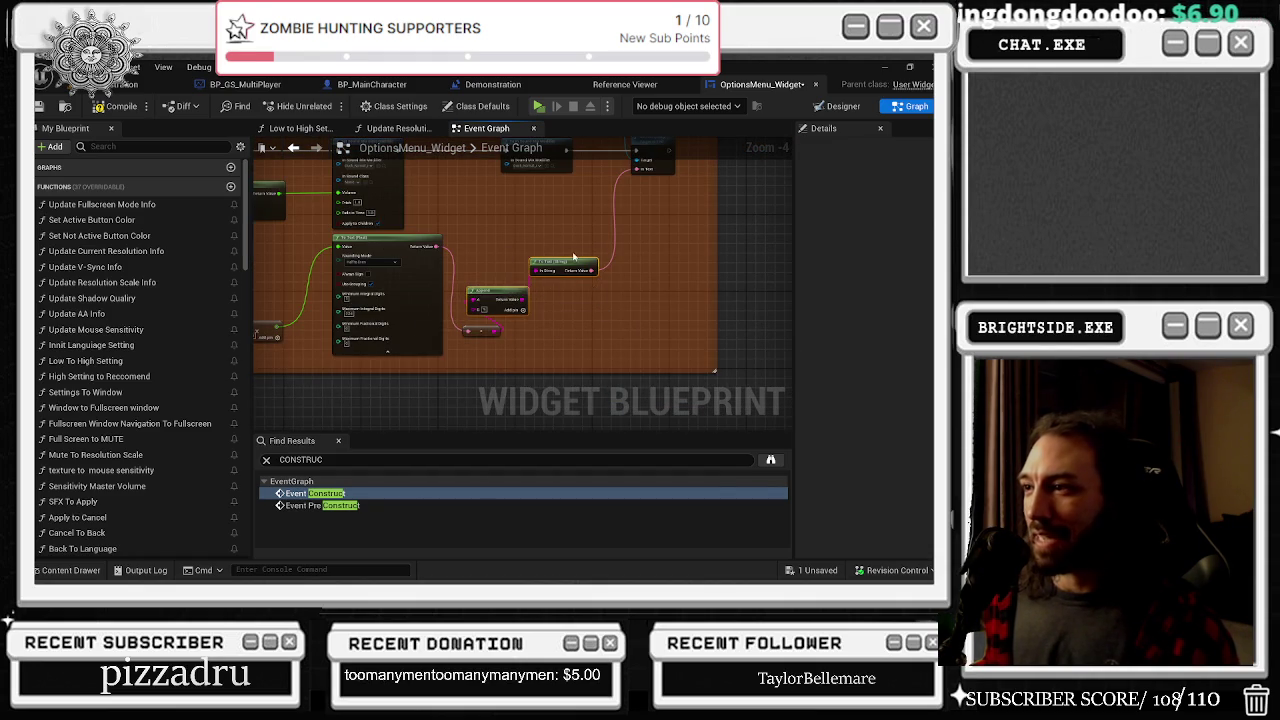
{"action": "scroll", "coordinate": [598, 269], "scroll_direction": "down", "scroll_amount": 2}
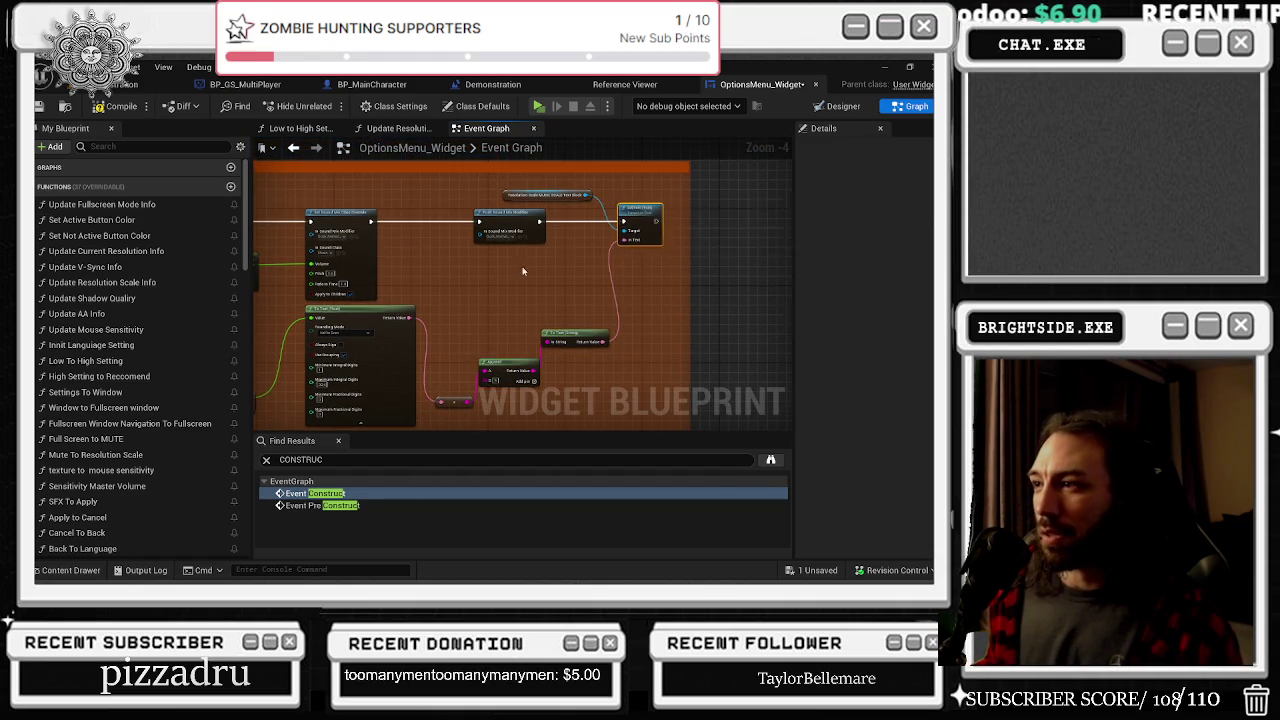
{"action": "scroll", "coordinate": [645, 315], "scroll_direction": "up", "scroll_amount": 2}
{"action": "scroll", "coordinate": [645, 315], "scroll_direction": "up", "scroll_amount": 1}
{"action": "scroll", "coordinate": [600, 362], "scroll_direction": "down", "scroll_amount": 1}
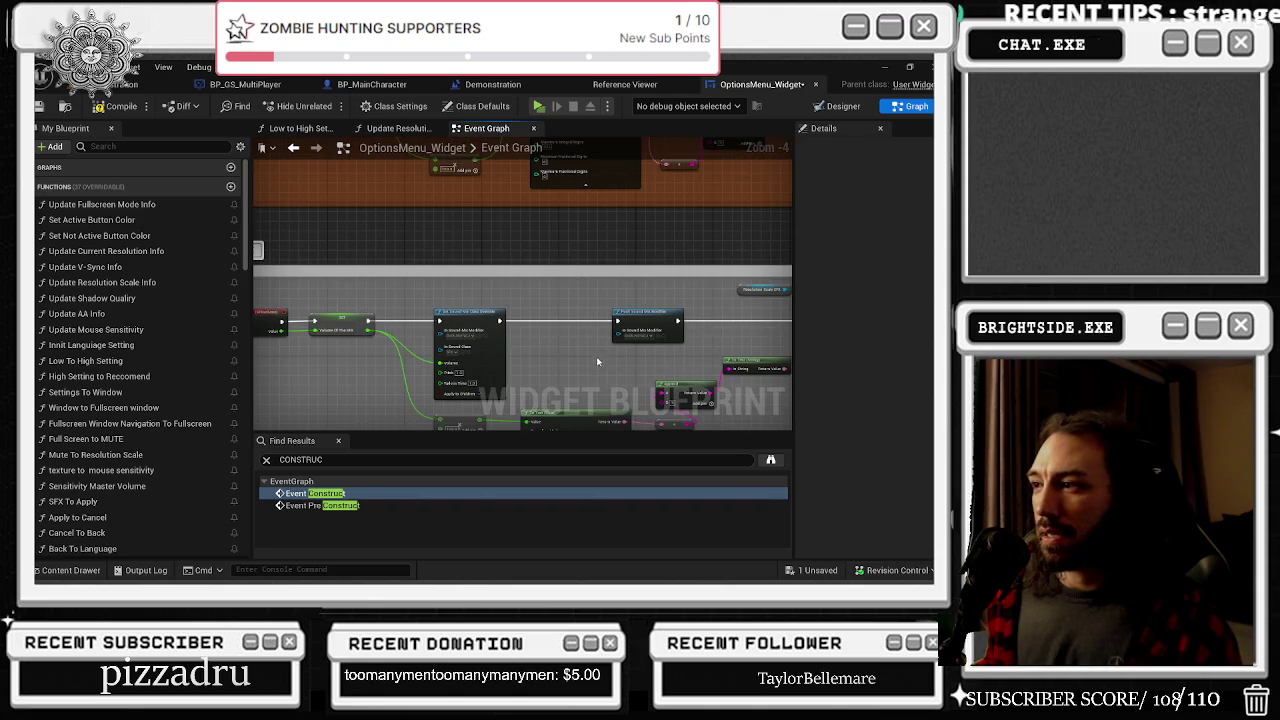
{"action": "scroll", "coordinate": [609, 353], "scroll_direction": "up", "scroll_amount": 1}
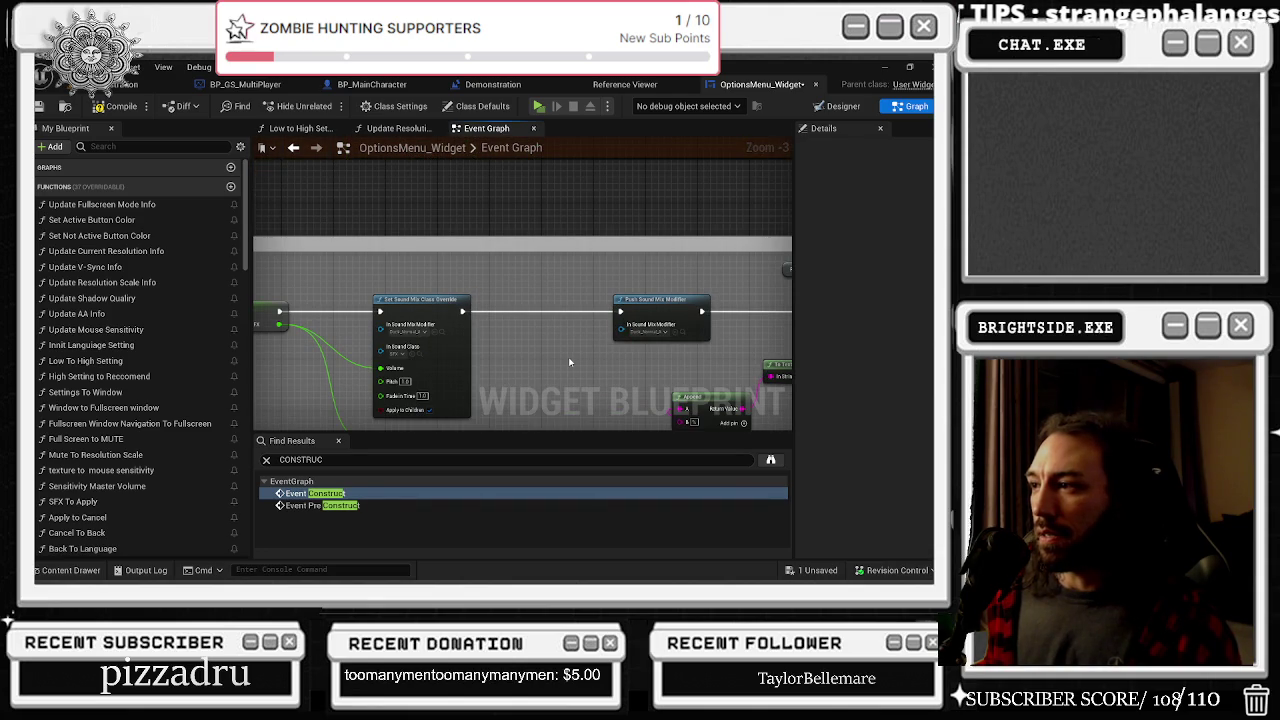
{"action": "right_click", "coordinate": [569, 362]}
{"action": "type", "text": "sound mix mo"}
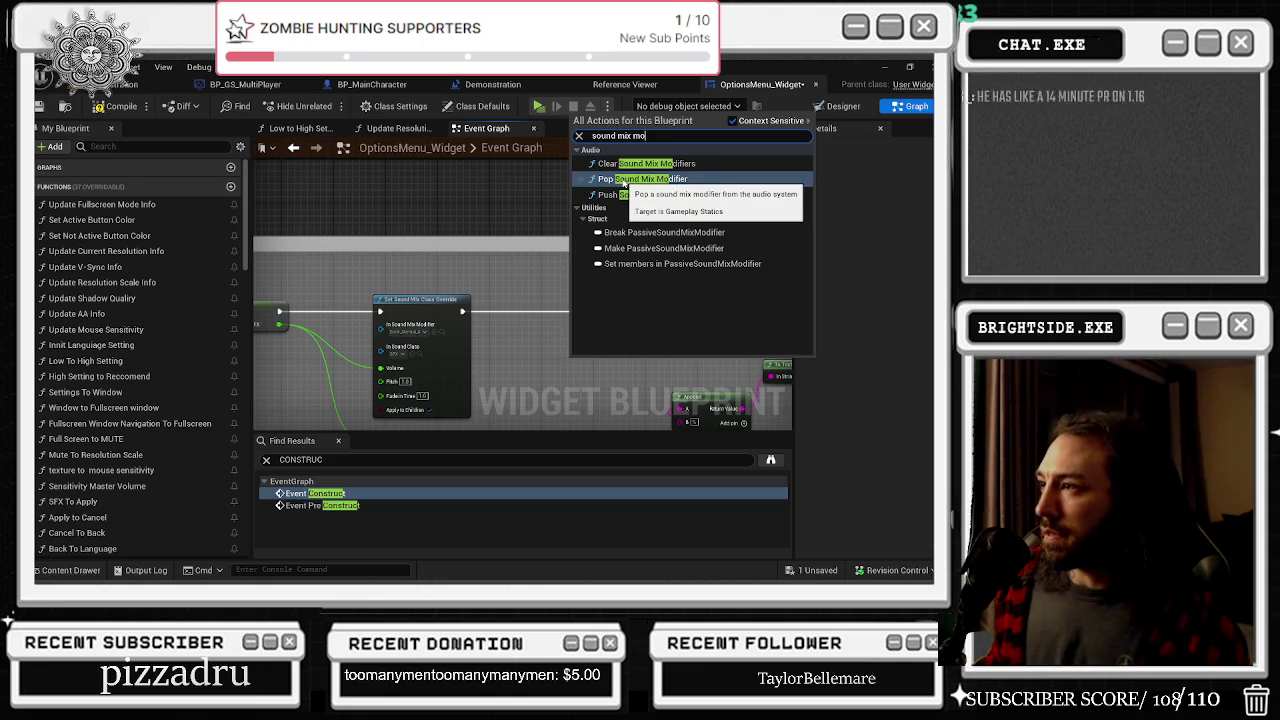
{"action": "left_click", "coordinate": [640, 194]}
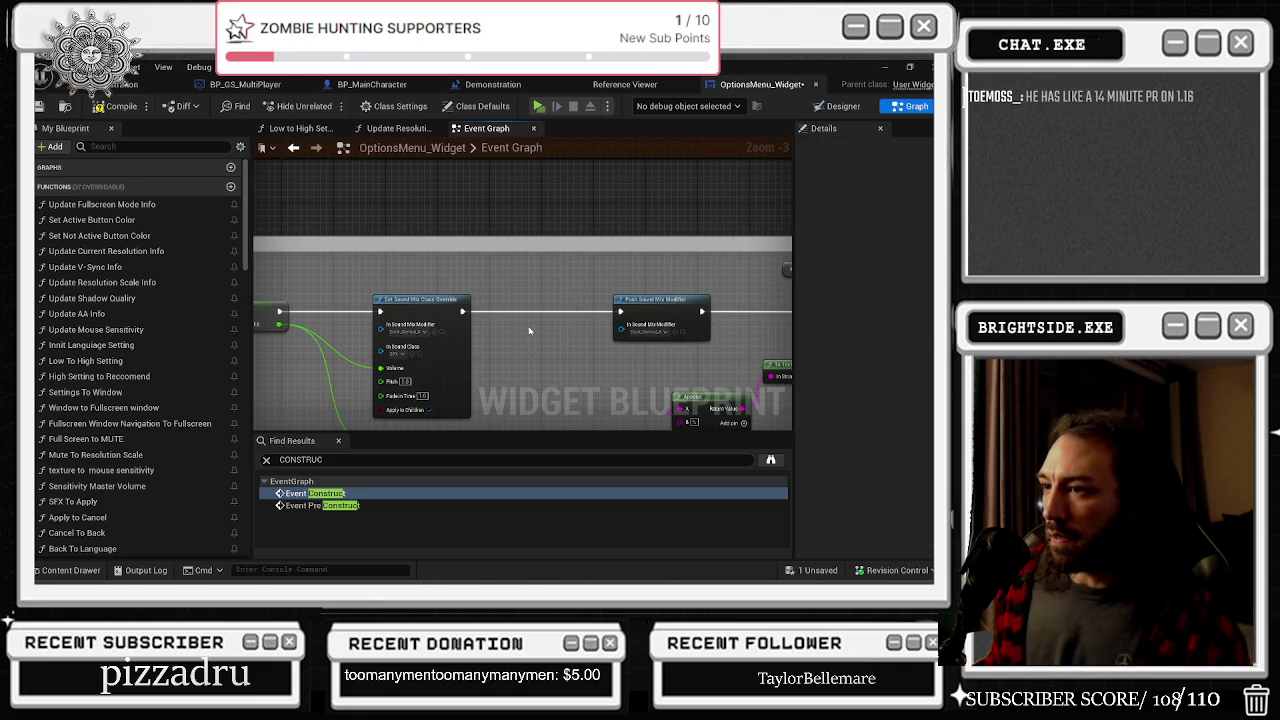
{"action": "scroll", "coordinate": [530, 331], "scroll_direction": "down", "scroll_amount": 1}
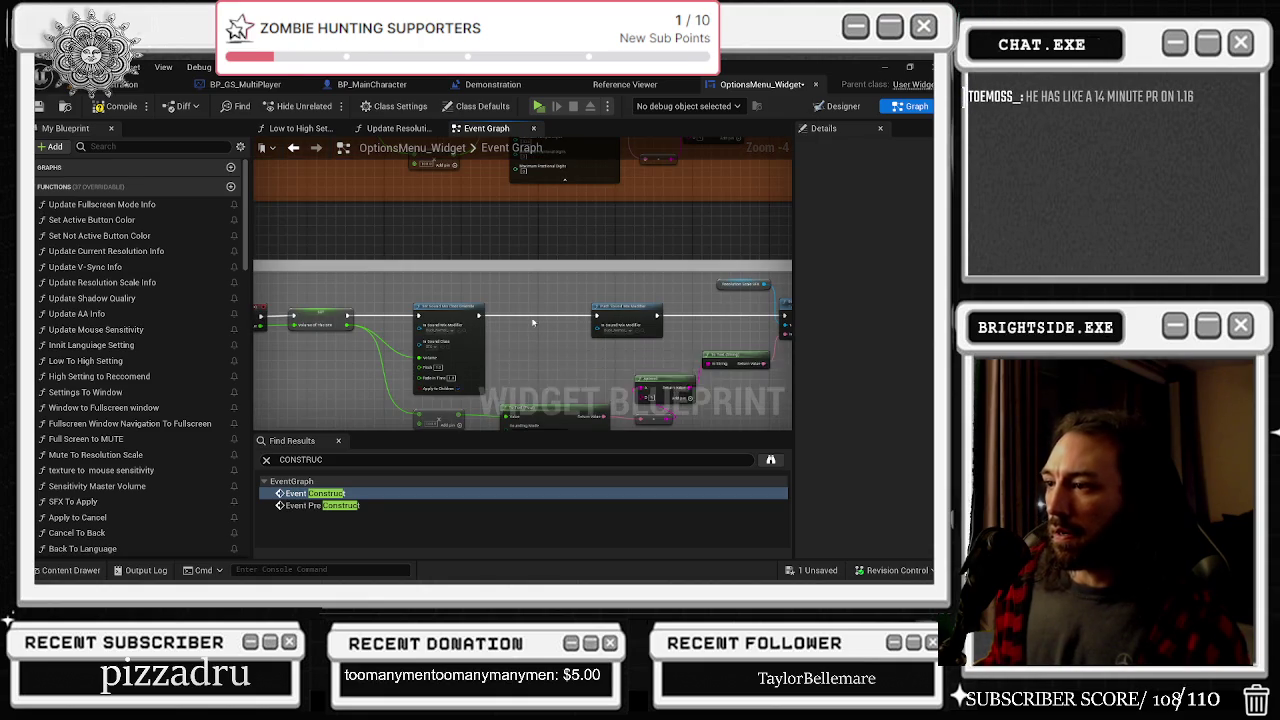
{"action": "scroll", "coordinate": [503, 340], "scroll_direction": "up", "scroll_amount": 1}
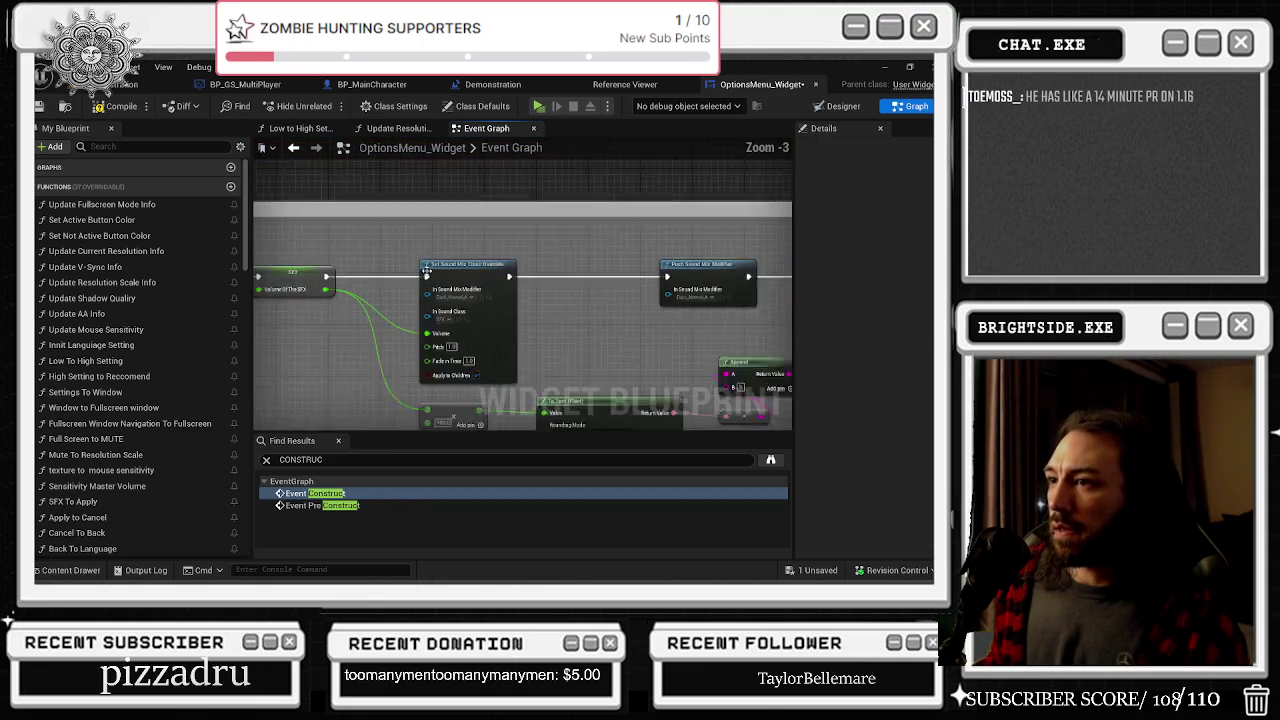
{"action": "scroll", "coordinate": [607, 337], "scroll_direction": "up", "scroll_amount": 1}
{"action": "right_click", "coordinate": [428, 393]}
{"action": "type", "text": "sound class"}
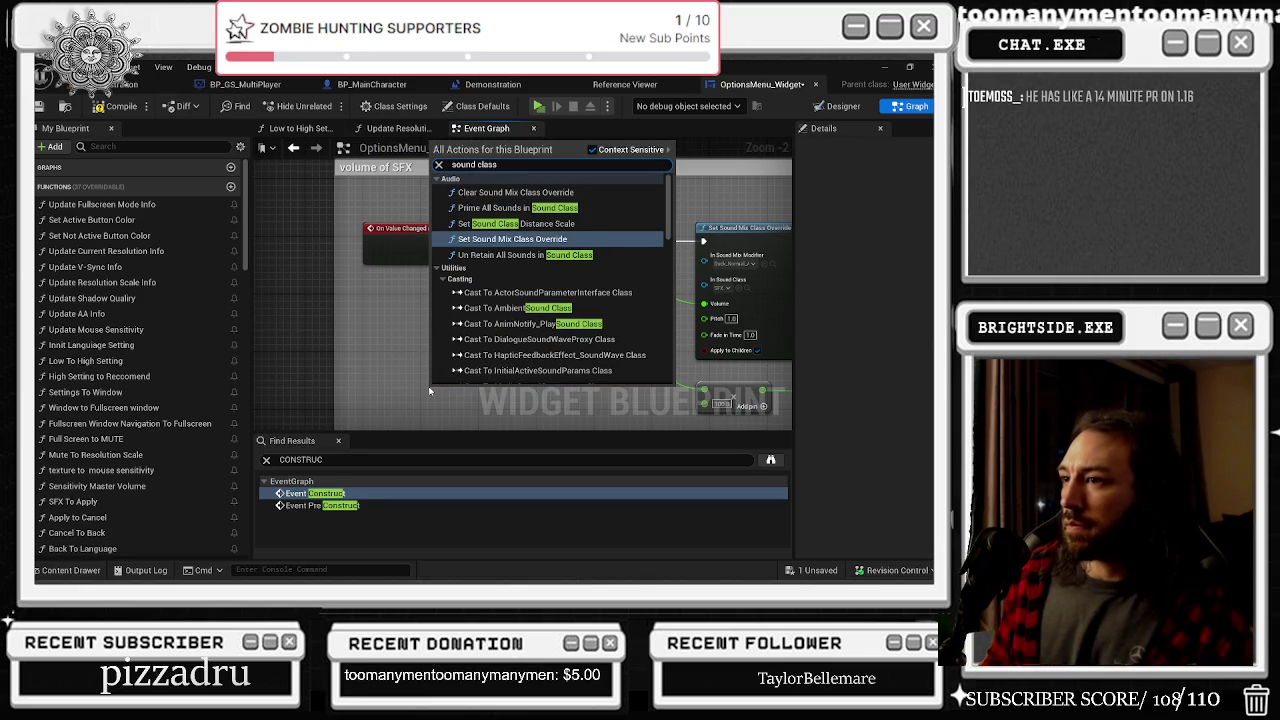
{"action": "scroll", "coordinate": [493, 330], "scroll_direction": "down", "scroll_amount": 3}
{"action": "scroll", "coordinate": [493, 330], "scroll_direction": "down", "scroll_amount": 10}
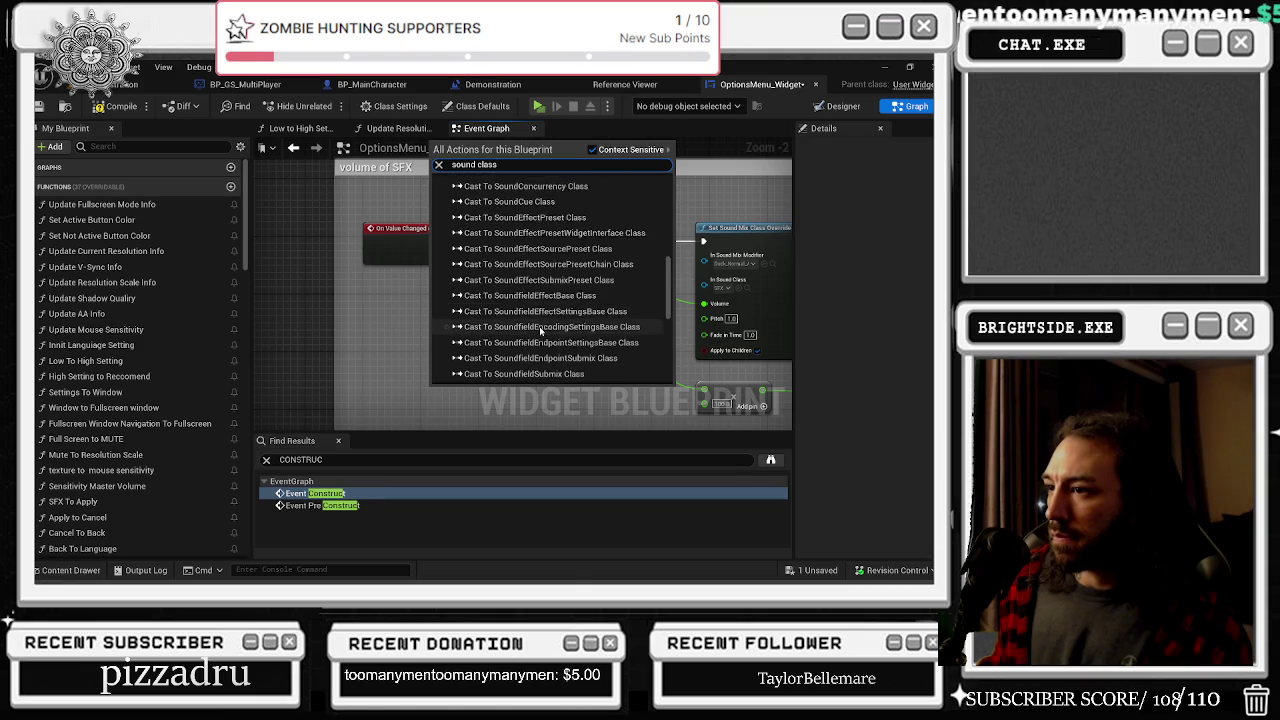
{"action": "scroll", "coordinate": [596, 340], "scroll_direction": "down", "scroll_amount": 3}
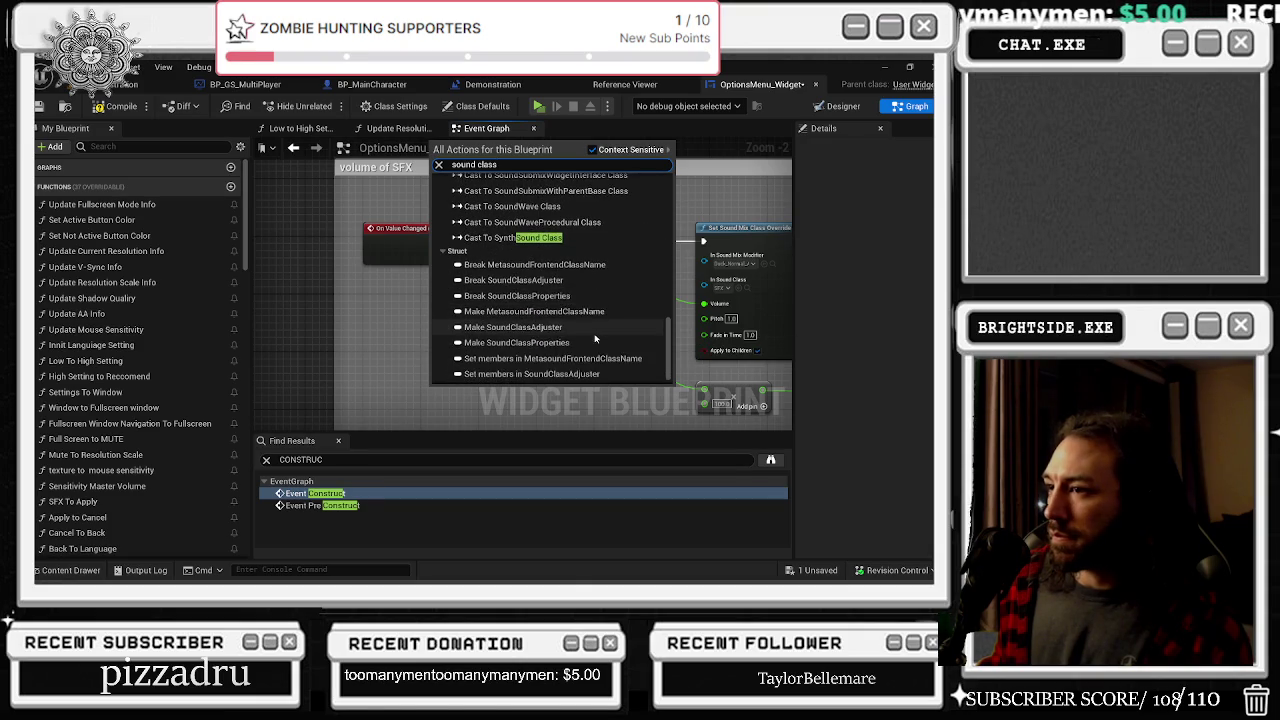
{"action": "left_click", "coordinate": [363, 368]}
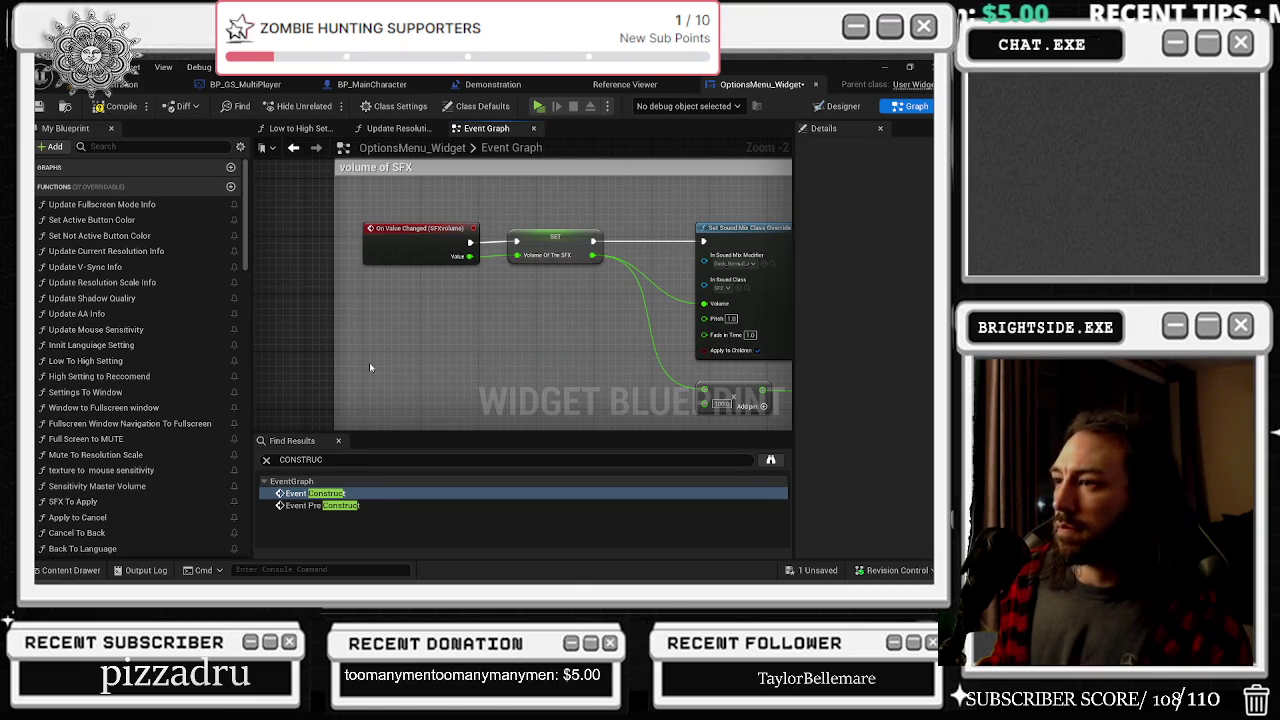
{"action": "left_click_drag", "start_coordinate": [681, 319], "coordinate": [443, 329]}
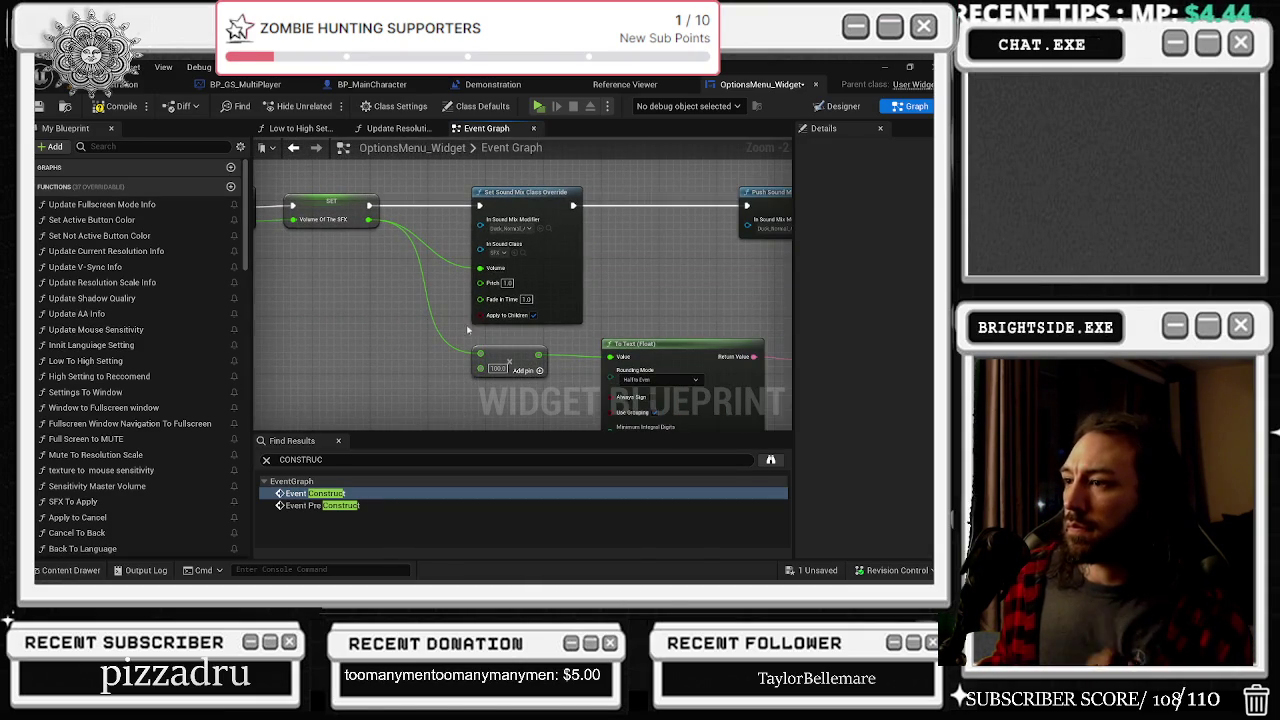
{"action": "mouse_move", "coordinate": [728, 297]}
{"action": "left_mouse_down"}
{"action": "mouse_move", "coordinate": [450, 279]}
{"action": "mouse_move", "coordinate": [651, 251]}
{"action": "mouse_move", "coordinate": [688, 259]}
{"action": "left_mouse_up"}
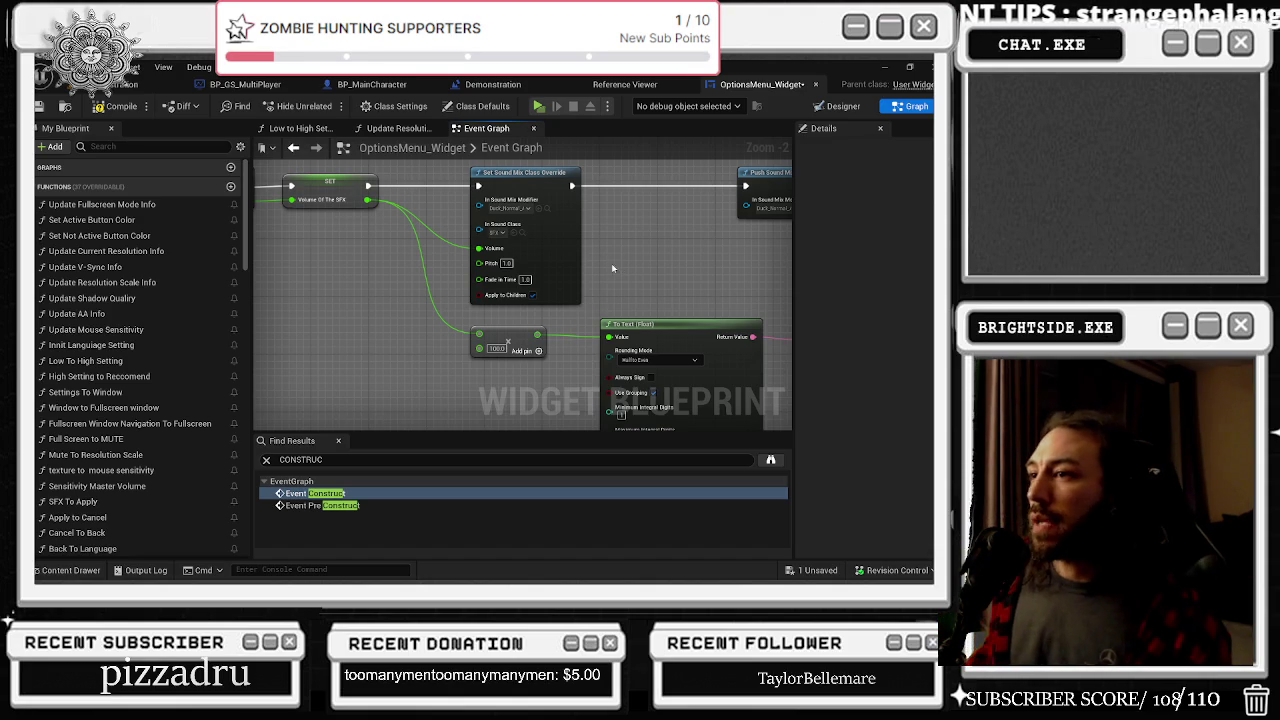
{"action": "mouse_move", "coordinate": [262, 278]}
{"action": "left_mouse_down"}
{"action": "mouse_move", "coordinate": [444, 250]}
{"action": "mouse_move", "coordinate": [320, 238]}
{"action": "mouse_move", "coordinate": [255, 206]}
{"action": "mouse_move", "coordinate": [450, 250]}
{"action": "left_mouse_up"}
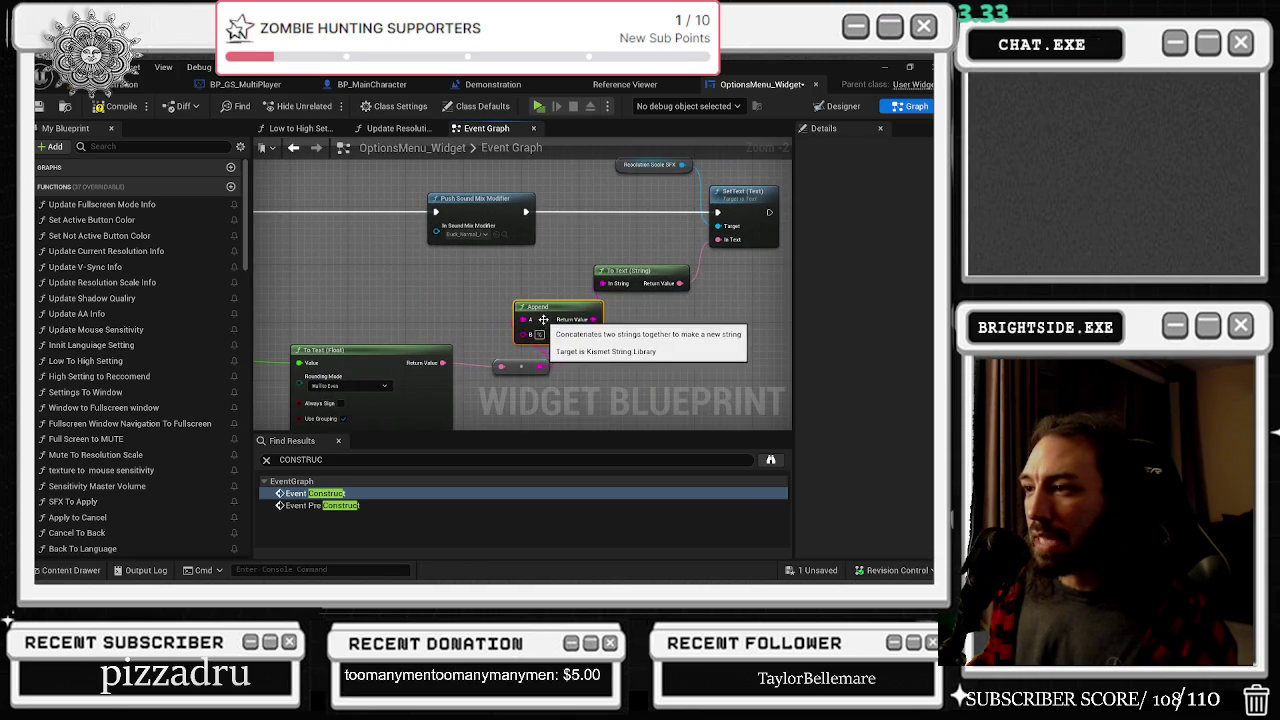
Move the reroute point and To Text (Float) node down-left, then zoom out over the comments
{"action": "left_click", "coordinate": [620, 268]}
{"action": "left_click_drag", "start_coordinate": [594, 328], "coordinate": [566, 357]}
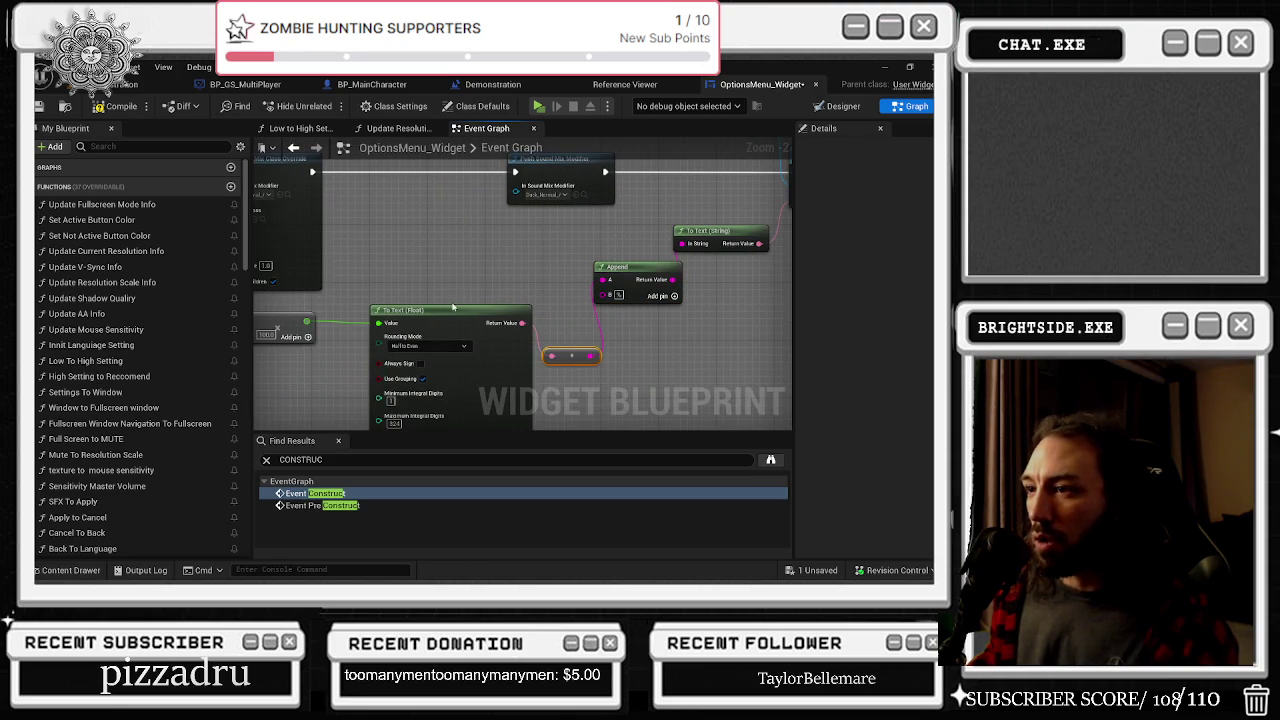
{"action": "left_click_drag", "start_coordinate": [453, 305], "coordinate": [416, 312]}
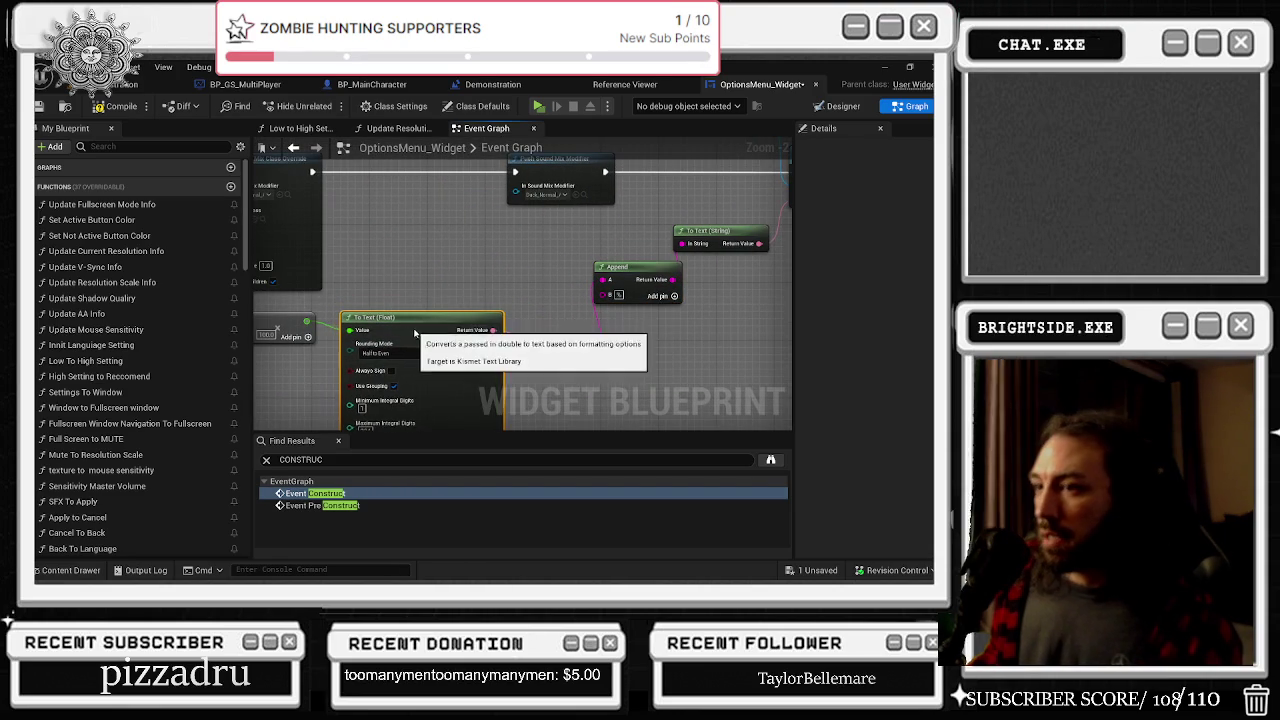
{"action": "left_click_drag", "start_coordinate": [603, 293], "coordinate": [453, 311]}
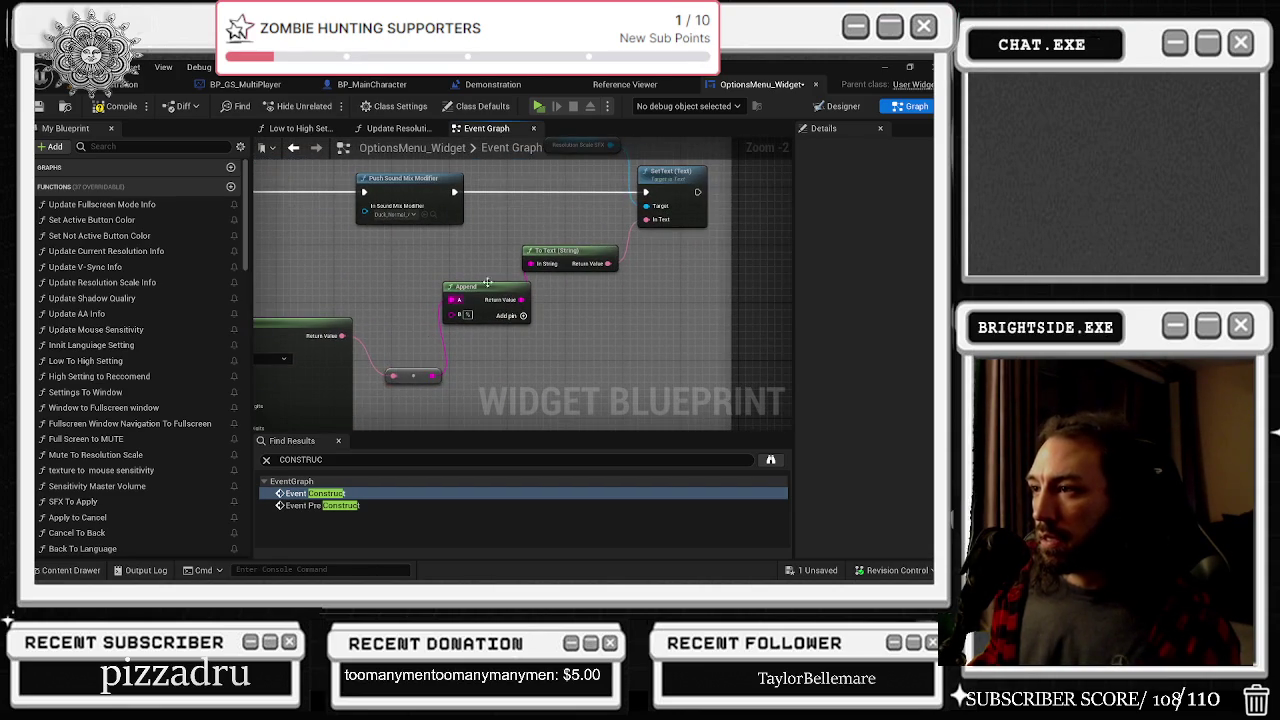
{"action": "scroll", "coordinate": [597, 281], "scroll_direction": "down", "scroll_amount": 3}
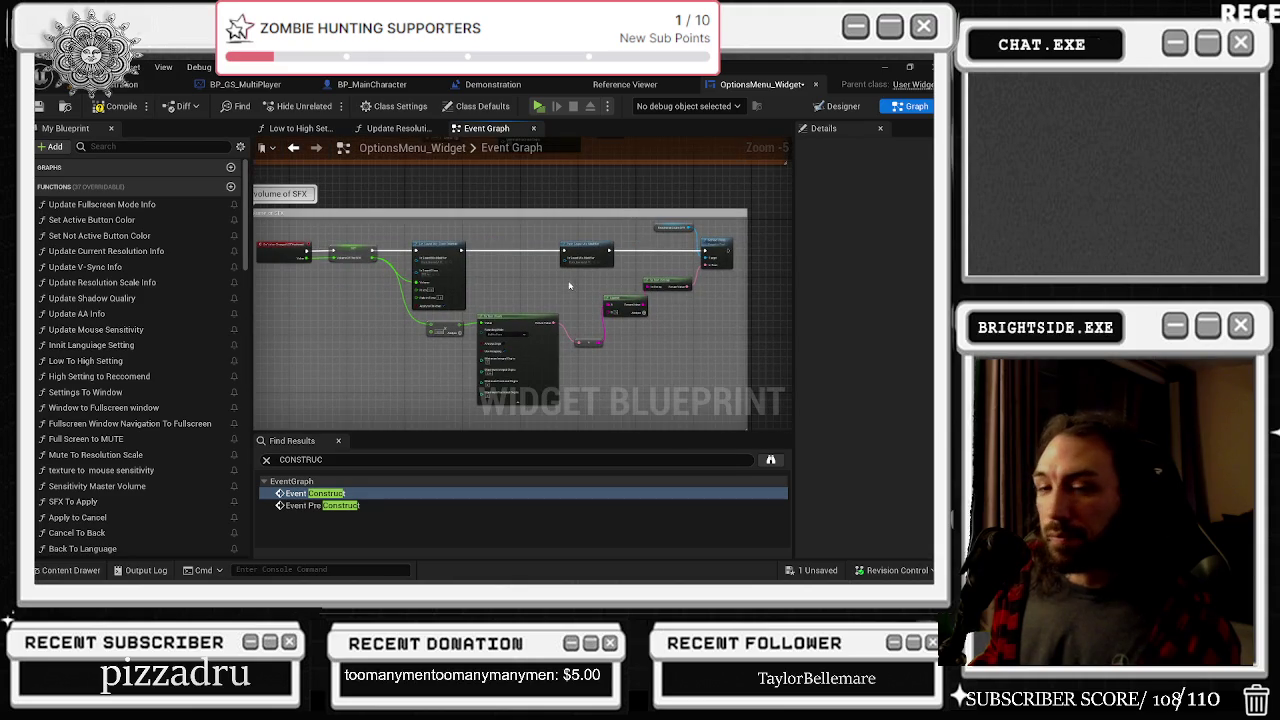
{"action": "scroll", "coordinate": [468, 251], "scroll_direction": "down", "scroll_amount": 3}
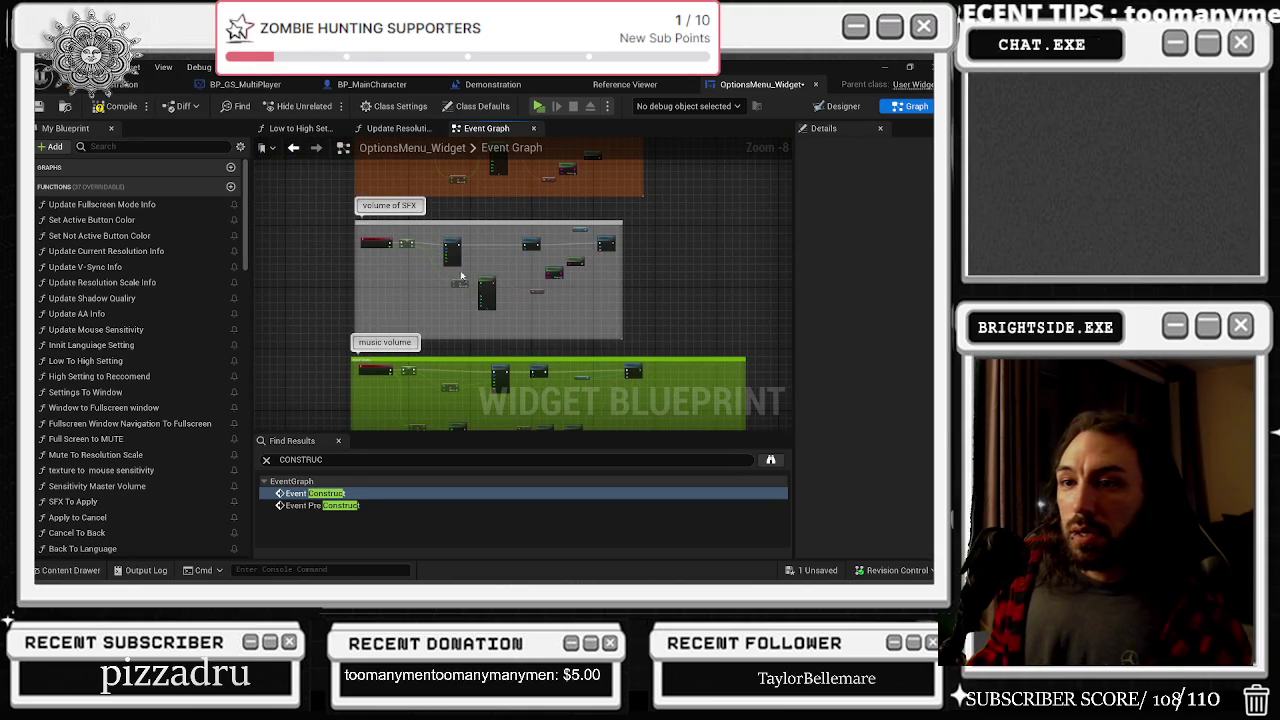
{"action": "double_click", "coordinate": [120, 329]}
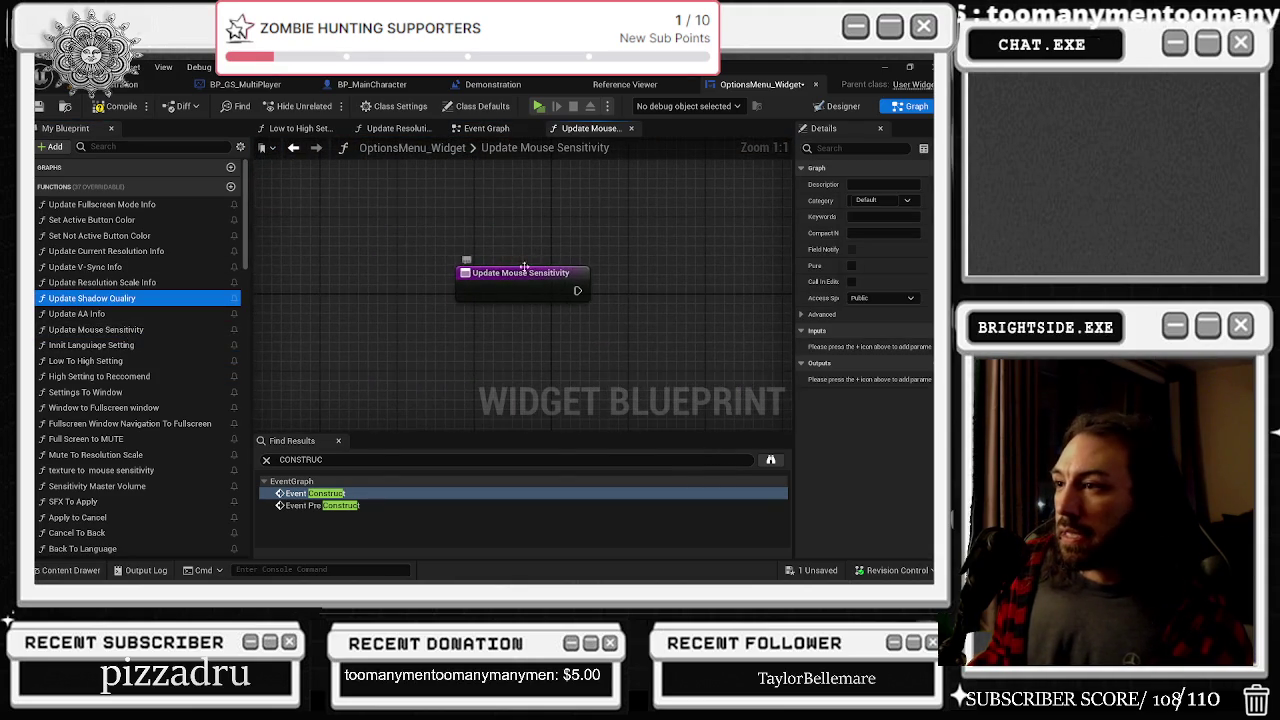
{"action": "left_click", "coordinate": [294, 147]}
{"action": "scroll", "coordinate": [489, 187], "scroll_direction": "down", "scroll_amount": 3}
{"action": "scroll", "coordinate": [522, 246], "scroll_direction": "up", "scroll_amount": 5}
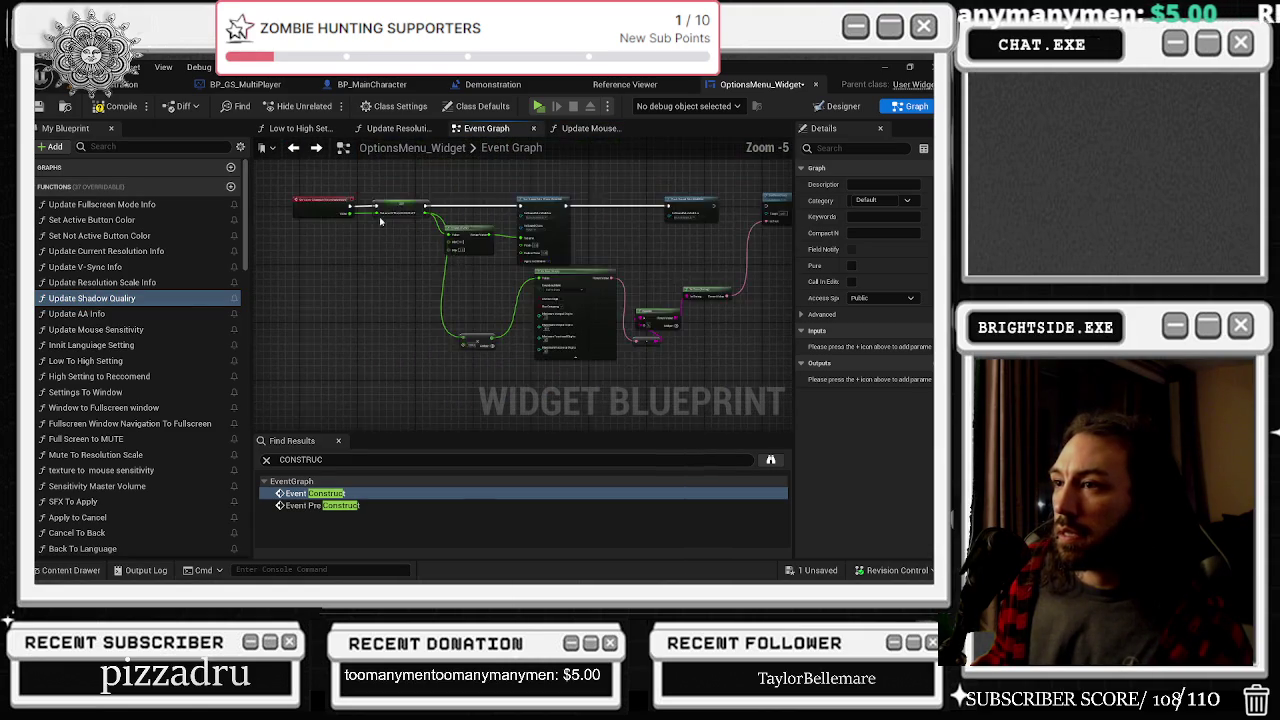
{"action": "scroll", "coordinate": [394, 224], "scroll_direction": "down", "scroll_amount": 5}
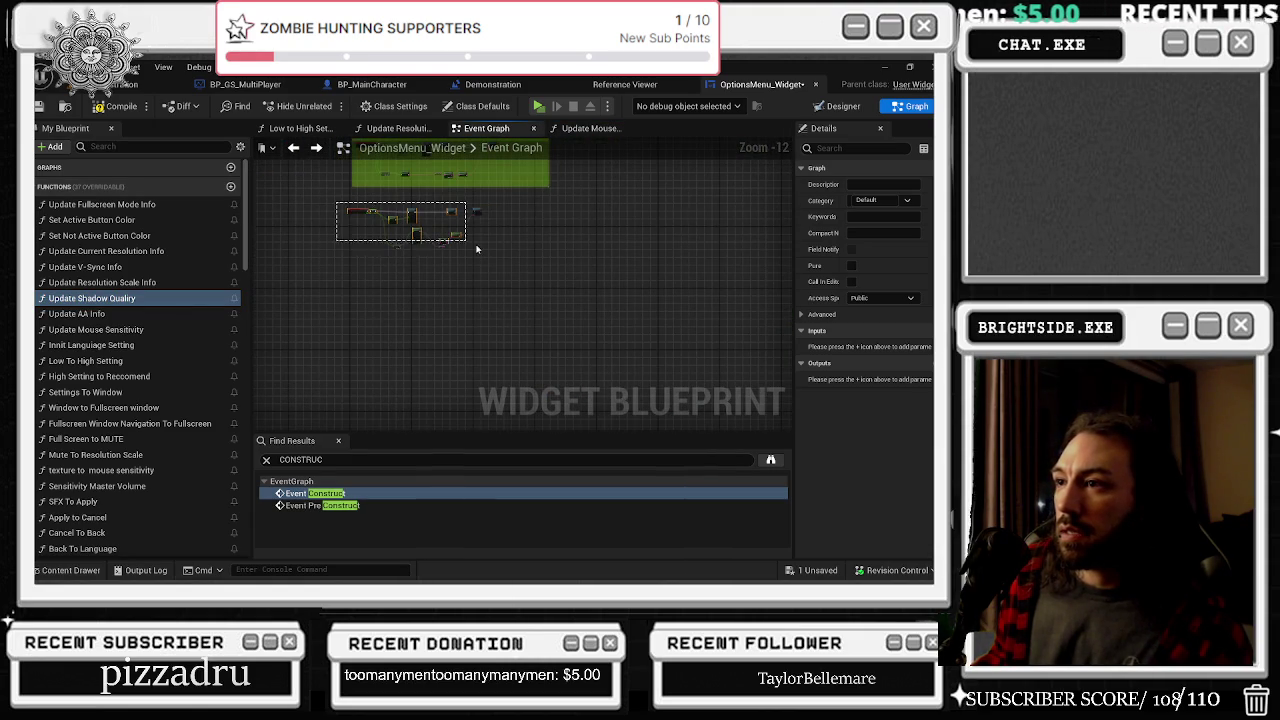
{"action": "left_click", "coordinate": [497, 267]}
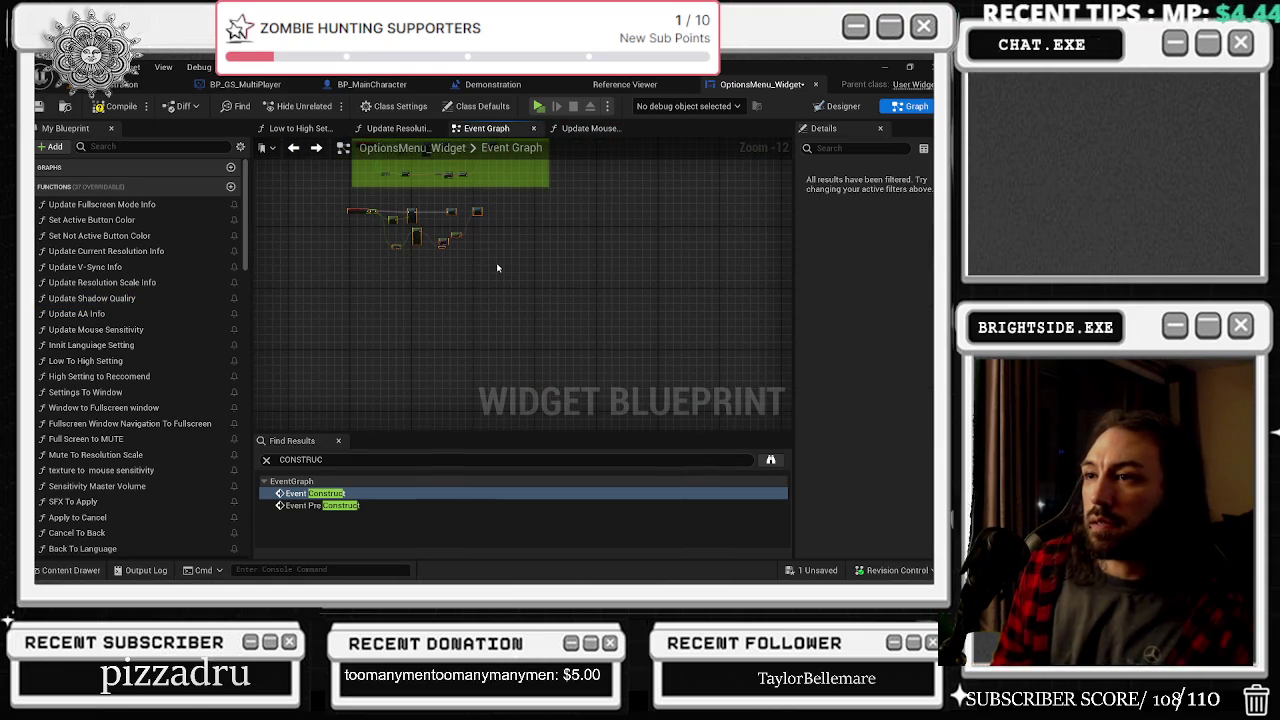
{"action": "type", "text": "cvoice chat"}
{"action": "key", "text": "Return"}
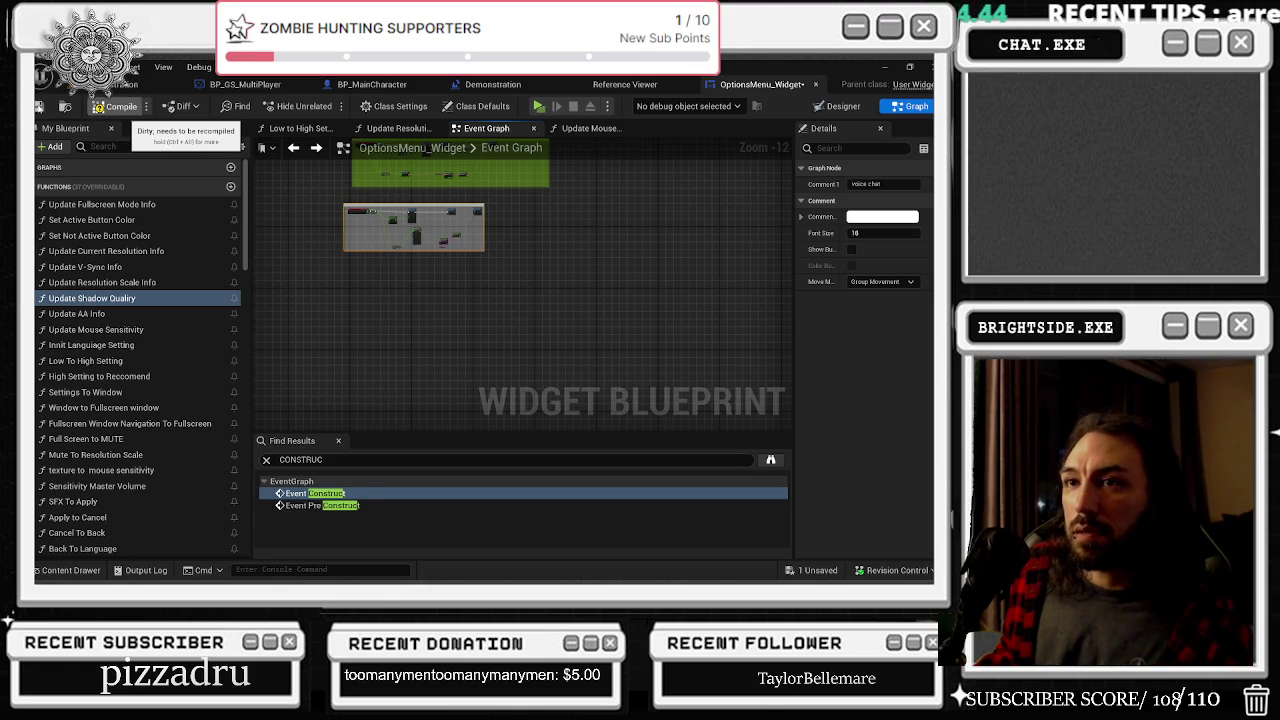
{"action": "left_click", "coordinate": [768, 421]}
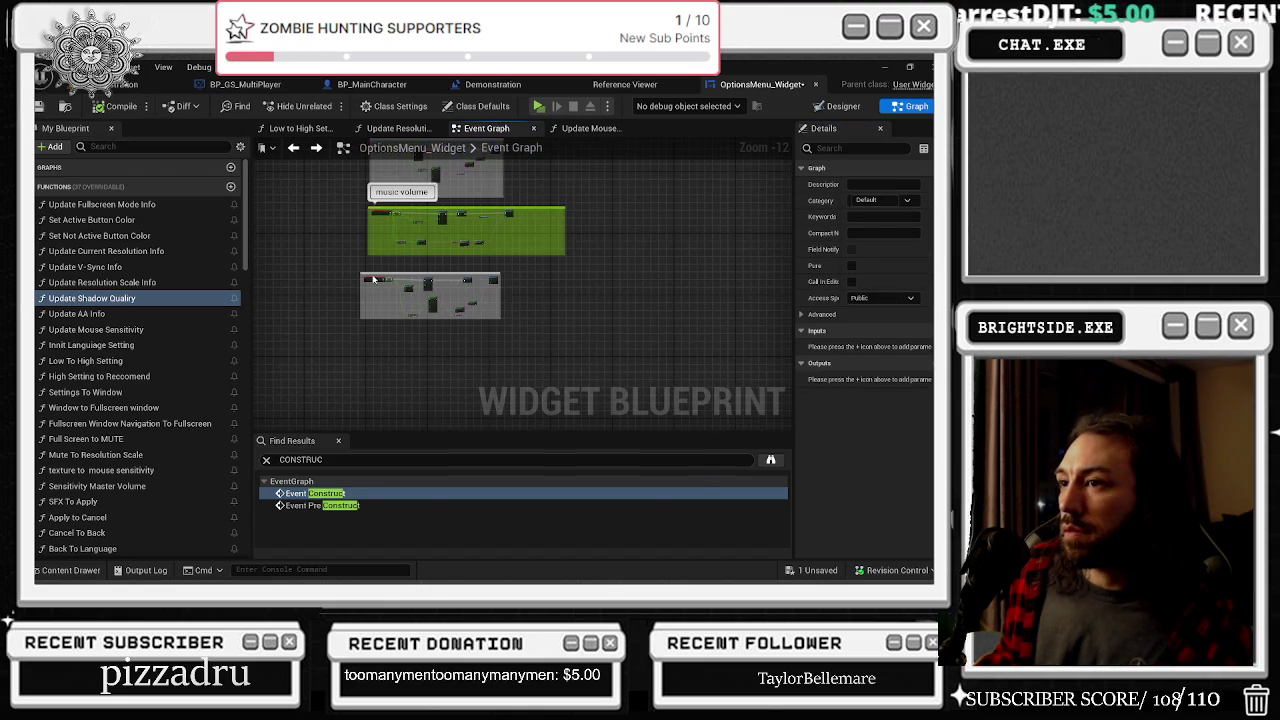
{"action": "scroll", "coordinate": [370, 272], "scroll_direction": "up", "scroll_amount": 4}
{"action": "left_click", "coordinate": [372, 275]}
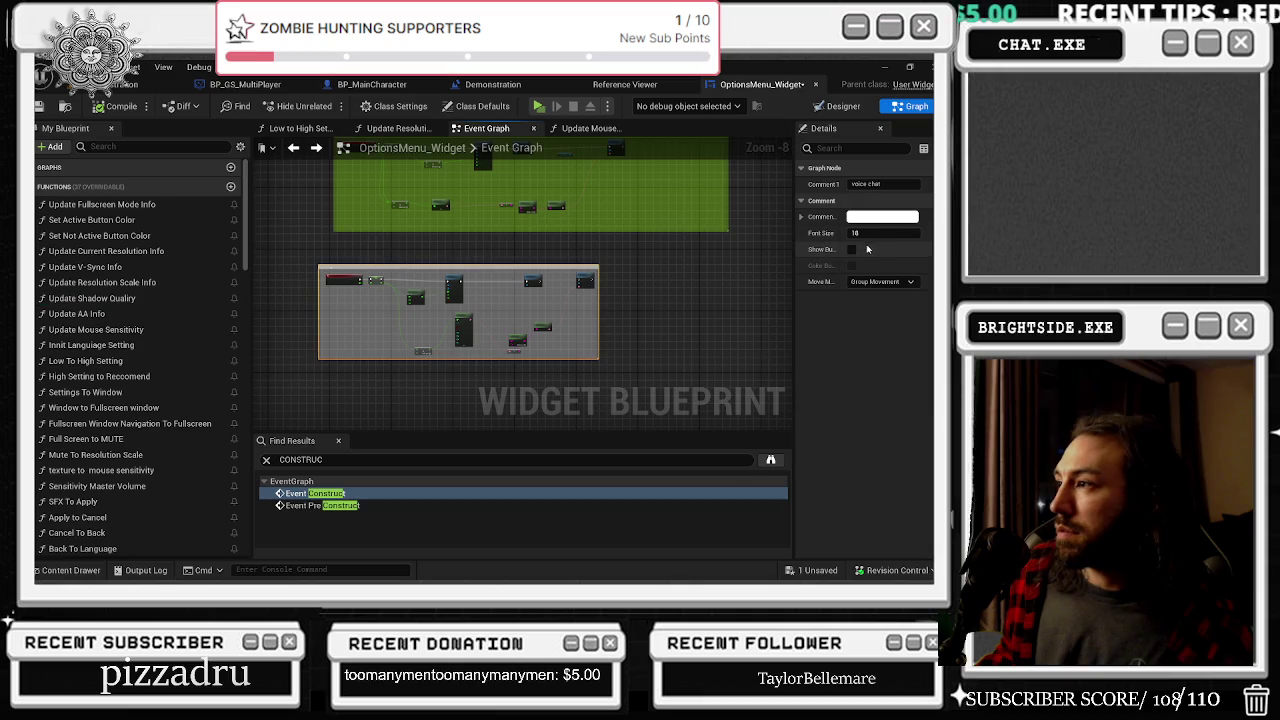
{"action": "scroll", "coordinate": [571, 340], "scroll_direction": "down", "scroll_amount": 4}
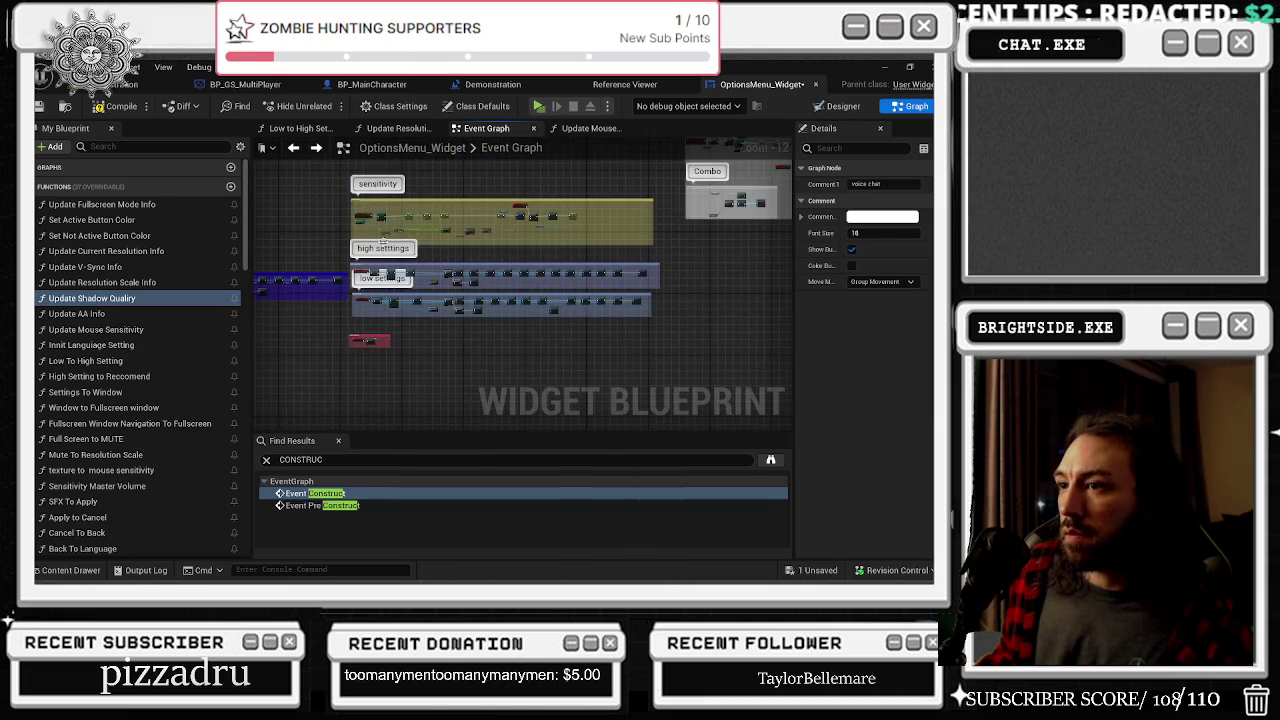
{"action": "scroll", "coordinate": [365, 205], "scroll_direction": "up", "scroll_amount": 8}
{"action": "scroll", "coordinate": [499, 312], "scroll_direction": "down", "scroll_amount": 4}
{"action": "scroll", "coordinate": [510, 258], "scroll_direction": "down", "scroll_amount": 2}
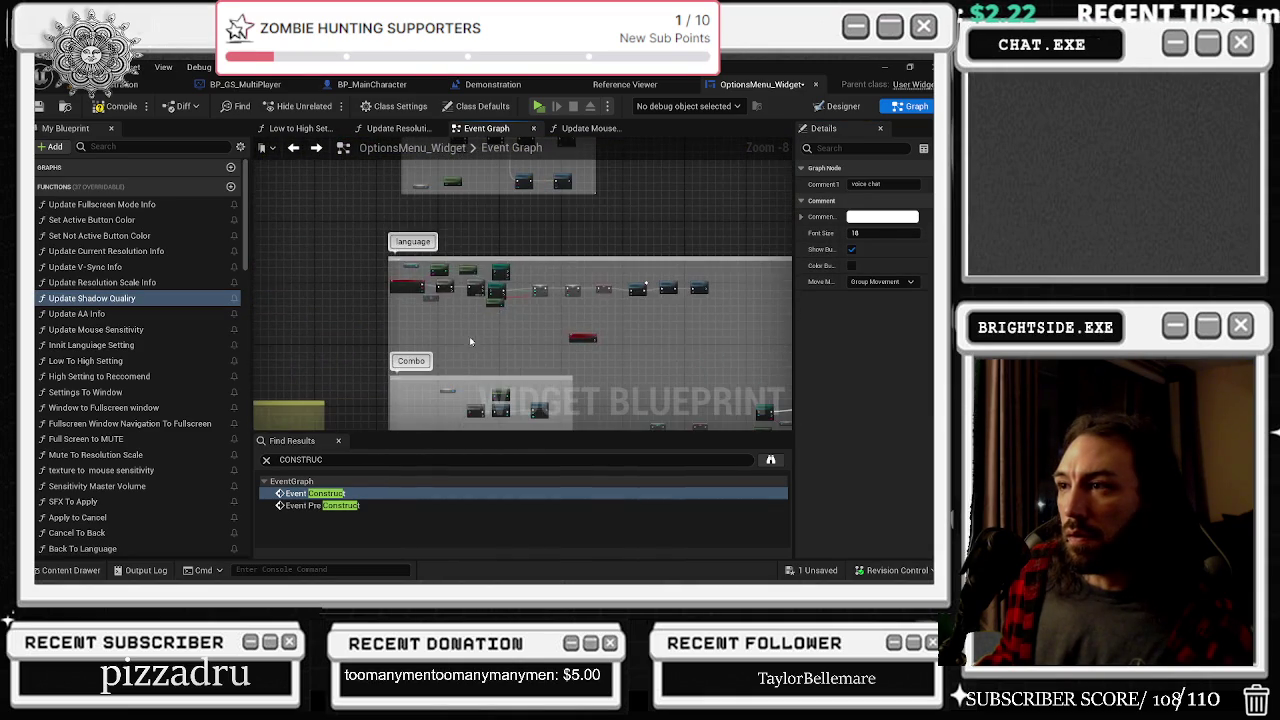
{"action": "scroll", "coordinate": [471, 337], "scroll_direction": "up", "scroll_amount": 2}
{"action": "mouse_move", "coordinate": [607, 283]}
{"action": "left_mouse_down"}
{"action": "mouse_move", "coordinate": [622, 285]}
{"action": "mouse_move", "coordinate": [374, 274]}
{"action": "left_mouse_up"}
{"action": "scroll", "coordinate": [388, 297], "scroll_direction": "up", "scroll_amount": 6}
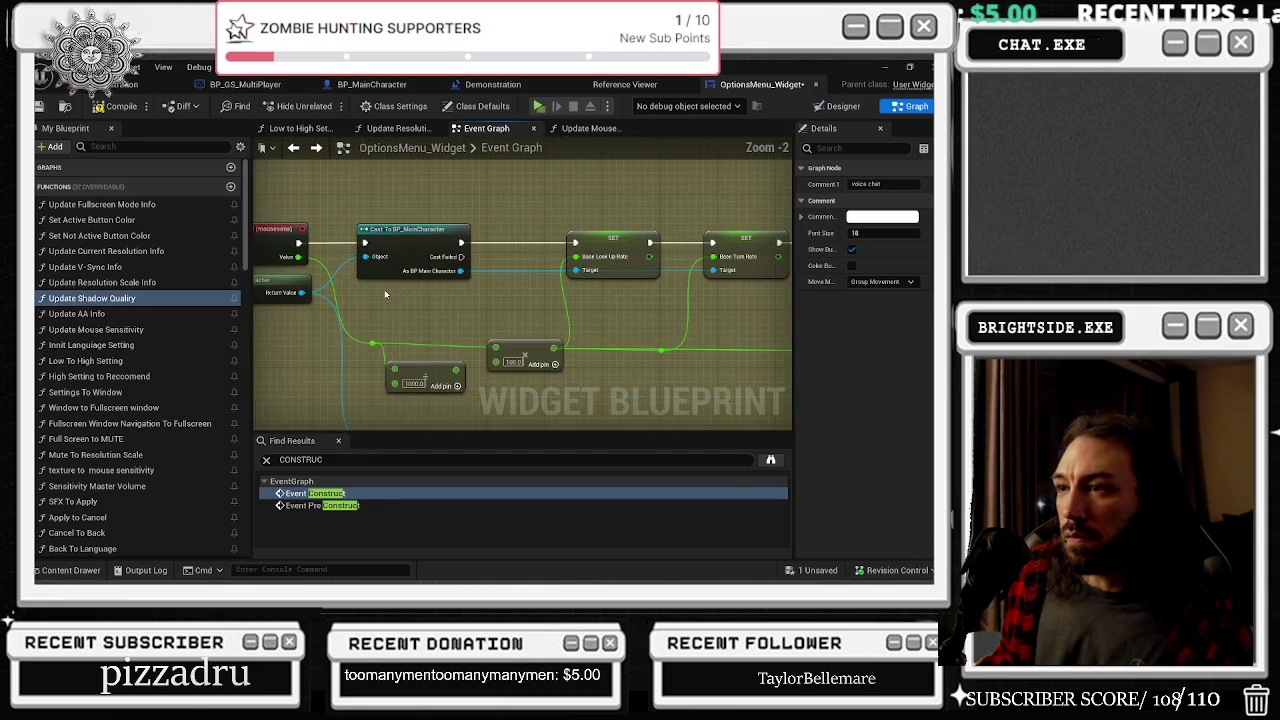
{"action": "mouse_move", "coordinate": [446, 306]}
{"action": "left_mouse_down"}
{"action": "mouse_move", "coordinate": [323, 320]}
{"action": "mouse_move", "coordinate": [470, 300]}
{"action": "mouse_move", "coordinate": [700, 330]}
{"action": "mouse_move", "coordinate": [611, 391]}
{"action": "mouse_move", "coordinate": [547, 372]}
{"action": "left_mouse_up"}
{"action": "scroll", "coordinate": [700, 330], "scroll_direction": "down", "scroll_amount": 1}
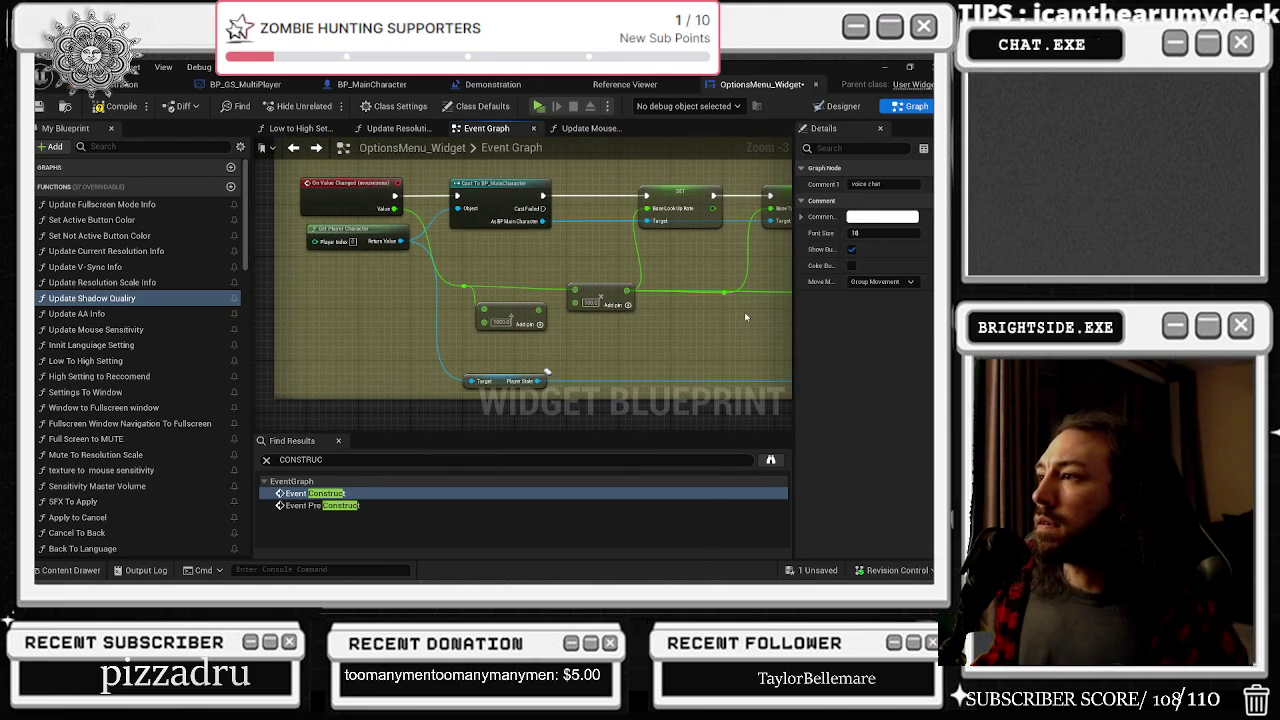
{"action": "left_click_drag", "start_coordinate": [748, 316], "coordinate": [135, 344]}
{"action": "mouse_move", "coordinate": [600, 300]}
{"action": "left_mouse_down"}
{"action": "mouse_move", "coordinate": [394, 332]}
{"action": "mouse_move", "coordinate": [443, 336]}
{"action": "mouse_move", "coordinate": [631, 290]}
{"action": "left_mouse_up"}
{"action": "scroll", "coordinate": [443, 336], "scroll_direction": "down", "scroll_amount": 1}
{"action": "scroll", "coordinate": [481, 322], "scroll_direction": "down", "scroll_amount": 5}
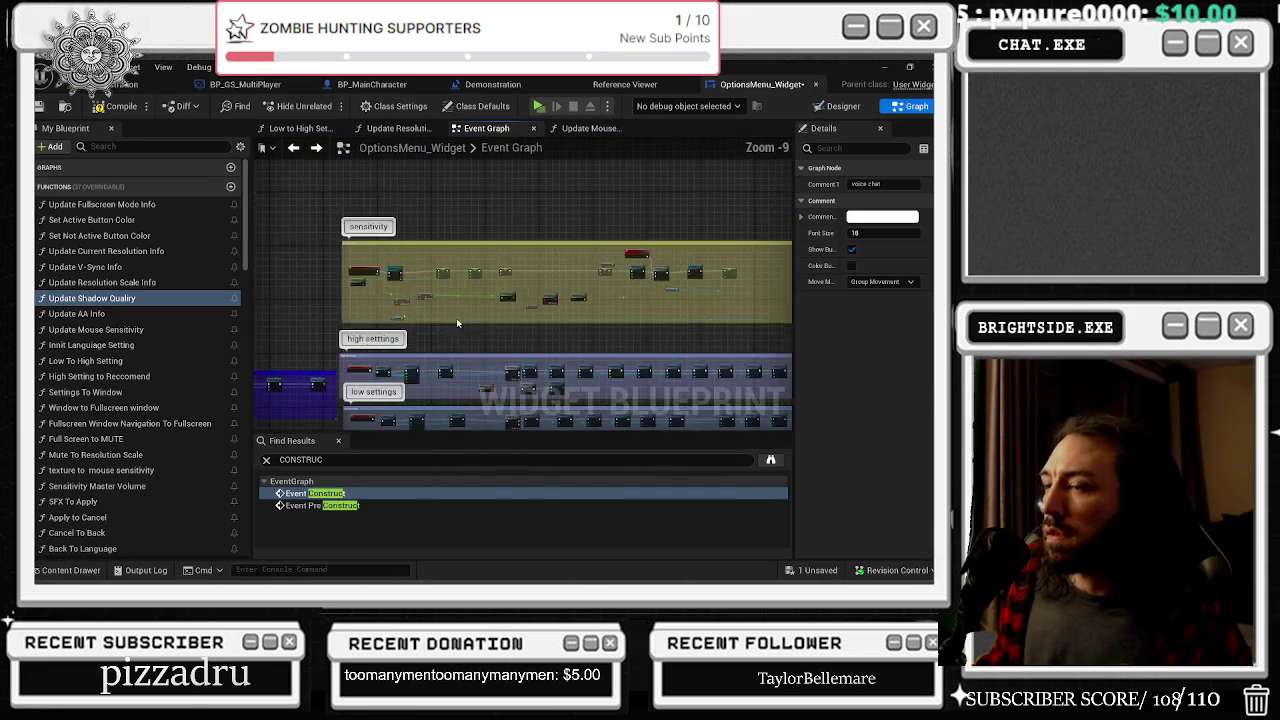
{"action": "mouse_move", "coordinate": [420, 351]}
{"action": "left_mouse_down"}
{"action": "mouse_move", "coordinate": [430, 300]}
{"action": "mouse_move", "coordinate": [772, 188]}
{"action": "mouse_move", "coordinate": [770, 158]}
{"action": "mouse_move", "coordinate": [542, 138]}
{"action": "left_mouse_up"}
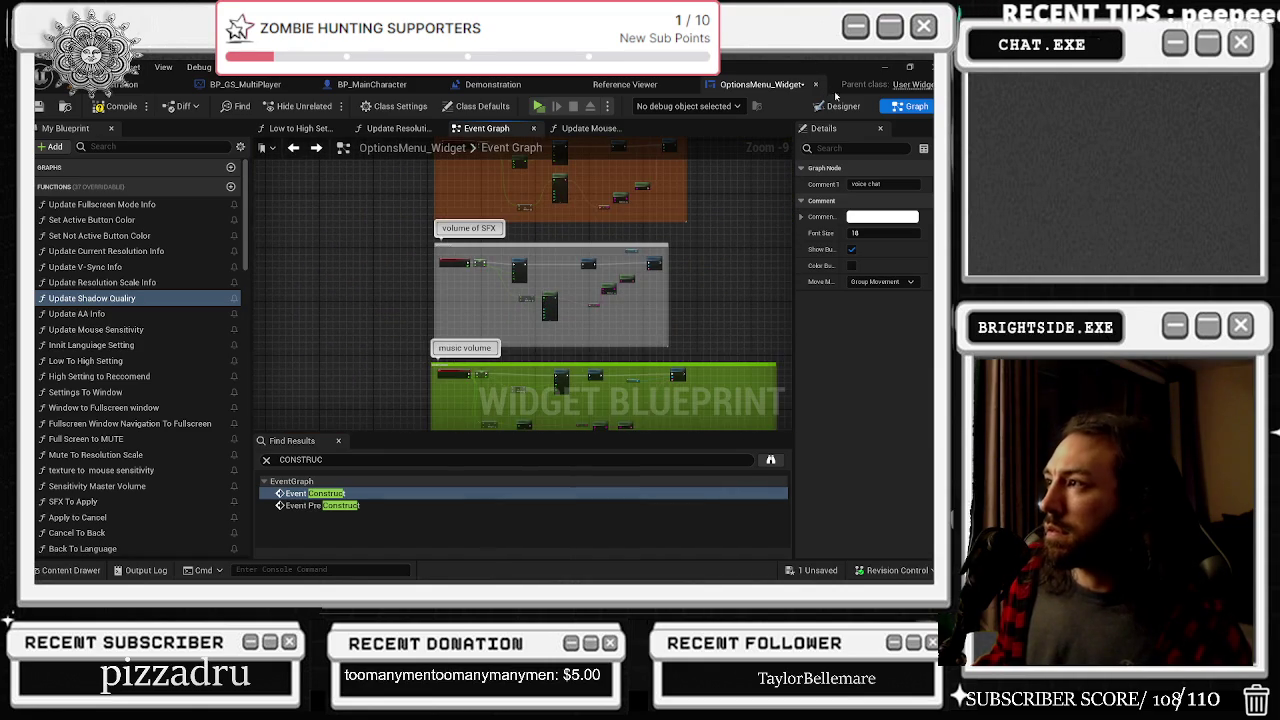
{"action": "scroll", "coordinate": [723, 226], "scroll_direction": "down", "scroll_amount": 3}
{"action": "mouse_move", "coordinate": [723, 226]}
{"action": "left_mouse_down"}
{"action": "mouse_move", "coordinate": [653, 140]}
{"action": "mouse_move", "coordinate": [568, 125]}
{"action": "left_mouse_up"}
{"action": "mouse_move", "coordinate": [560, 200]}
{"action": "left_mouse_down"}
{"action": "mouse_move", "coordinate": [565, 420]}
{"action": "mouse_move", "coordinate": [803, 278]}
{"action": "left_mouse_up"}
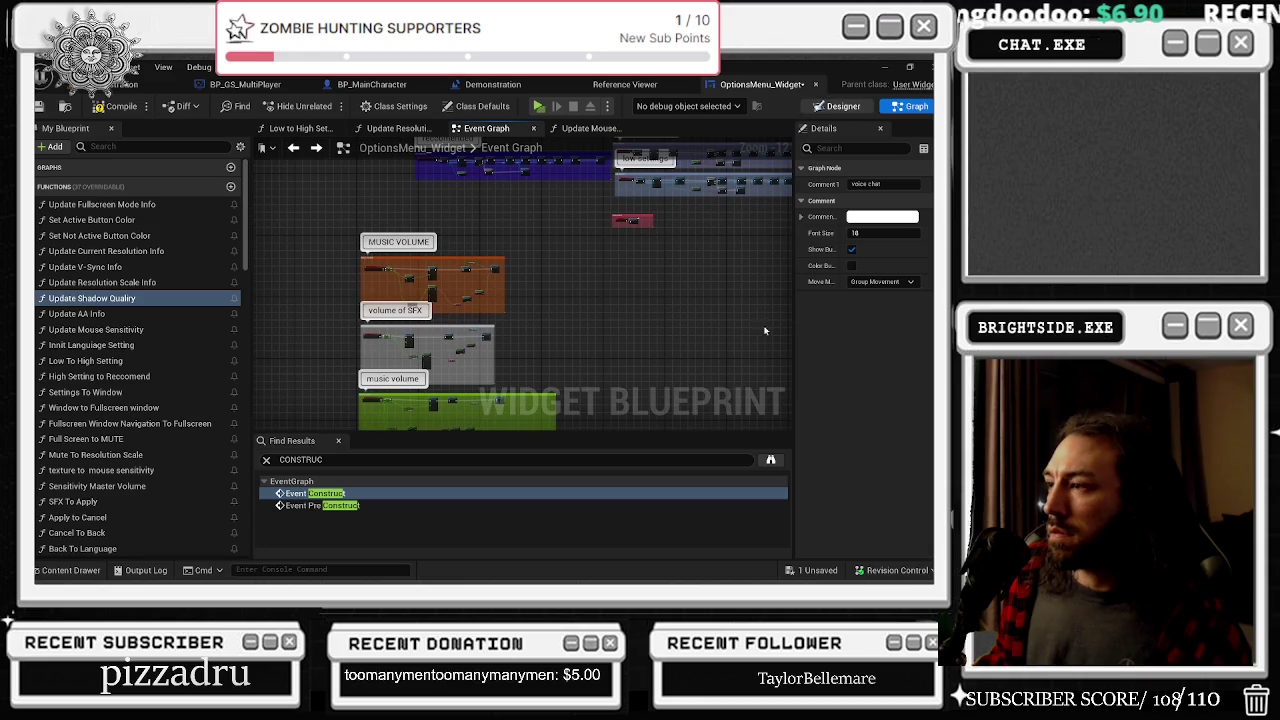
Select the Accept Settings button in the Designer and jump to its On Pressed event
{"action": "left_click", "coordinate": [837, 106]}
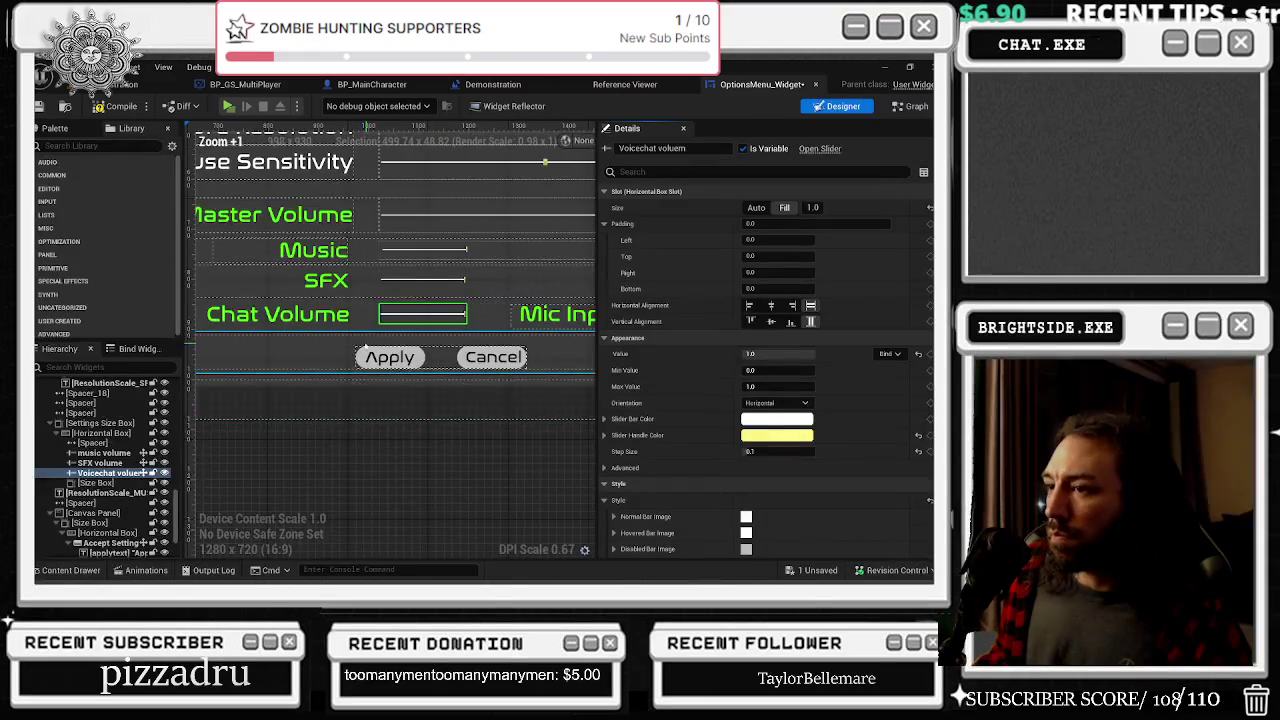
{"action": "left_click", "coordinate": [300, 378]}
{"action": "left_click", "coordinate": [100, 473]}
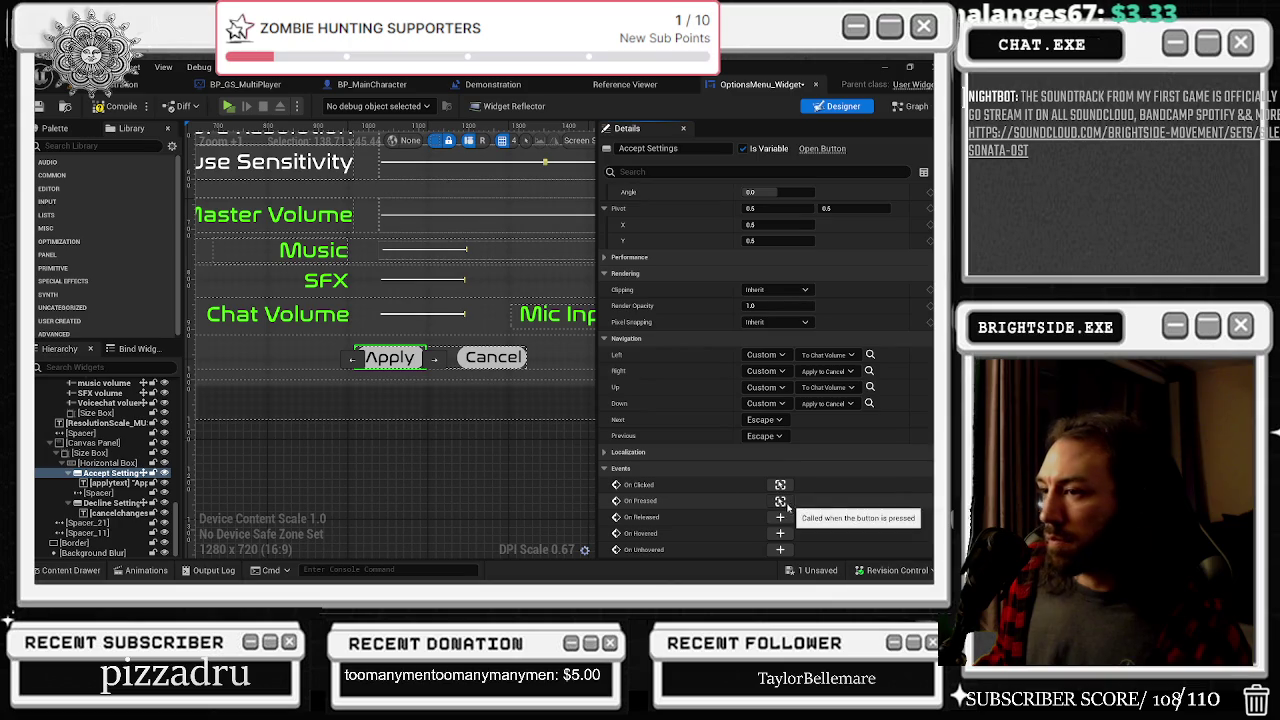
{"action": "left_click", "coordinate": [780, 501]}
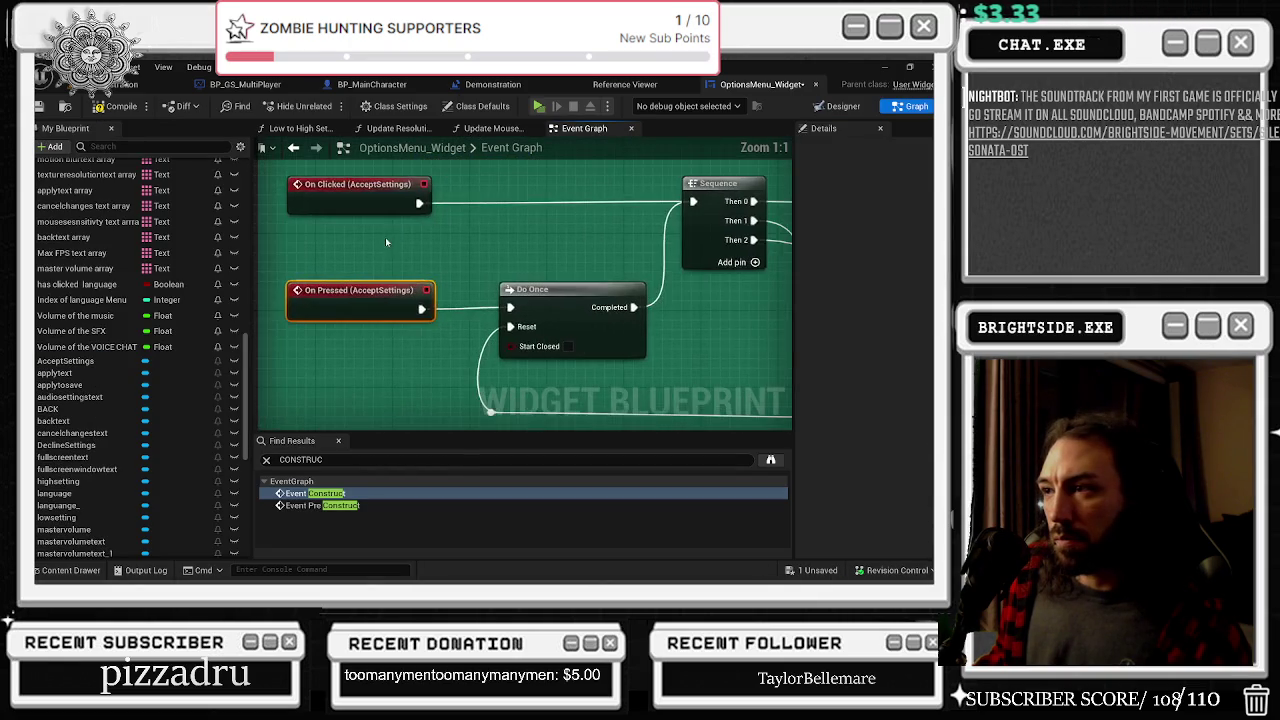
Pan the graph to the Delay, cast and SetMouseSensitivity nodes
{"action": "scroll", "coordinate": [271, 300], "scroll_direction": "down", "scroll_amount": 3}
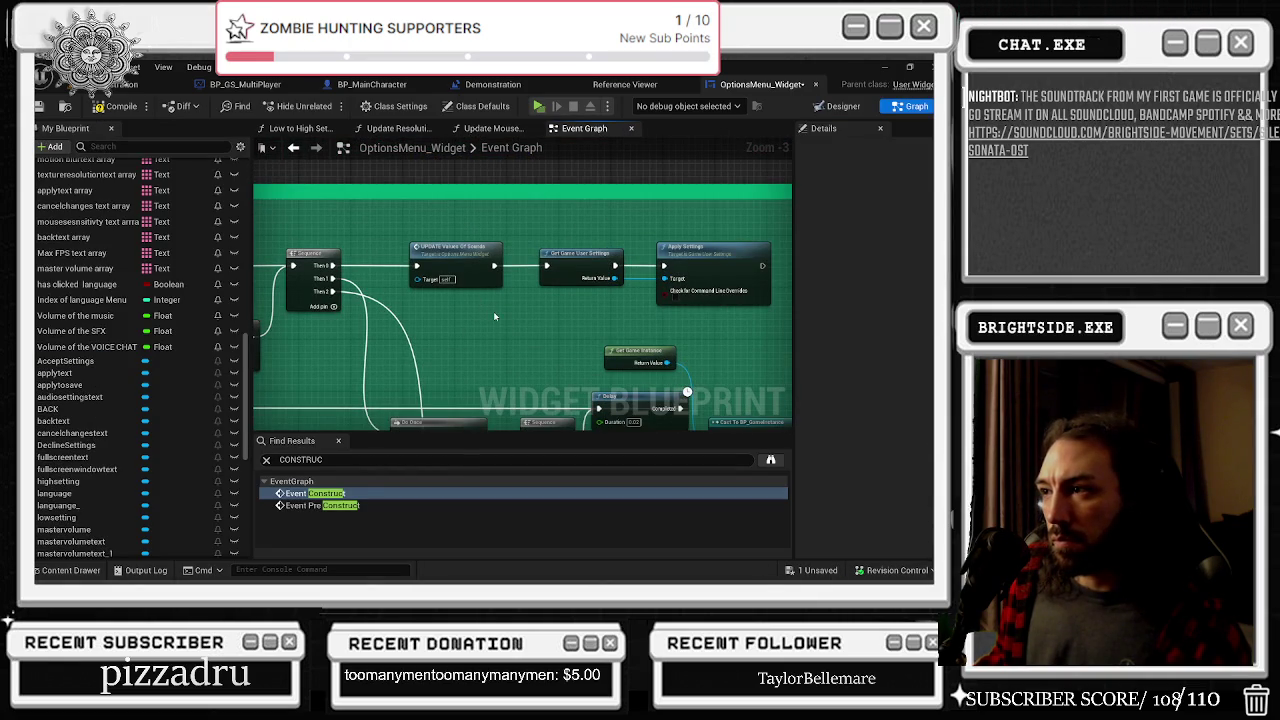
{"action": "left_click_drag", "start_coordinate": [493, 312], "coordinate": [337, 212]}
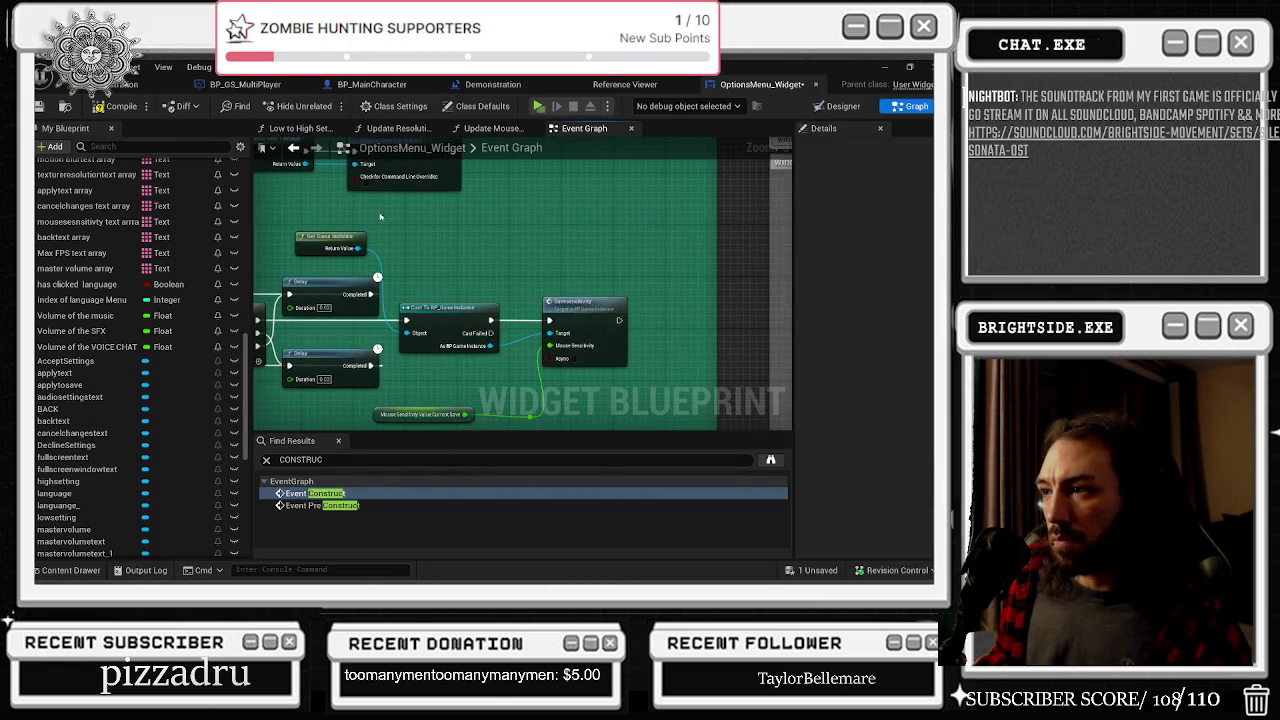
{"action": "left_click_drag", "start_coordinate": [521, 226], "coordinate": [789, 247]}
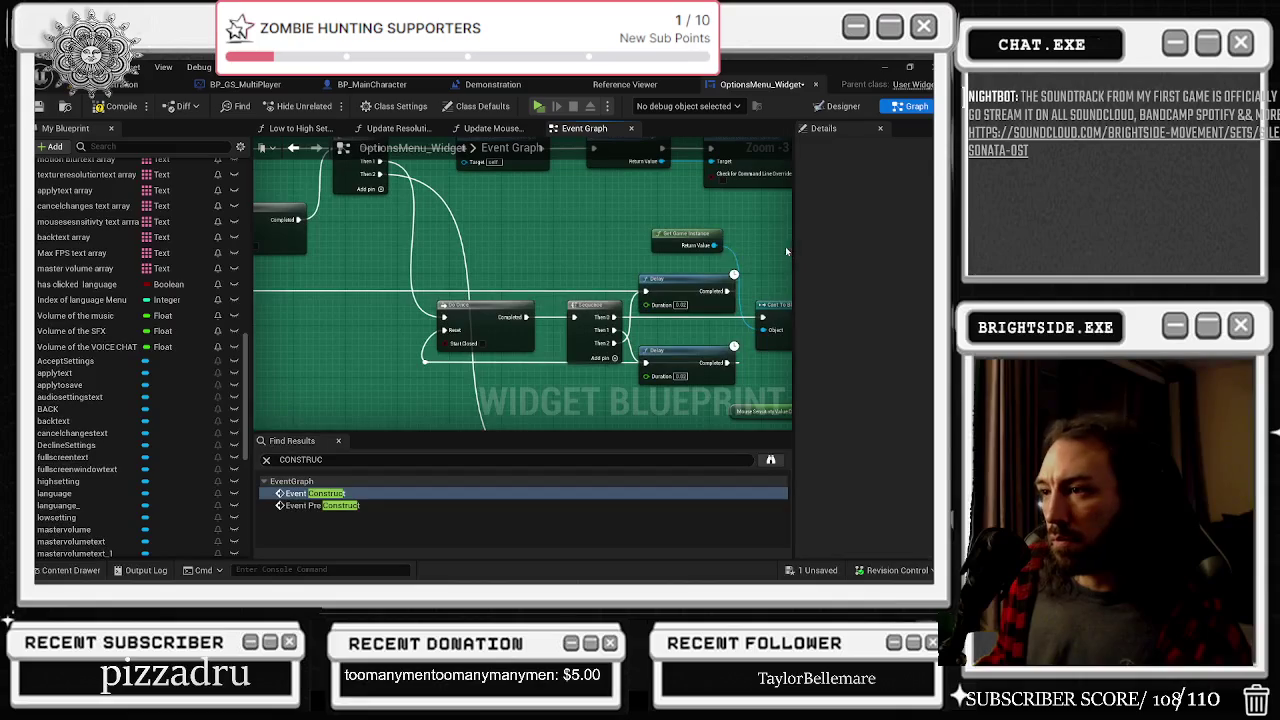
{"action": "left_click", "coordinate": [425, 362]}
{"action": "mouse_move", "coordinate": [543, 379]}
{"action": "left_mouse_down"}
{"action": "mouse_move", "coordinate": [560, 385]}
{"action": "mouse_move", "coordinate": [253, 337]}
{"action": "left_mouse_up"}
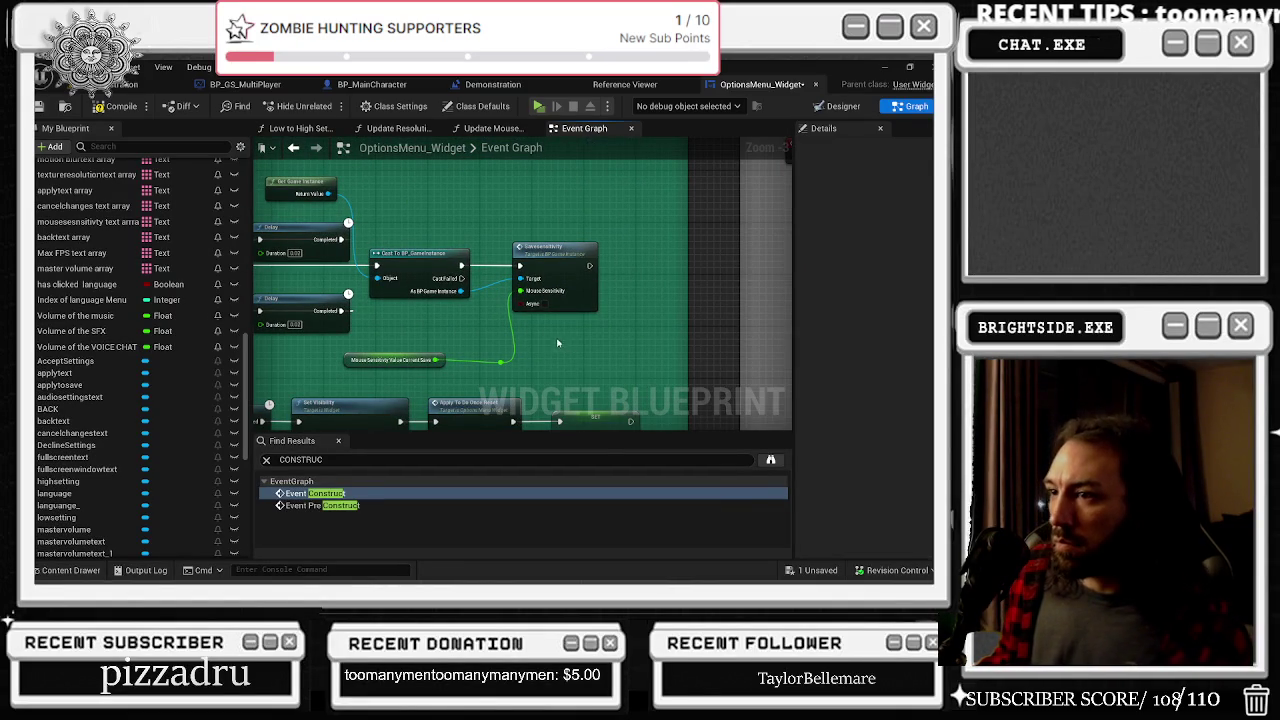
{"action": "left_click_drag", "start_coordinate": [580, 247], "coordinate": [630, 215]}
Select the Mouse Sensitivity Value node and the four lower-row sensitivity save nodes
{"action": "mouse_move", "coordinate": [440, 305]}
{"action": "left_mouse_down"}
{"action": "mouse_move", "coordinate": [519, 340]}
{"action": "mouse_move", "coordinate": [763, 273]}
{"action": "left_mouse_up"}
{"action": "scroll", "coordinate": [763, 273], "scroll_direction": "down", "scroll_amount": 2}
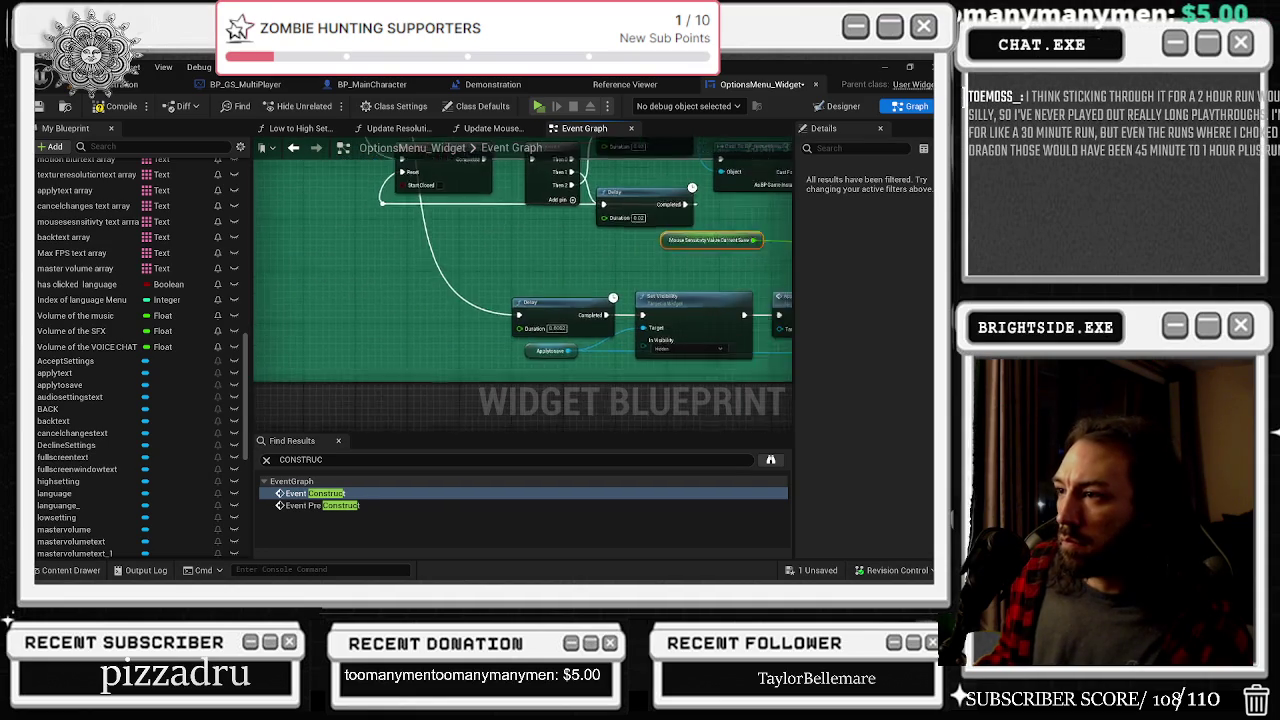
{"action": "left_click_drag", "start_coordinate": [348, 291], "coordinate": [709, 343]}
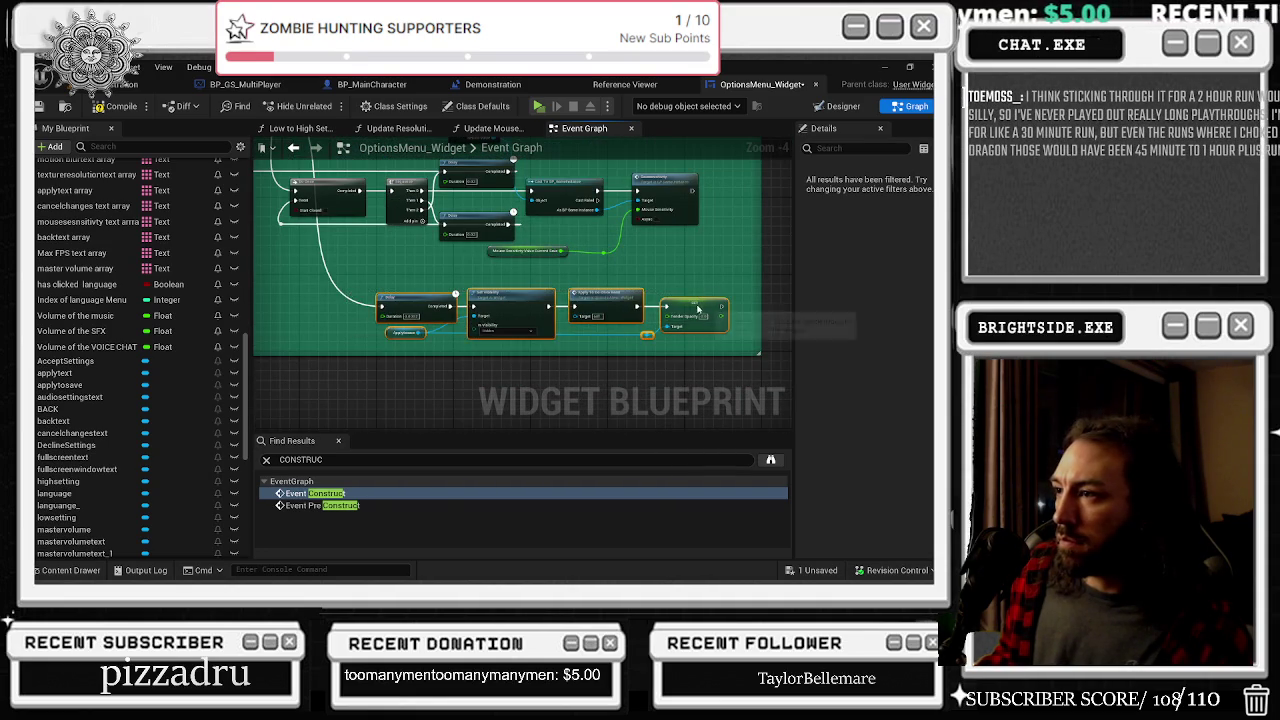
{"action": "scroll", "coordinate": [623, 295], "scroll_direction": "up", "scroll_amount": 1}
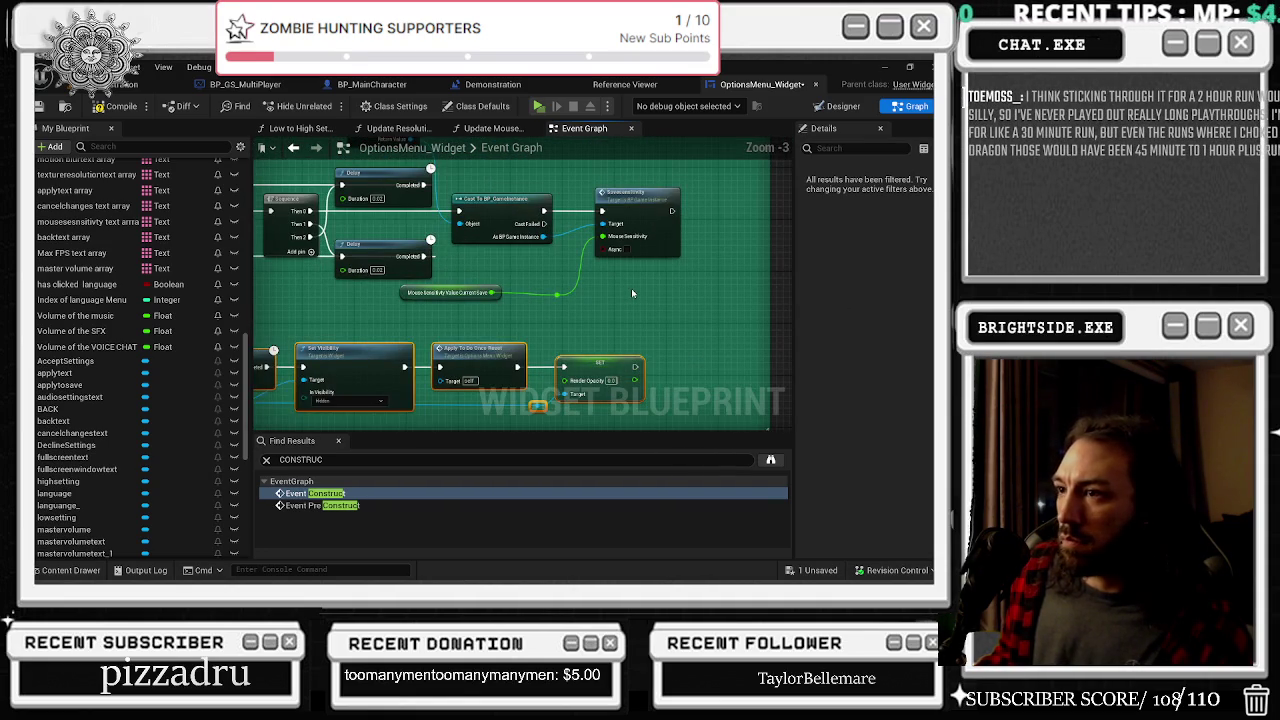
{"action": "left_click_drag", "start_coordinate": [631, 288], "coordinate": [555, 338]}
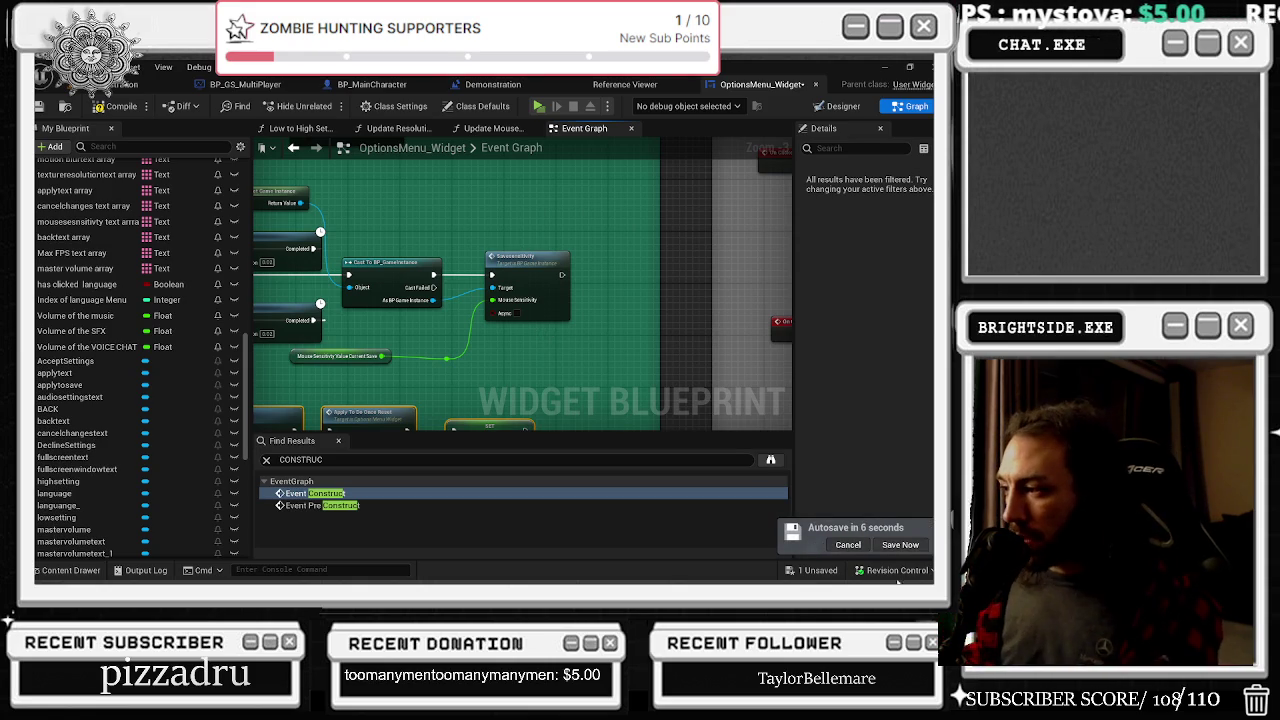
Postpone the autosave and nudge the Mouse Sensitivity Value Current Save node left
{"action": "left_click", "coordinate": [848, 544]}
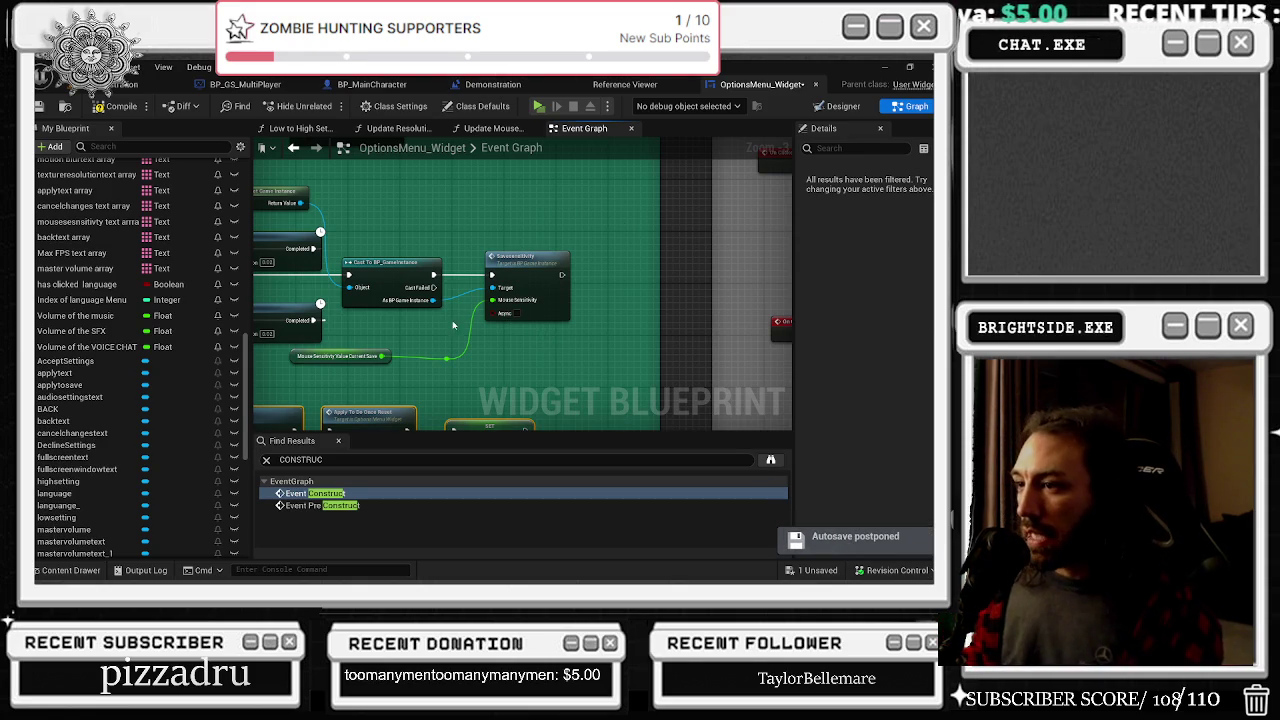
{"action": "left_click", "coordinate": [350, 358]}
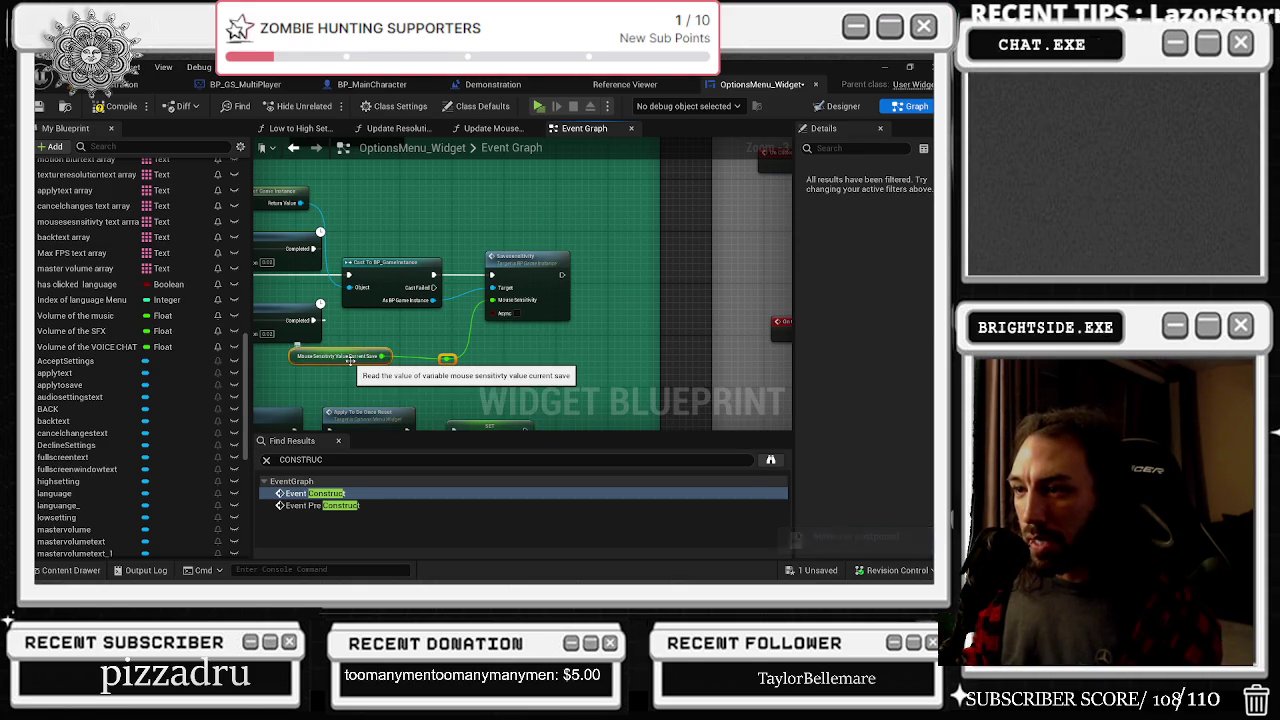
{"action": "left_click_drag", "start_coordinate": [350, 358], "coordinate": [325, 358]}
{"action": "left_click", "coordinate": [422, 359]}
Shift the reroute knot slightly right and inspect the Delay and Get Game Instance nodes
{"action": "left_click_drag", "start_coordinate": [415, 360], "coordinate": [446, 364]}
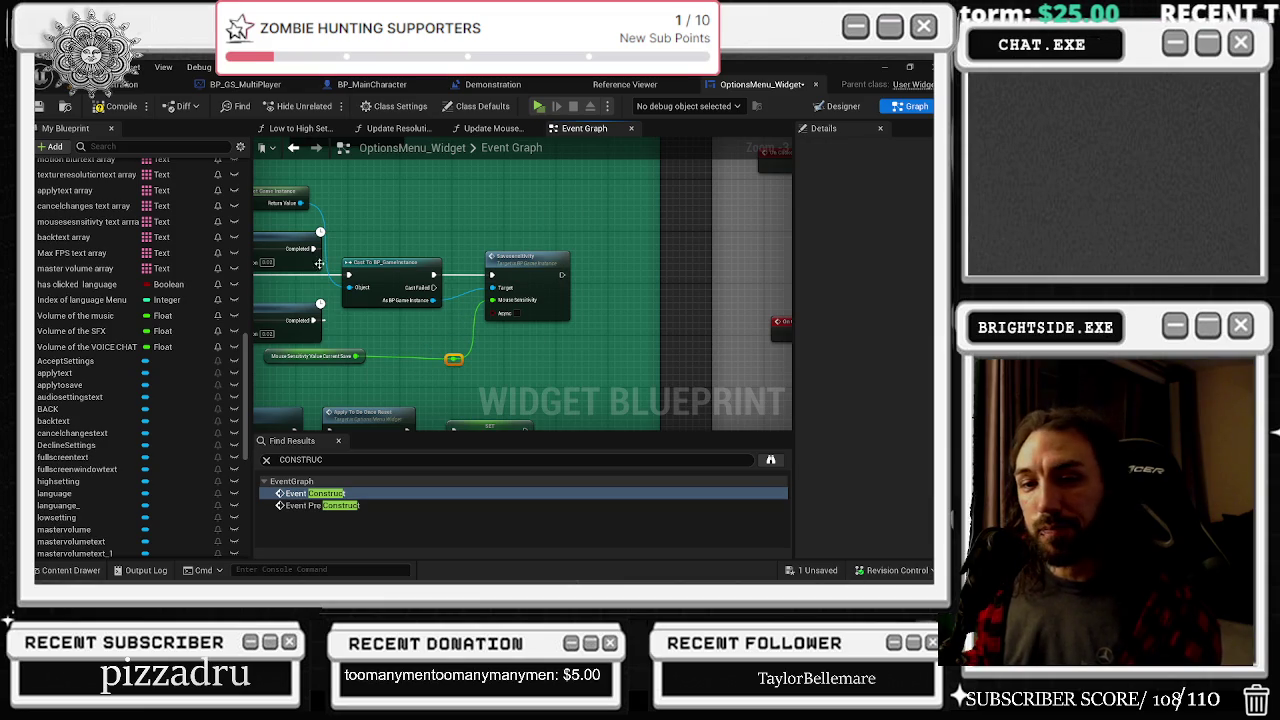
{"action": "key", "text": "Home"}
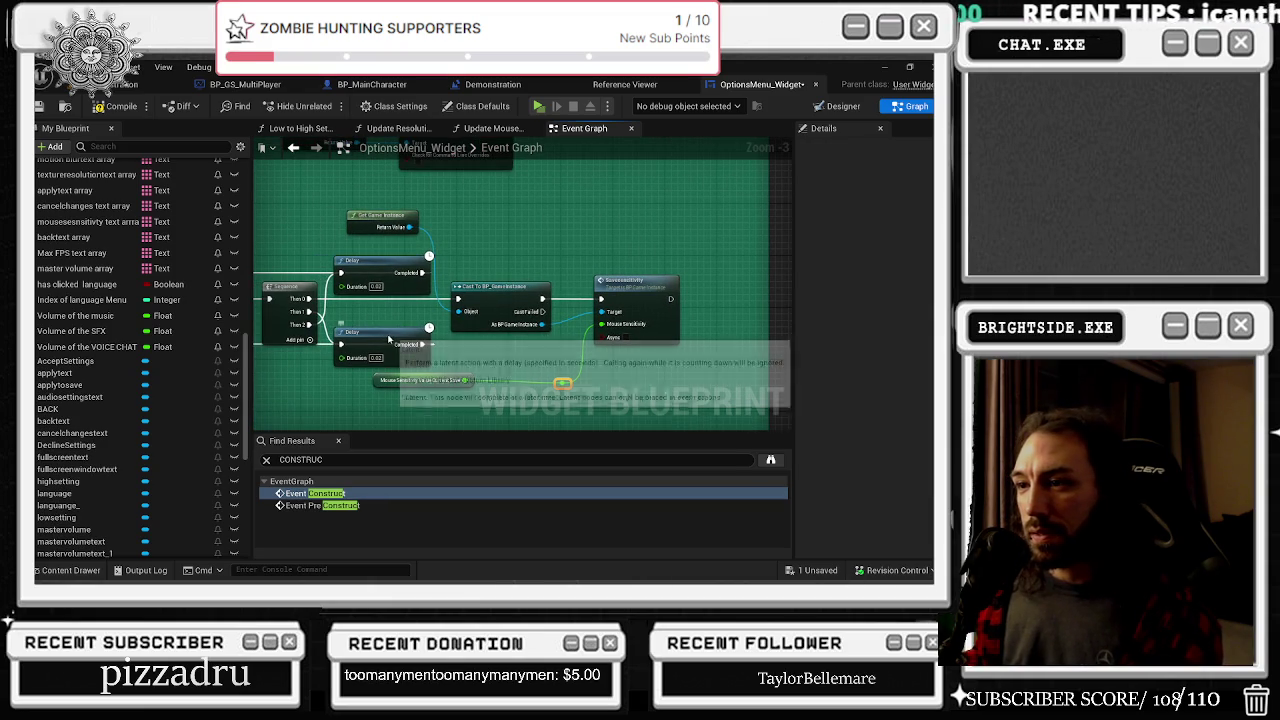
{"action": "left_click", "coordinate": [398, 335]}
{"action": "left_click", "coordinate": [405, 226]}
{"action": "scroll", "coordinate": [493, 300], "scroll_direction": "up", "scroll_amount": 1}
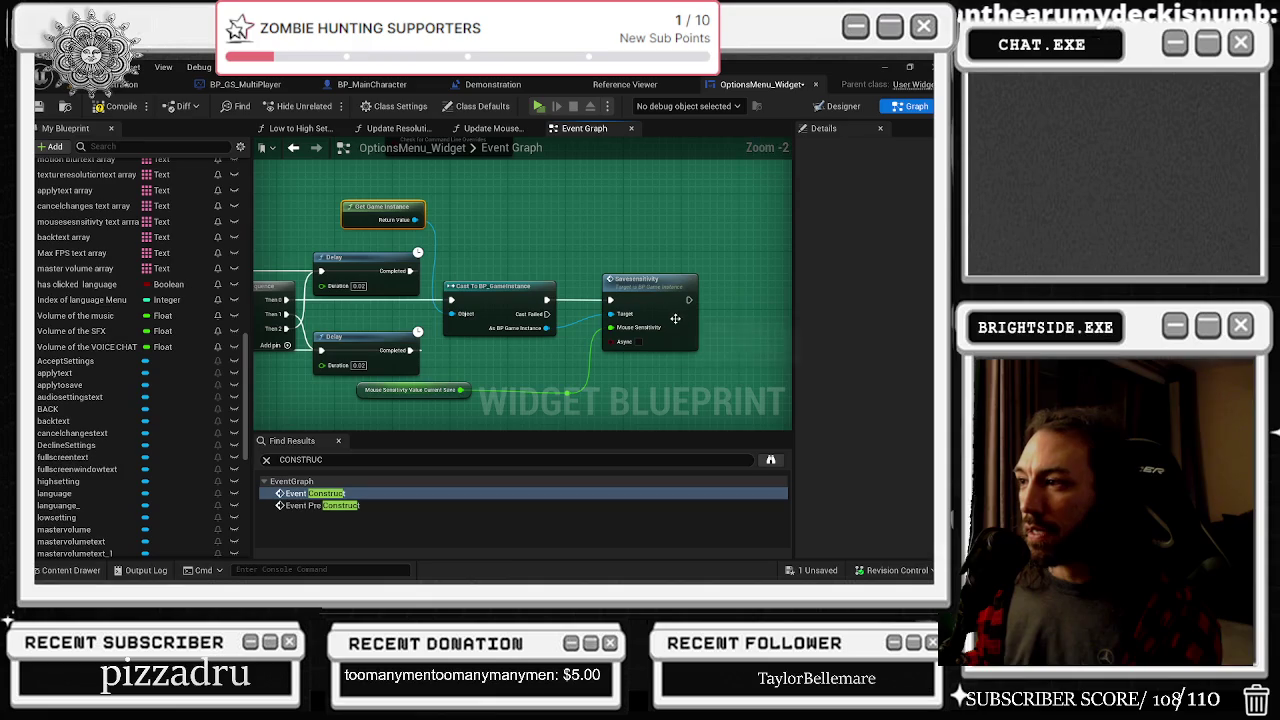
{"action": "left_click", "coordinate": [648, 298]}
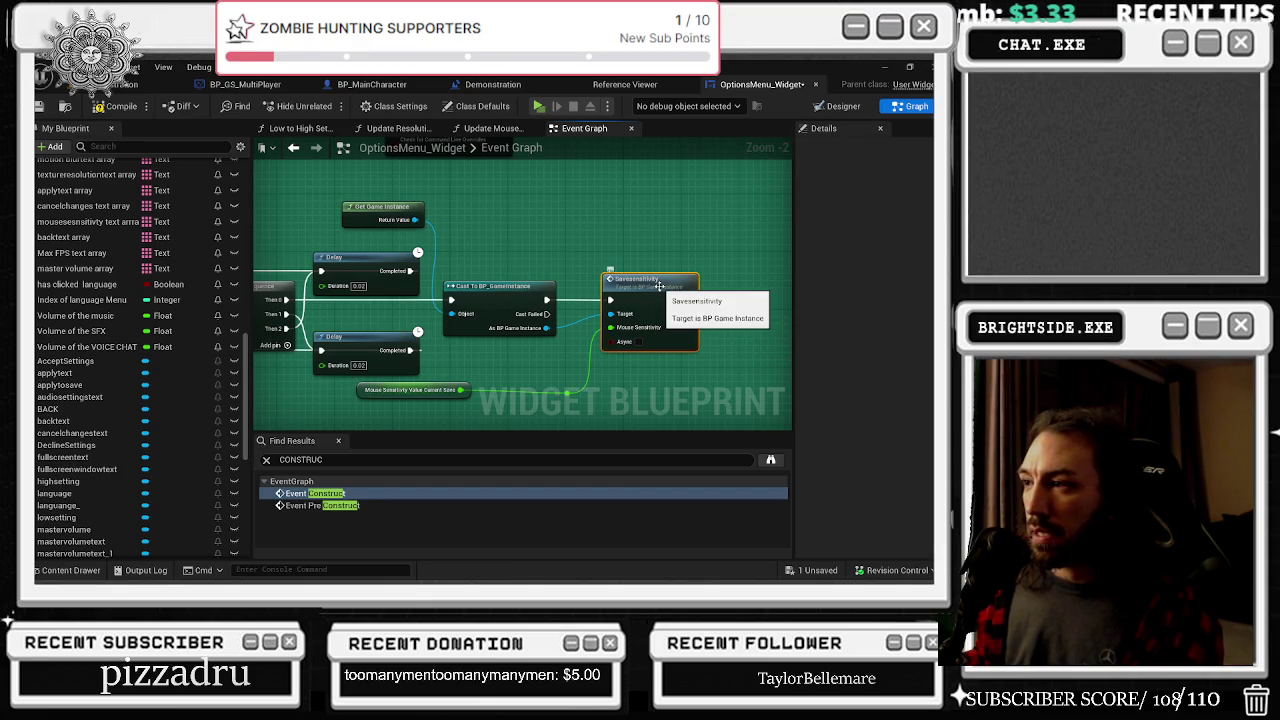
Select the SaveSensitivity call, undo the last node move, and open the Content Browser
{"action": "scroll", "coordinate": [640, 230], "scroll_direction": "down", "scroll_amount": 2}
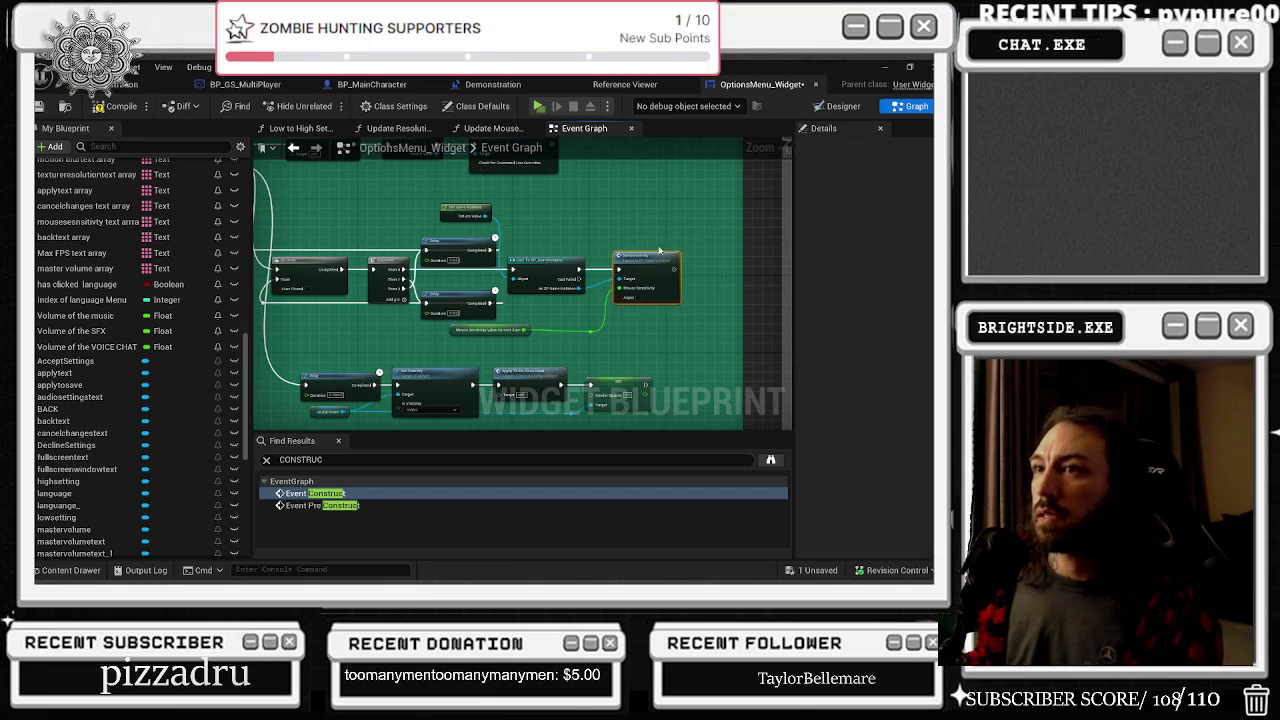
{"action": "scroll", "coordinate": [647, 238], "scroll_direction": "up", "scroll_amount": 3}
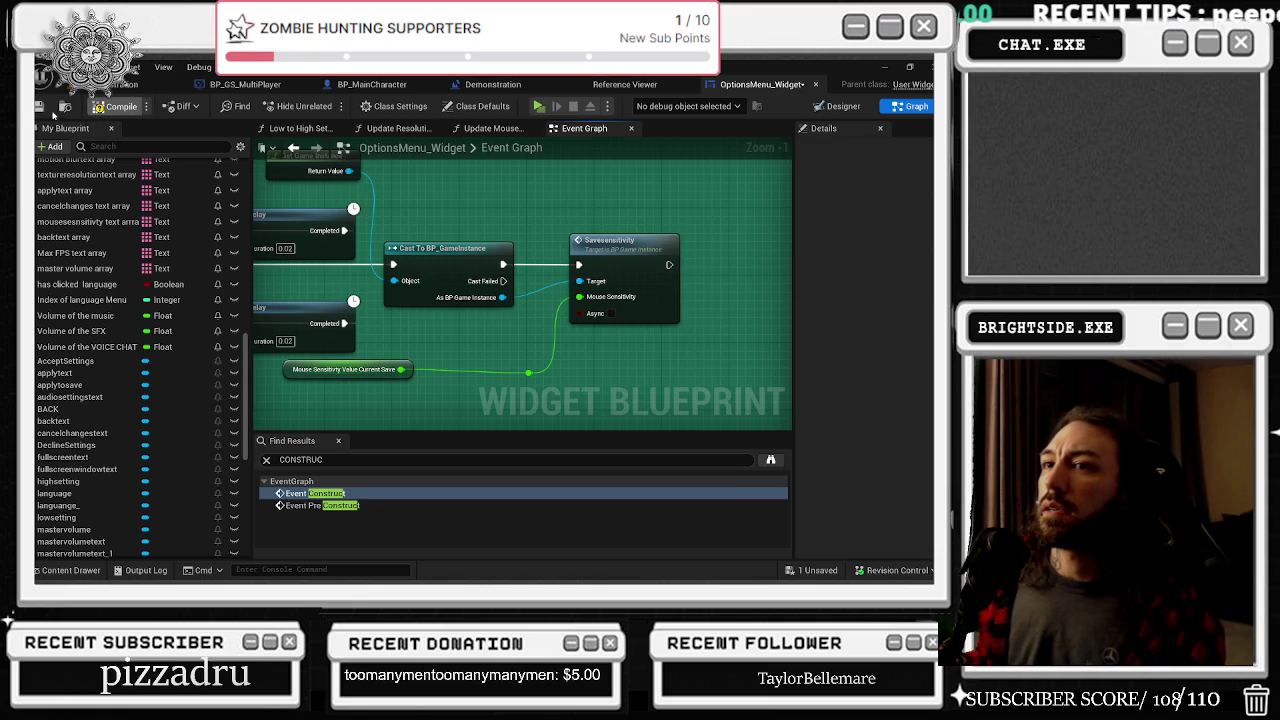
{"action": "left_click", "coordinate": [646, 252]}
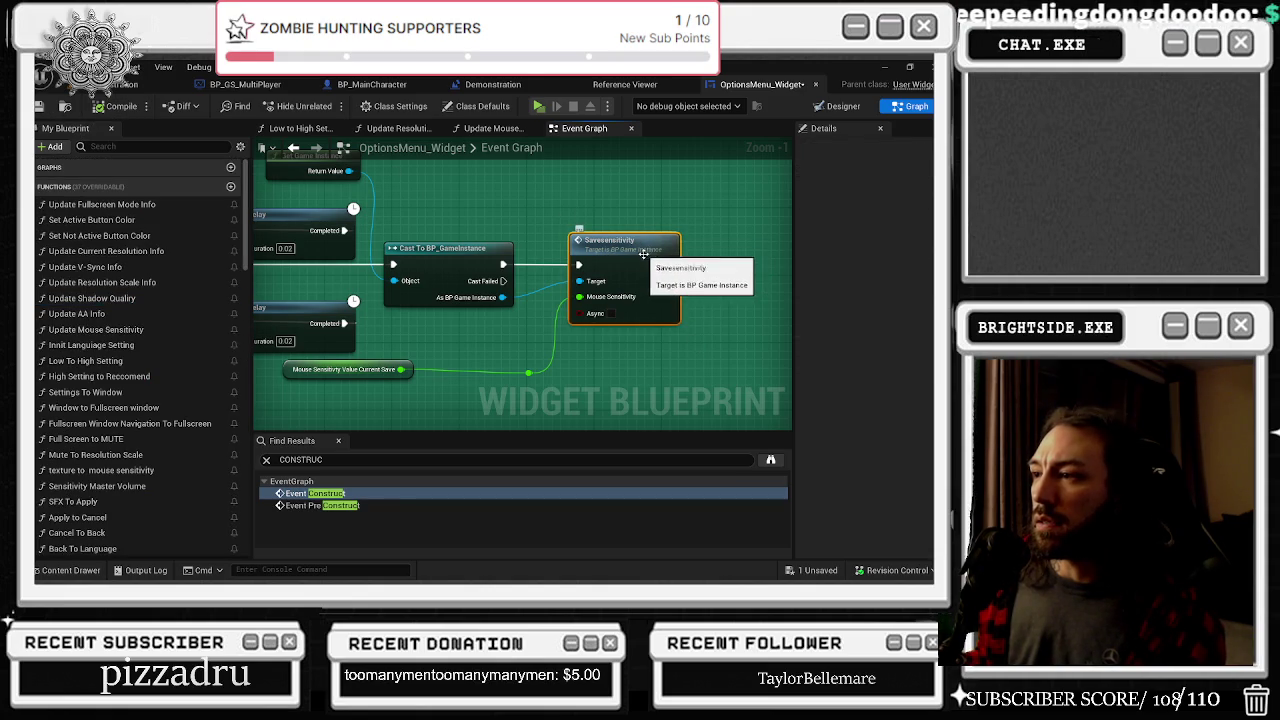
{"action": "scroll", "coordinate": [650, 268], "scroll_direction": "down", "scroll_amount": 2}
{"action": "scroll", "coordinate": [636, 328], "scroll_direction": "down", "scroll_amount": 2}
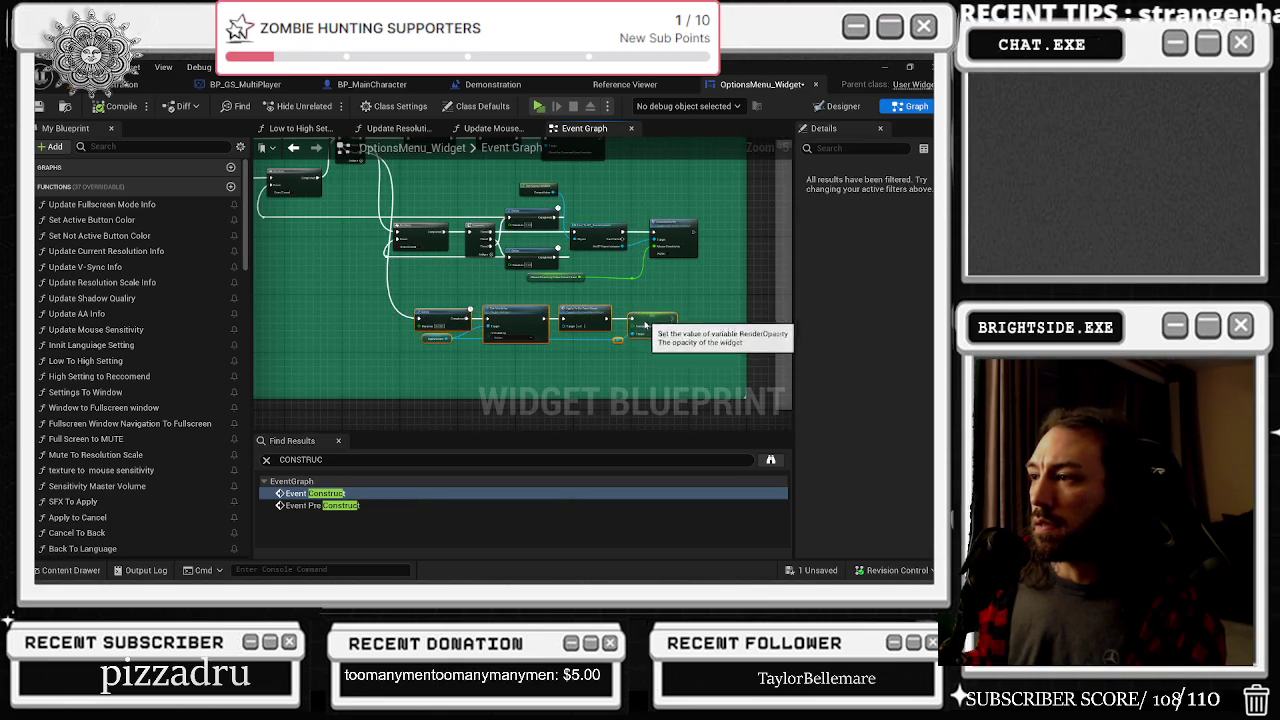
{"action": "key", "text": "ctrl+z"}
{"action": "scroll", "coordinate": [650, 238], "scroll_direction": "up", "scroll_amount": 5}
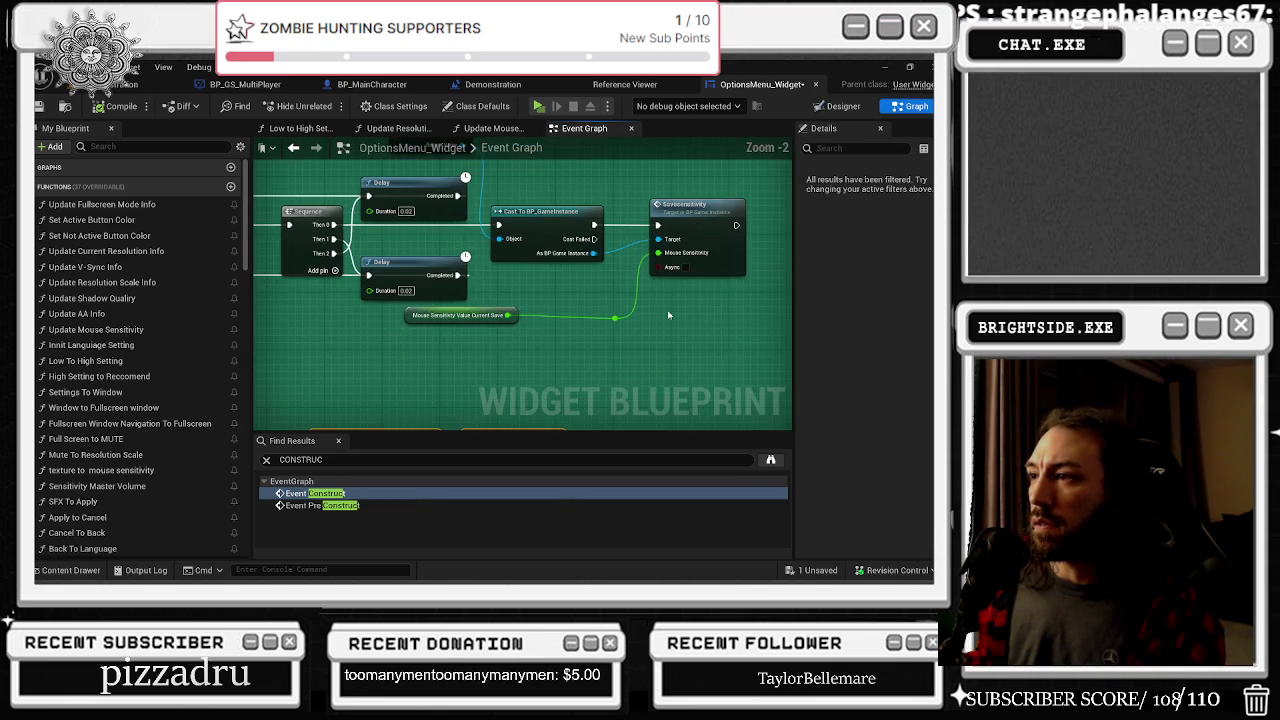
{"action": "left_click", "coordinate": [702, 215]}
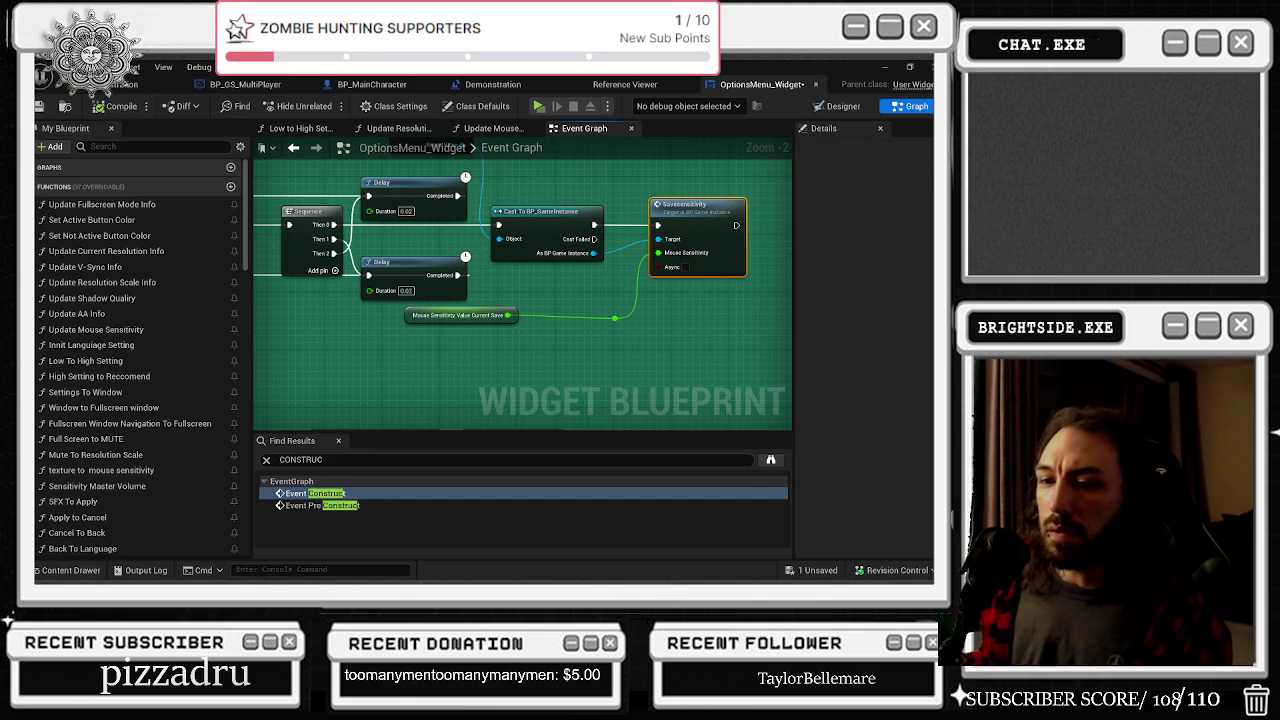
{"action": "left_click", "coordinate": [70, 570]}
Search all project content for bp_game and open the BP_GameInstance blueprint
{"action": "type", "text": "bp"}
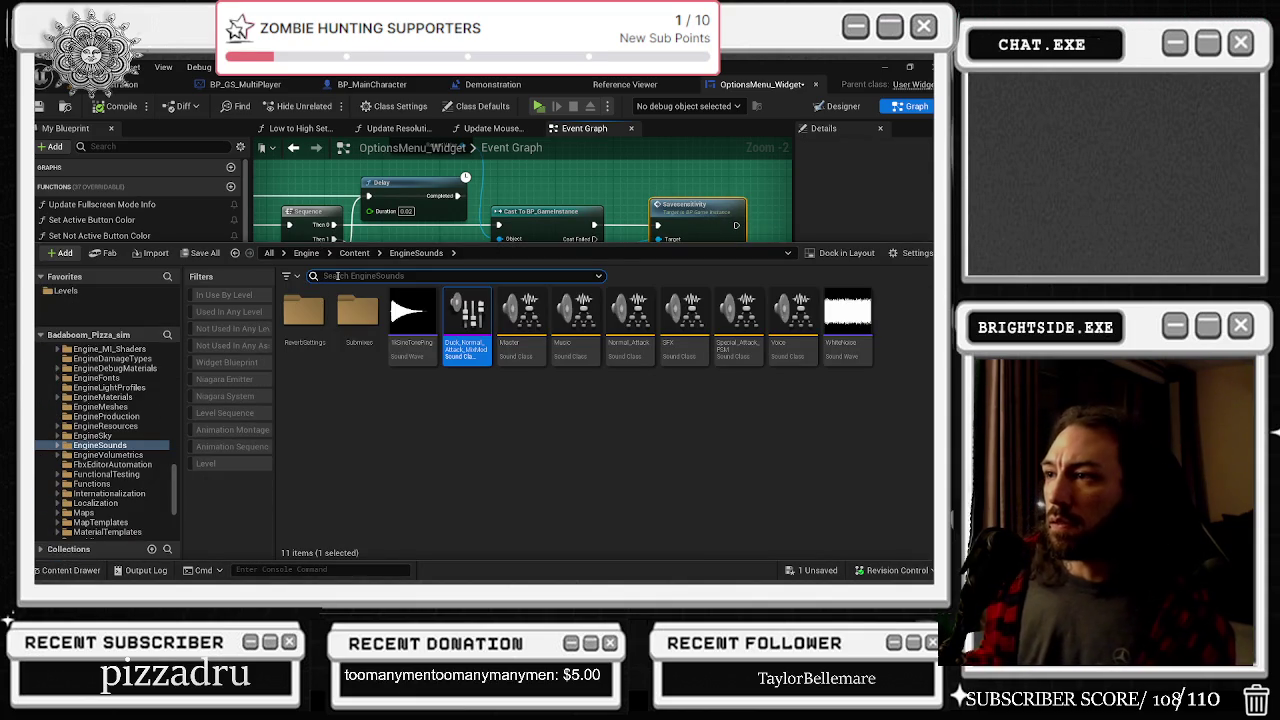
{"action": "type", "text": "_game"}
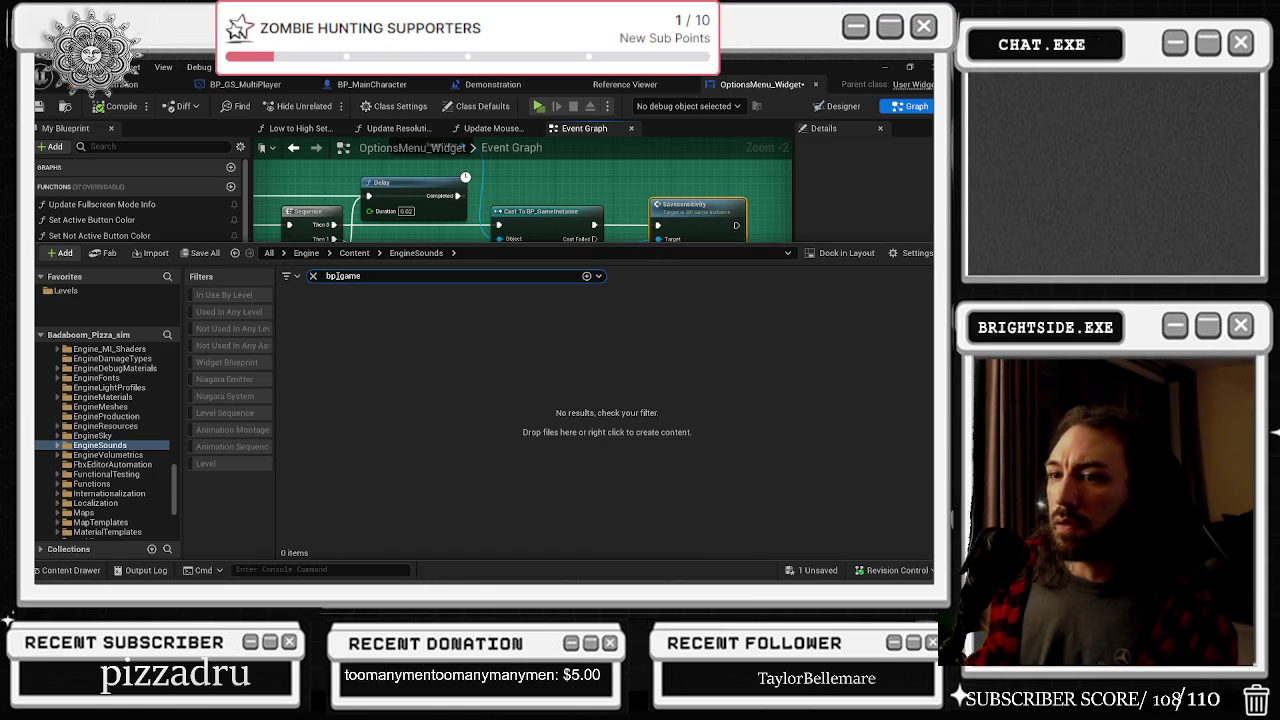
{"action": "scroll", "coordinate": [88, 353], "scroll_direction": "up", "scroll_amount": 5}
{"action": "scroll", "coordinate": [88, 353], "scroll_direction": "up", "scroll_amount": 10}
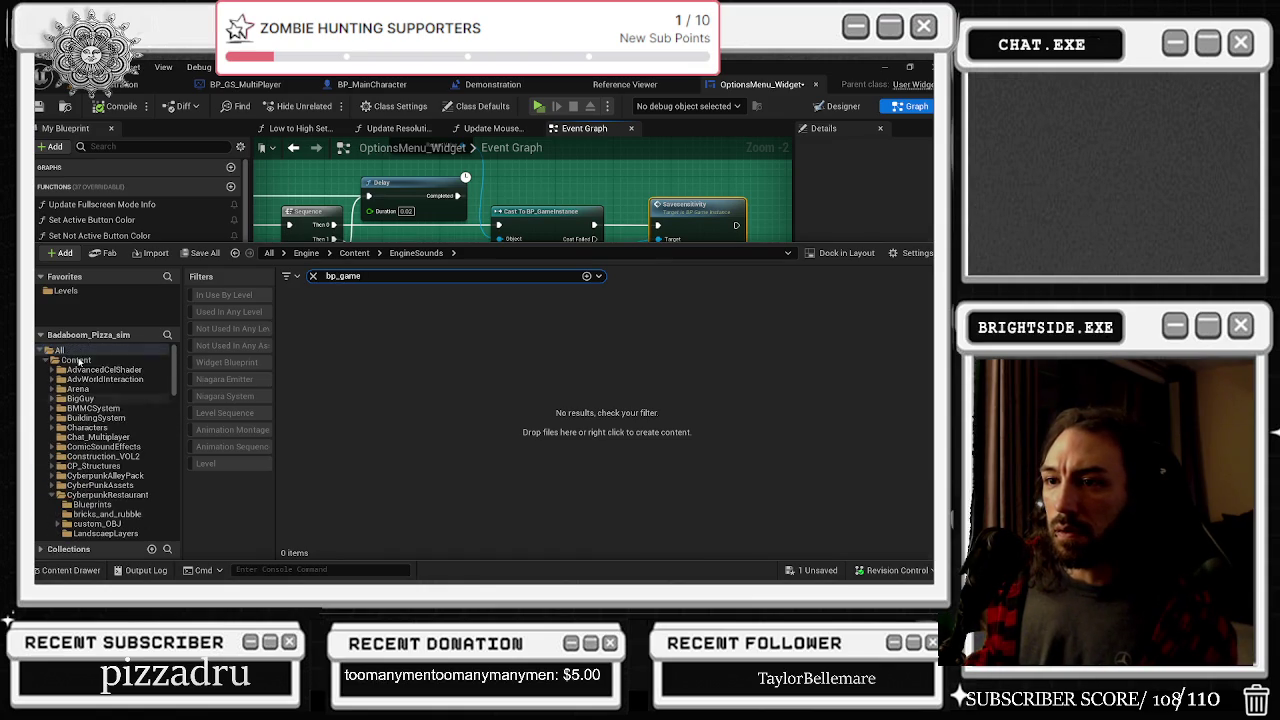
{"action": "left_click", "coordinate": [62, 350]}
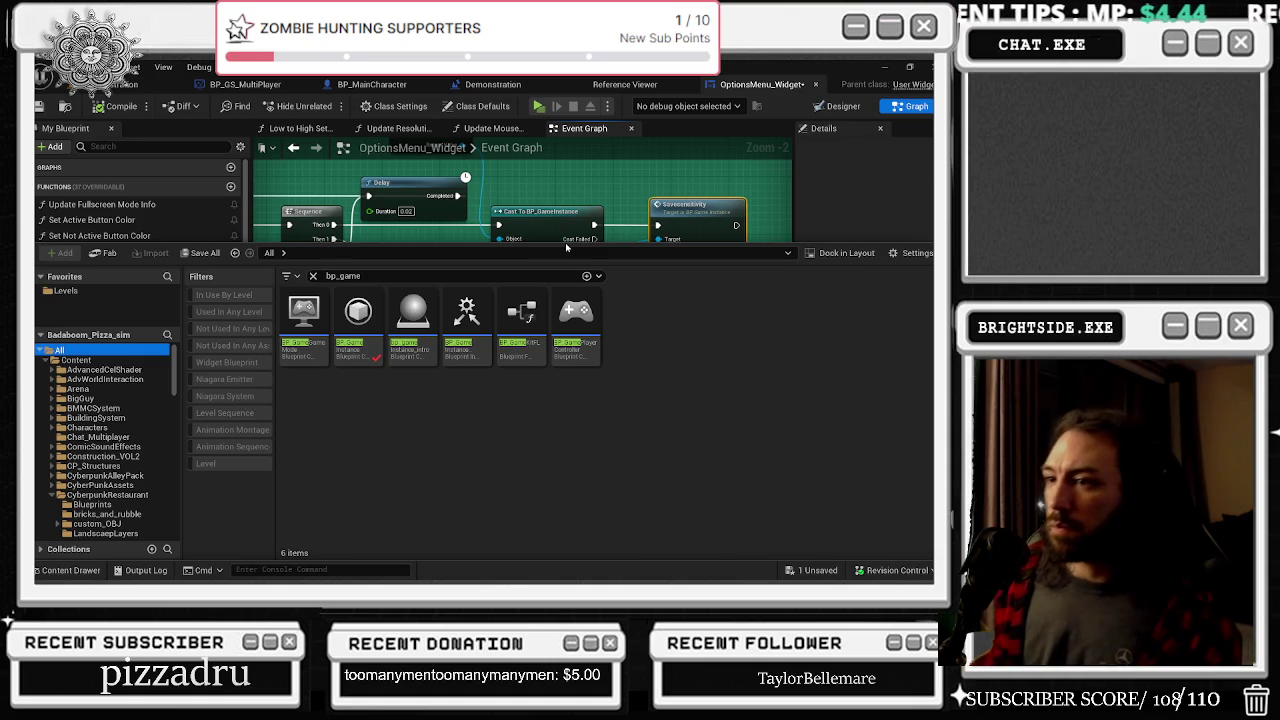
{"action": "double_click", "coordinate": [368, 320]}
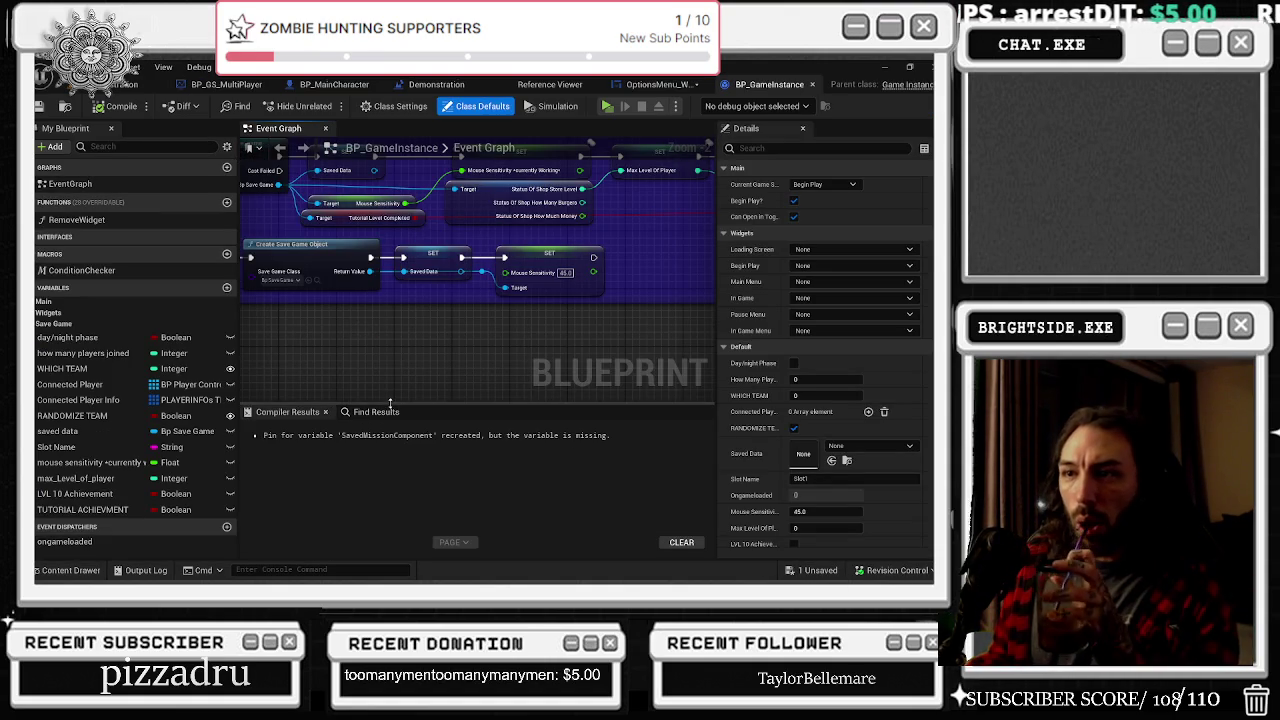
Review BP_GameInstance's load-game, branch/delay and save-game nodes, then return to the OptionsMenu_Widget graph
{"action": "left_click_drag", "start_coordinate": [424, 313], "coordinate": [744, 366]}
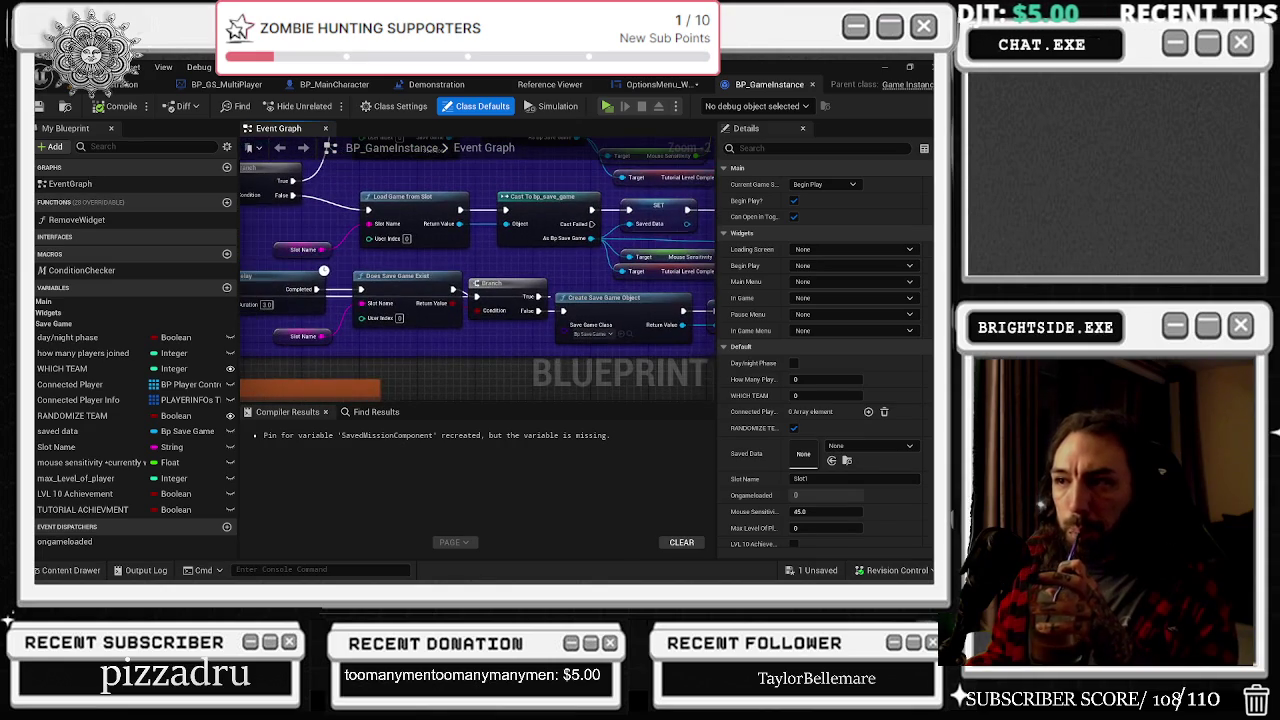
{"action": "mouse_move", "coordinate": [538, 356]}
{"action": "left_mouse_down"}
{"action": "mouse_move", "coordinate": [606, 348]}
{"action": "mouse_move", "coordinate": [240, 346]}
{"action": "left_mouse_up"}
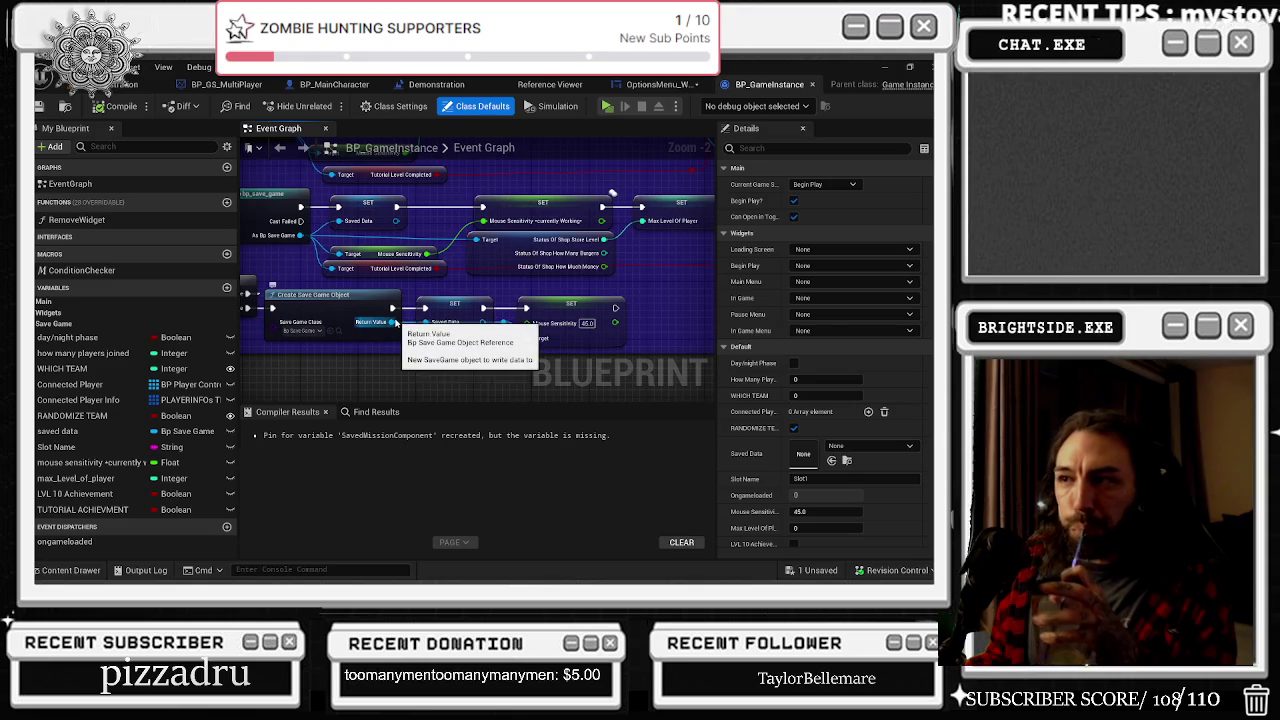
{"action": "mouse_move", "coordinate": [524, 205]}
{"action": "left_mouse_down"}
{"action": "mouse_move", "coordinate": [620, 236]}
{"action": "mouse_move", "coordinate": [710, 232]}
{"action": "left_mouse_up"}
{"action": "mouse_move", "coordinate": [297, 306]}
{"action": "left_mouse_down"}
{"action": "mouse_move", "coordinate": [556, 294]}
{"action": "mouse_move", "coordinate": [594, 393]}
{"action": "left_mouse_up"}
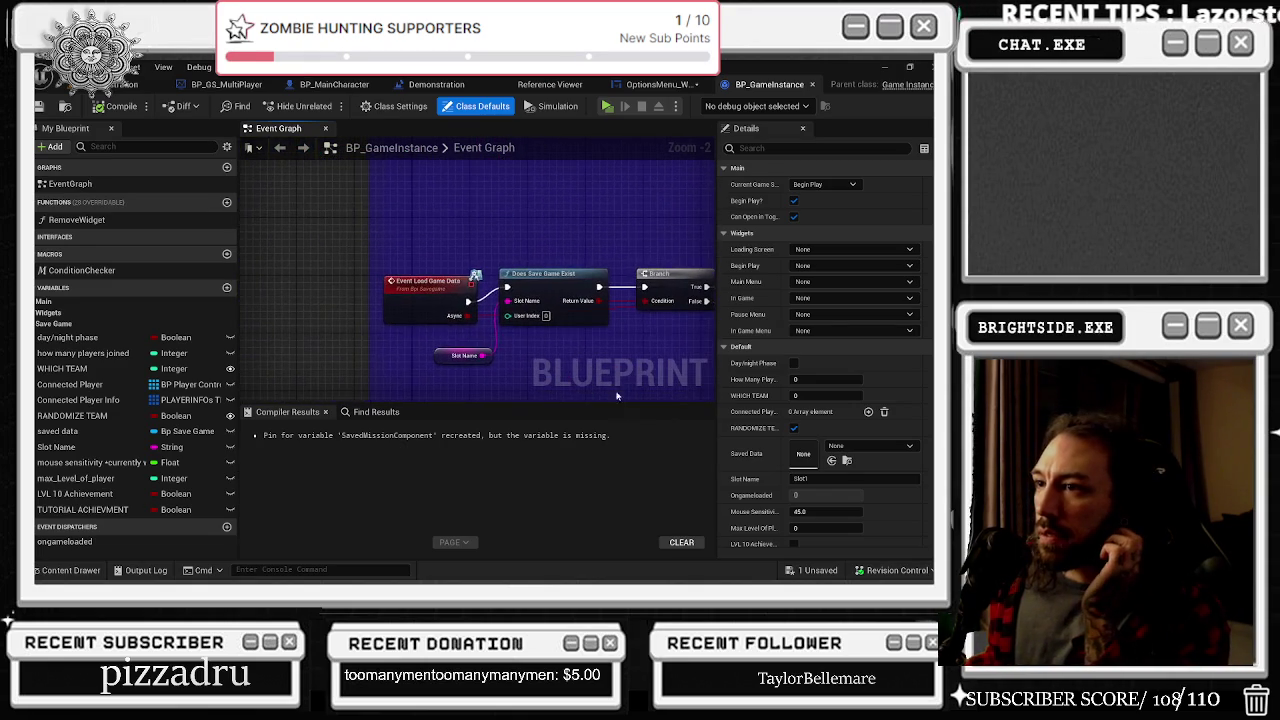
{"action": "left_click_drag", "start_coordinate": [492, 358], "coordinate": [298, 229]}
{"action": "scroll", "coordinate": [298, 229], "scroll_direction": "down", "scroll_amount": 1}
{"action": "left_click_drag", "start_coordinate": [363, 297], "coordinate": [463, 225]}
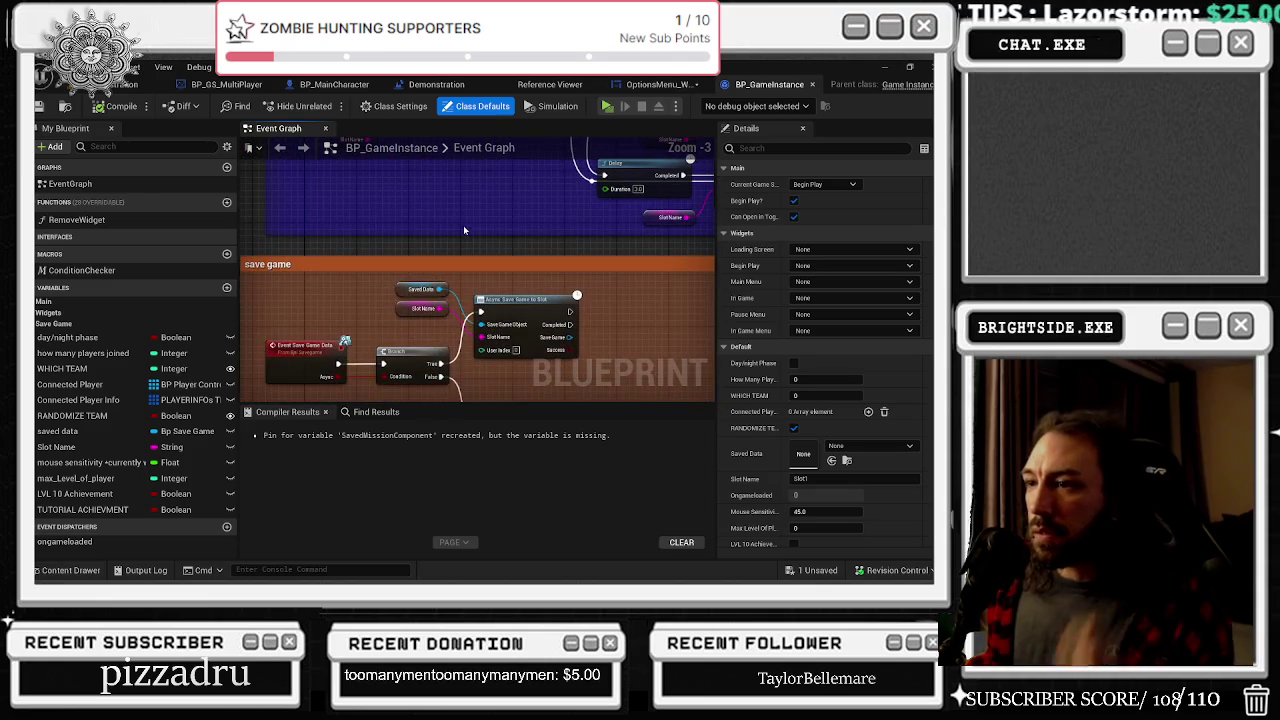
{"action": "left_click", "coordinate": [660, 84]}
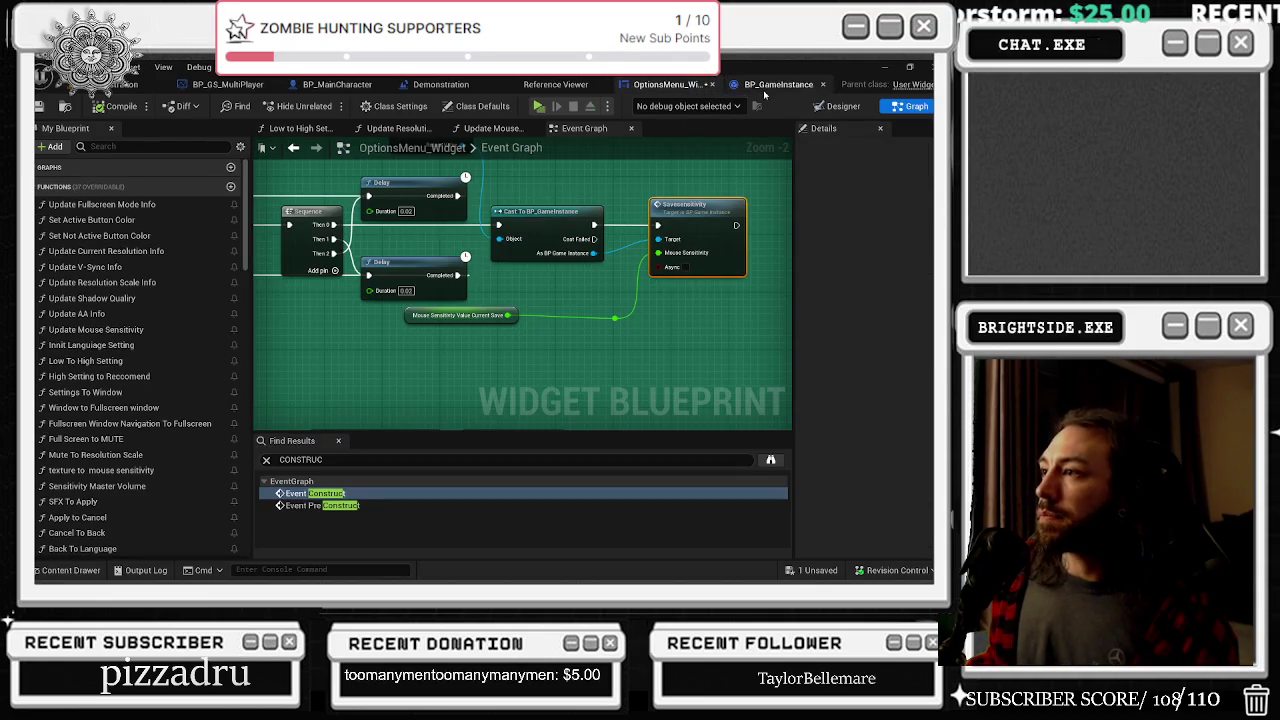
Search BP_GameInstance for 'sensy' and jump to the Event Save sensitivity node
{"action": "left_click", "coordinate": [769, 84]}
{"action": "left_click", "coordinate": [394, 421]}
{"action": "type", "text": "se"}
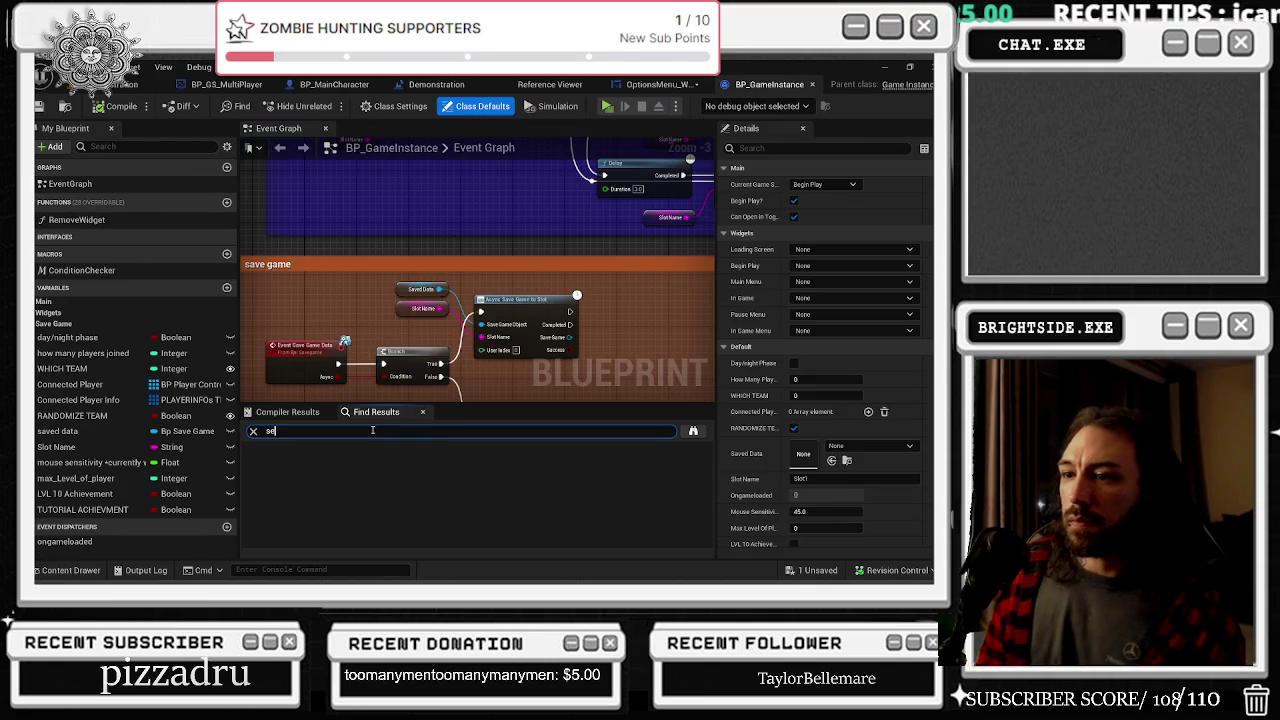
{"action": "type", "text": "nsy"}
{"action": "key", "text": "Return"}
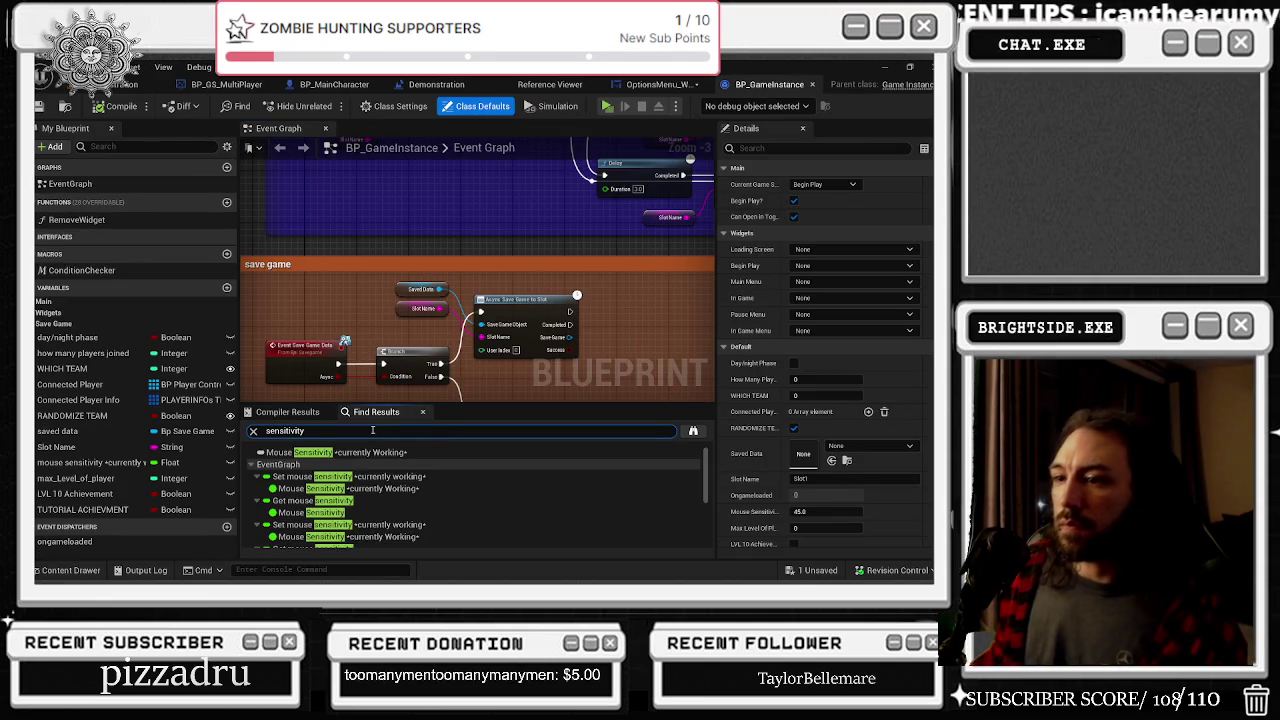
{"action": "scroll", "coordinate": [375, 494], "scroll_direction": "down", "scroll_amount": 3}
{"action": "scroll", "coordinate": [375, 494], "scroll_direction": "up", "scroll_amount": 3}
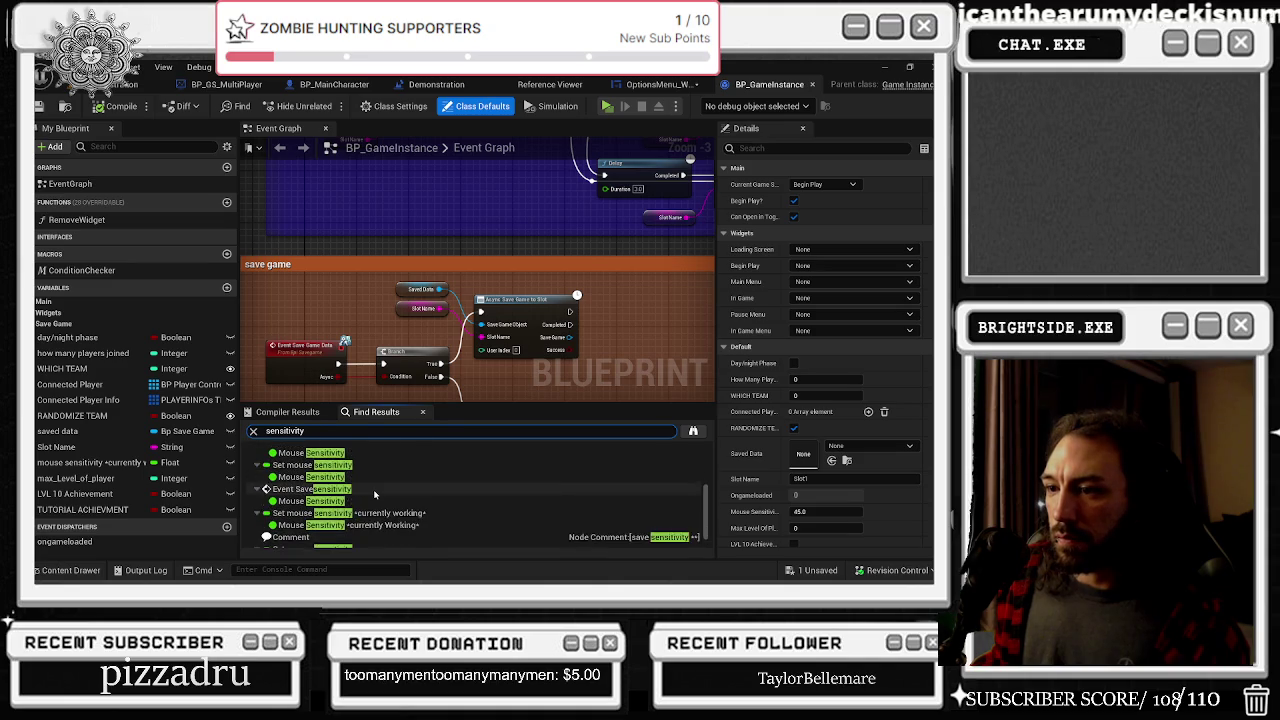
{"action": "left_click", "coordinate": [368, 511]}
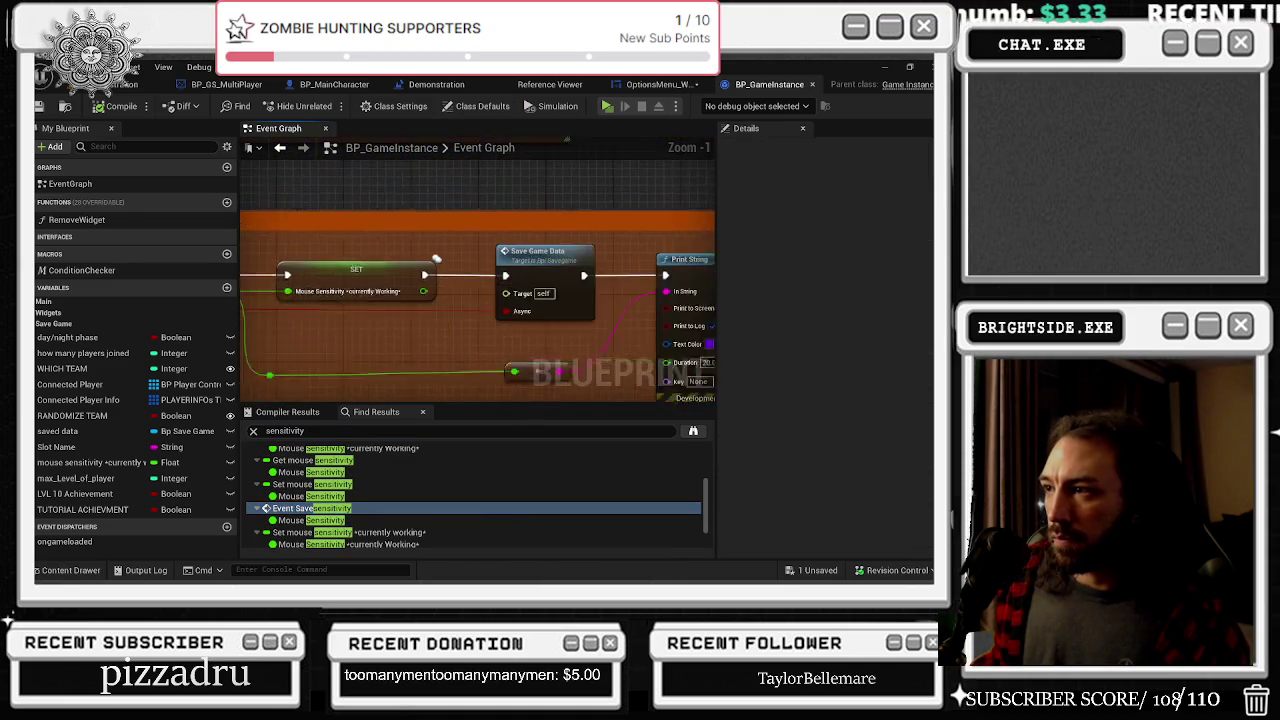
Inspect the SET and Save Game Data nodes, checking the bpi_savegame interface definition before closing it
{"action": "mouse_move", "coordinate": [475, 336]}
{"action": "left_mouse_down"}
{"action": "mouse_move", "coordinate": [358, 284]}
{"action": "mouse_move", "coordinate": [442, 274]}
{"action": "left_mouse_up"}
{"action": "left_click_drag", "start_coordinate": [420, 340], "coordinate": [503, 334]}
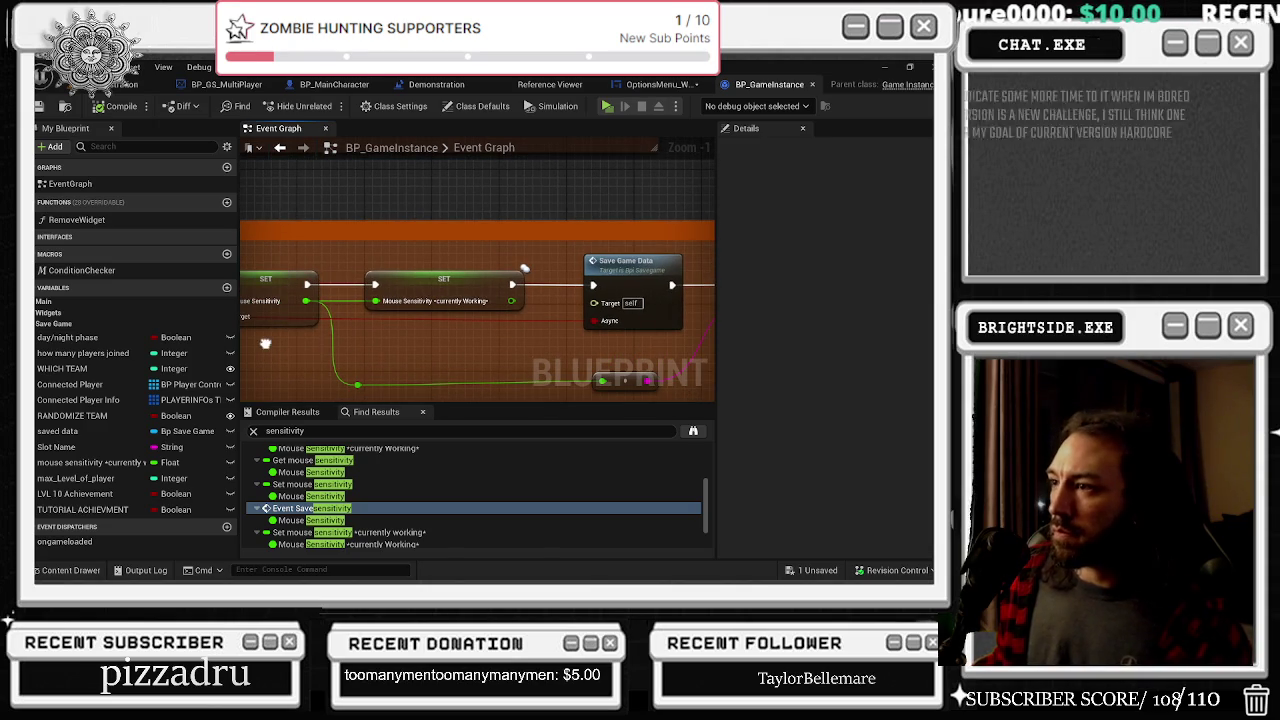
{"action": "double_click", "coordinate": [652, 279]}
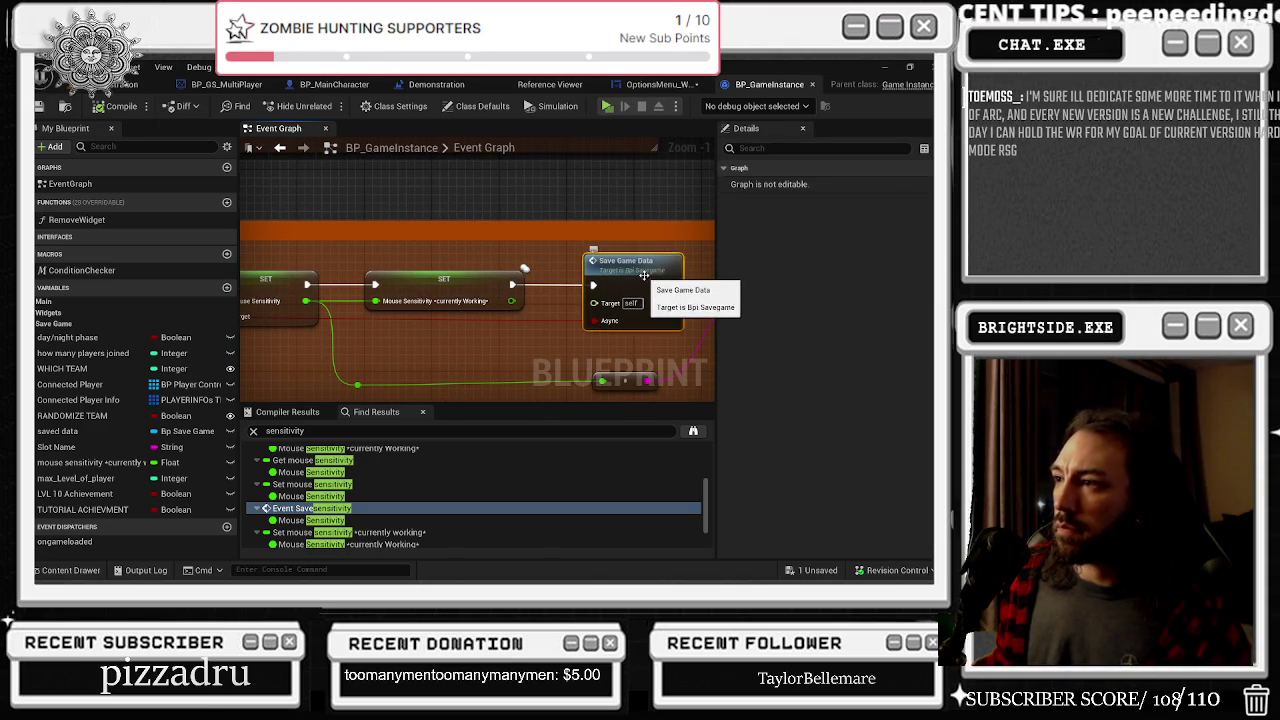
{"action": "left_click", "coordinate": [668, 287]}
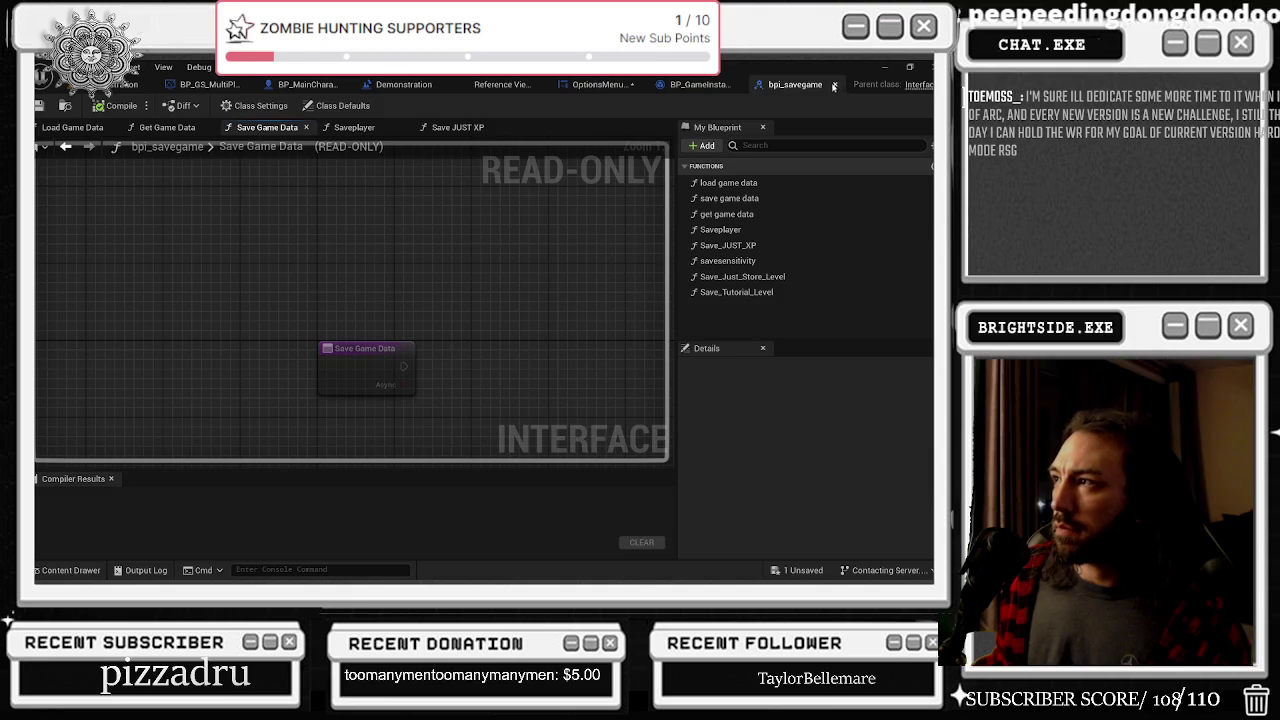
{"action": "left_click", "coordinate": [835, 86]}
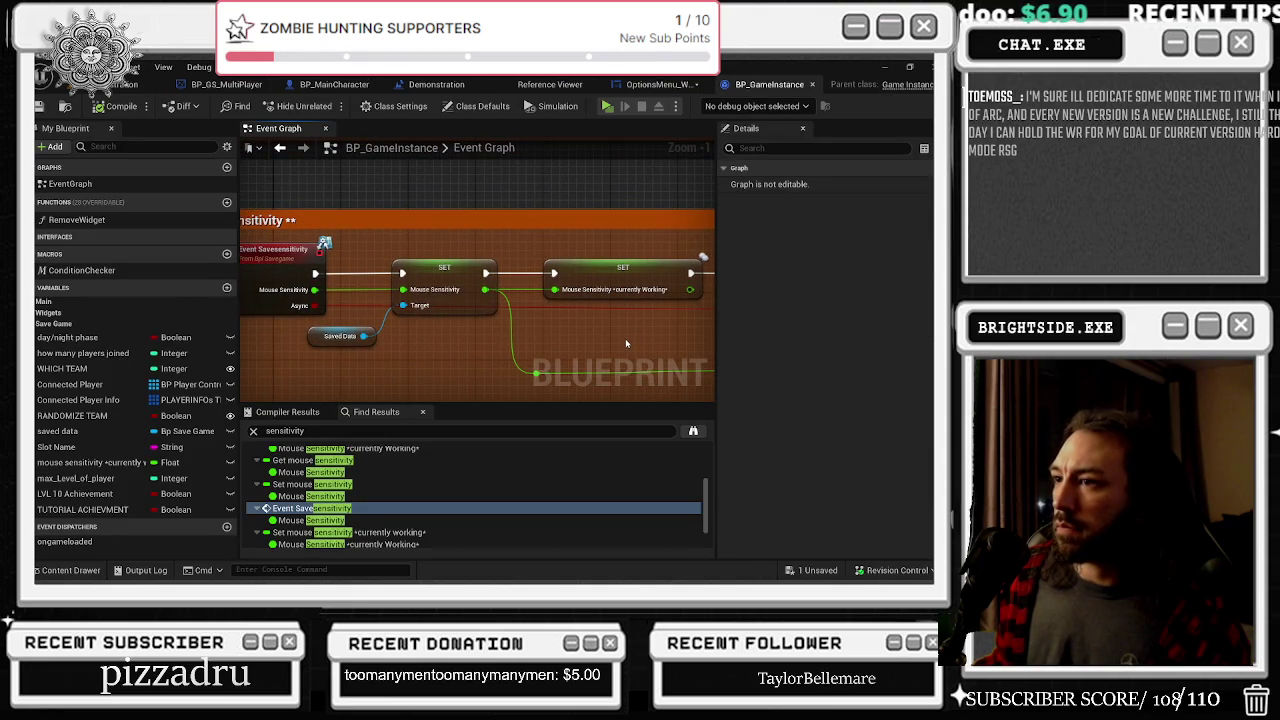
{"action": "scroll", "coordinate": [625, 343], "scroll_direction": "down", "scroll_amount": 3}
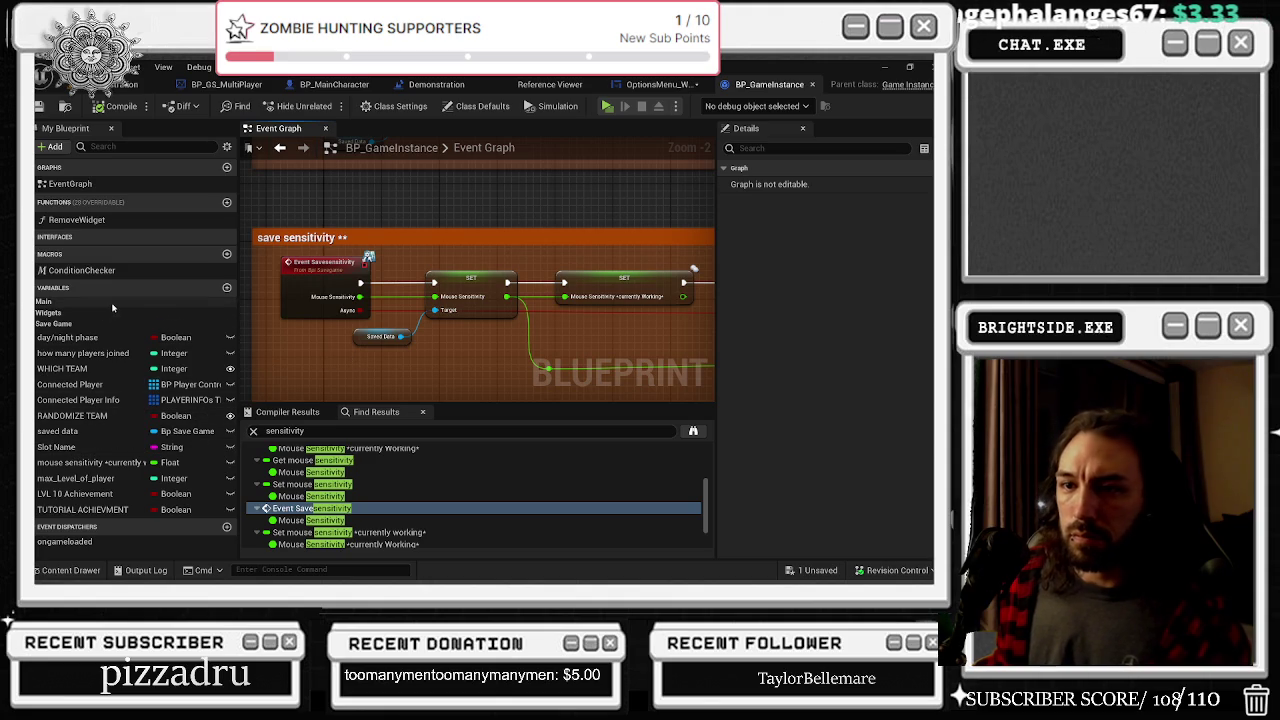
Find all references to the saved data variable by name and jump to a Set saved data node
{"action": "left_click", "coordinate": [70, 430]}
{"action": "right_click", "coordinate": [70, 430]}
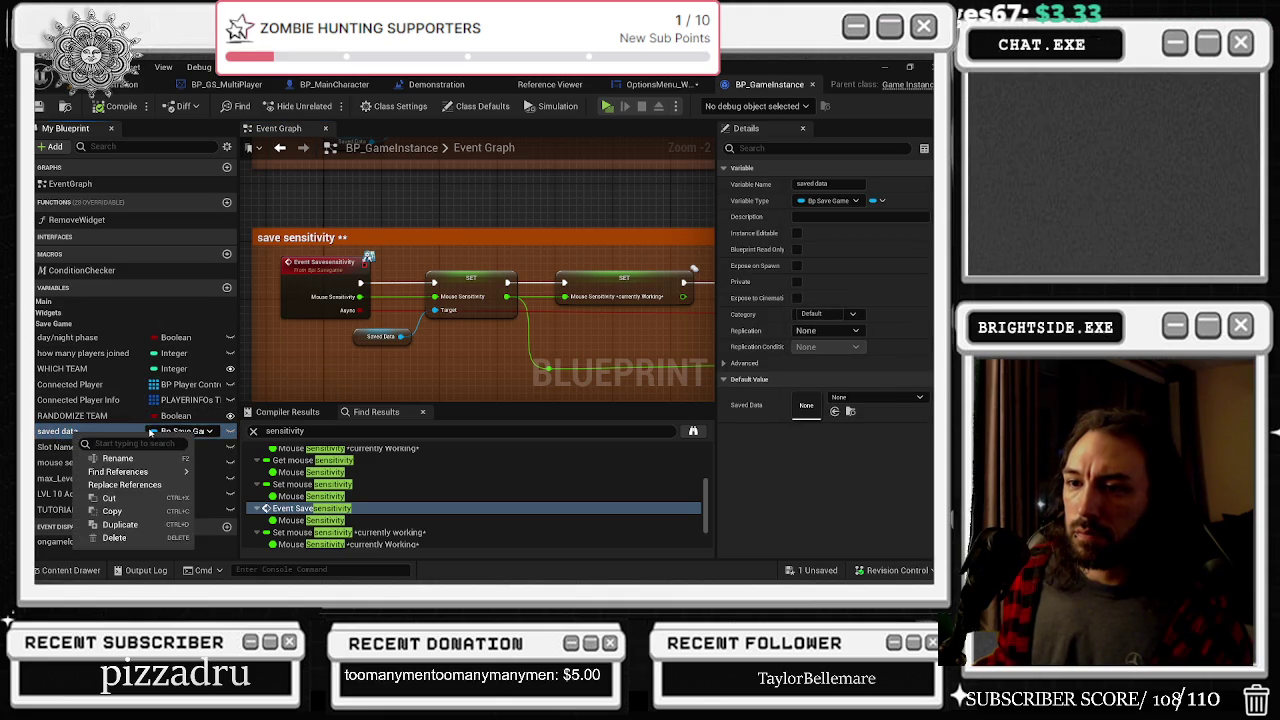
{"action": "mouse_move", "coordinate": [150, 471]}
{"action": "left_click", "coordinate": [226, 490]}
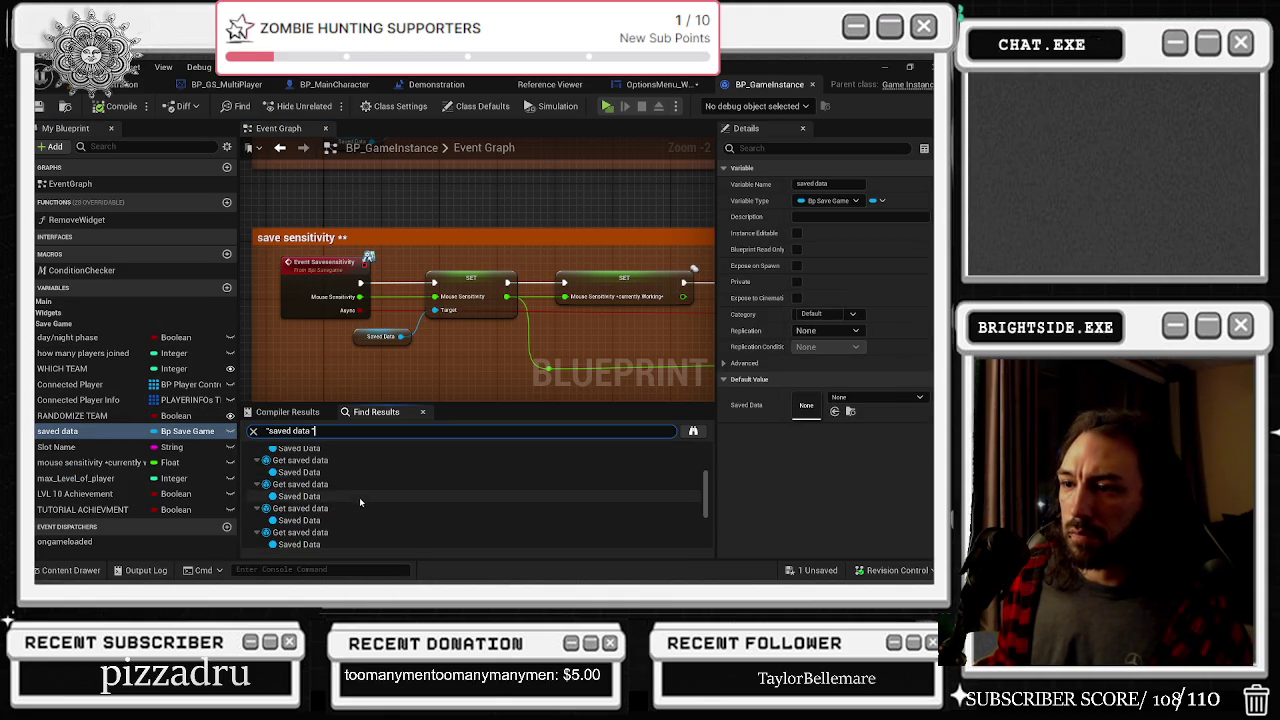
{"action": "left_click", "coordinate": [318, 478]}
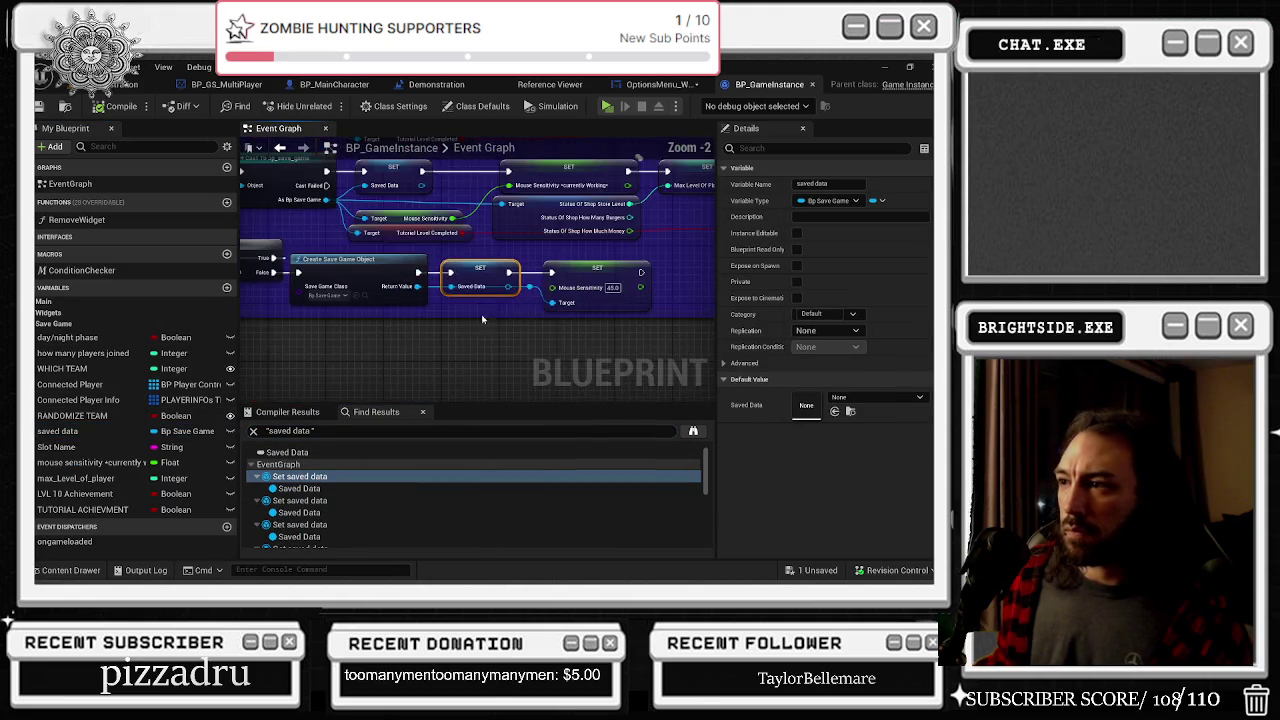
Review the surrounding achievement set nodes and the 'save game' comment group
{"action": "scroll", "coordinate": [393, 330], "scroll_direction": "down", "scroll_amount": 2}
{"action": "mouse_move", "coordinate": [474, 340]}
{"action": "left_mouse_down"}
{"action": "mouse_move", "coordinate": [531, 346]}
{"action": "mouse_move", "coordinate": [420, 320]}
{"action": "mouse_move", "coordinate": [258, 330]}
{"action": "left_mouse_up"}
{"action": "left_click", "coordinate": [453, 325]}
{"action": "scroll", "coordinate": [453, 325], "scroll_direction": "up", "scroll_amount": 1}
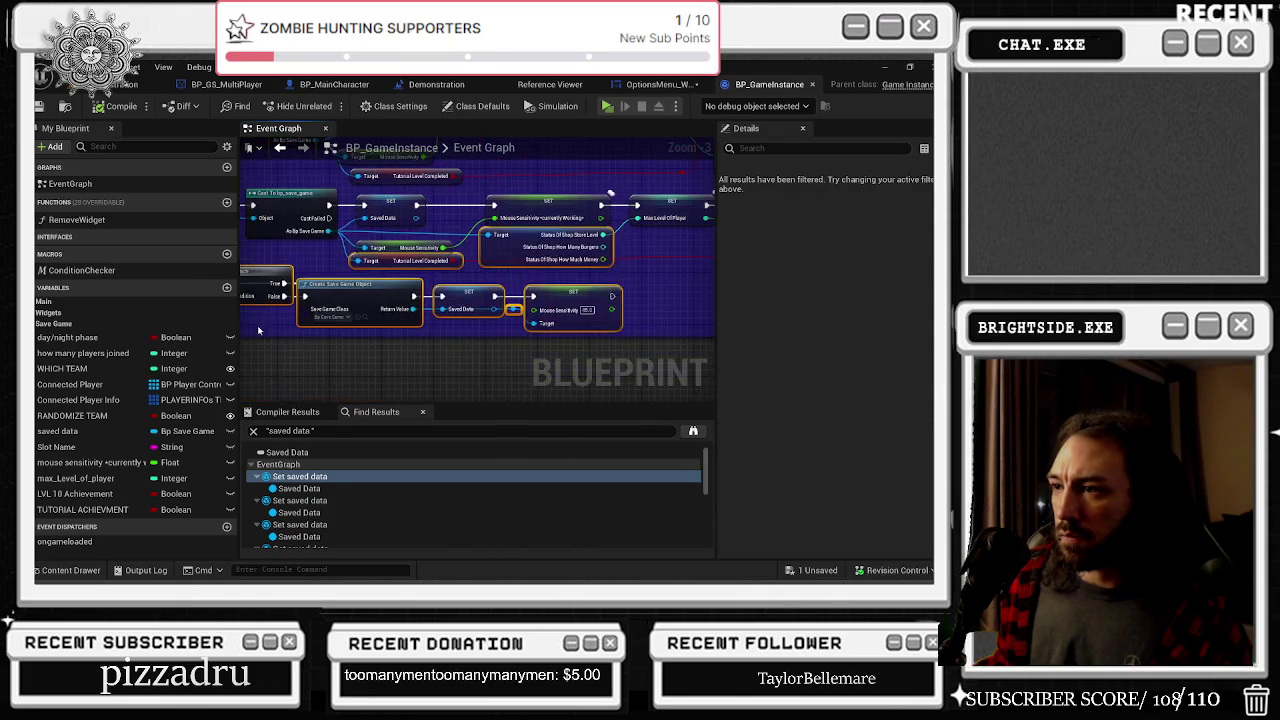
{"action": "left_click", "coordinate": [391, 370]}
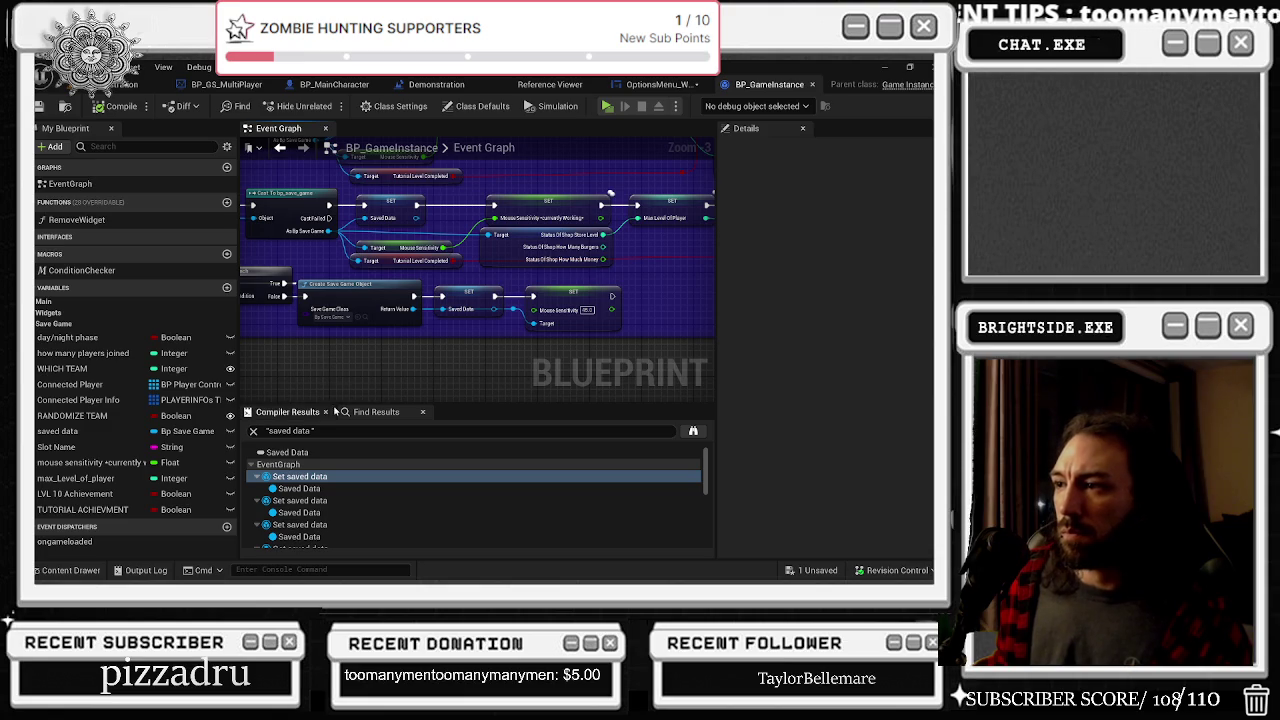
{"action": "left_click_drag", "start_coordinate": [484, 354], "coordinate": [403, 365]}
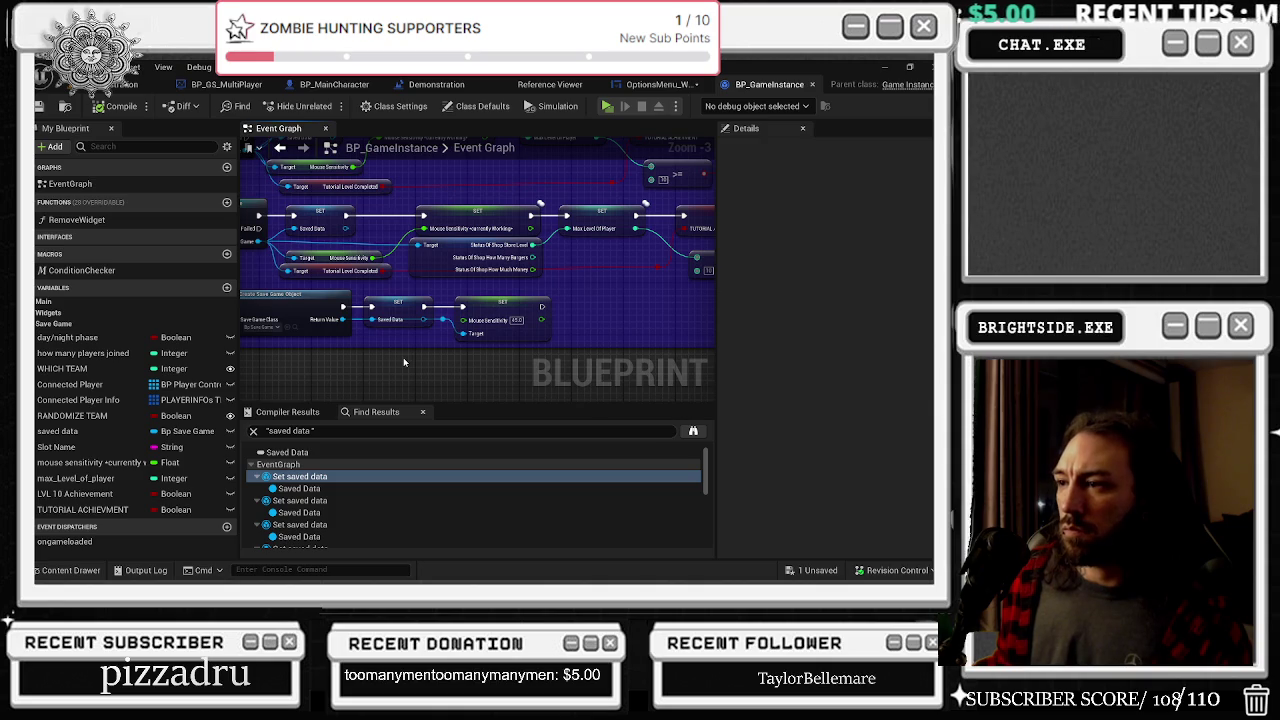
{"action": "mouse_move", "coordinate": [576, 270]}
{"action": "left_mouse_down"}
{"action": "mouse_move", "coordinate": [375, 318]}
{"action": "mouse_move", "coordinate": [487, 332]}
{"action": "left_mouse_up"}
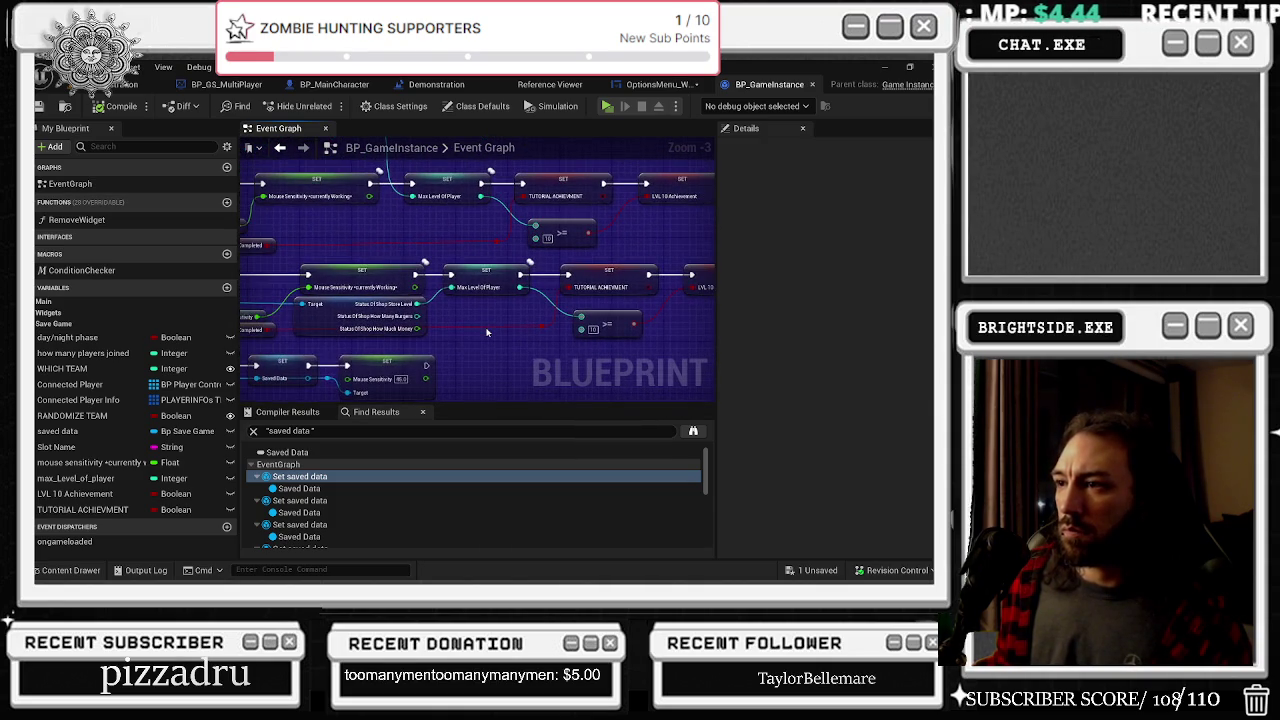
{"action": "scroll", "coordinate": [487, 332], "scroll_direction": "down", "scroll_amount": 1}
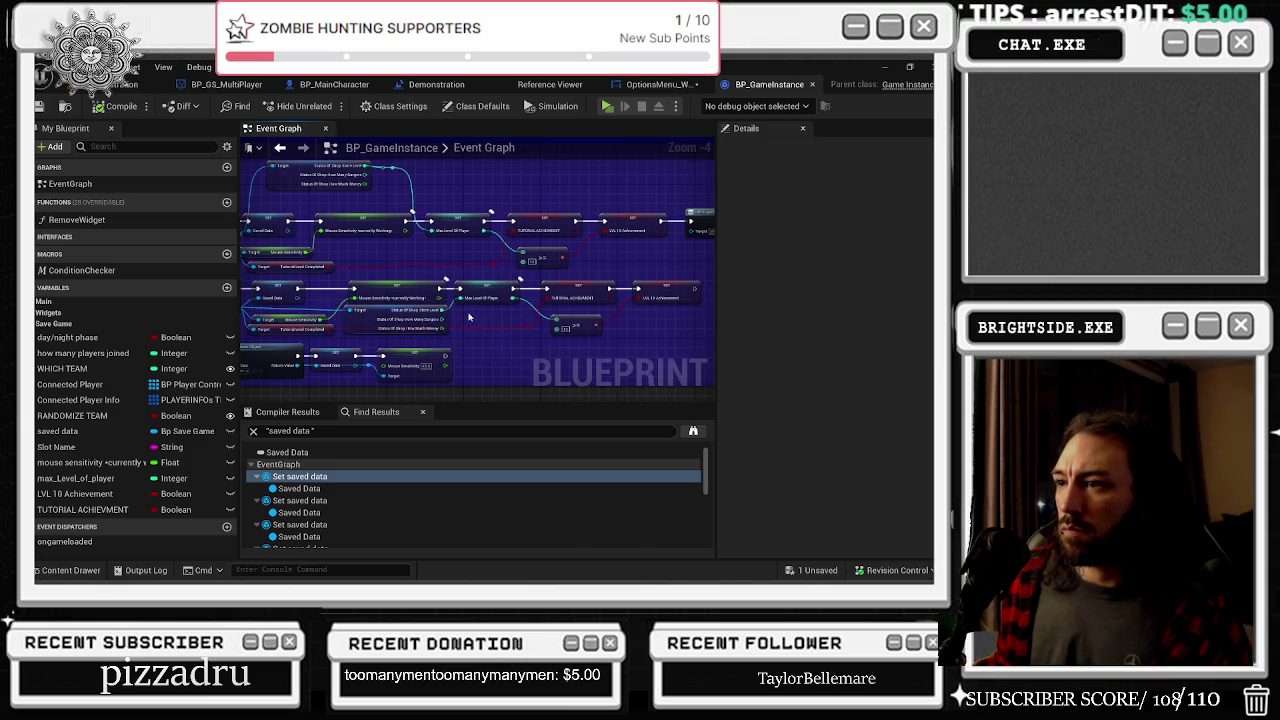
{"action": "left_click_drag", "start_coordinate": [487, 332], "coordinate": [607, 246]}
{"action": "mouse_move", "coordinate": [464, 362]}
{"action": "left_mouse_down"}
{"action": "mouse_move", "coordinate": [609, 326]}
{"action": "mouse_move", "coordinate": [577, 259]}
{"action": "mouse_move", "coordinate": [598, 263]}
{"action": "left_mouse_up"}
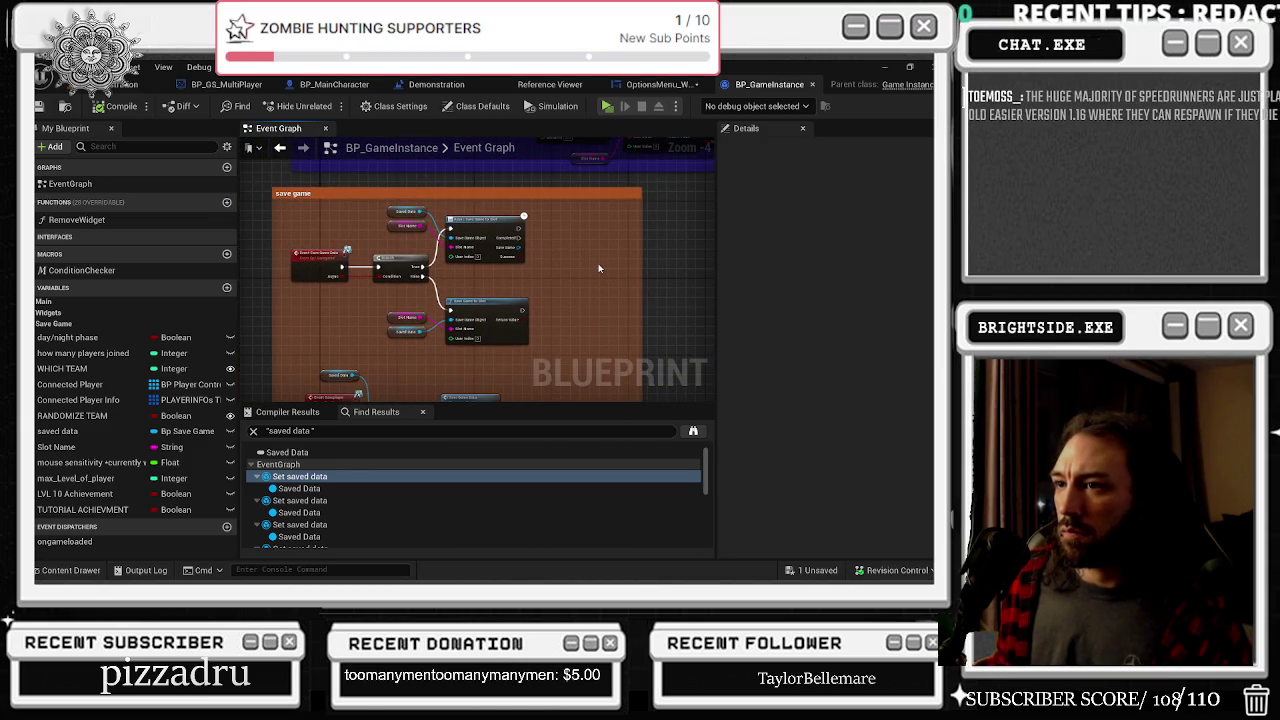
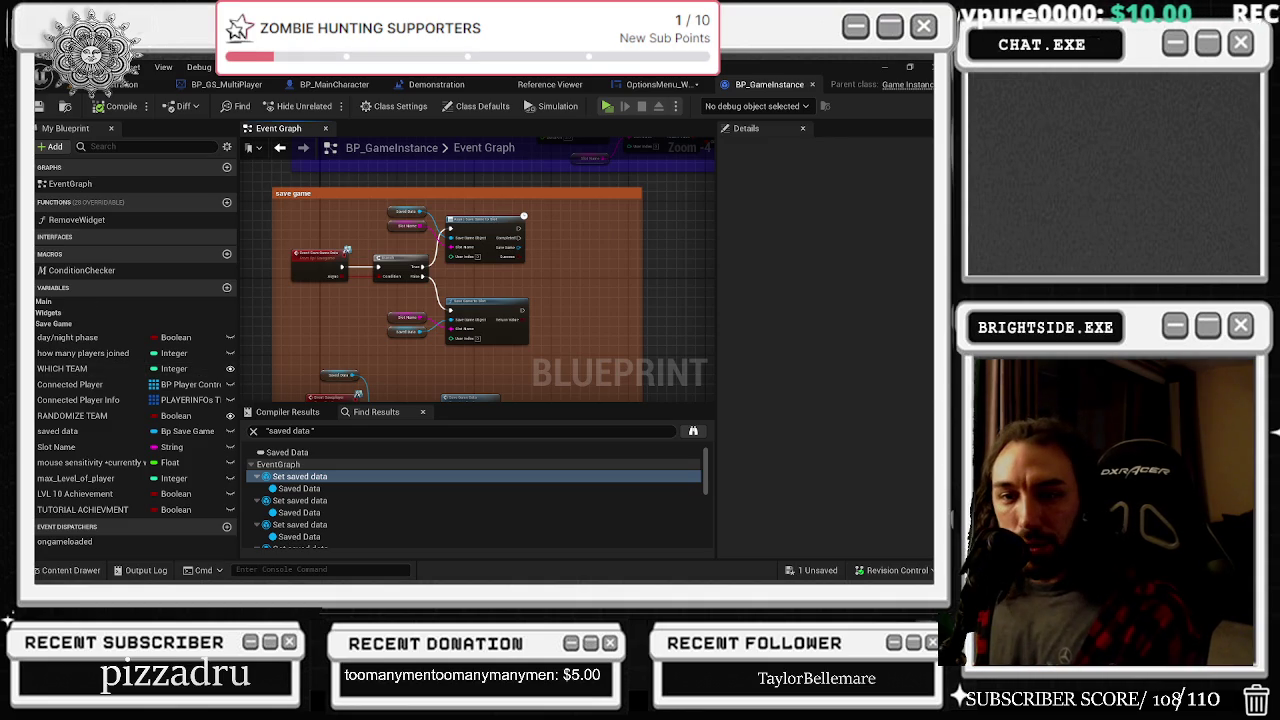
Tidy BP_GameInstance's save sensitivity chain by nudging the Save Game to Slot and Save Game Data nodes
{"action": "left_click", "coordinate": [65, 128]}
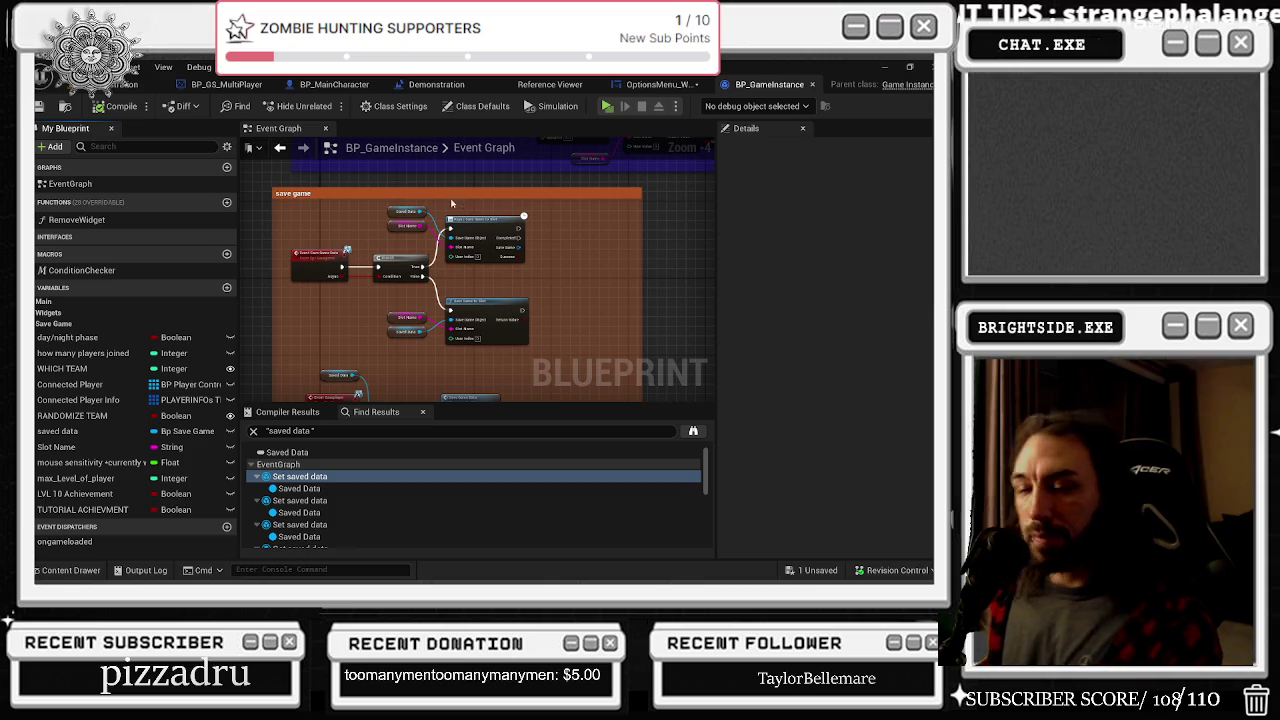
{"action": "left_click_drag", "start_coordinate": [501, 316], "coordinate": [551, 282]}
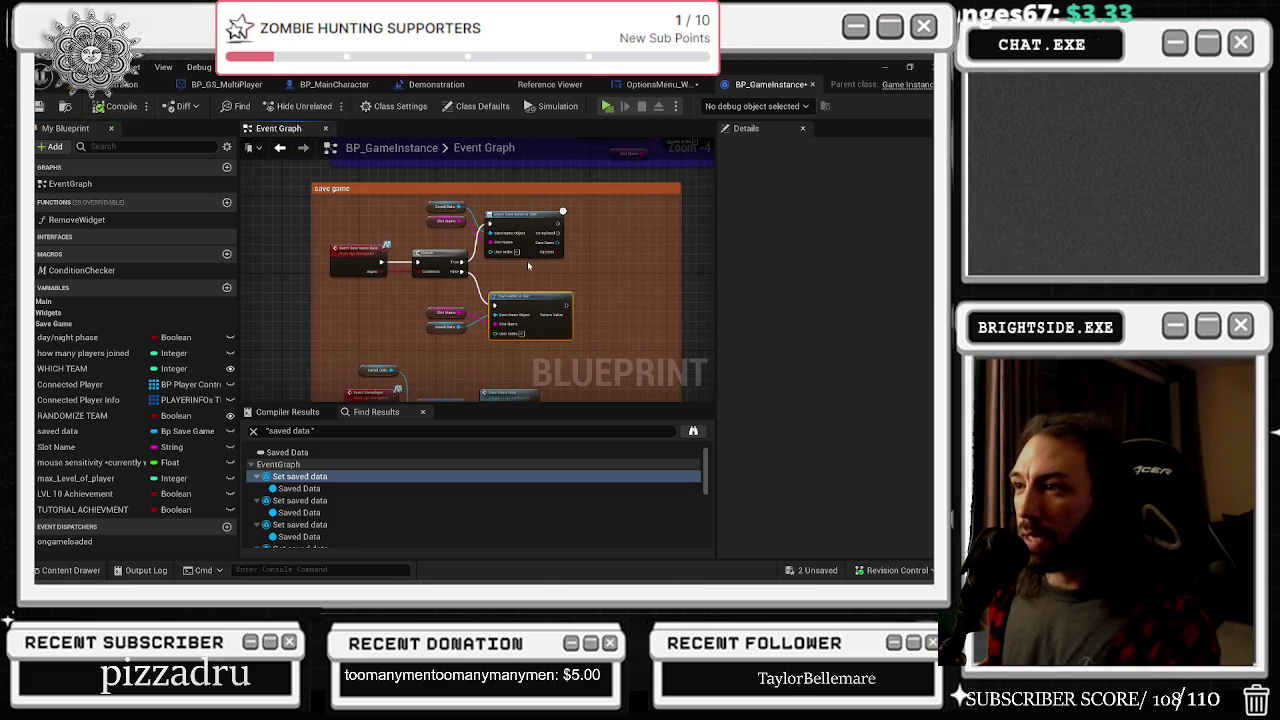
{"action": "scroll", "coordinate": [388, 228], "scroll_direction": "up", "scroll_amount": 2}
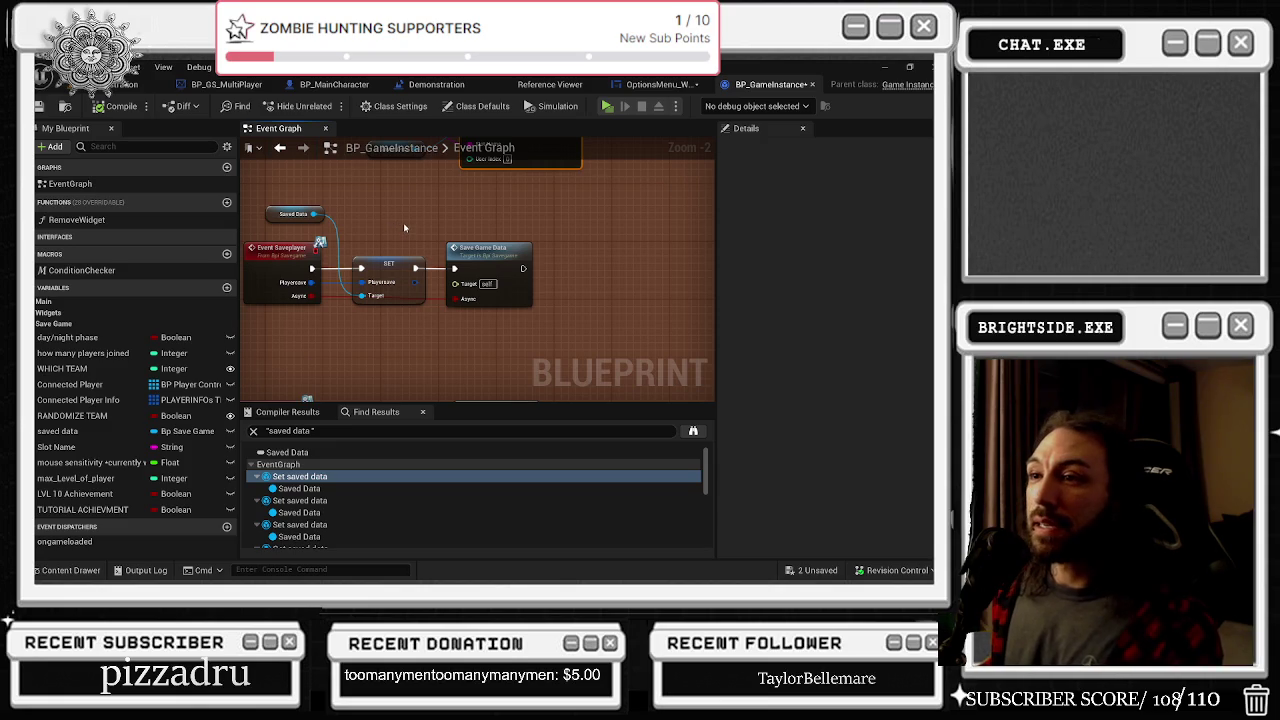
{"action": "scroll", "coordinate": [404, 229], "scroll_direction": "down", "scroll_amount": 5}
{"action": "scroll", "coordinate": [324, 263], "scroll_direction": "up", "scroll_amount": 4}
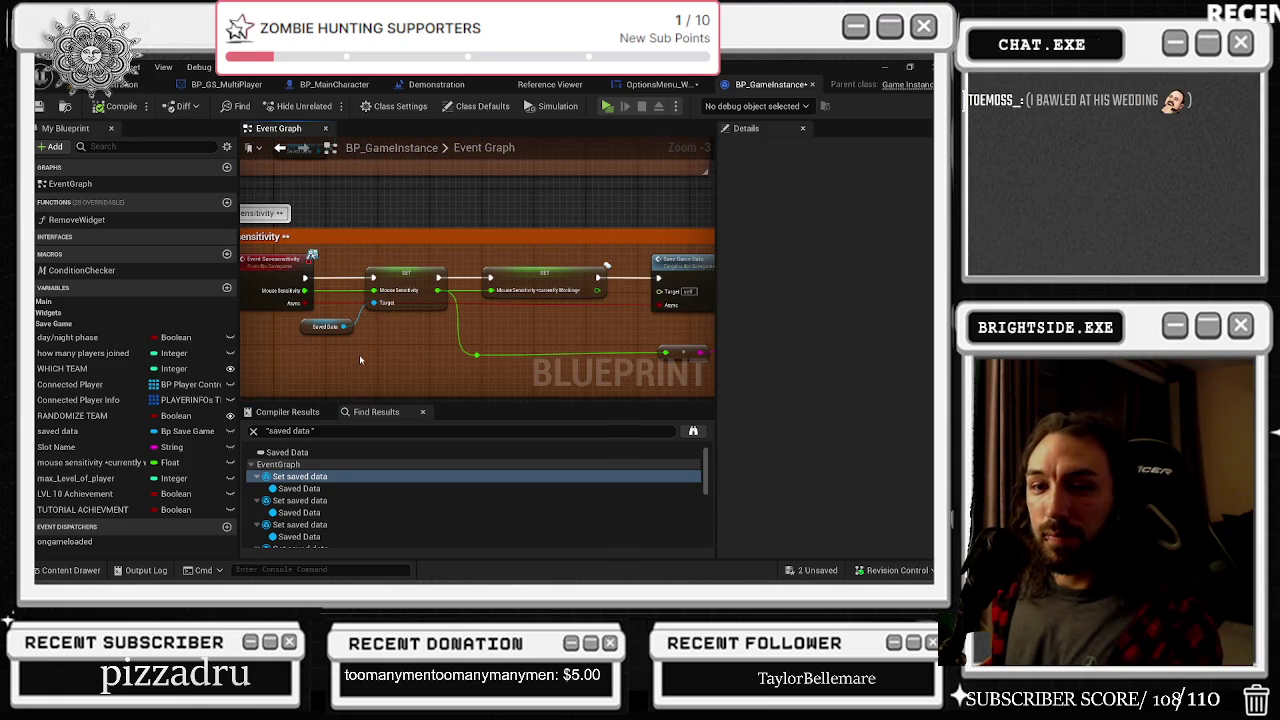
{"action": "left_click_drag", "start_coordinate": [360, 359], "coordinate": [454, 363]}
{"action": "left_click", "coordinate": [366, 348]}
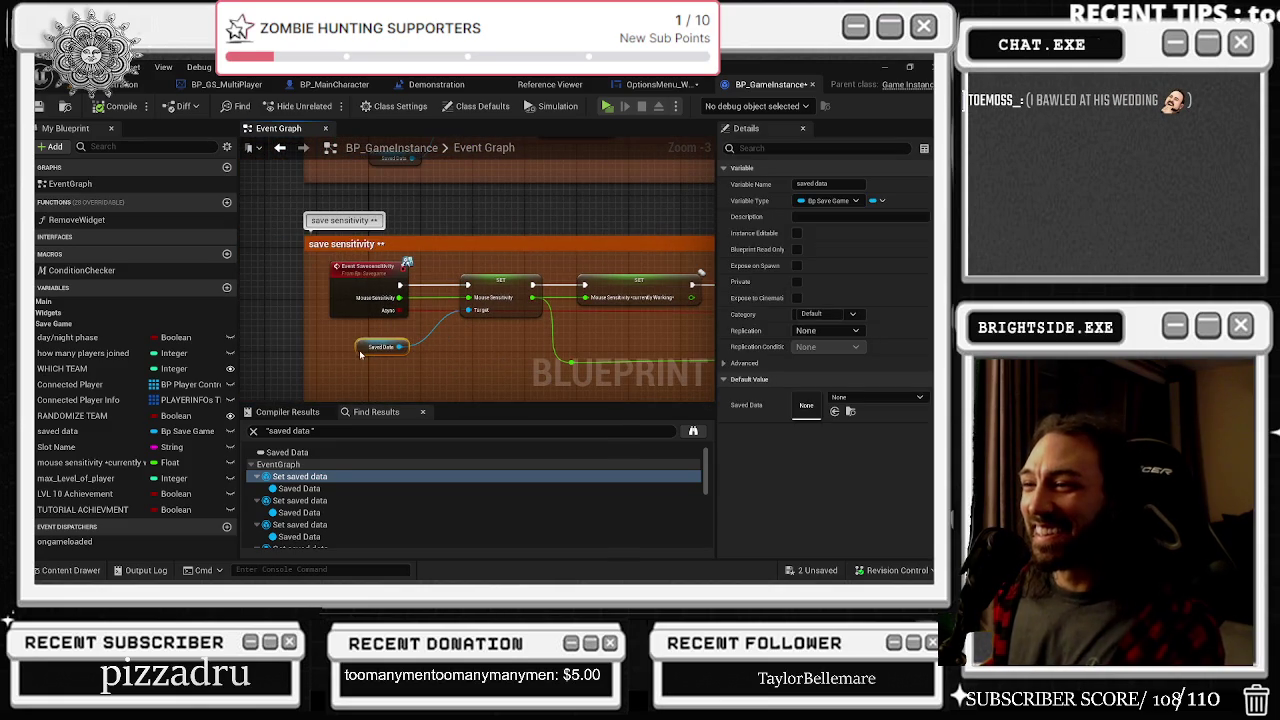
{"action": "left_click_drag", "start_coordinate": [363, 354], "coordinate": [253, 354]}
{"action": "left_click", "coordinate": [375, 287]}
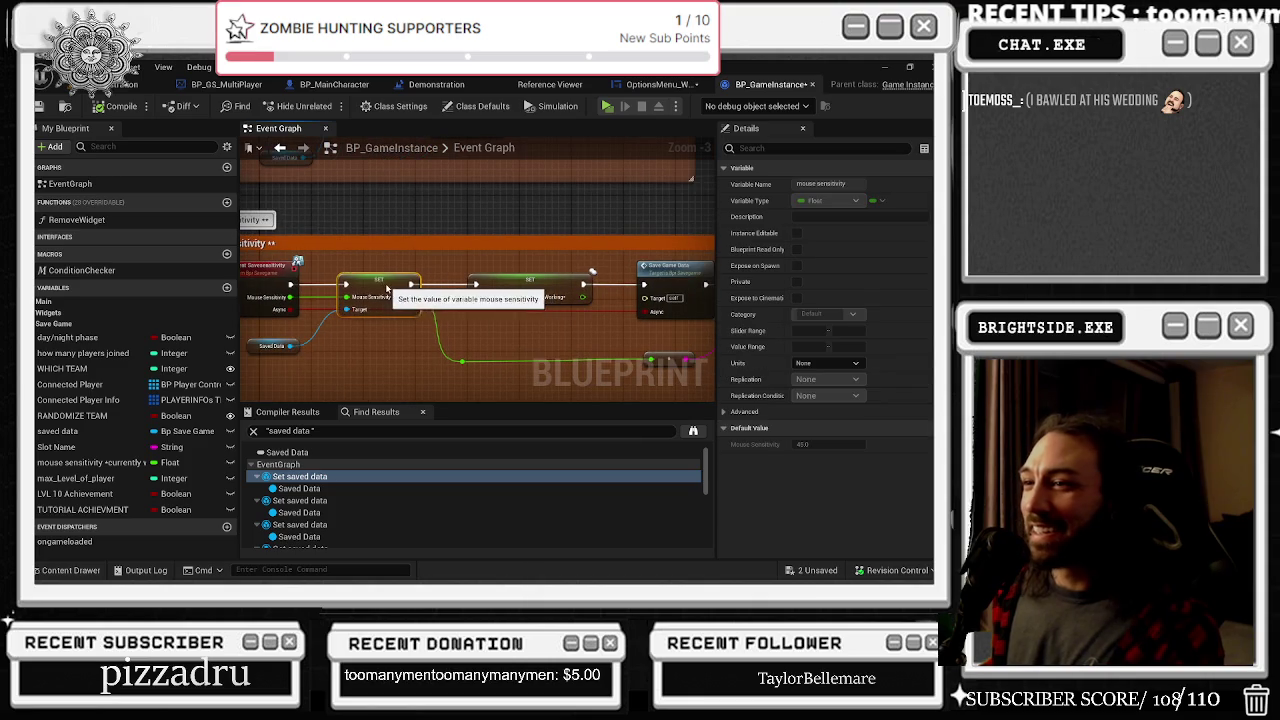
{"action": "left_click", "coordinate": [505, 283]}
{"action": "left_click_drag", "start_coordinate": [536, 322], "coordinate": [446, 313]}
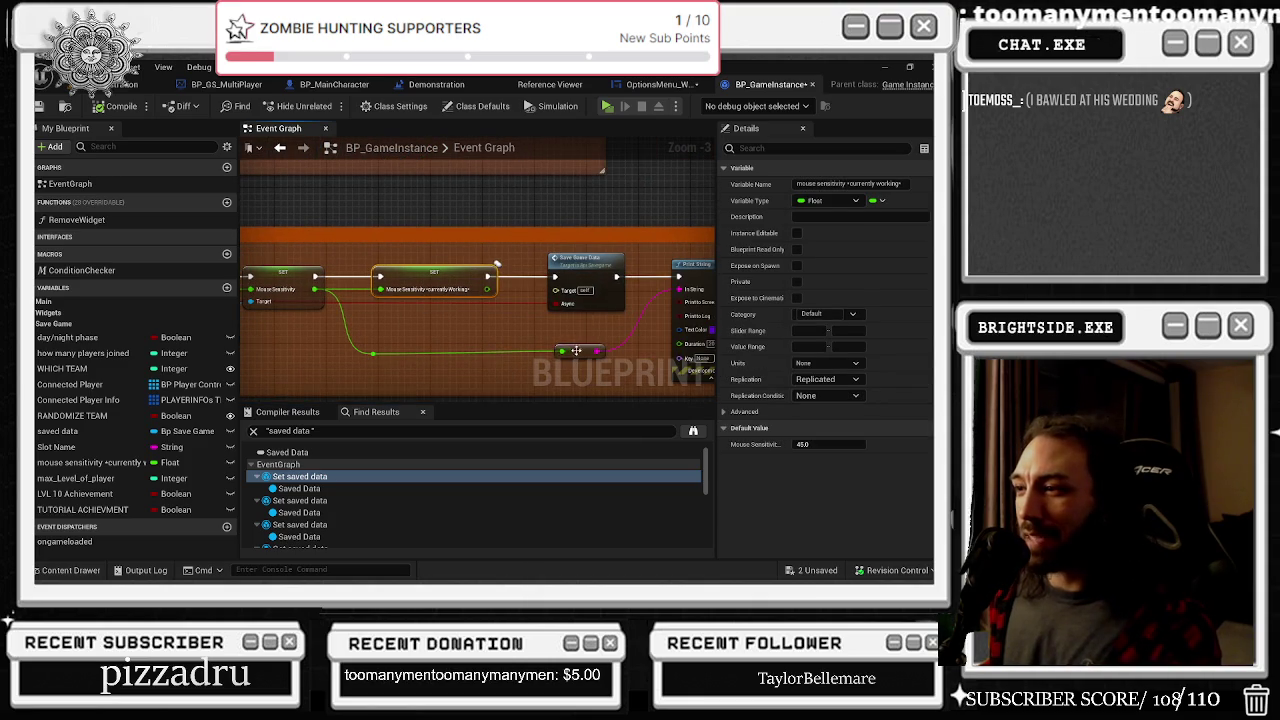
{"action": "left_click_drag", "start_coordinate": [576, 350], "coordinate": [564, 357]}
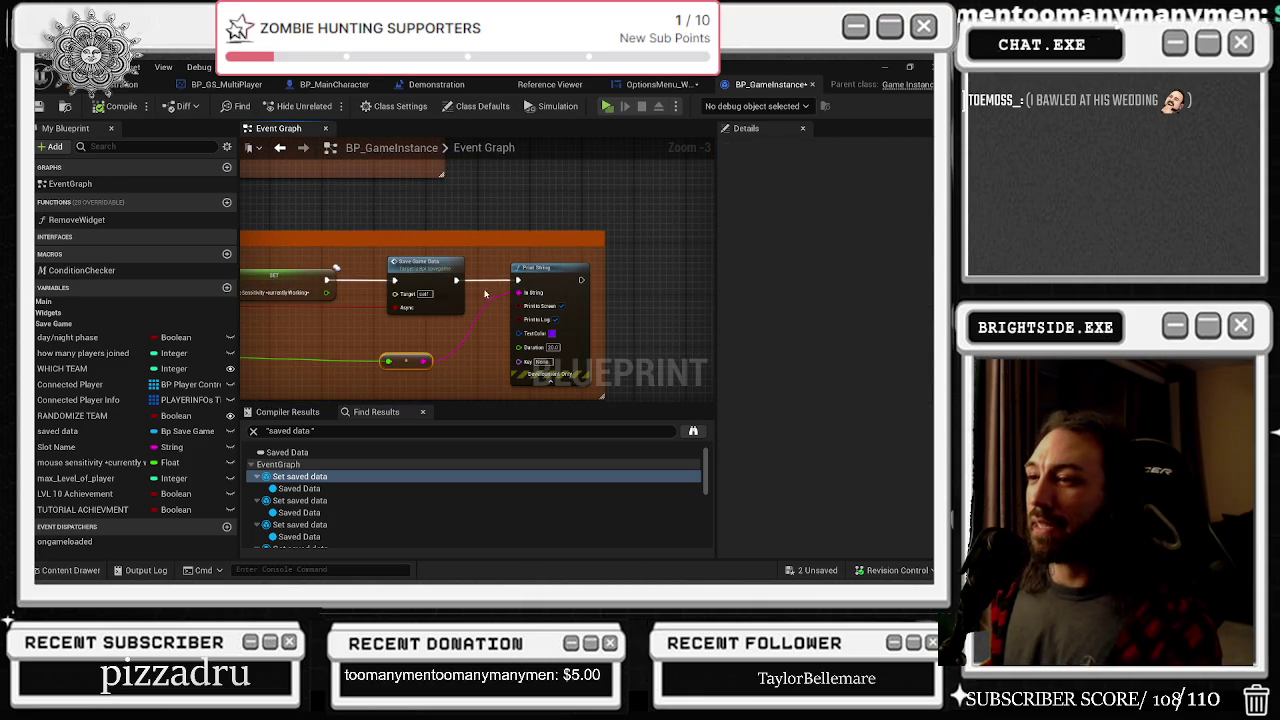
{"action": "mouse_move", "coordinate": [426, 266]}
{"action": "left_mouse_down"}
{"action": "mouse_move", "coordinate": [412, 266]}
{"action": "mouse_move", "coordinate": [677, 333]}
{"action": "mouse_move", "coordinate": [657, 334]}
{"action": "left_mouse_up"}
Review the rest of the save chain: Print String, SET nodes and the Saved Data getter
{"action": "left_click_drag", "start_coordinate": [574, 313], "coordinate": [394, 336]}
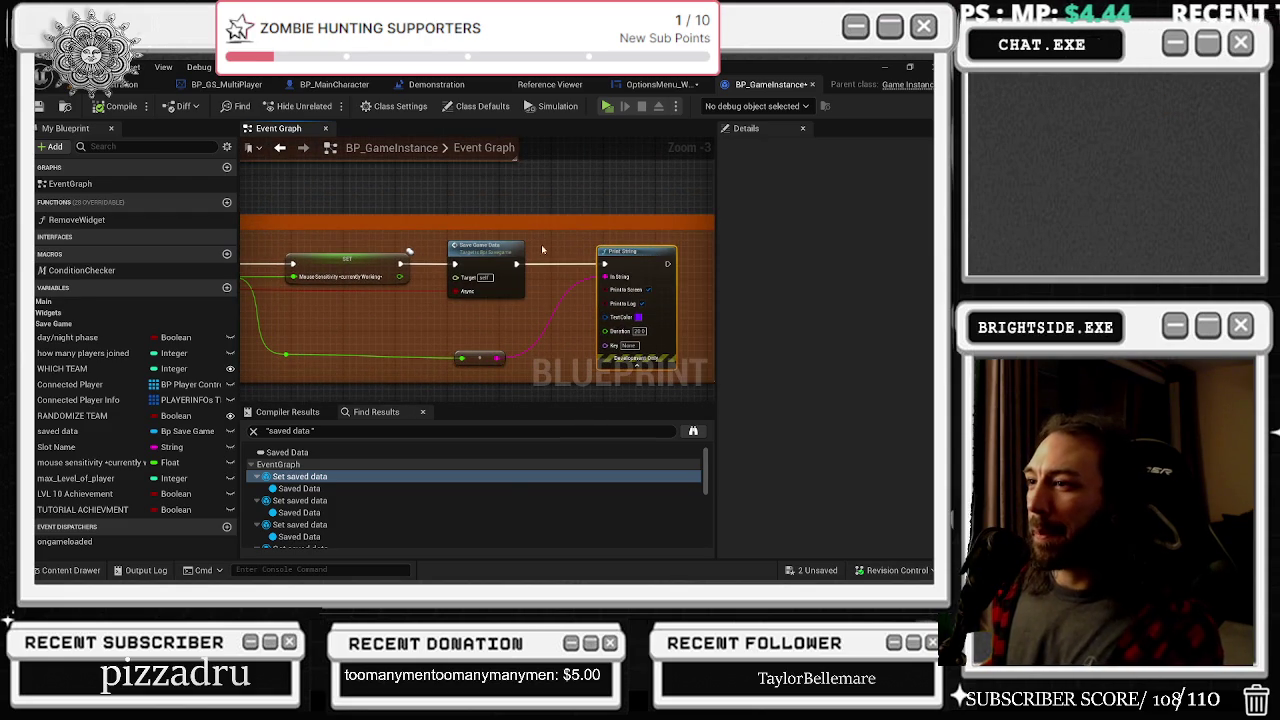
{"action": "left_click_drag", "start_coordinate": [476, 268], "coordinate": [591, 255]}
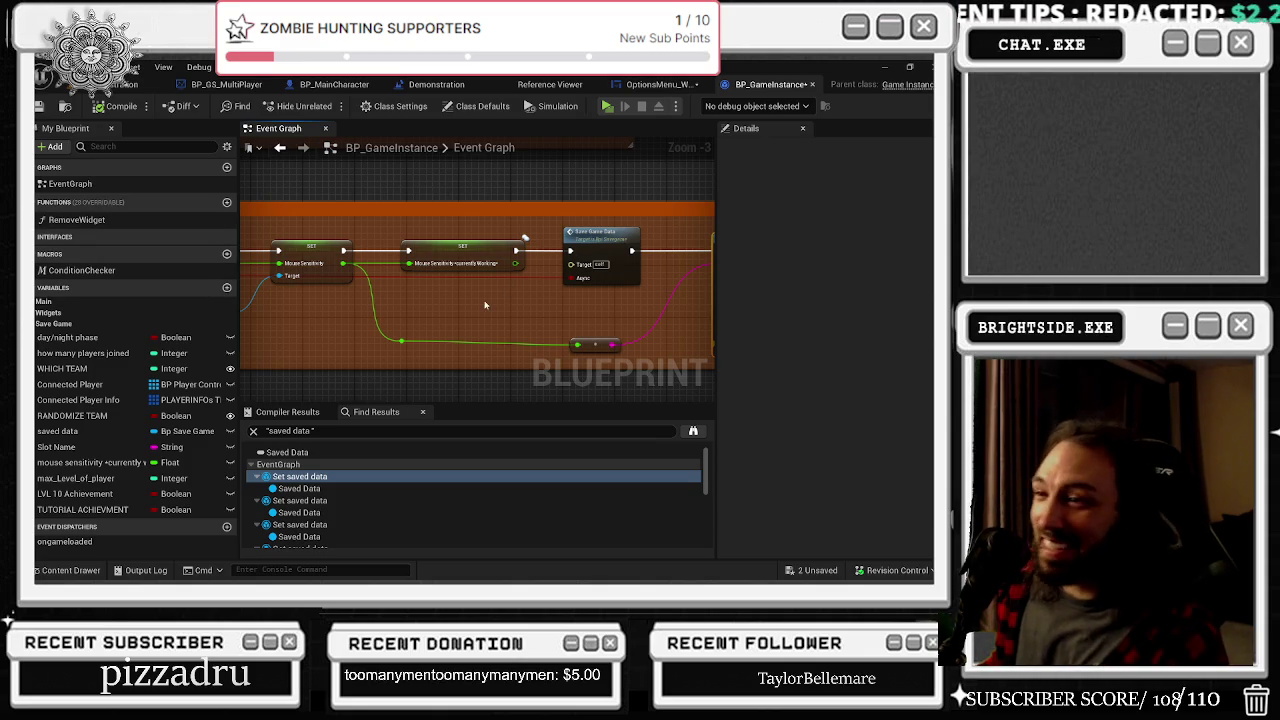
{"action": "left_click_drag", "start_coordinate": [535, 319], "coordinate": [617, 323]}
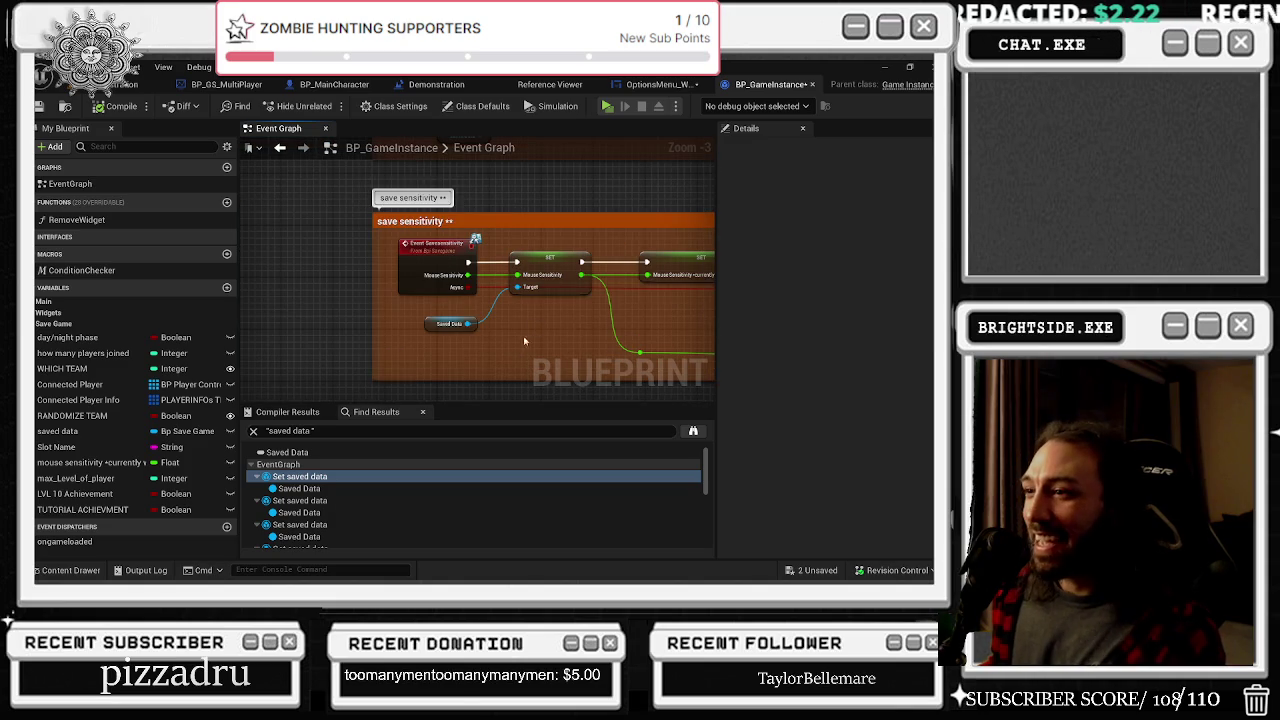
{"action": "left_click_drag", "start_coordinate": [528, 342], "coordinate": [400, 338]}
{"action": "left_click_drag", "start_coordinate": [437, 299], "coordinate": [330, 300]}
{"action": "left_click_drag", "start_coordinate": [460, 304], "coordinate": [250, 304]}
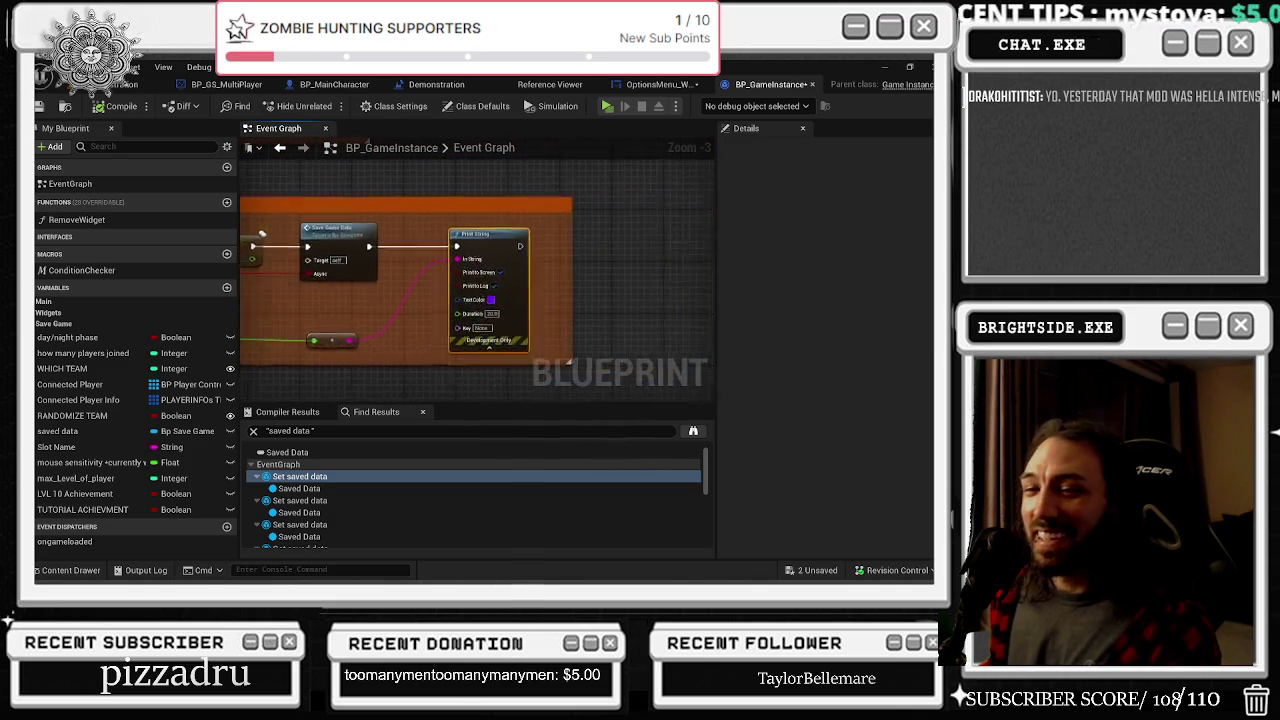
{"action": "mouse_move", "coordinate": [388, 247]}
{"action": "left_mouse_down"}
{"action": "mouse_move", "coordinate": [428, 249]}
{"action": "mouse_move", "coordinate": [414, 249]}
{"action": "left_mouse_up"}
{"action": "left_click_drag", "start_coordinate": [420, 320], "coordinate": [665, 295]}
{"action": "left_click_drag", "start_coordinate": [278, 301], "coordinate": [390, 265]}
In OptionsMenu_Widget's event graph, select and inspect the sensitivity-saving nodes
{"action": "left_click", "coordinate": [658, 84]}
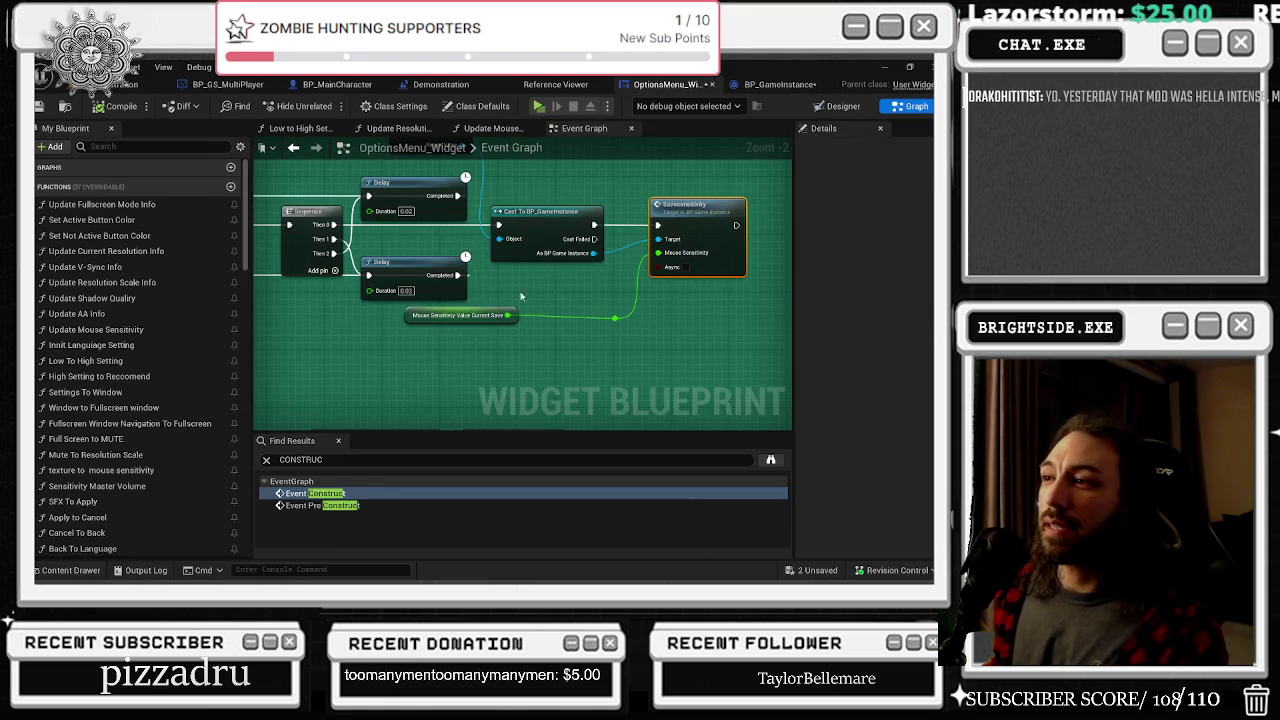
{"action": "mouse_move", "coordinate": [520, 199]}
{"action": "left_mouse_down"}
{"action": "mouse_move", "coordinate": [600, 300]}
{"action": "mouse_move", "coordinate": [702, 312]}
{"action": "left_mouse_up"}
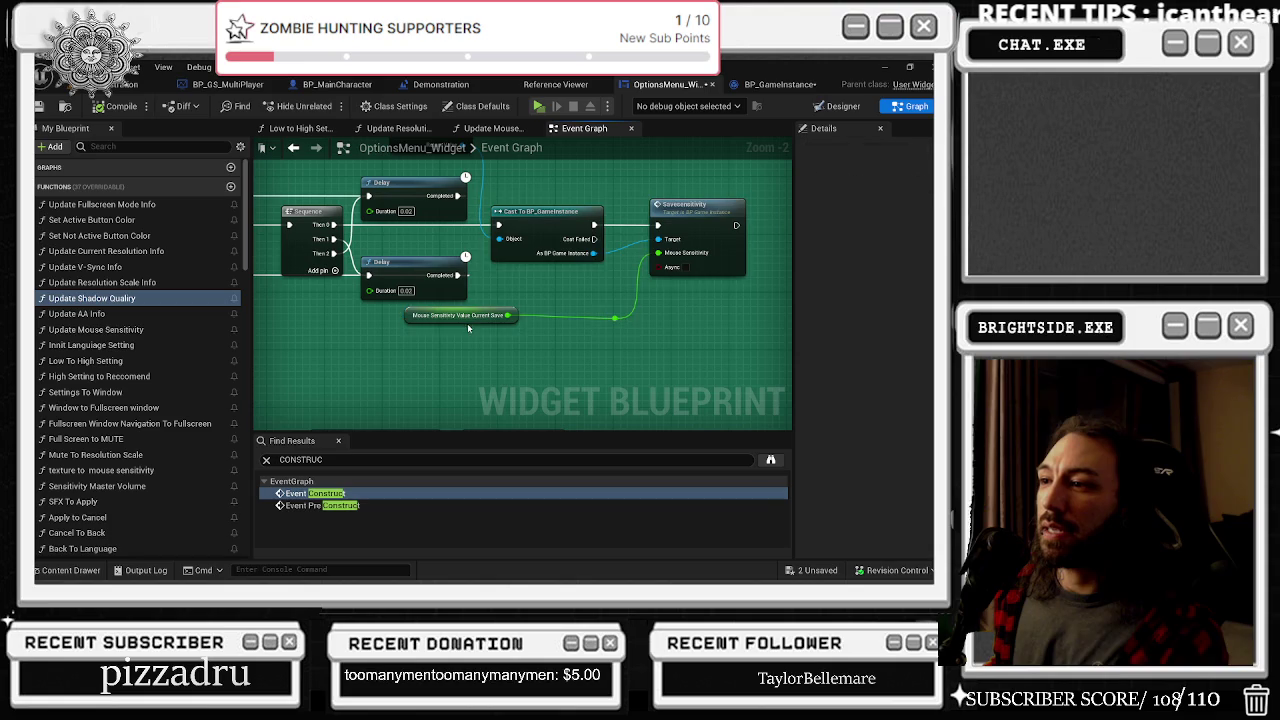
{"action": "left_click", "coordinate": [460, 316]}
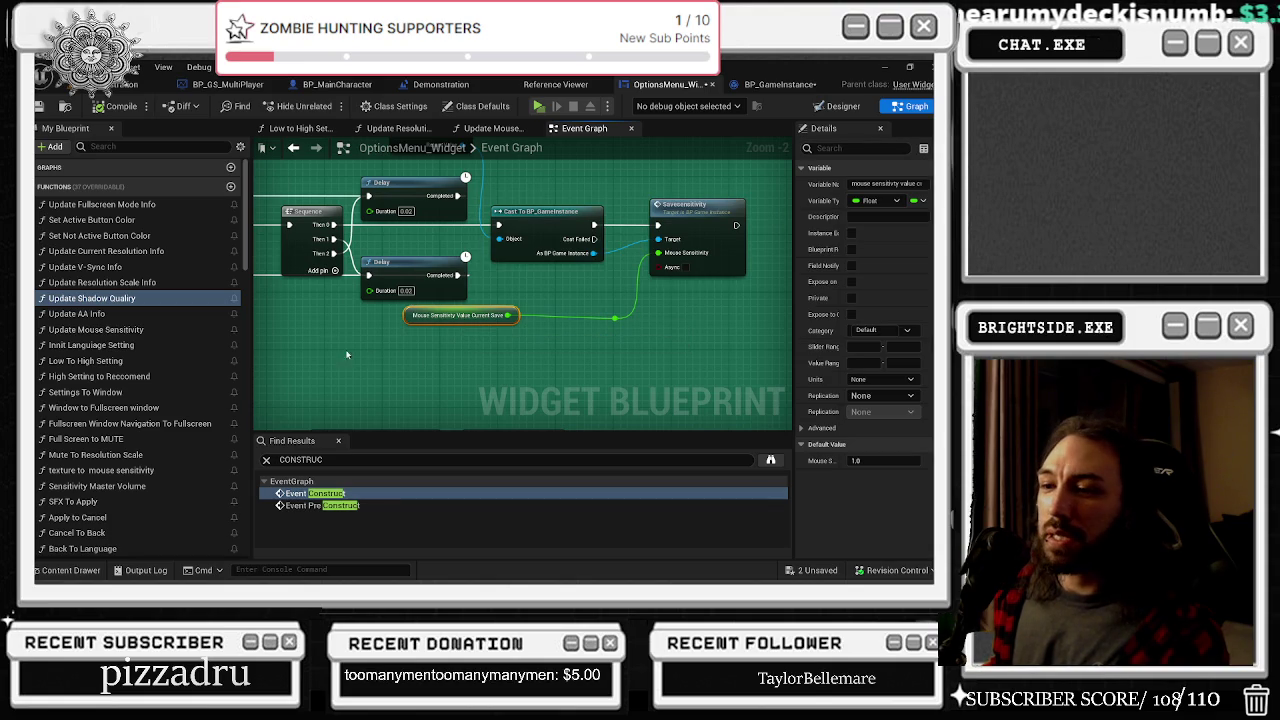
{"action": "mouse_move", "coordinate": [370, 252]}
{"action": "left_mouse_down"}
{"action": "mouse_move", "coordinate": [650, 300]}
{"action": "mouse_move", "coordinate": [785, 280]}
{"action": "mouse_move", "coordinate": [427, 268]}
{"action": "left_mouse_up"}
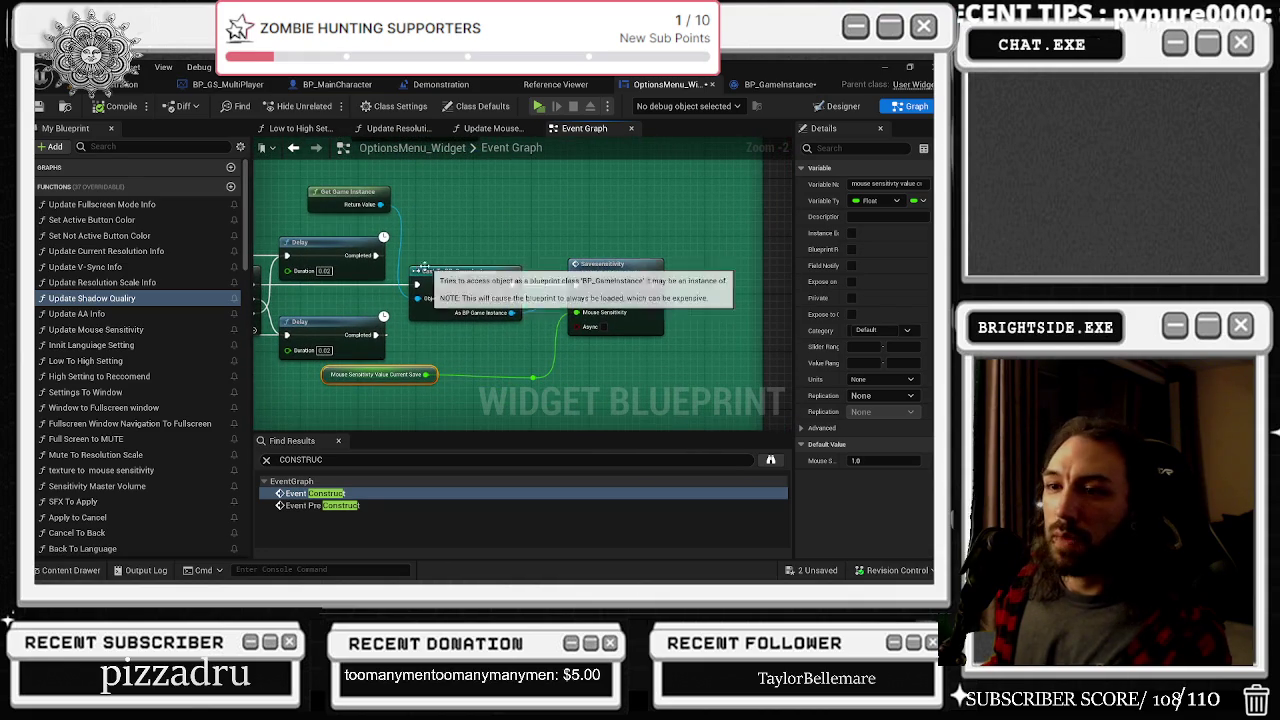
Close the Update Mouse Sensitivity, Update Resolution Scale Info and Low to High Setting graphs
{"action": "left_click", "coordinate": [519, 137]}
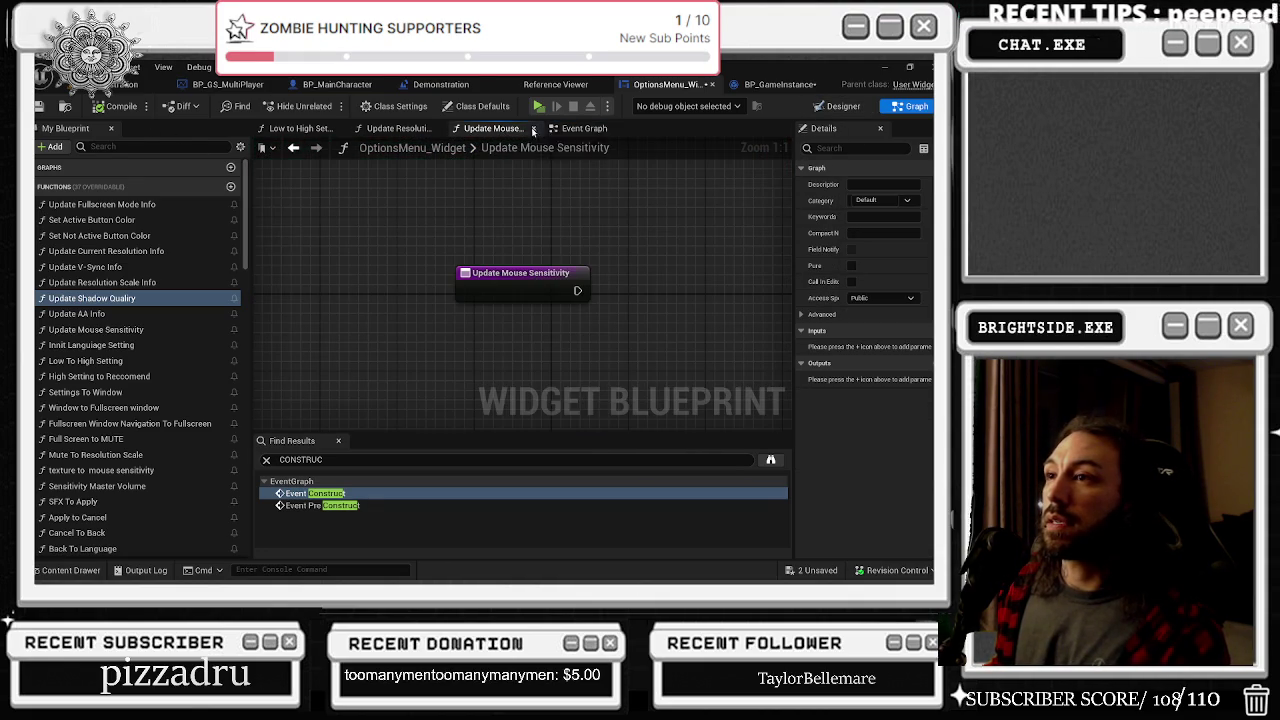
{"action": "left_click", "coordinate": [533, 131]}
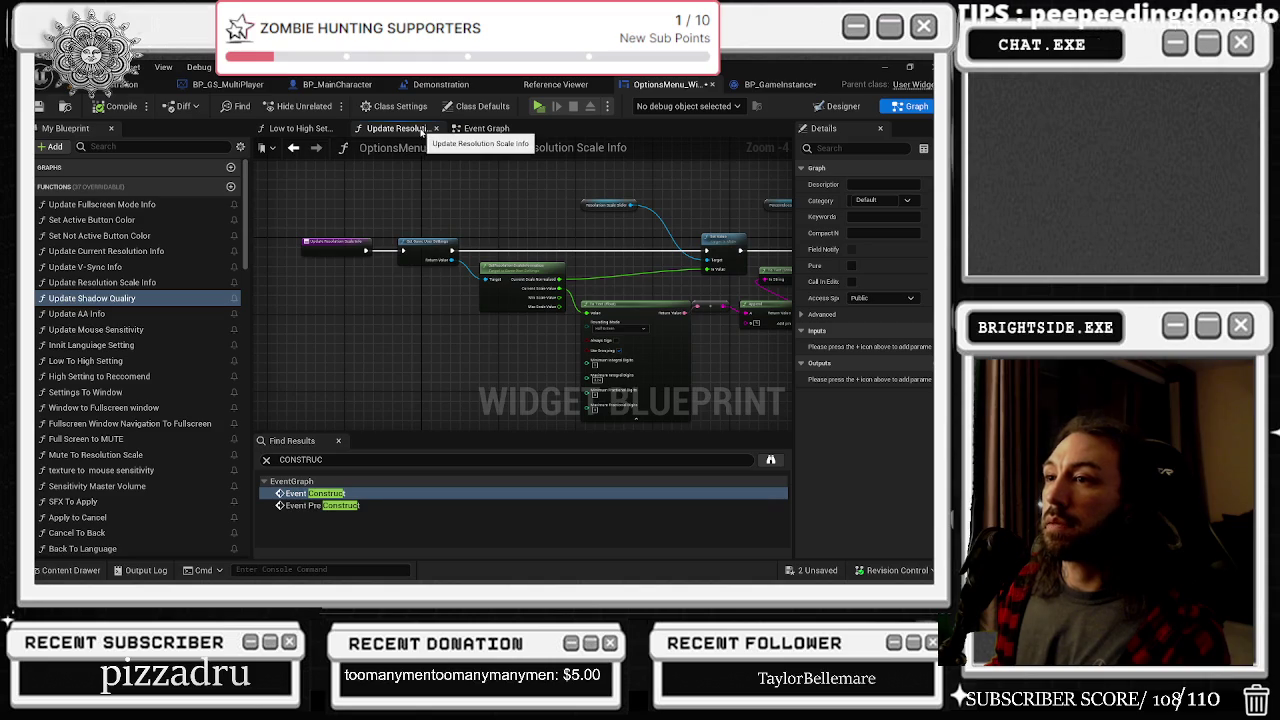
{"action": "left_click", "coordinate": [437, 131]}
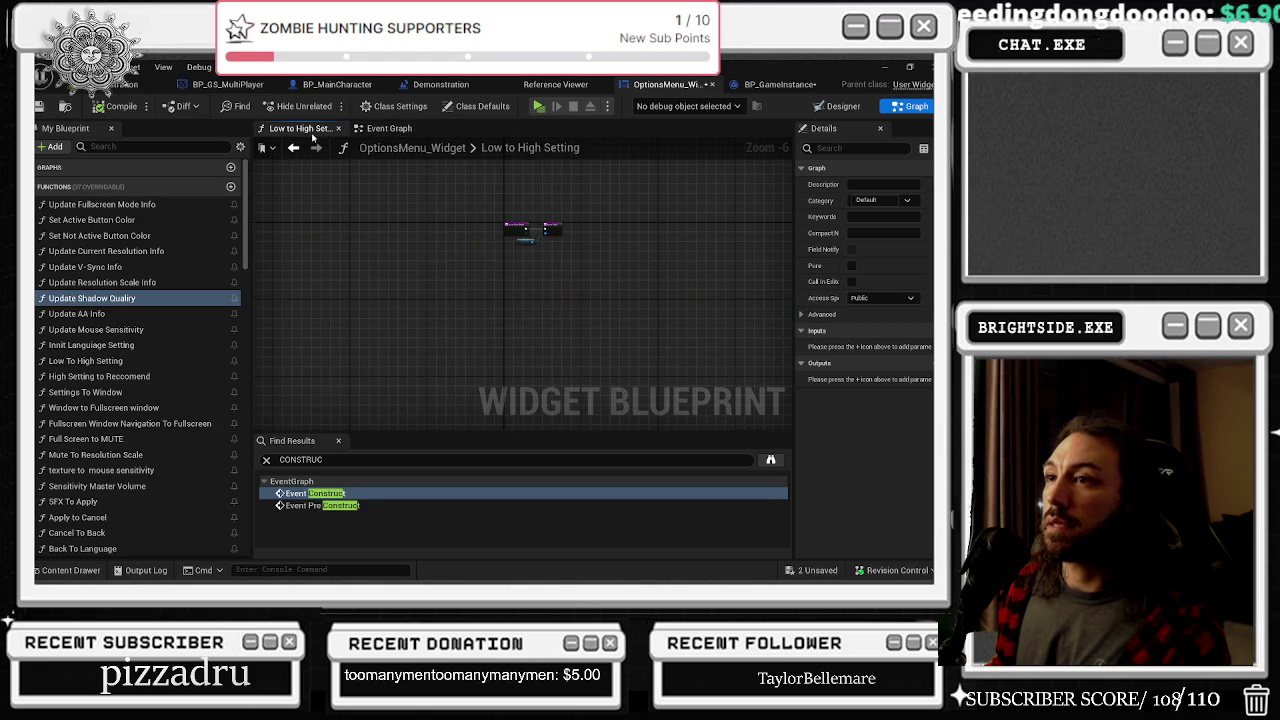
{"action": "scroll", "coordinate": [497, 177], "scroll_direction": "up", "scroll_amount": 2}
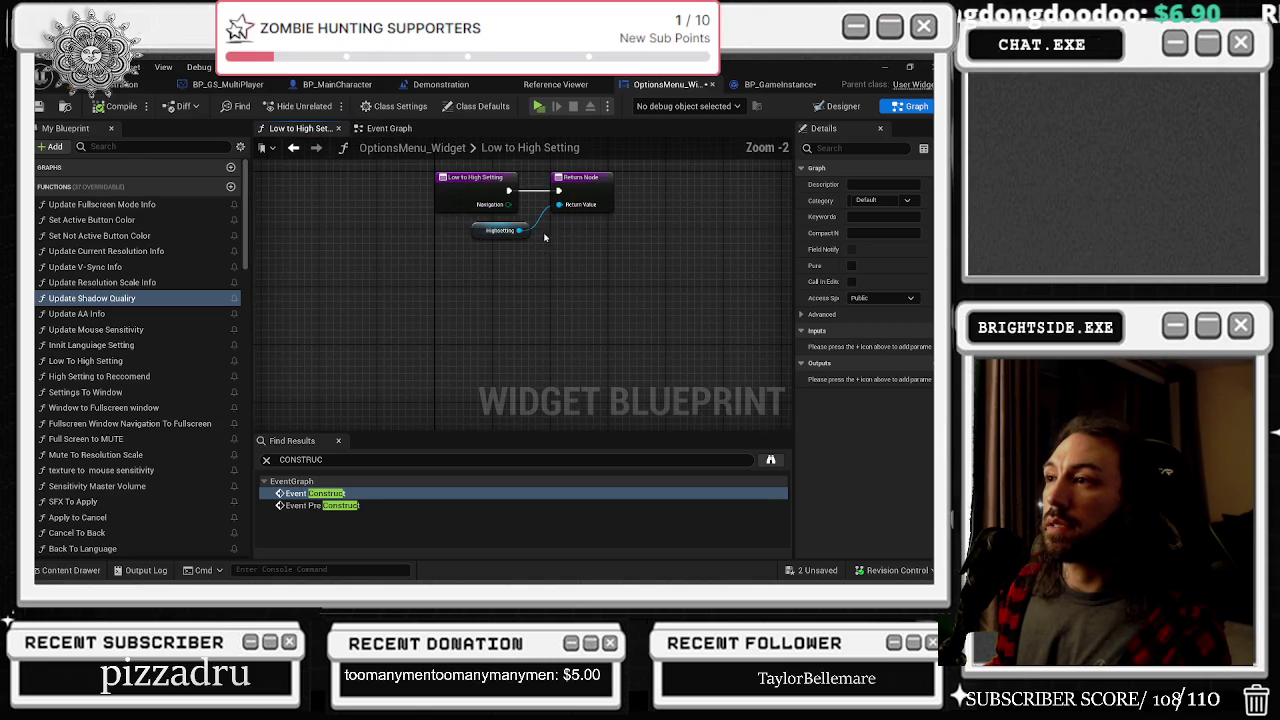
{"action": "left_click", "coordinate": [338, 130]}
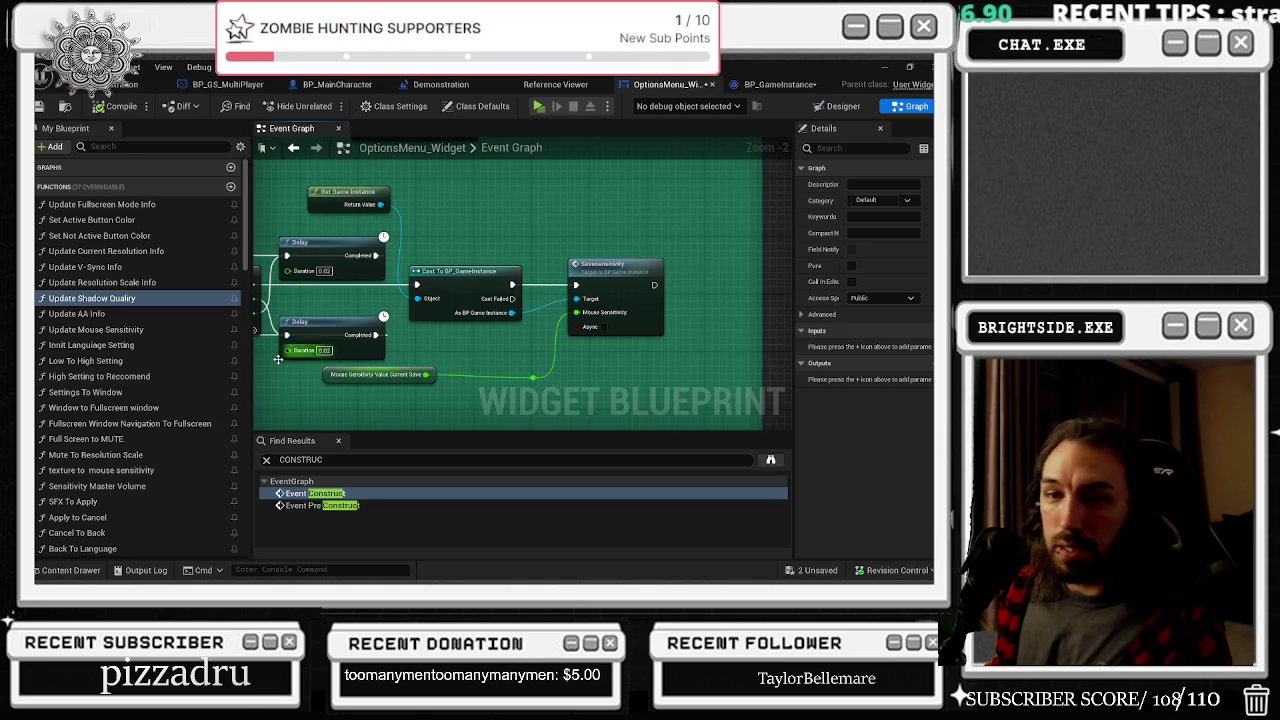
{"action": "scroll", "coordinate": [215, 378], "scroll_direction": "down", "scroll_amount": 5}
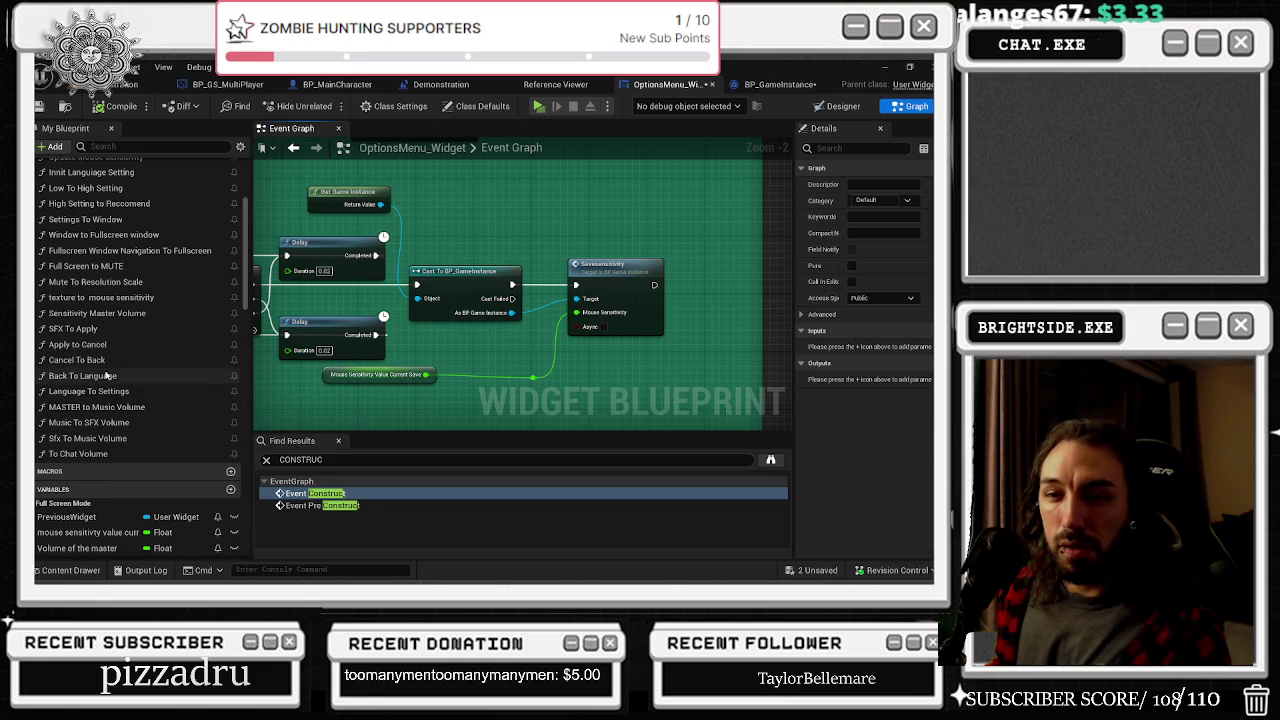
{"action": "scroll", "coordinate": [105, 345], "scroll_direction": "up", "scroll_amount": 5}
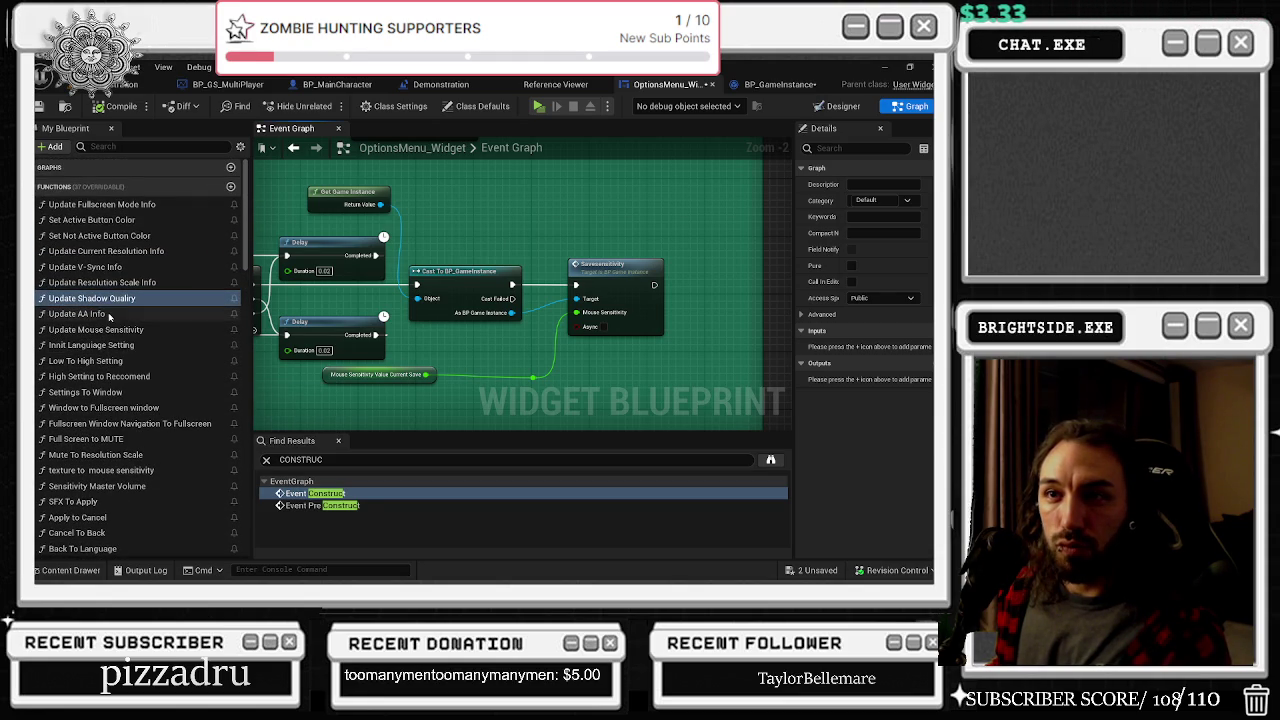
Open the widget's EventGraph in a new tab, then return to the Designer layout
{"action": "left_click", "coordinate": [60, 167]}
{"action": "right_click", "coordinate": [68, 185]}
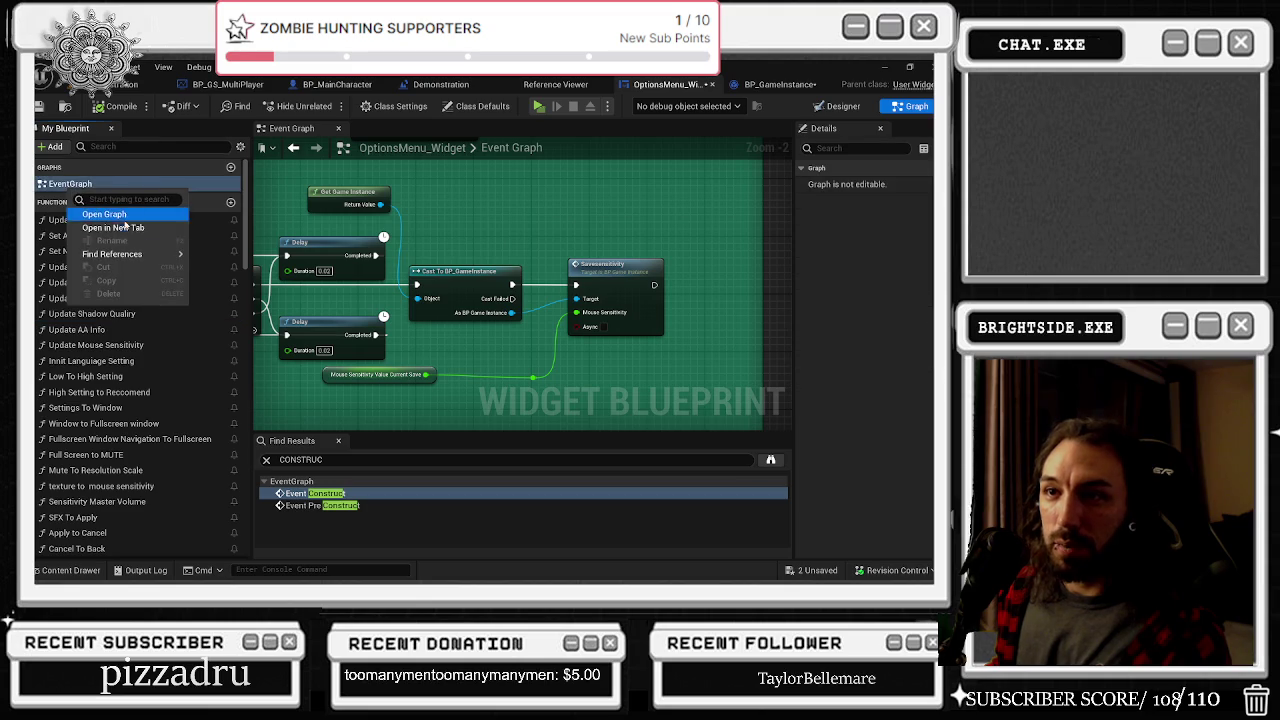
{"action": "left_click", "coordinate": [113, 187]}
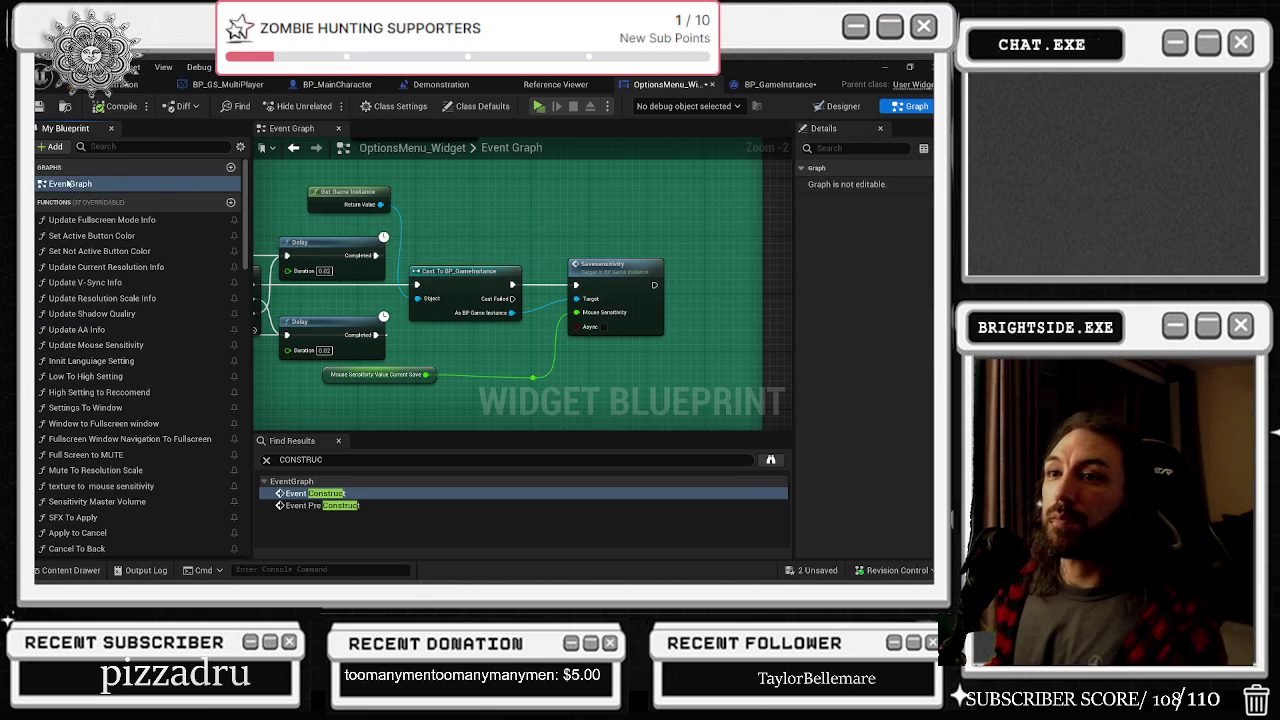
{"action": "double_click", "coordinate": [113, 187], "text": "ctrl"}
{"action": "right_click", "coordinate": [72, 185]}
{"action": "left_click", "coordinate": [140, 222]}
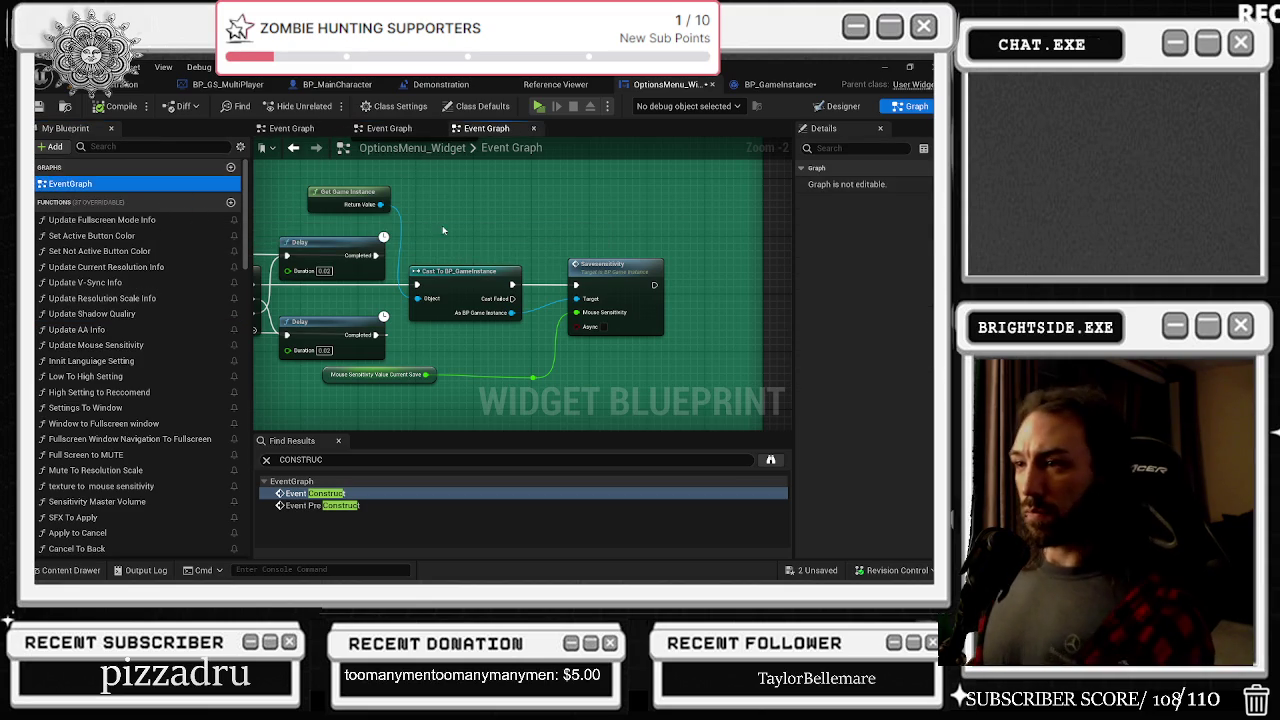
{"action": "scroll", "coordinate": [452, 222], "scroll_direction": "down", "scroll_amount": 2}
{"action": "mouse_move", "coordinate": [475, 222]}
{"action": "left_mouse_down"}
{"action": "mouse_move", "coordinate": [603, 399]}
{"action": "mouse_move", "coordinate": [517, 414]}
{"action": "mouse_move", "coordinate": [174, 414]}
{"action": "left_mouse_up"}
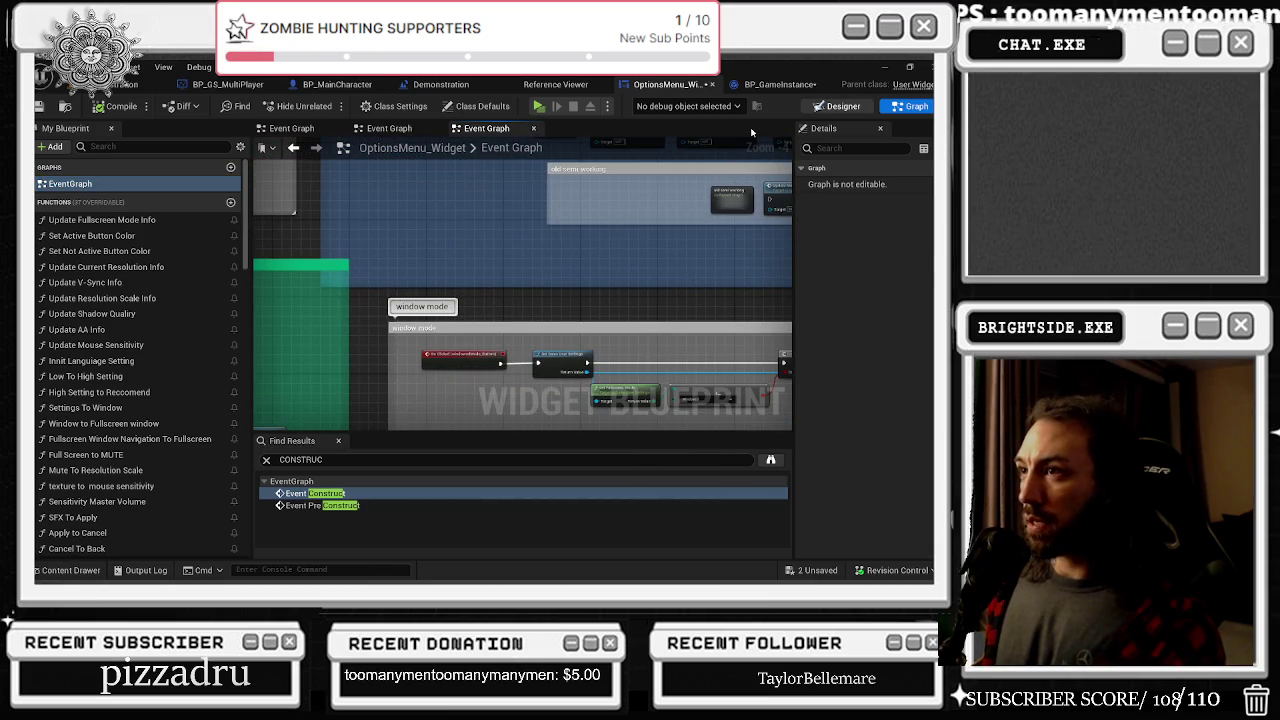
{"action": "left_click", "coordinate": [837, 106]}
Select the mouse sensitivity slider and jump to its OnValueChanged logic in the graph
{"action": "scroll", "coordinate": [376, 383], "scroll_direction": "up", "scroll_amount": 4}
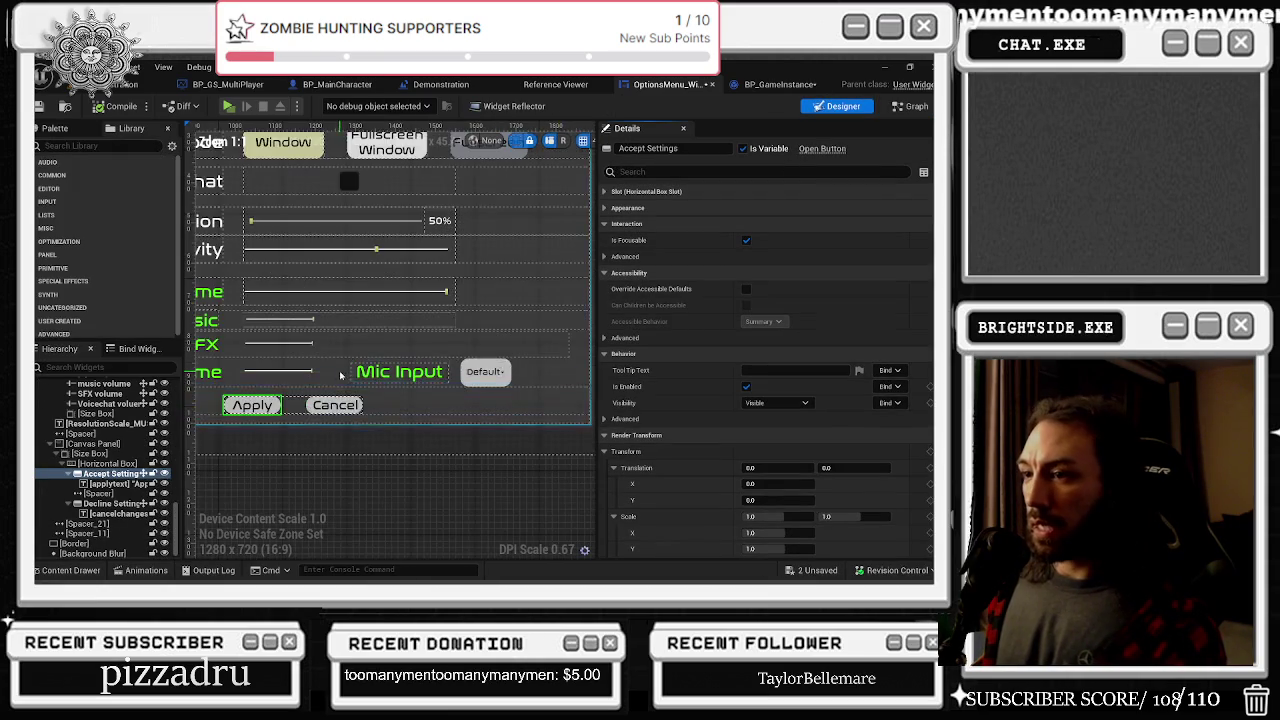
{"action": "left_click", "coordinate": [390, 374]}
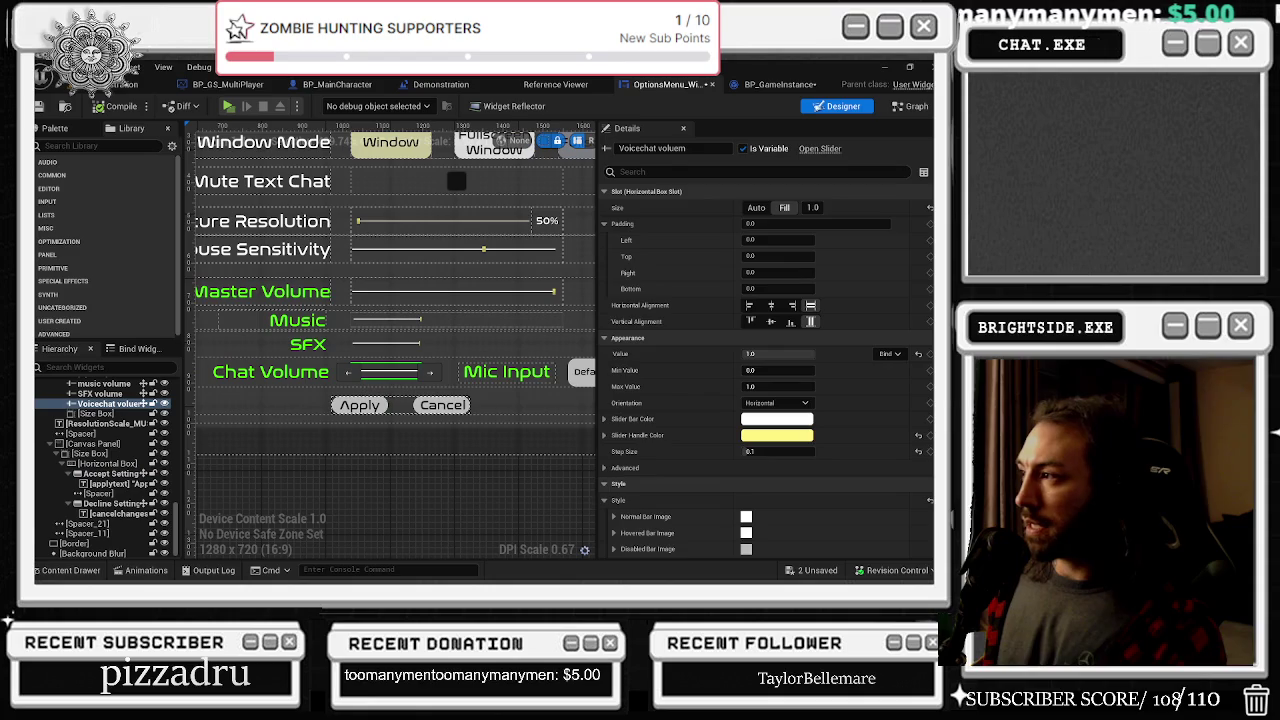
{"action": "scroll", "coordinate": [932, 538], "scroll_direction": "down", "scroll_amount": 10}
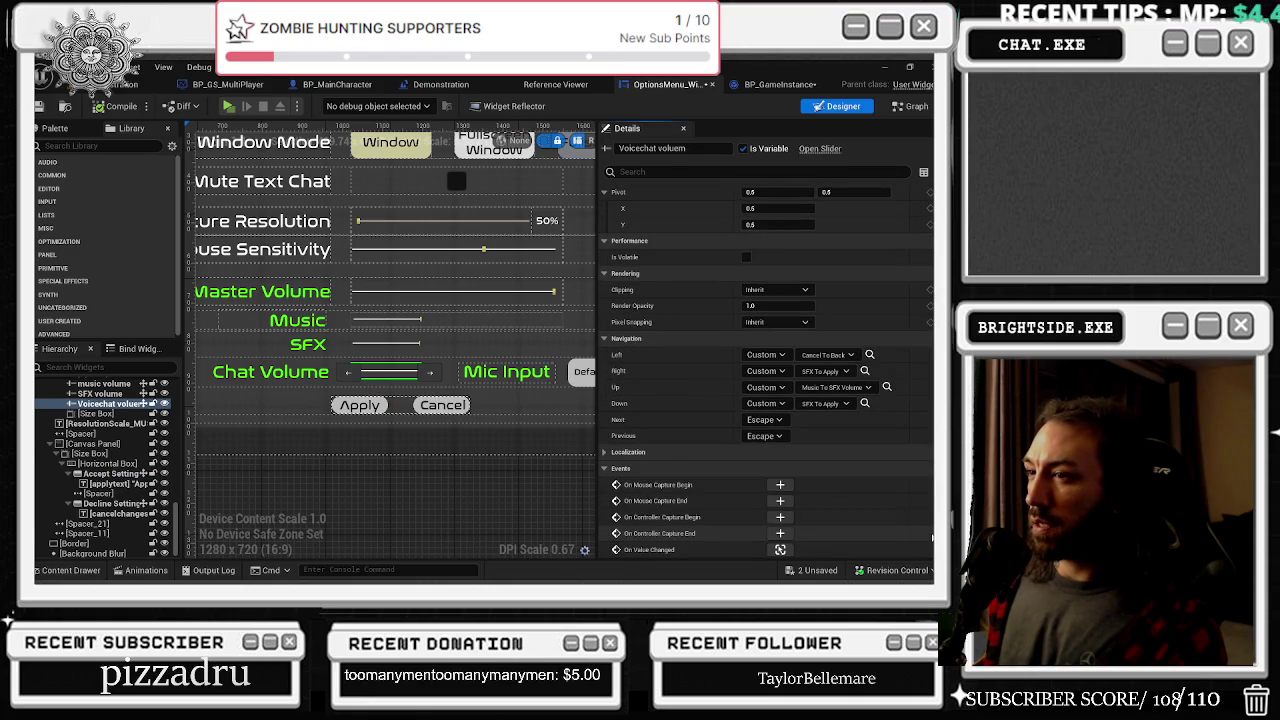
{"action": "scroll", "coordinate": [473, 294], "scroll_direction": "down", "scroll_amount": 2}
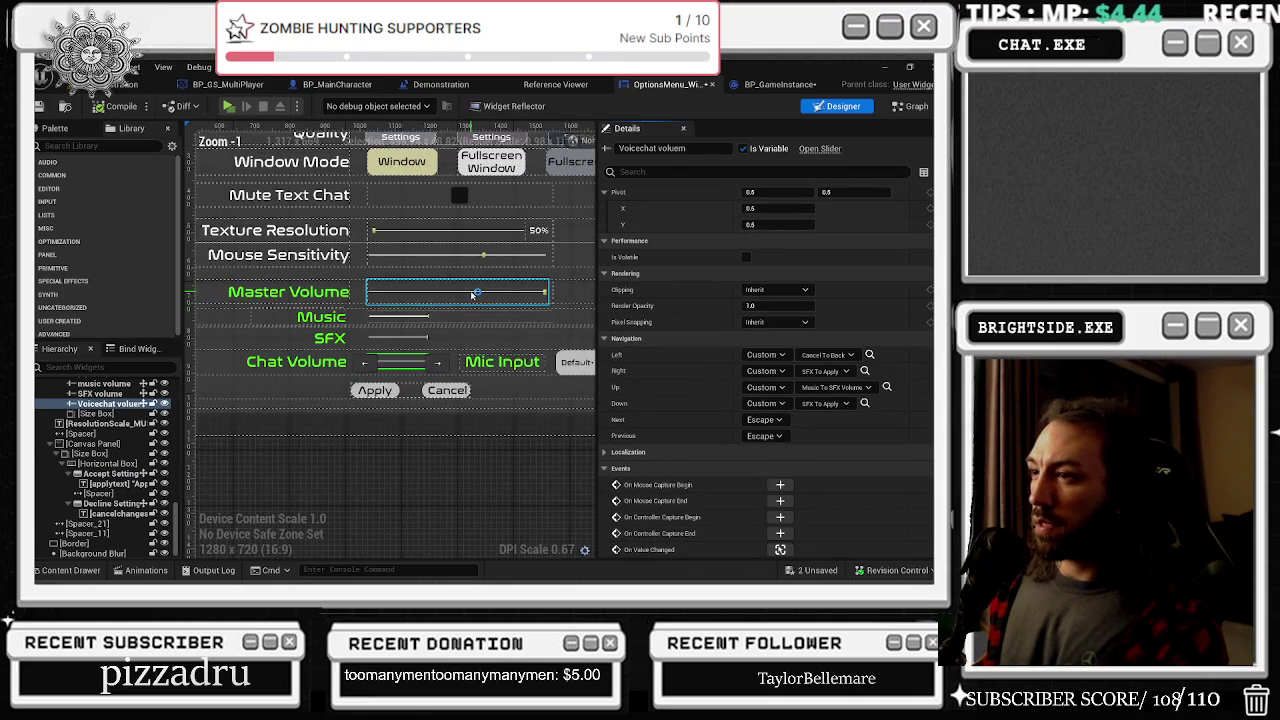
{"action": "left_click", "coordinate": [498, 264]}
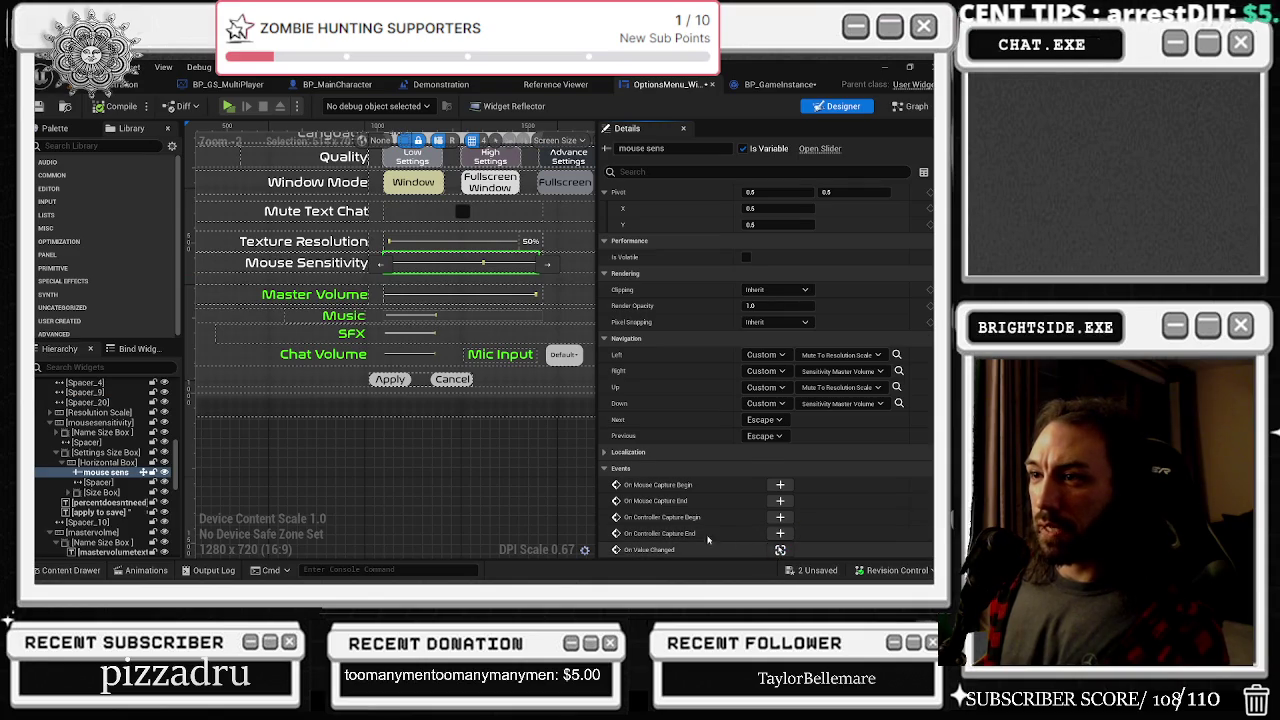
{"action": "left_click", "coordinate": [780, 549]}
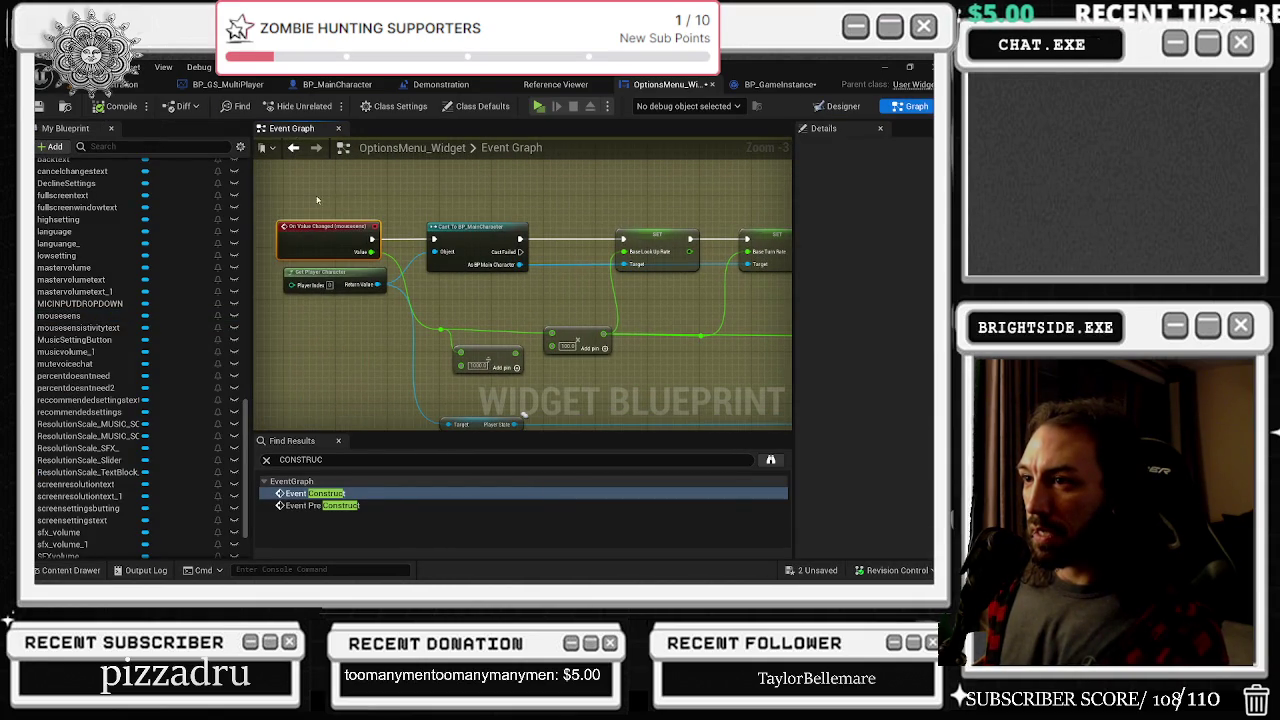
Shift the SET and To Text nodes up-left, then centre the 'apply to do once reset' event
{"action": "left_click_drag", "start_coordinate": [669, 320], "coordinate": [431, 316]}
{"action": "left_click_drag", "start_coordinate": [337, 333], "coordinate": [321, 298]}
{"action": "mouse_move", "coordinate": [629, 279]}
{"action": "left_mouse_down"}
{"action": "mouse_move", "coordinate": [308, 303]}
{"action": "mouse_move", "coordinate": [546, 309]}
{"action": "mouse_move", "coordinate": [600, 300]}
{"action": "mouse_move", "coordinate": [270, 313]}
{"action": "left_mouse_up"}
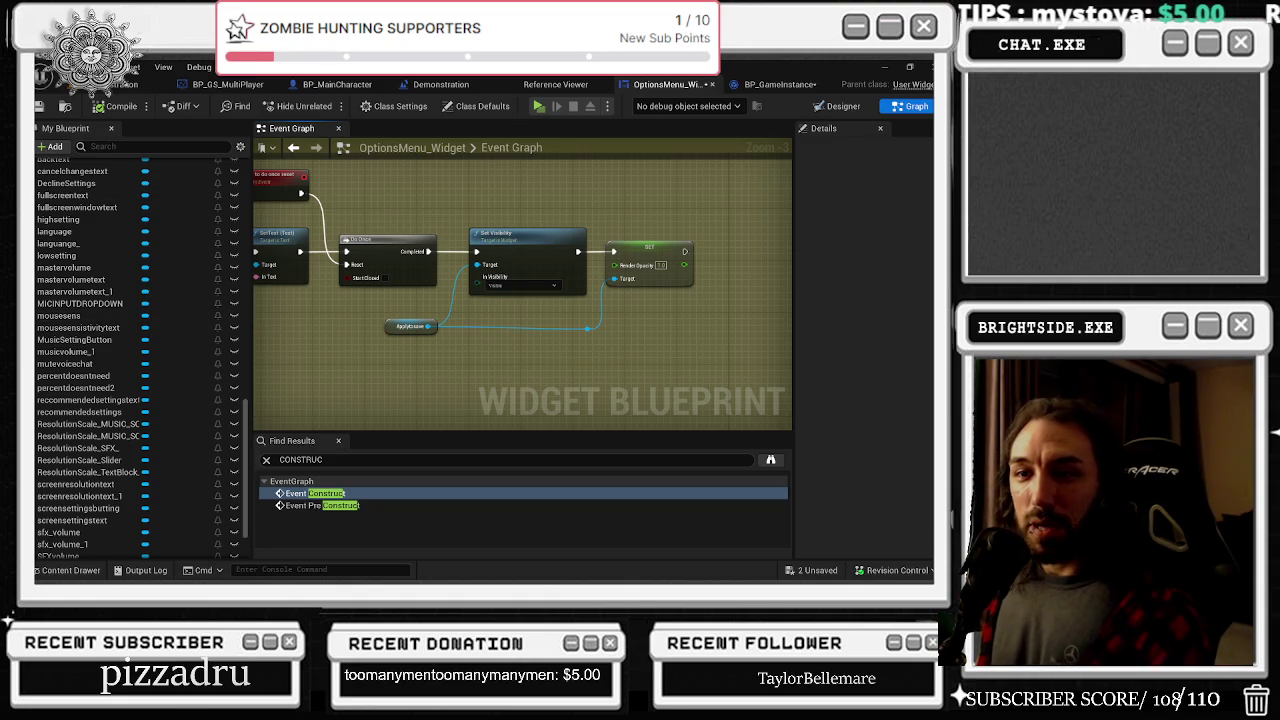
{"action": "left_click_drag", "start_coordinate": [285, 182], "coordinate": [446, 250]}
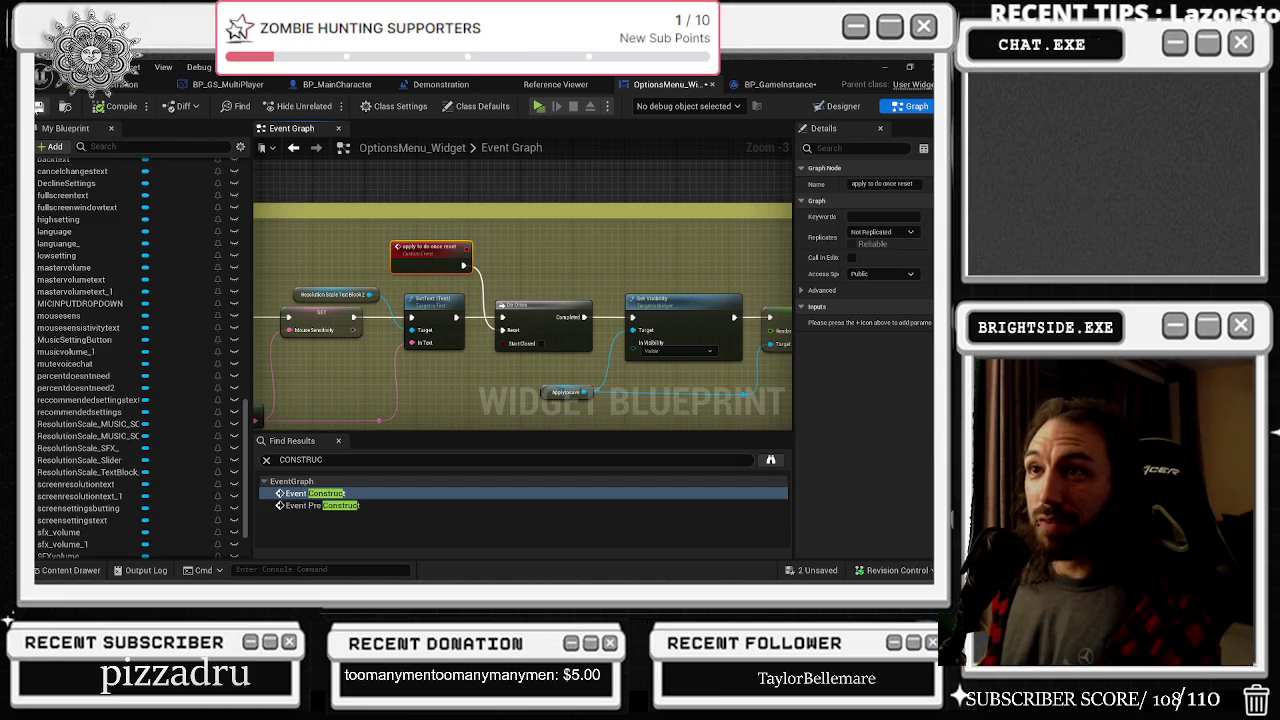
Save OptionsMenu_Widget and switch to the BP_GameInstance blueprint
{"action": "key", "text": "ctrl+s"}
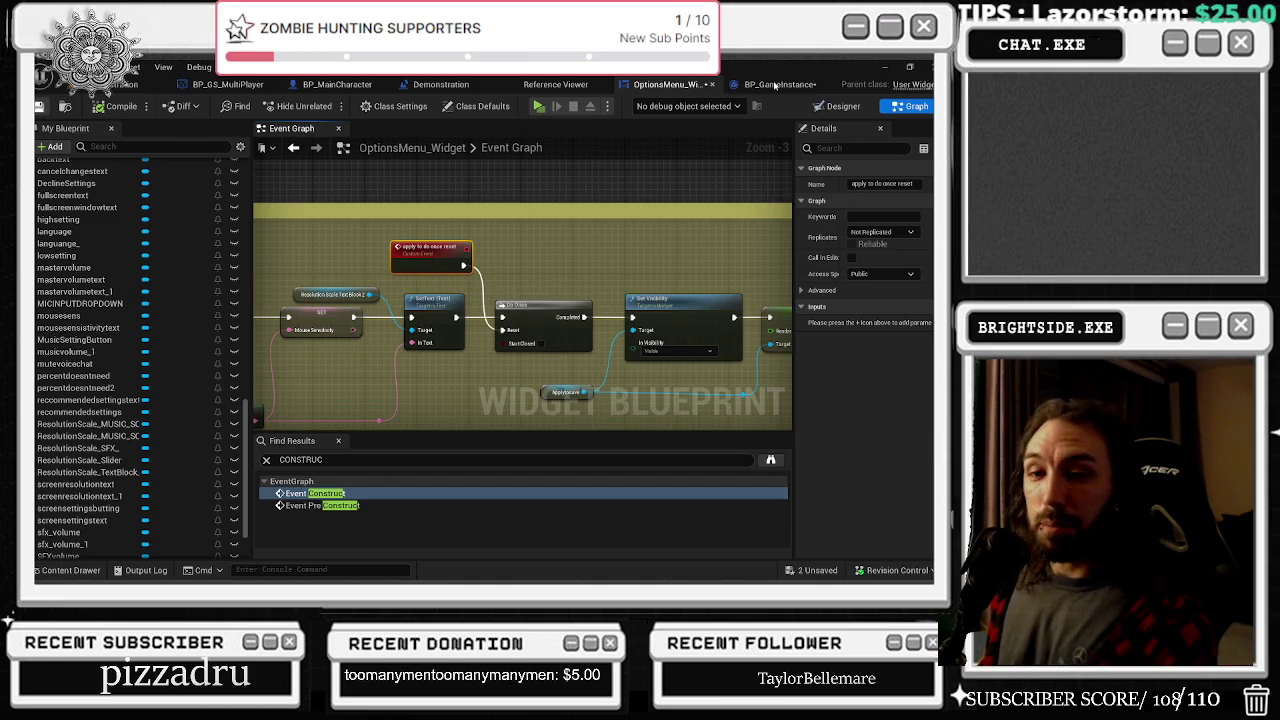
{"action": "left_click", "coordinate": [775, 85]}
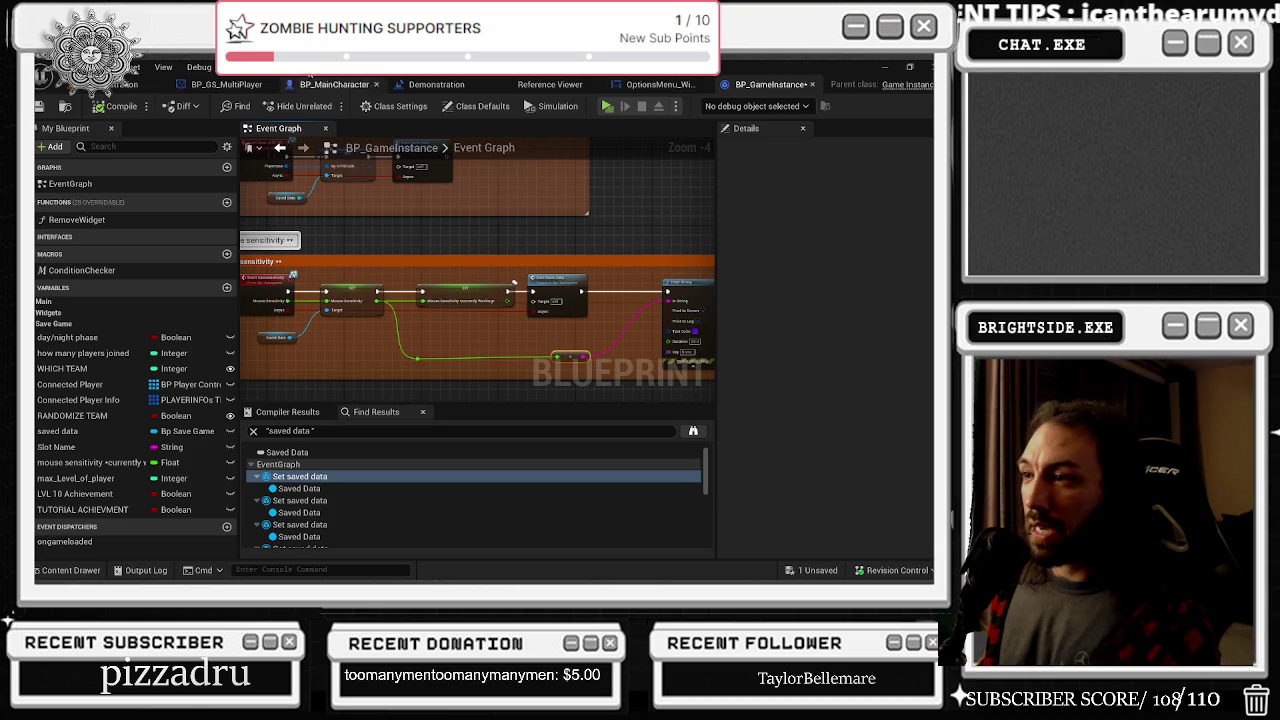
{"action": "left_click", "coordinate": [655, 84]}
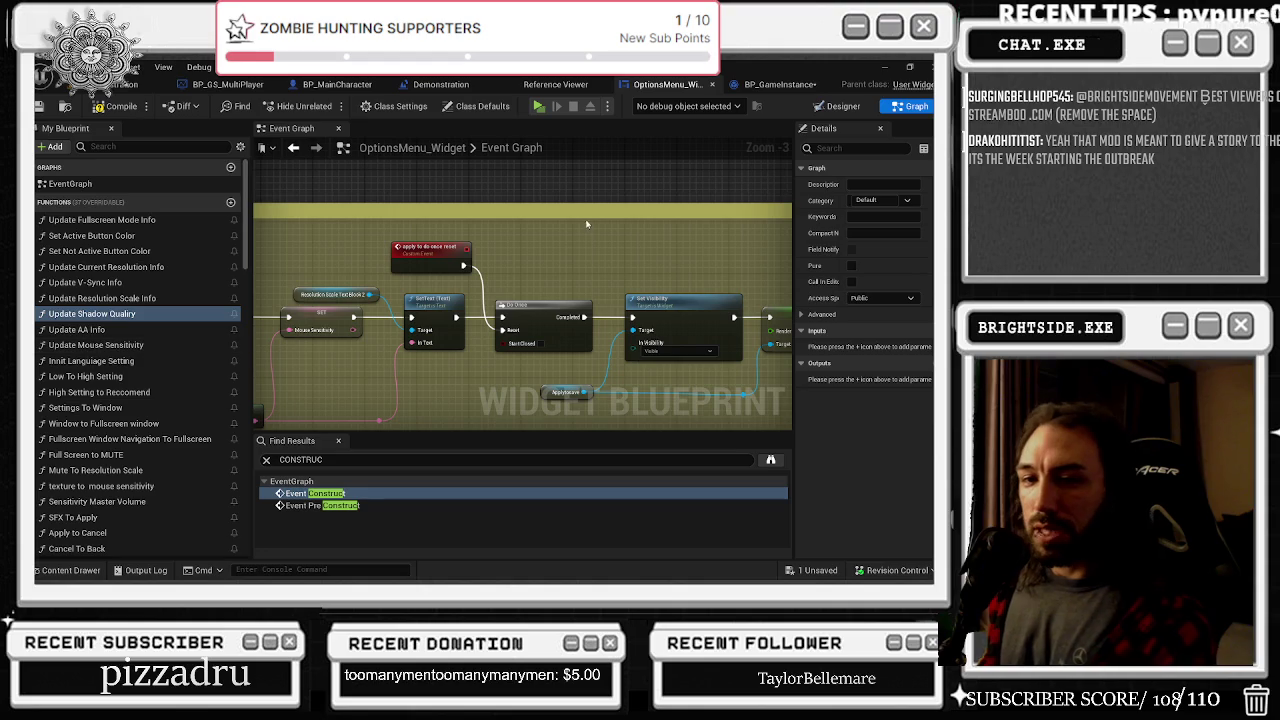
{"action": "left_click", "coordinate": [765, 84]}
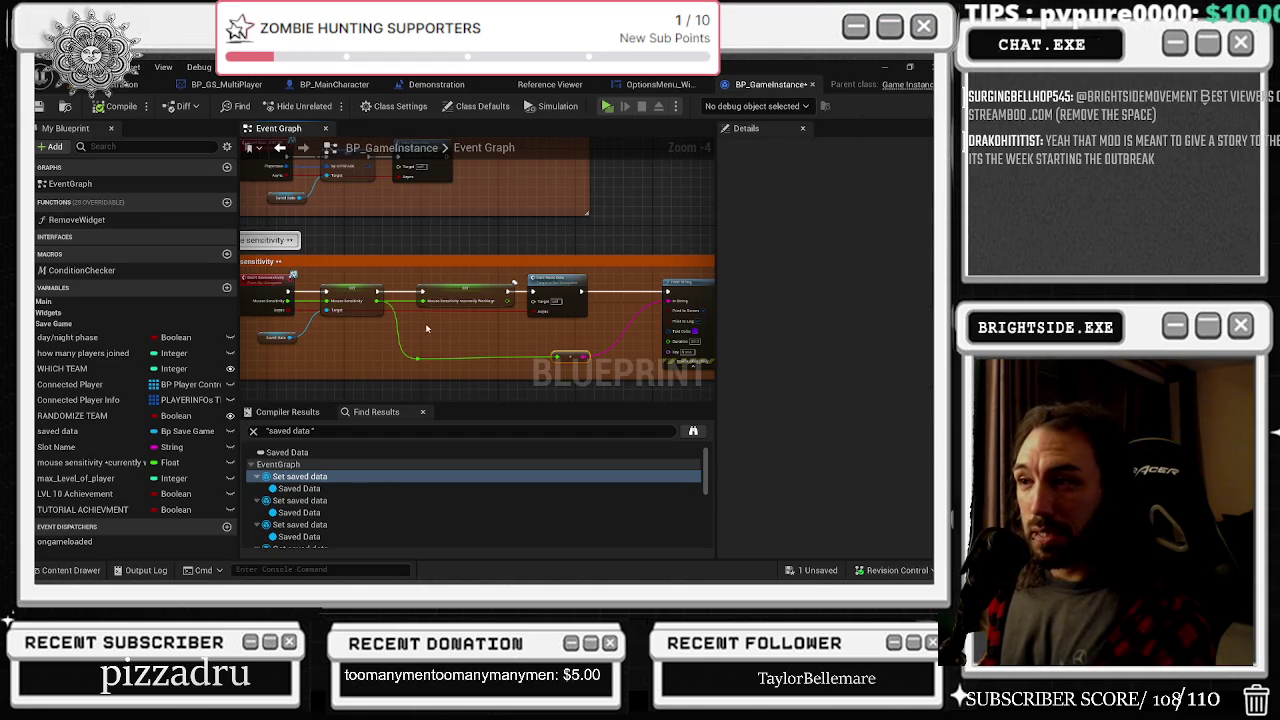
Move BP_GameInstance's Save Game and Print String nodes further right, then list 'bp_game' assets
{"action": "left_click", "coordinate": [466, 296]}
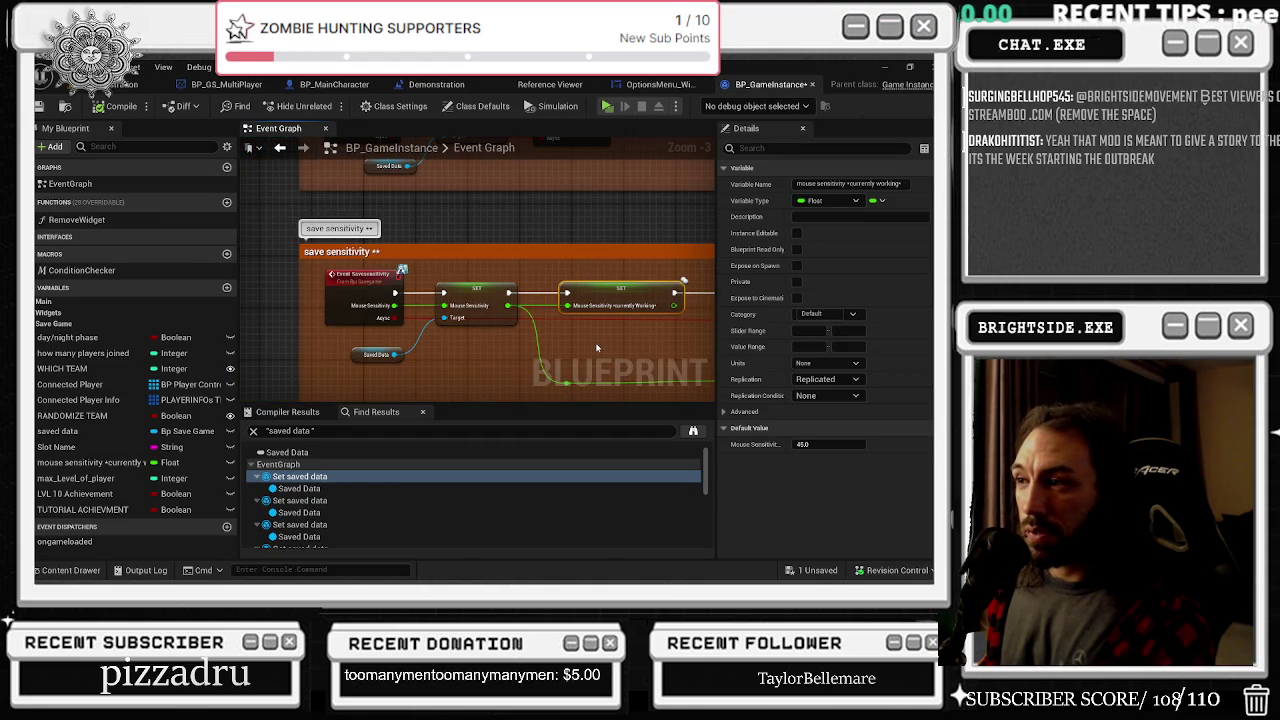
{"action": "mouse_move", "coordinate": [597, 347]}
{"action": "left_mouse_down"}
{"action": "mouse_move", "coordinate": [343, 329]}
{"action": "mouse_move", "coordinate": [423, 271]}
{"action": "mouse_move", "coordinate": [381, 242]}
{"action": "mouse_move", "coordinate": [445, 242]}
{"action": "left_mouse_up"}
{"action": "left_click_drag", "start_coordinate": [361, 260], "coordinate": [535, 366]}
{"action": "left_click_drag", "start_coordinate": [540, 250], "coordinate": [637, 250]}
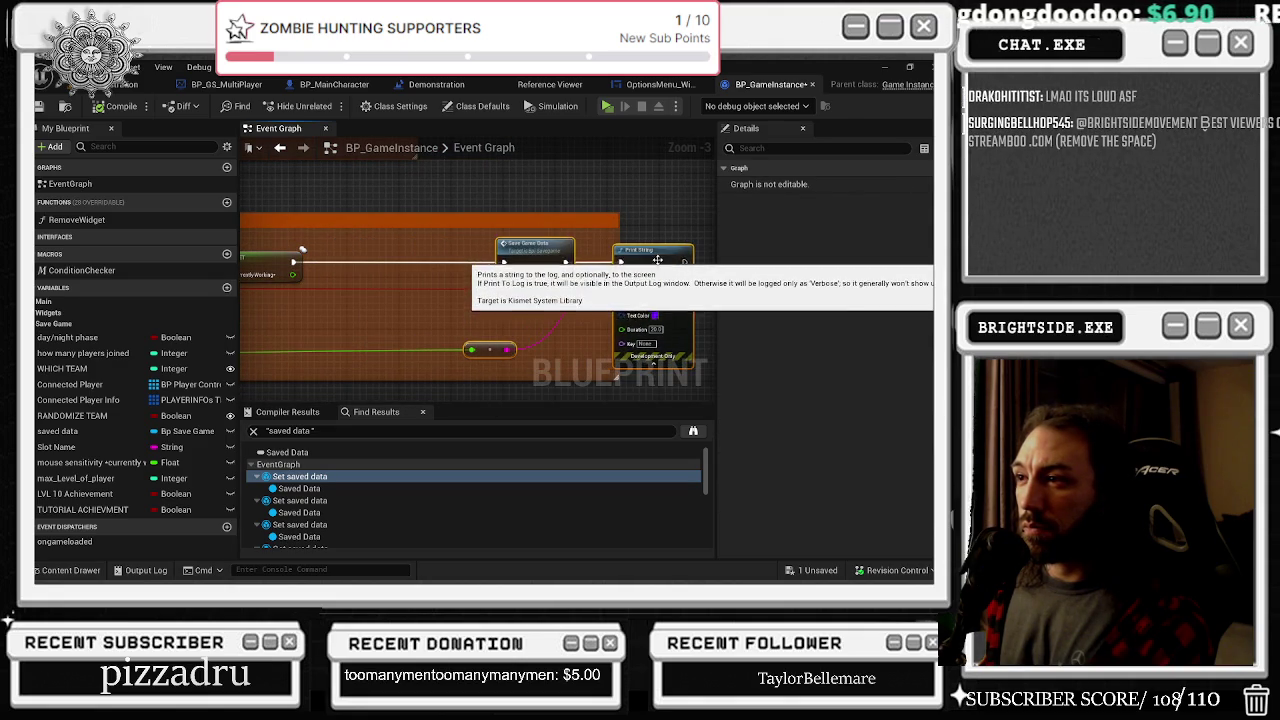
{"action": "mouse_move", "coordinate": [448, 199]}
{"action": "left_mouse_down"}
{"action": "mouse_move", "coordinate": [713, 207]}
{"action": "mouse_move", "coordinate": [378, 165]}
{"action": "mouse_move", "coordinate": [478, 143]}
{"action": "left_mouse_up"}
{"action": "key", "text": "ctrl+space"}
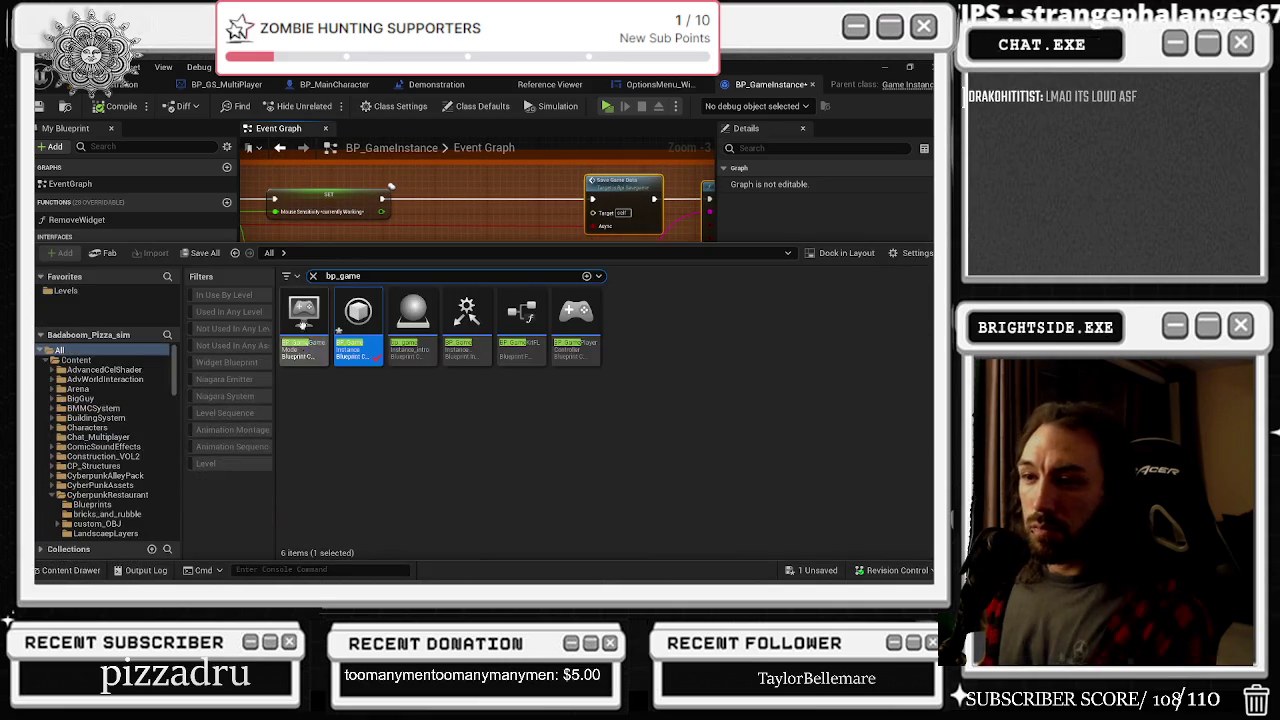
Search assets for 'savegame' and open bpi_savegame in the Reference Viewer
{"action": "left_click_drag", "start_coordinate": [385, 276], "coordinate": [274, 278]}
{"action": "type", "text": "savegame"}
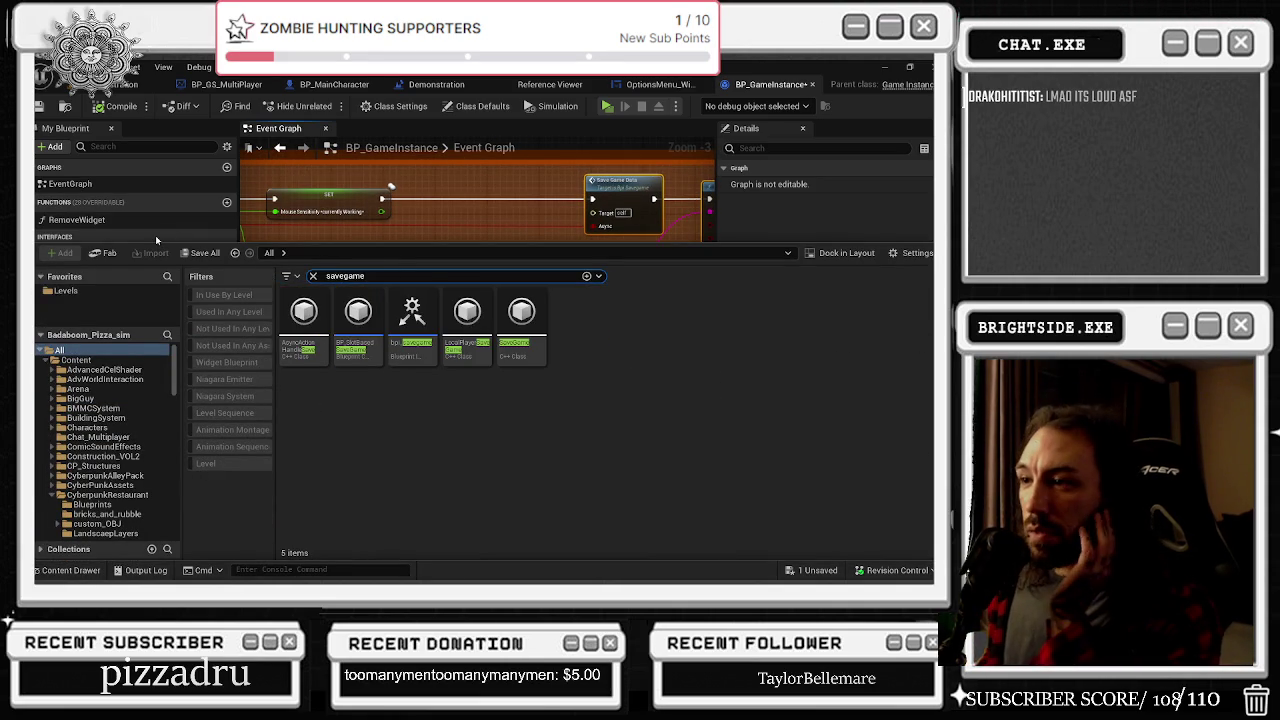
{"action": "right_click", "coordinate": [415, 322]}
{"action": "left_click", "coordinate": [519, 503]}
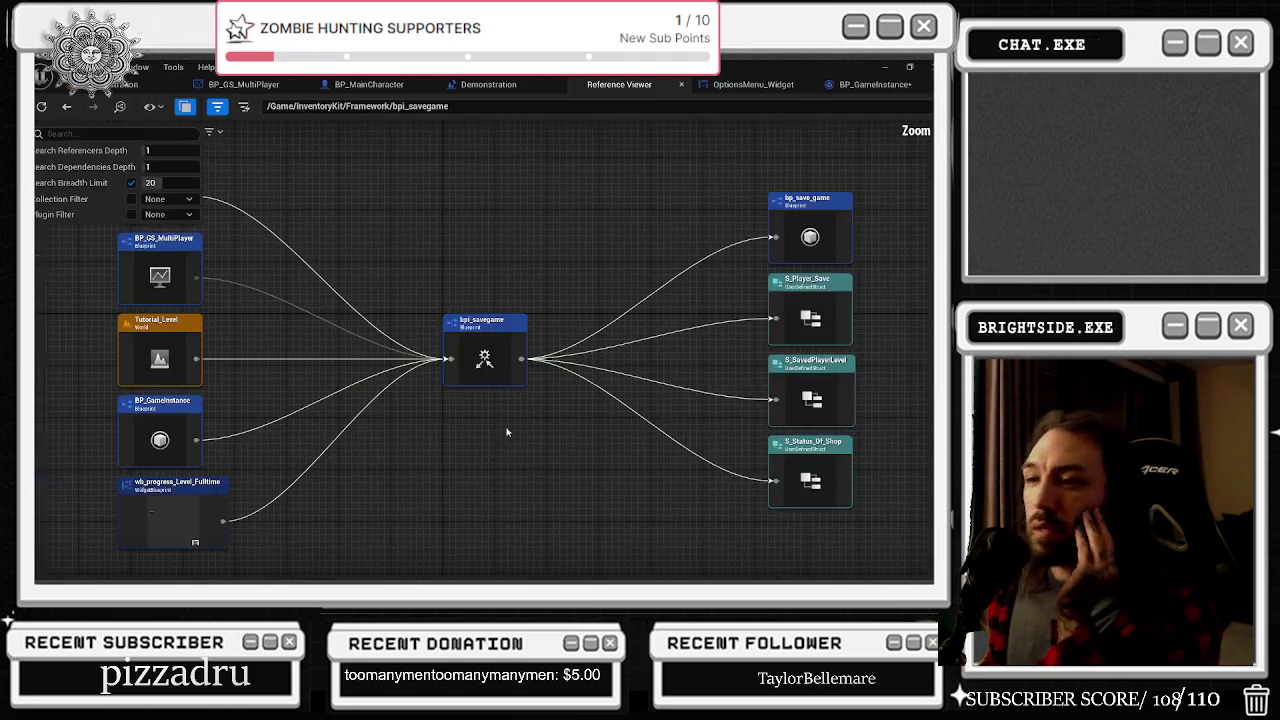
{"action": "mouse_move", "coordinate": [319, 257]}
{"action": "left_mouse_down"}
{"action": "mouse_move", "coordinate": [451, 357]}
{"action": "mouse_move", "coordinate": [444, 206]}
{"action": "mouse_move", "coordinate": [415, 198]}
{"action": "left_mouse_up"}
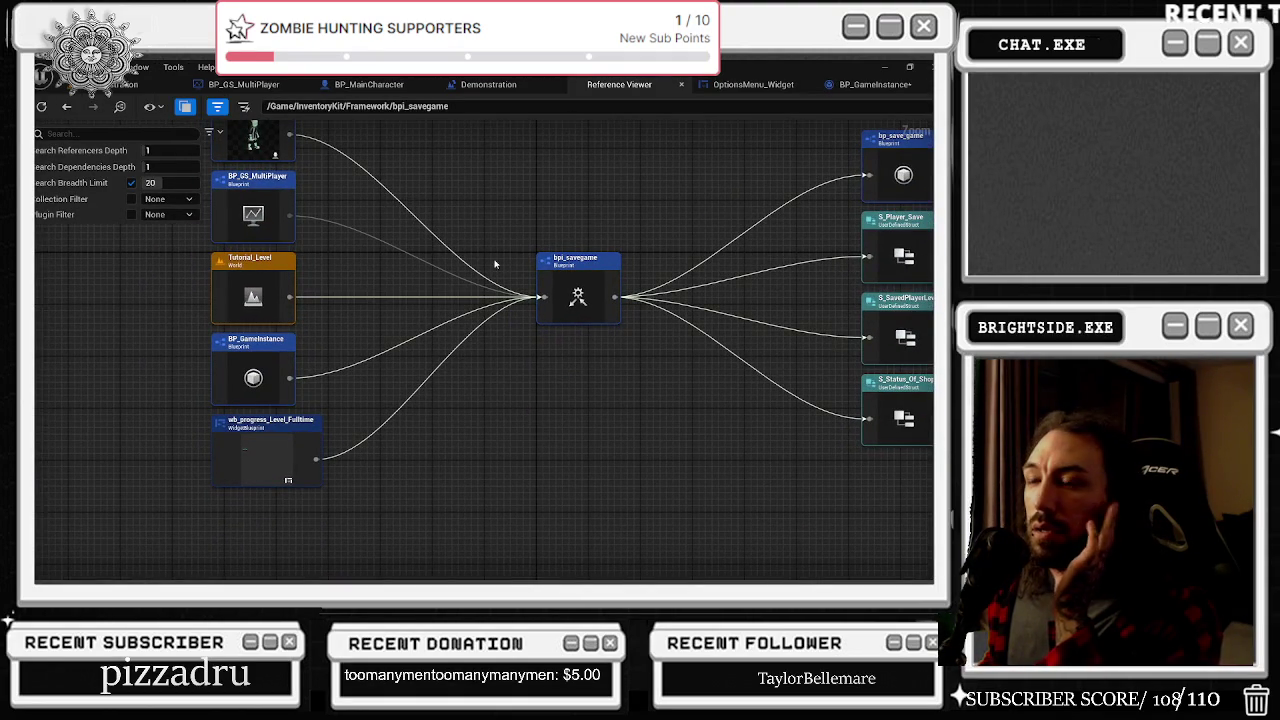
{"action": "left_click_drag", "start_coordinate": [572, 265], "coordinate": [444, 278]}
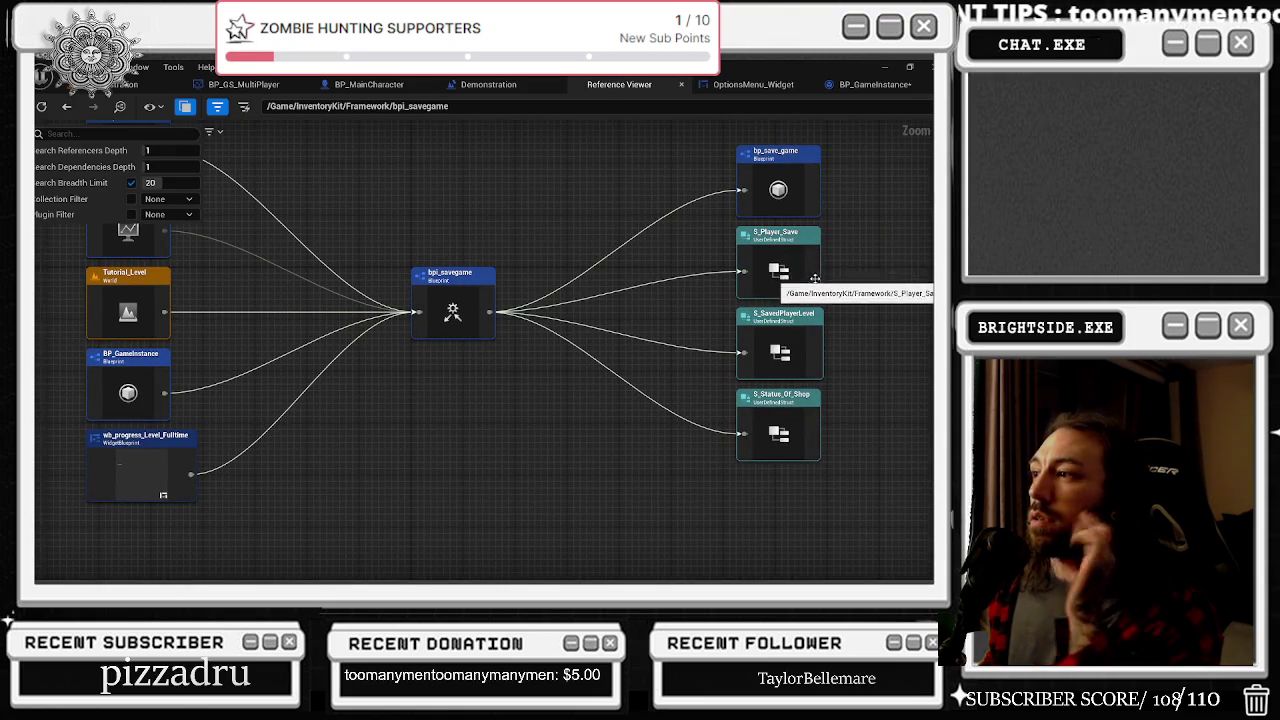
Open the S_Player_Save struct for editing from the reference graph
{"action": "right_click", "coordinate": [806, 263]}
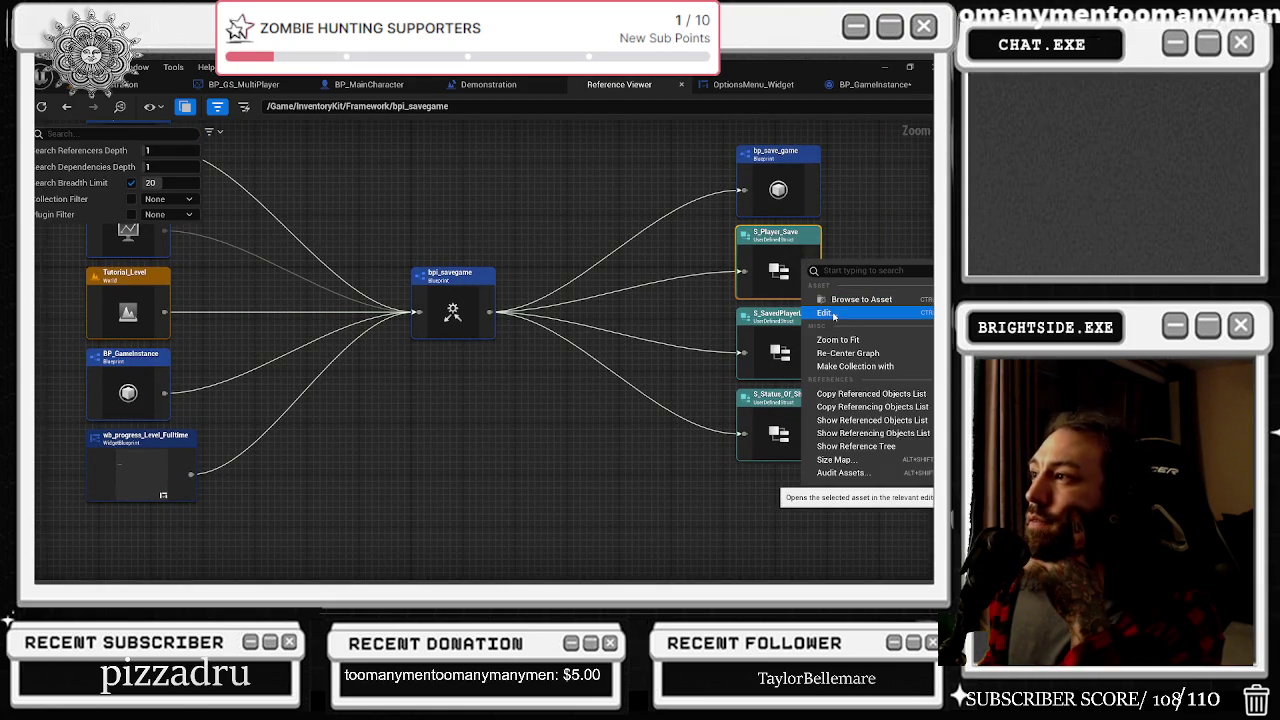
{"action": "left_click", "coordinate": [800, 250]}
{"action": "right_click", "coordinate": [800, 195]}
{"action": "key", "text": "Escape"}
{"action": "key", "text": "ctrl+space"}
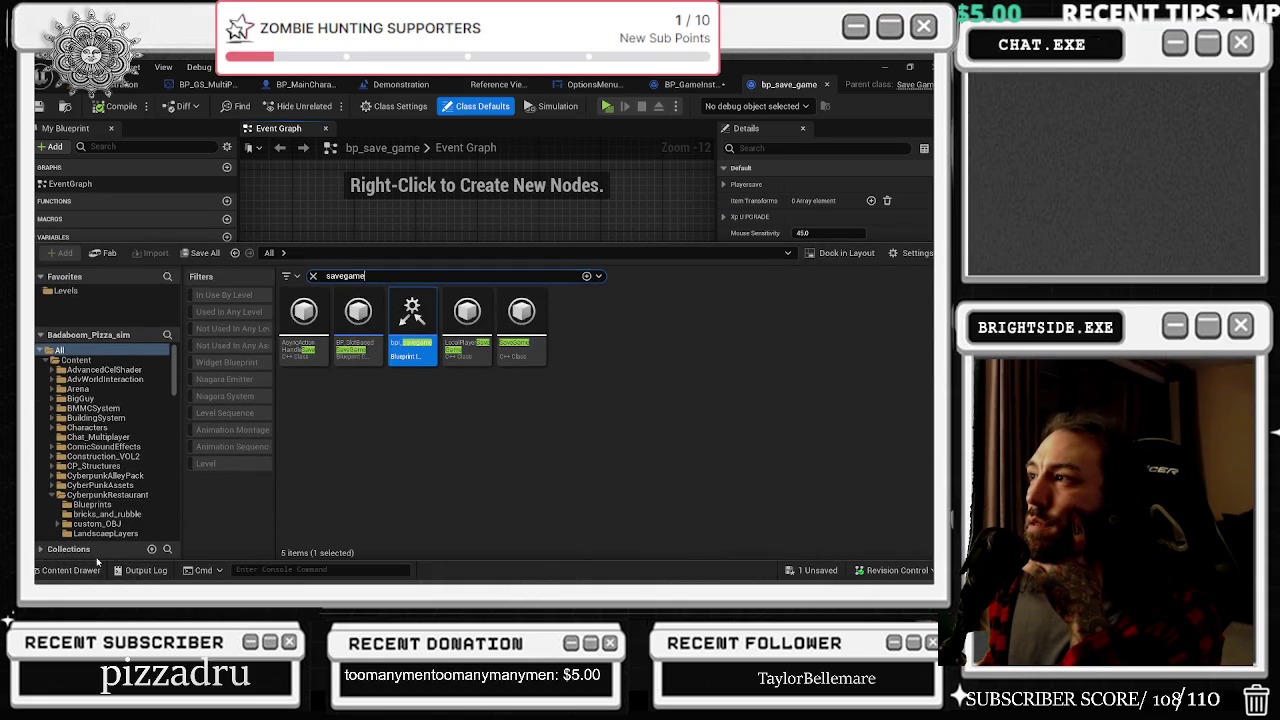
{"action": "left_click", "coordinate": [594, 84]}
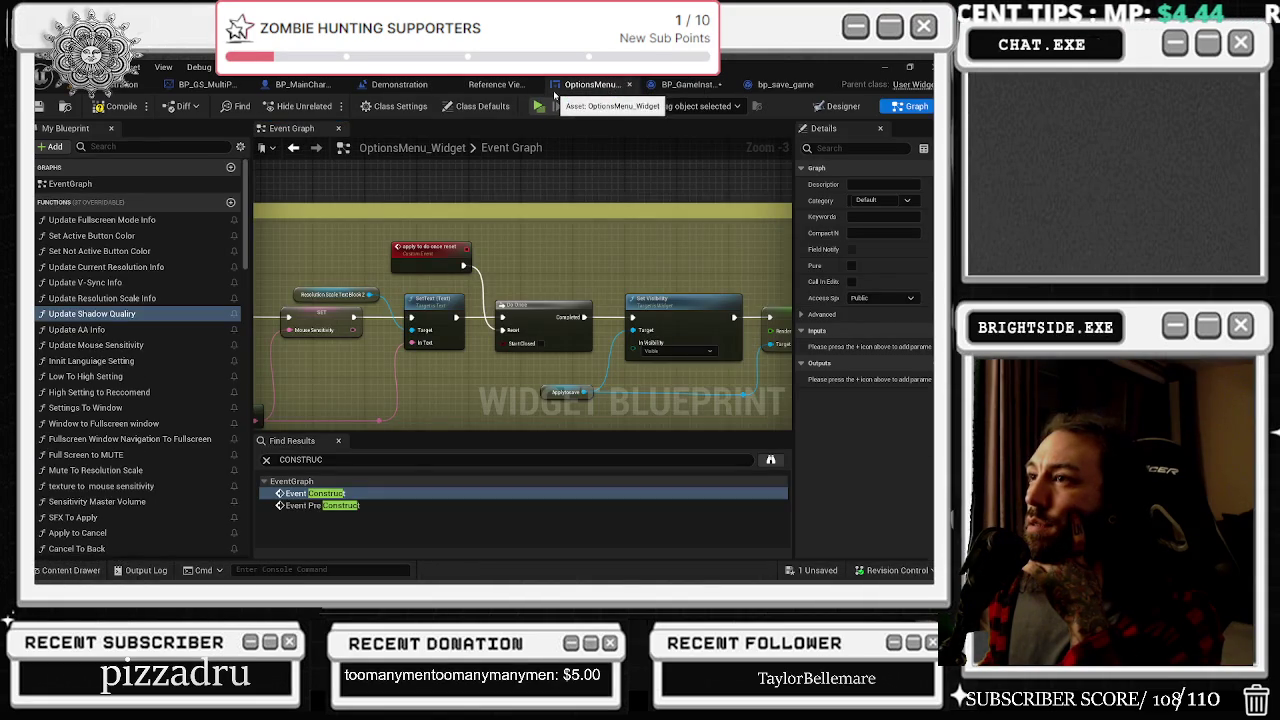
{"action": "left_click", "coordinate": [517, 87]}
{"action": "right_click", "coordinate": [795, 245]}
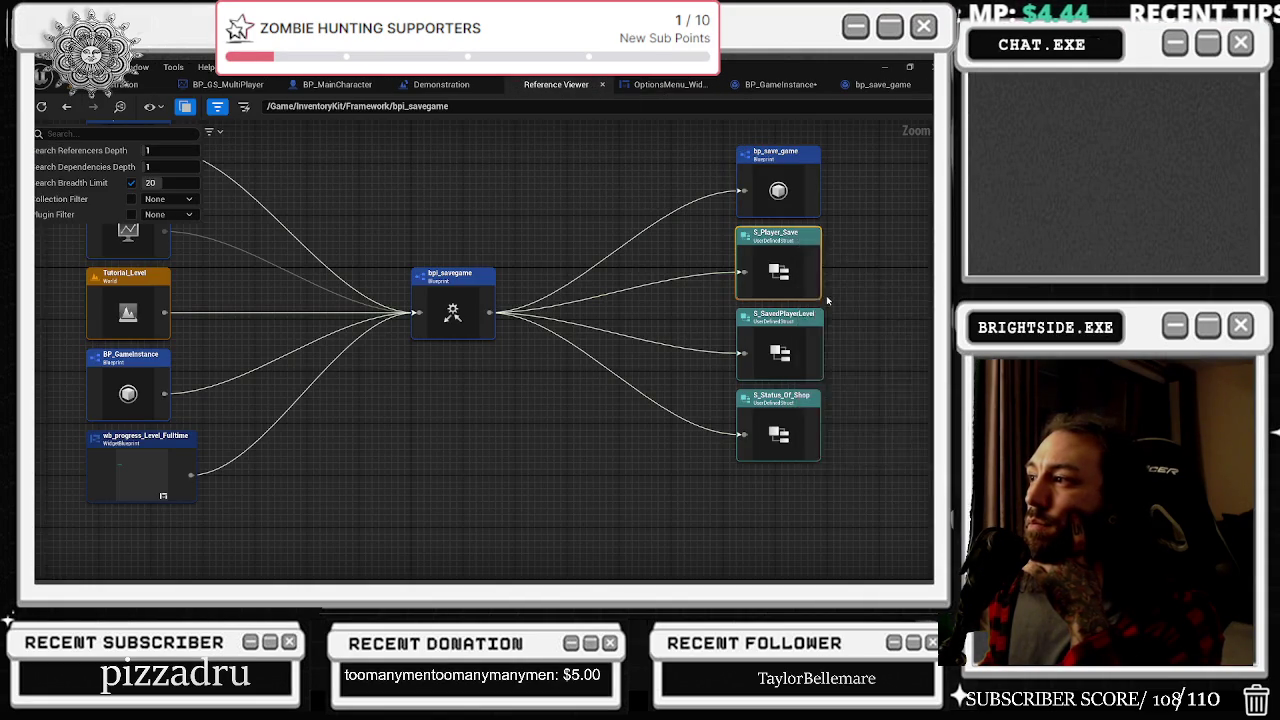
{"action": "left_click", "coordinate": [815, 292]}
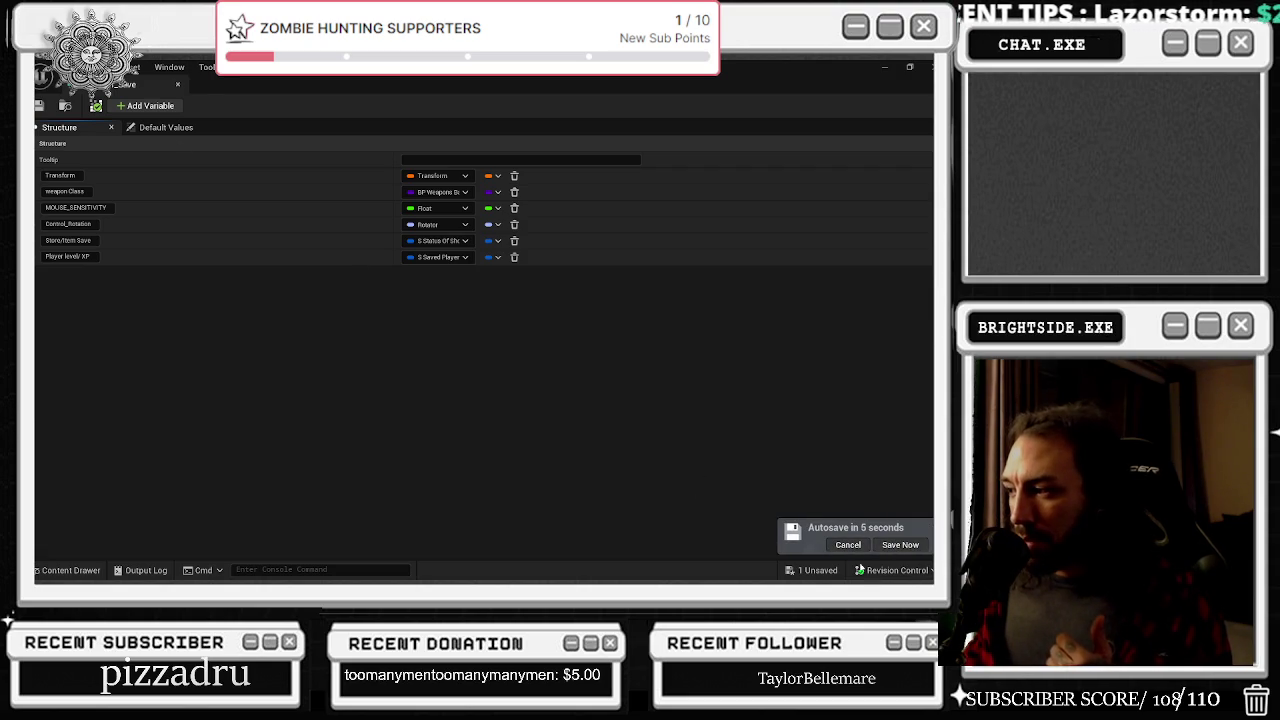
Cancel the autosave and expand the Player level/ XP and Transform member settings
{"action": "left_click", "coordinate": [848, 545]}
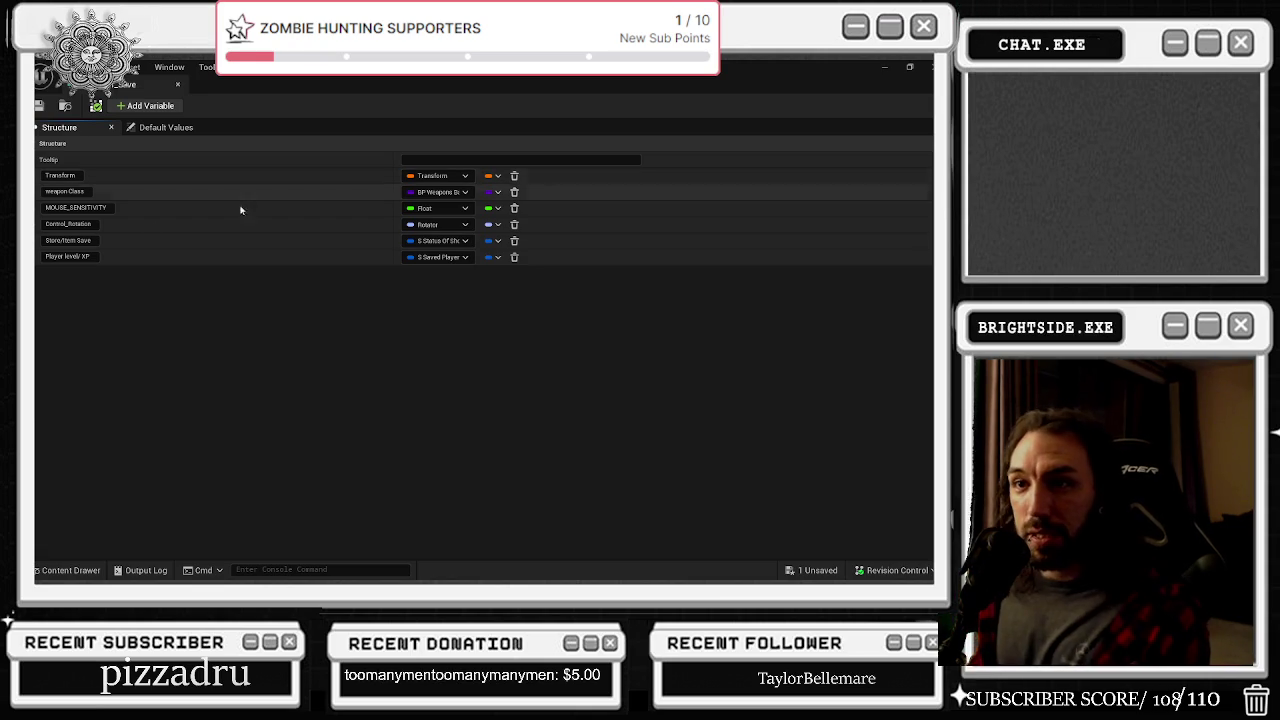
{"action": "left_click", "coordinate": [36, 258]}
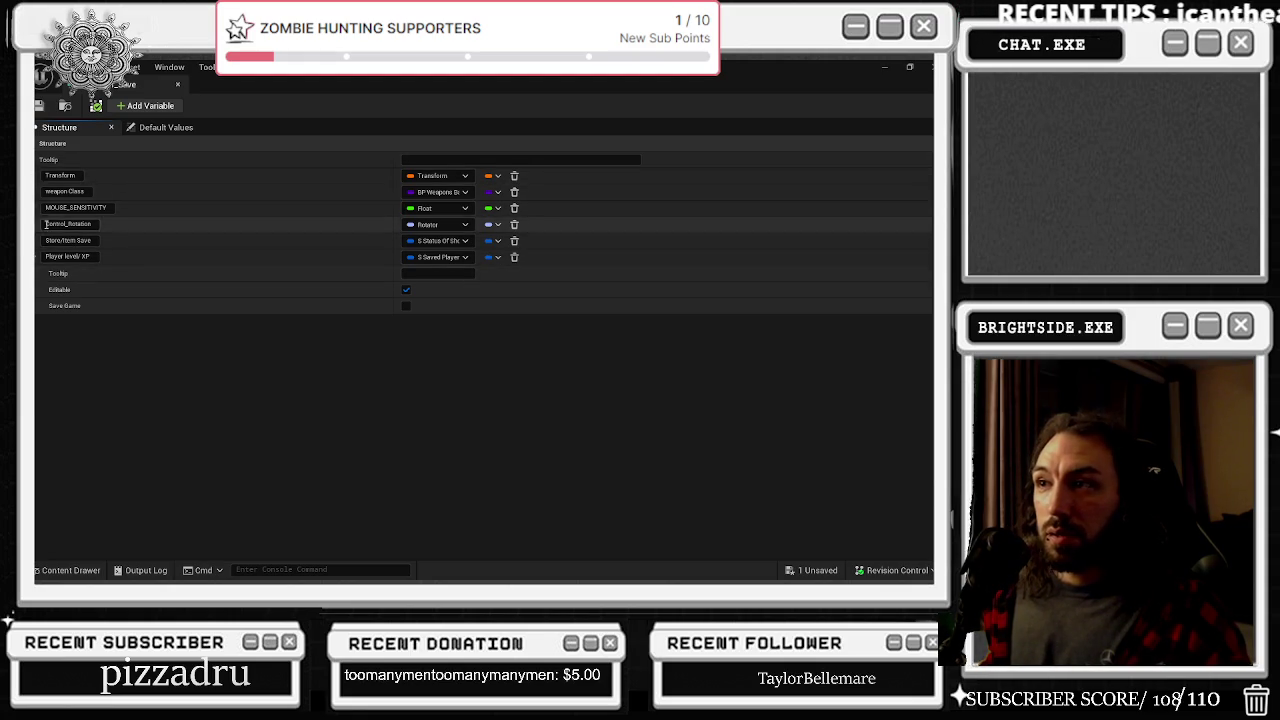
{"action": "left_click", "coordinate": [37, 176]}
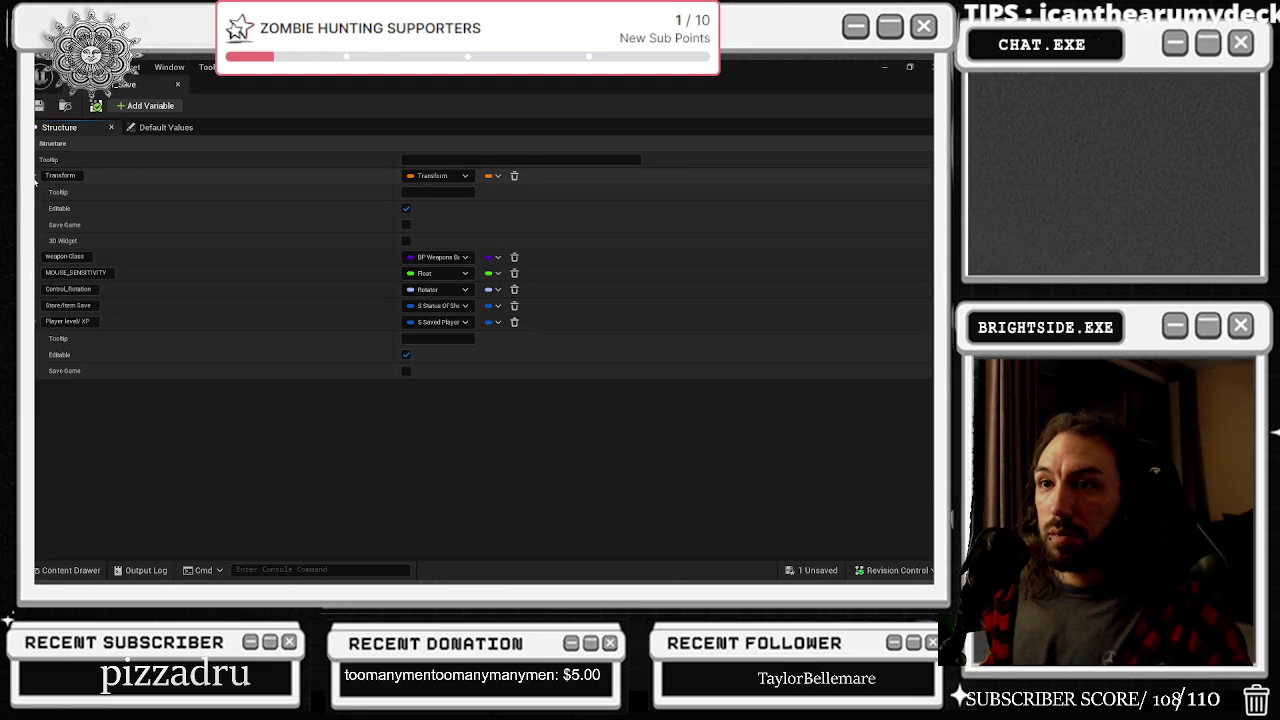
Check S_Player_Save's Transform and MOUSE_SENSITIVITY options and Default Values, then return to the Reference Viewer
{"action": "left_click", "coordinate": [35, 177]}
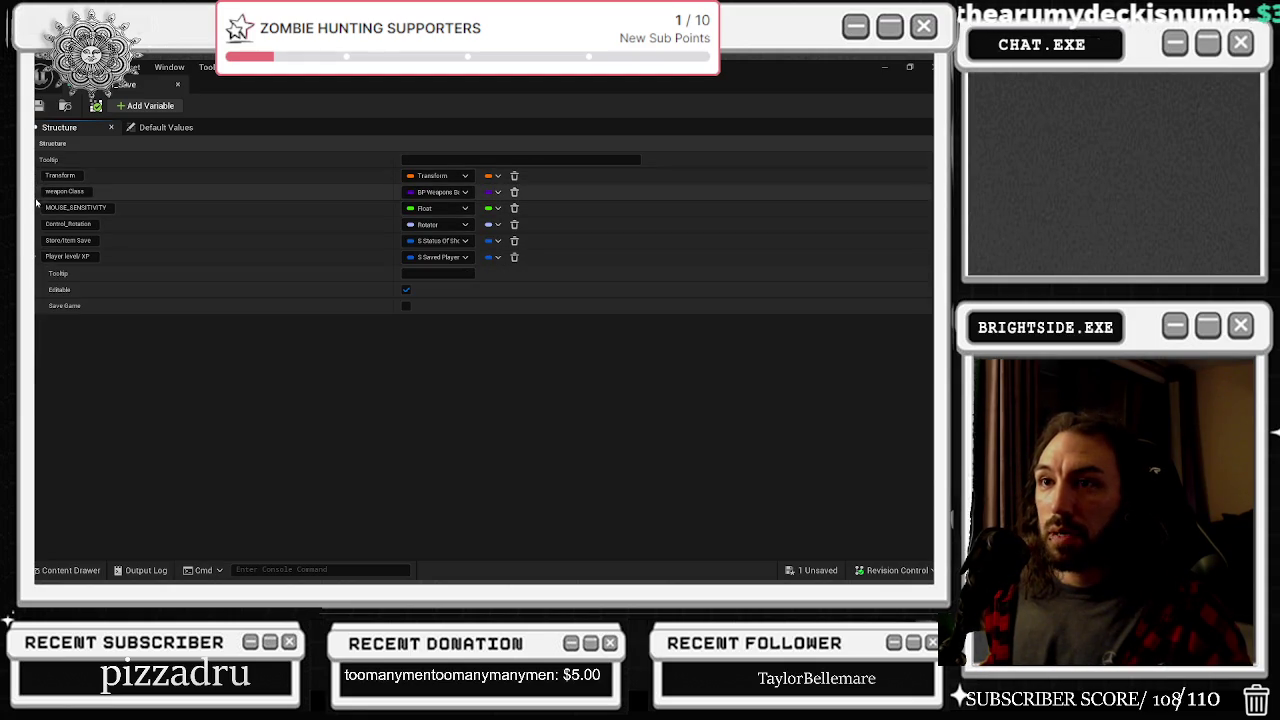
{"action": "left_click", "coordinate": [36, 208]}
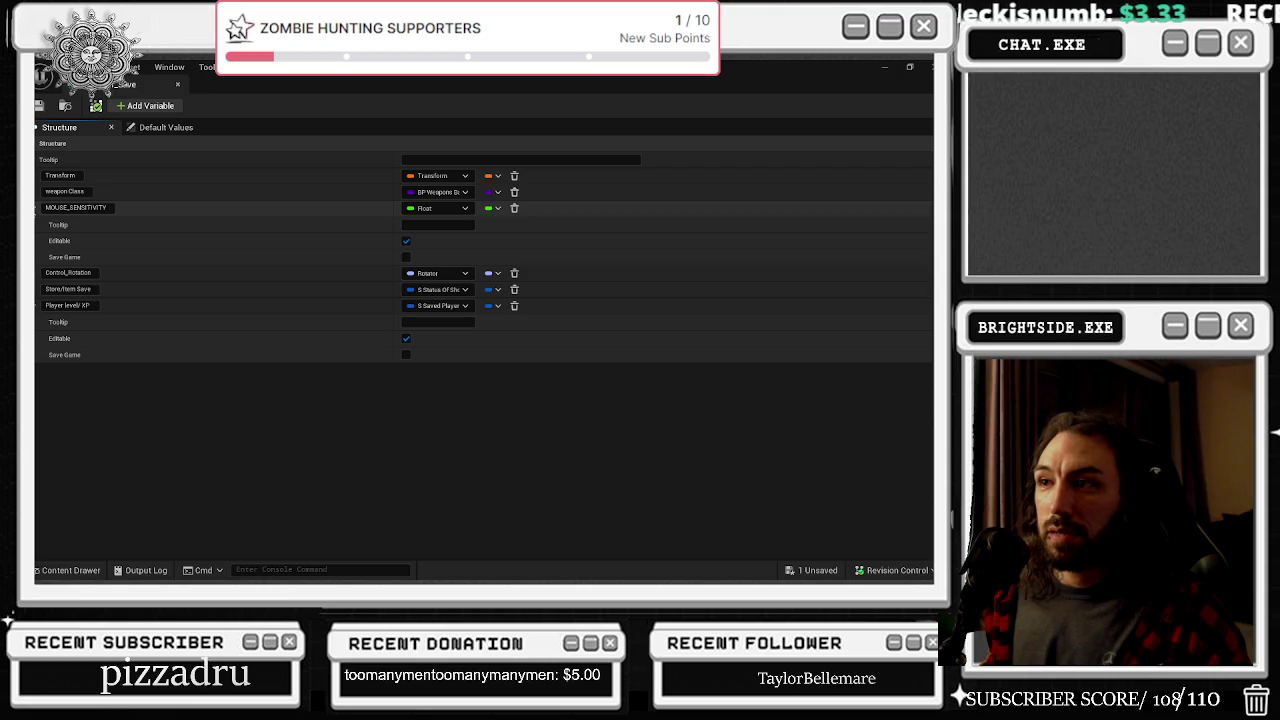
{"action": "left_click", "coordinate": [36, 208]}
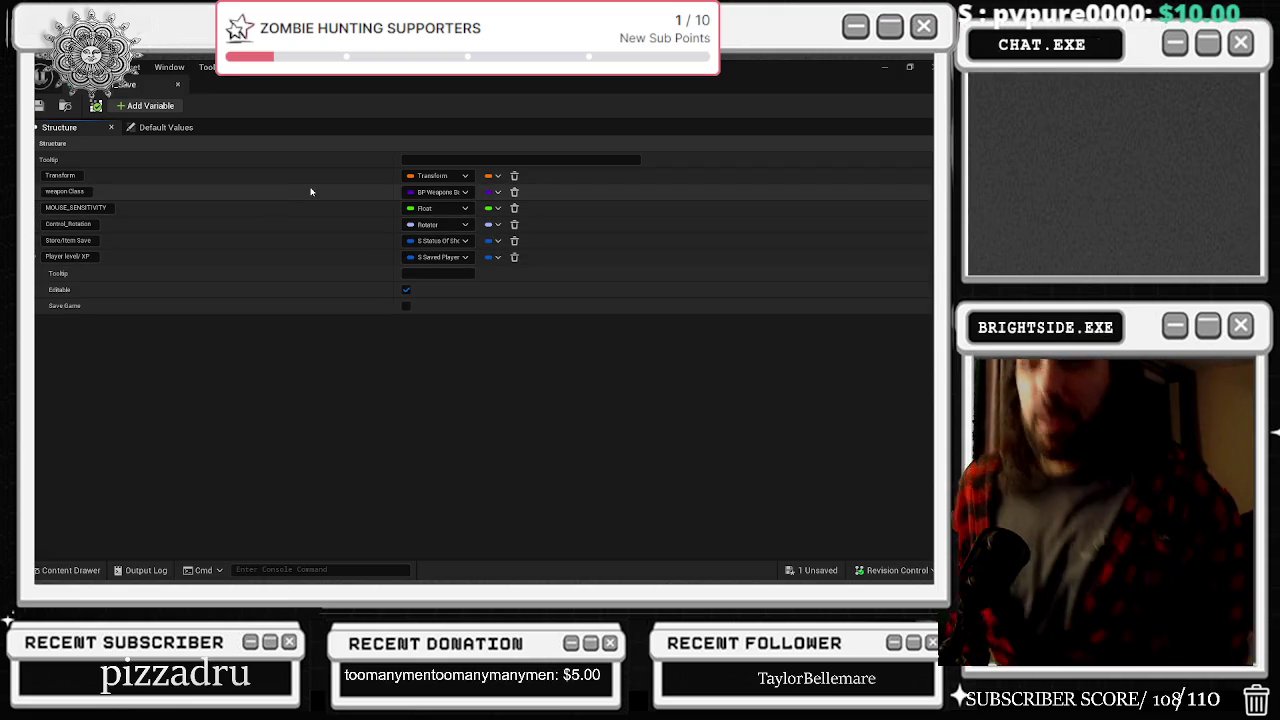
{"action": "left_click", "coordinate": [166, 127]}
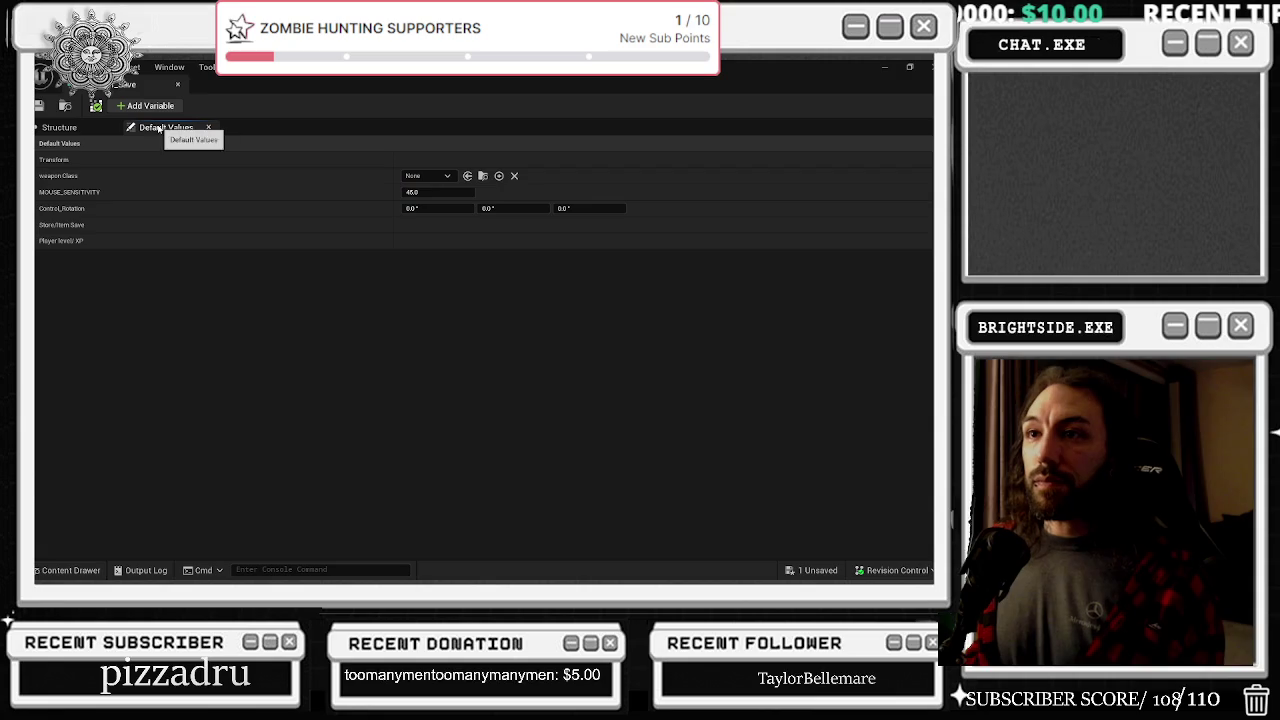
{"action": "left_click", "coordinate": [62, 130]}
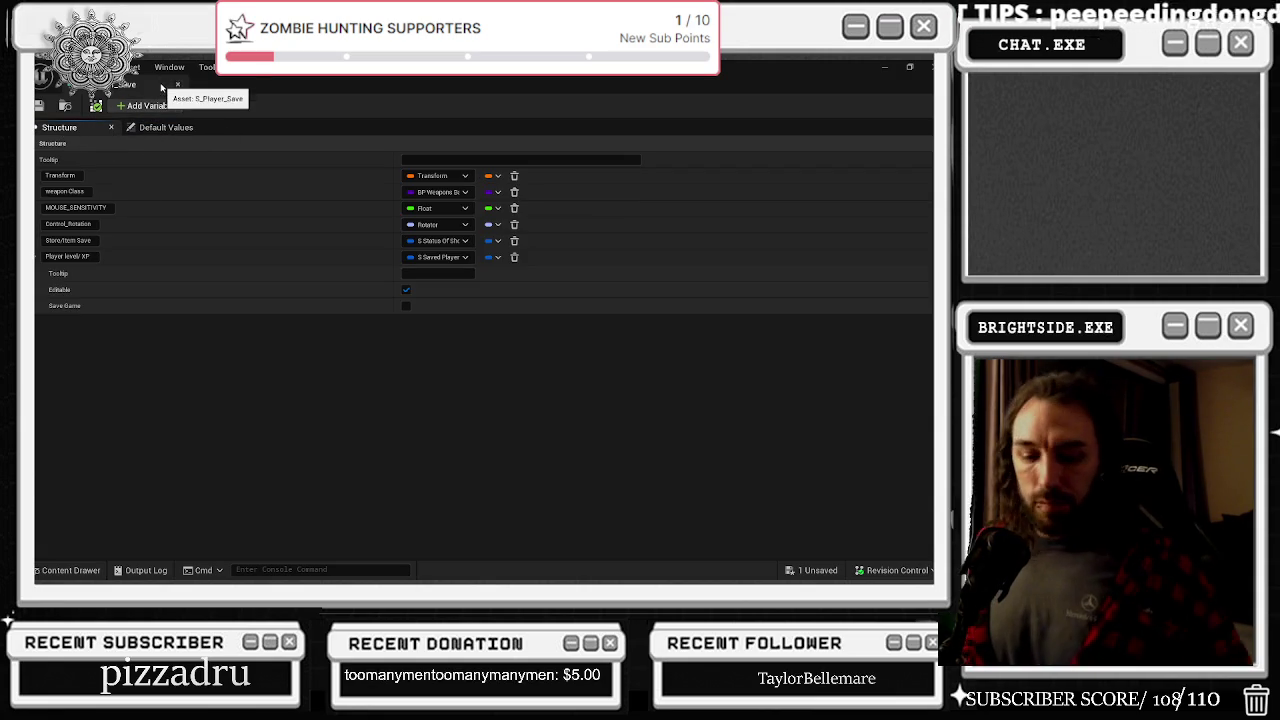
{"action": "left_click", "coordinate": [177, 86]}
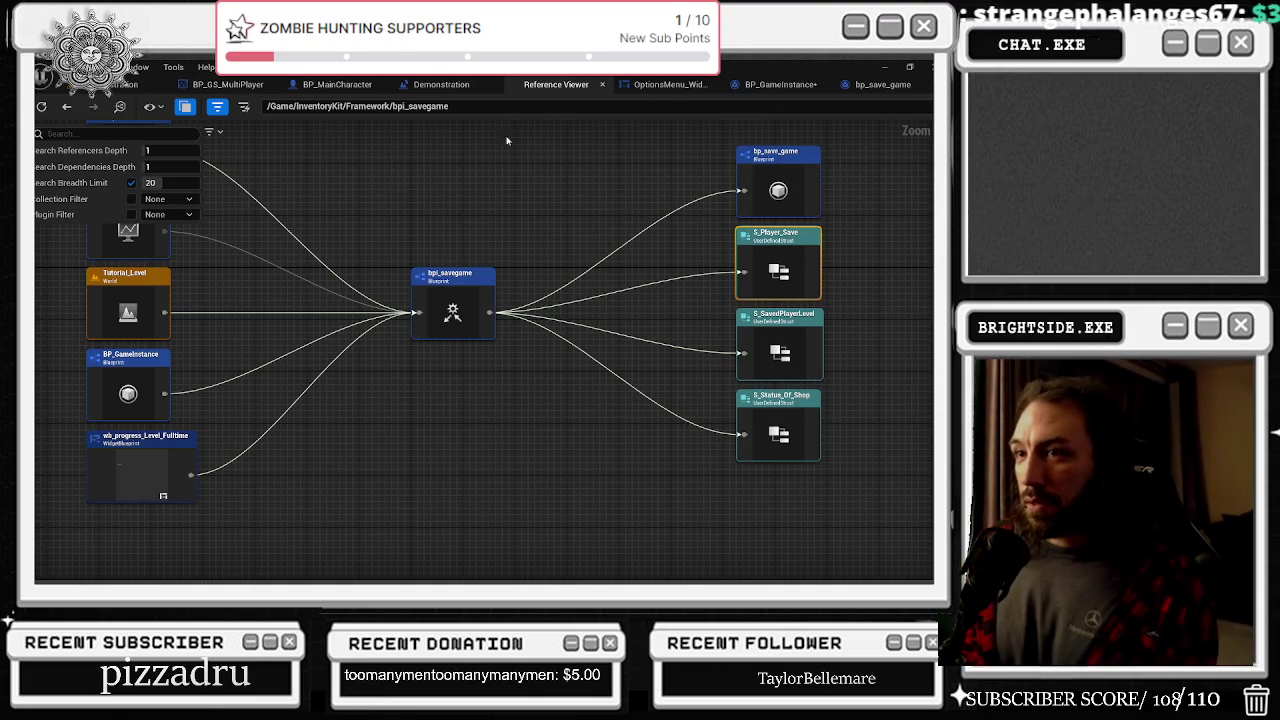
{"action": "left_click_drag", "start_coordinate": [562, 212], "coordinate": [598, 225]}
Open the bp_save_game Blueprint and nudge BP_GameInstance's number-to-text node right
{"action": "right_click", "coordinate": [807, 204]}
{"action": "left_click", "coordinate": [824, 252]}
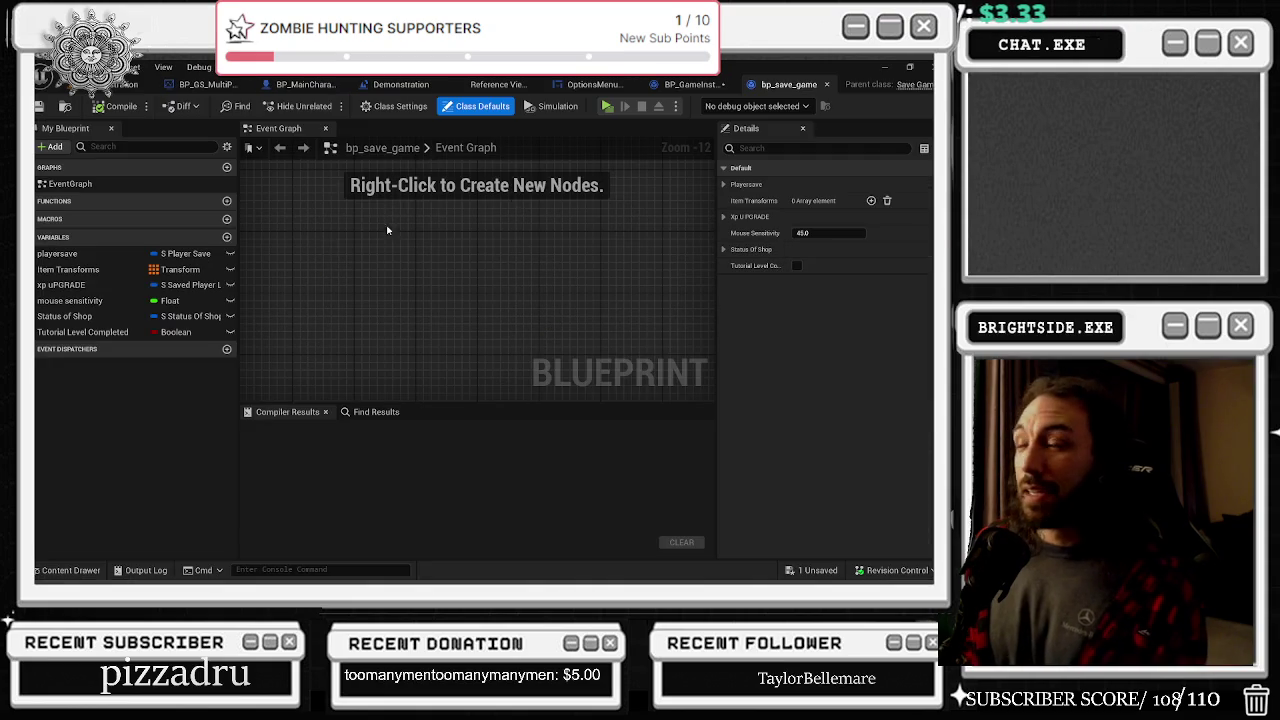
{"action": "left_click", "coordinate": [688, 84]}
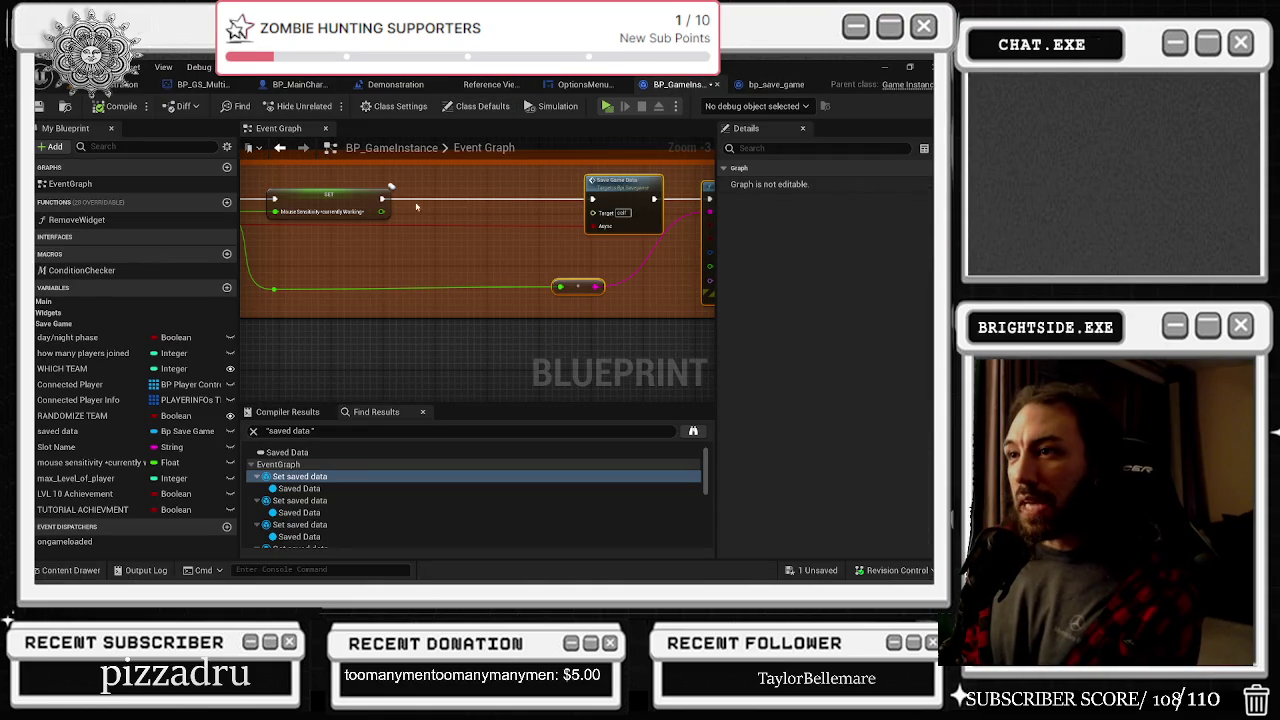
{"action": "left_click_drag", "start_coordinate": [582, 292], "coordinate": [635, 301]}
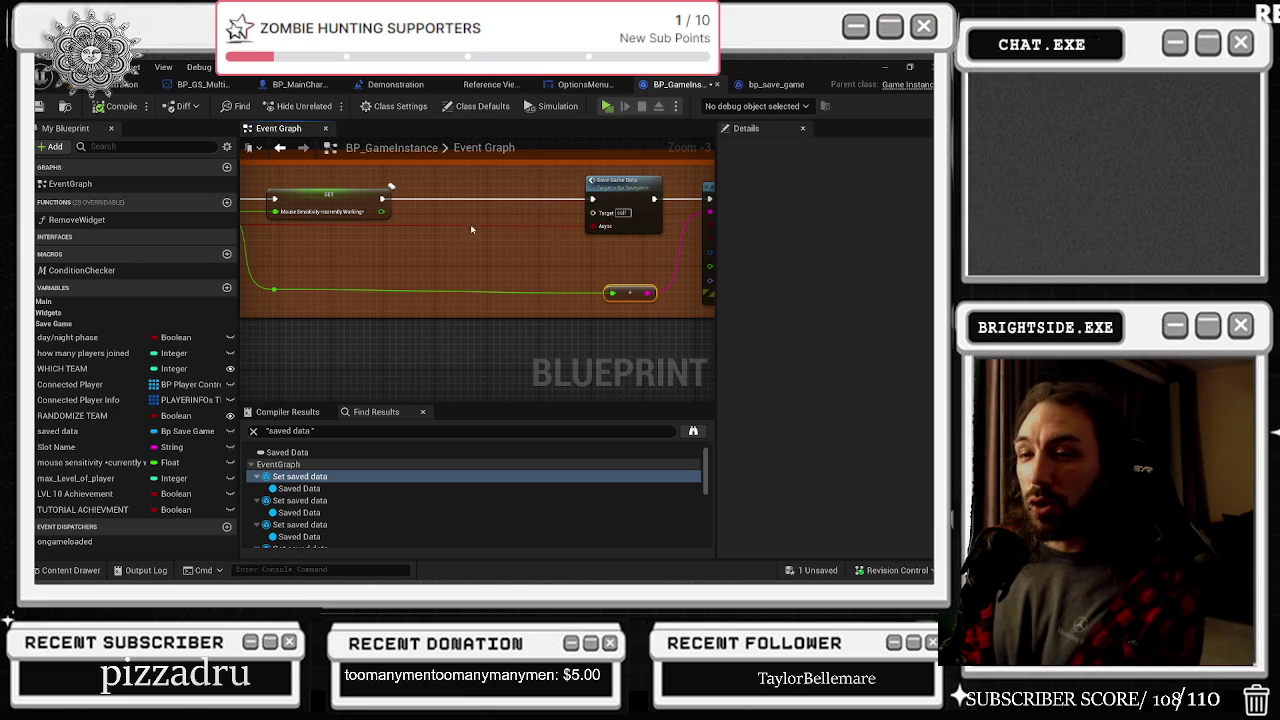
Compare bp_save_game's Status of Shop variable with BP_GameInstance's save sensitivity chain
{"action": "left_click", "coordinate": [776, 84]}
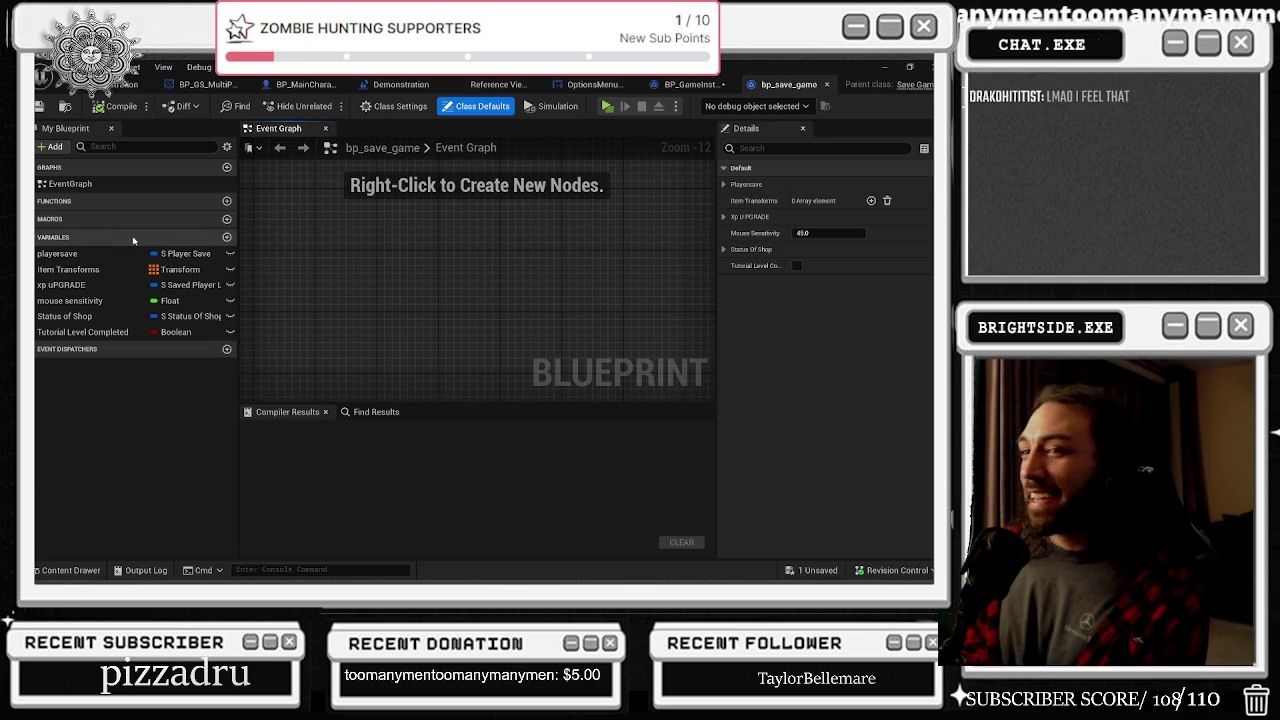
{"action": "left_click", "coordinate": [120, 316]}
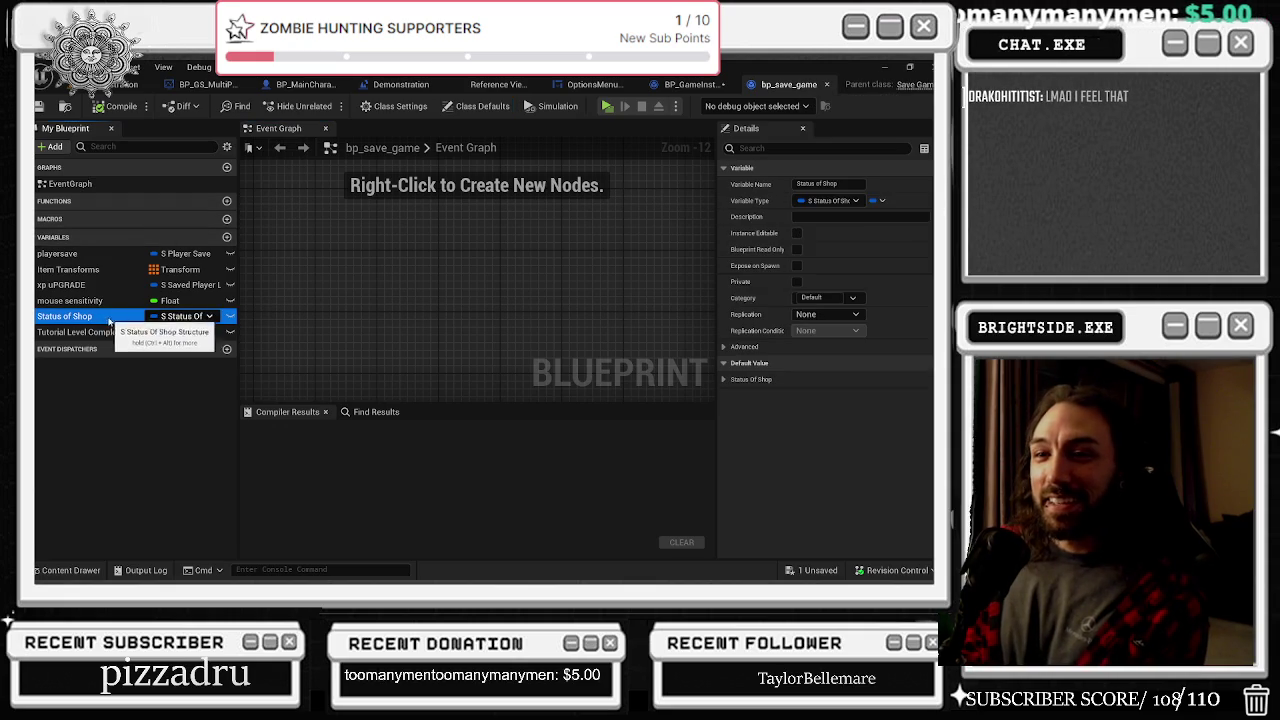
{"action": "left_click", "coordinate": [685, 84]}
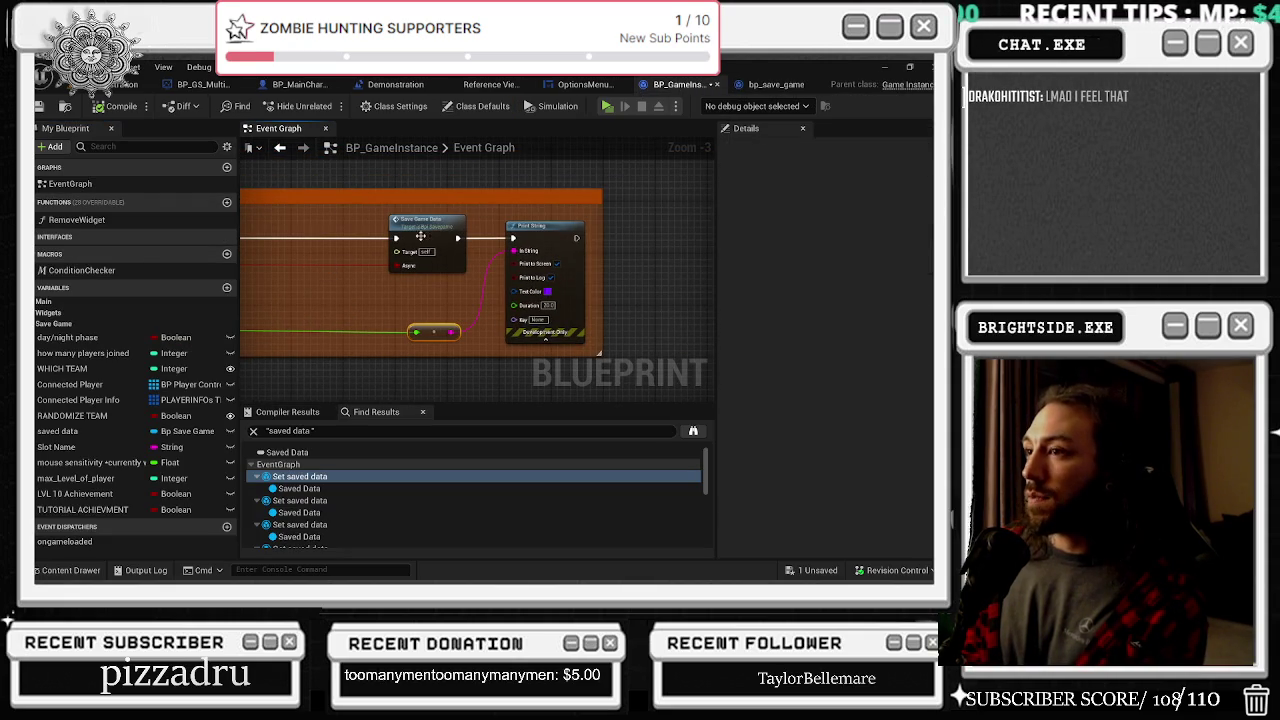
{"action": "left_click_drag", "start_coordinate": [361, 275], "coordinate": [696, 278]}
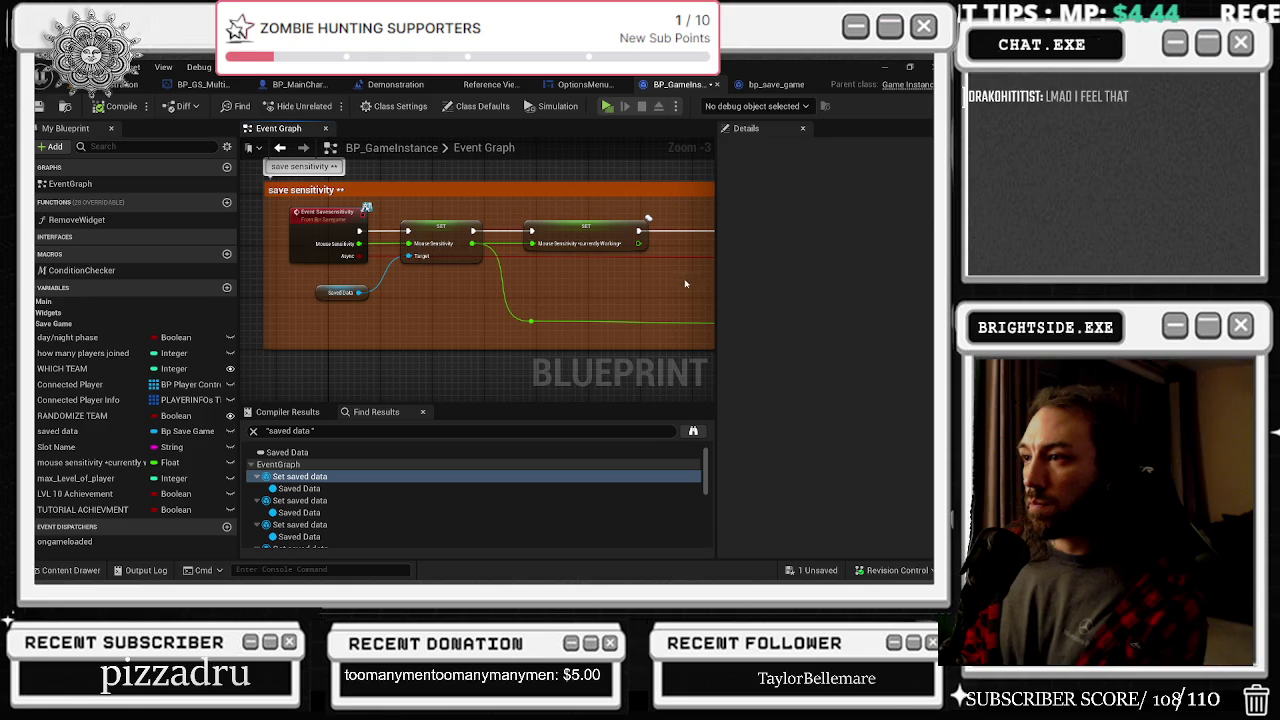
{"action": "mouse_move", "coordinate": [591, 270]}
{"action": "left_mouse_down"}
{"action": "mouse_move", "coordinate": [260, 300]}
{"action": "mouse_move", "coordinate": [300, 302]}
{"action": "left_mouse_up"}
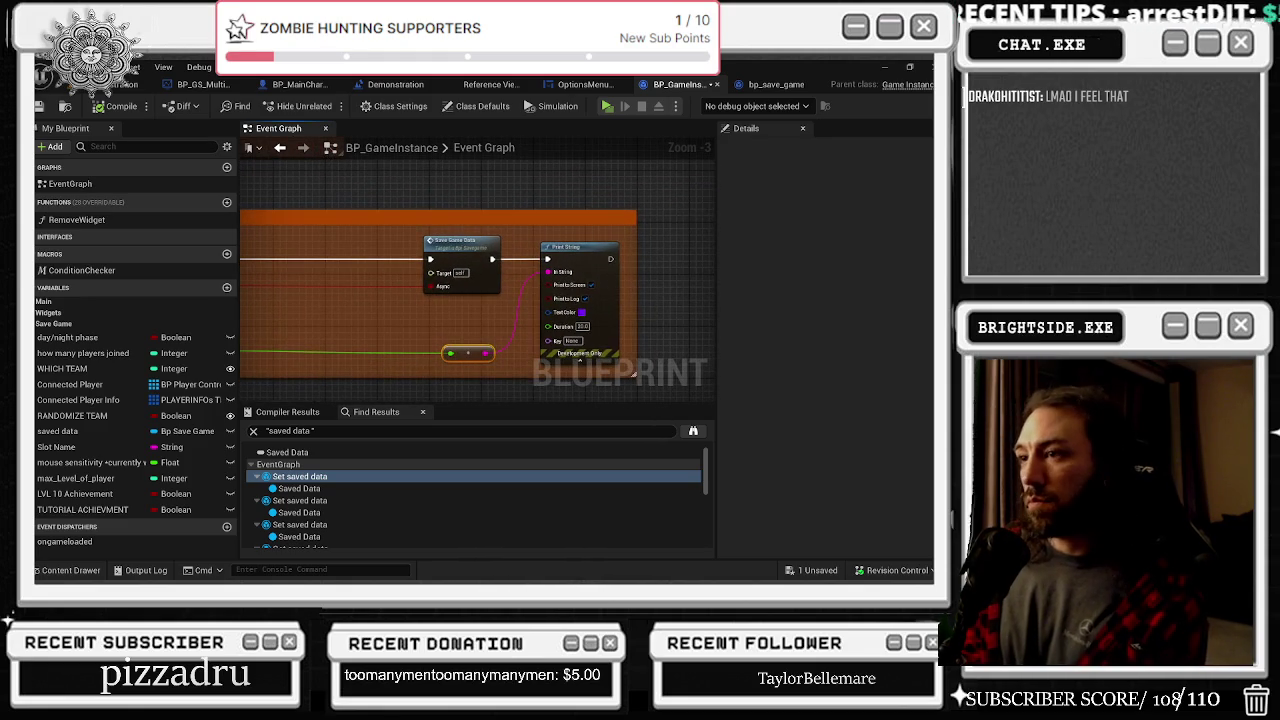
{"action": "left_click", "coordinate": [785, 84]}
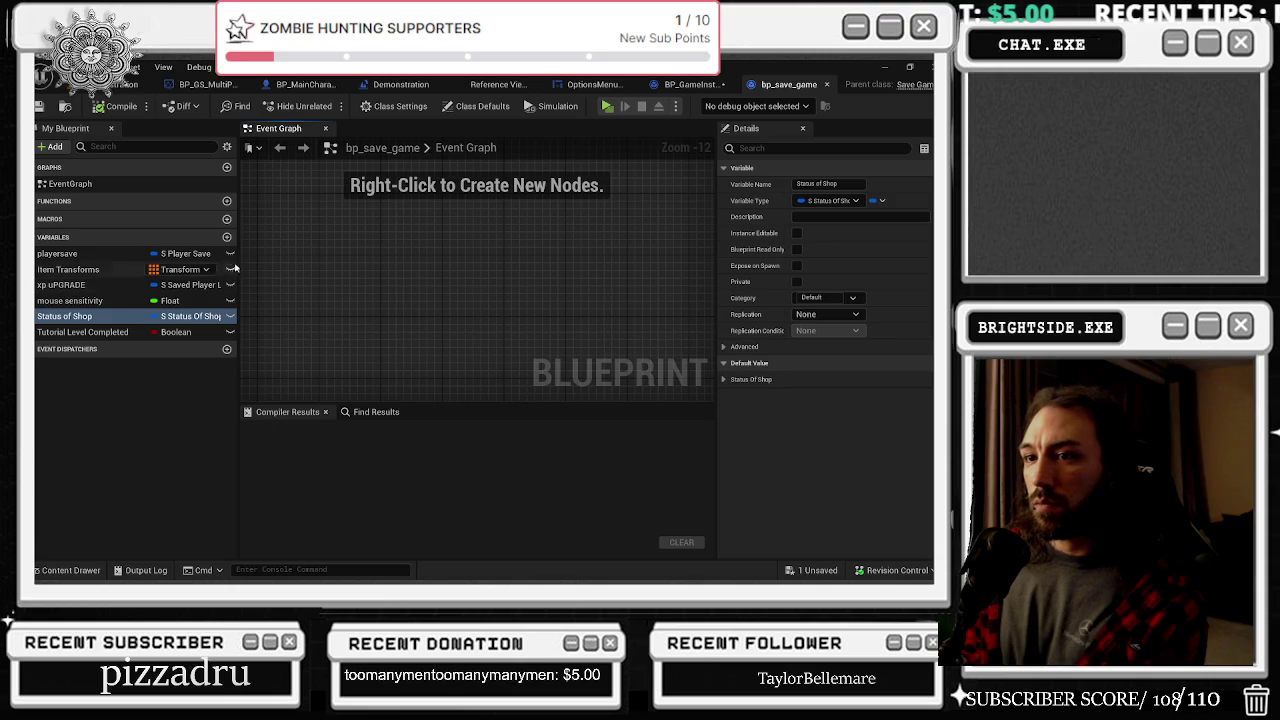
{"action": "left_click", "coordinate": [130, 438]}
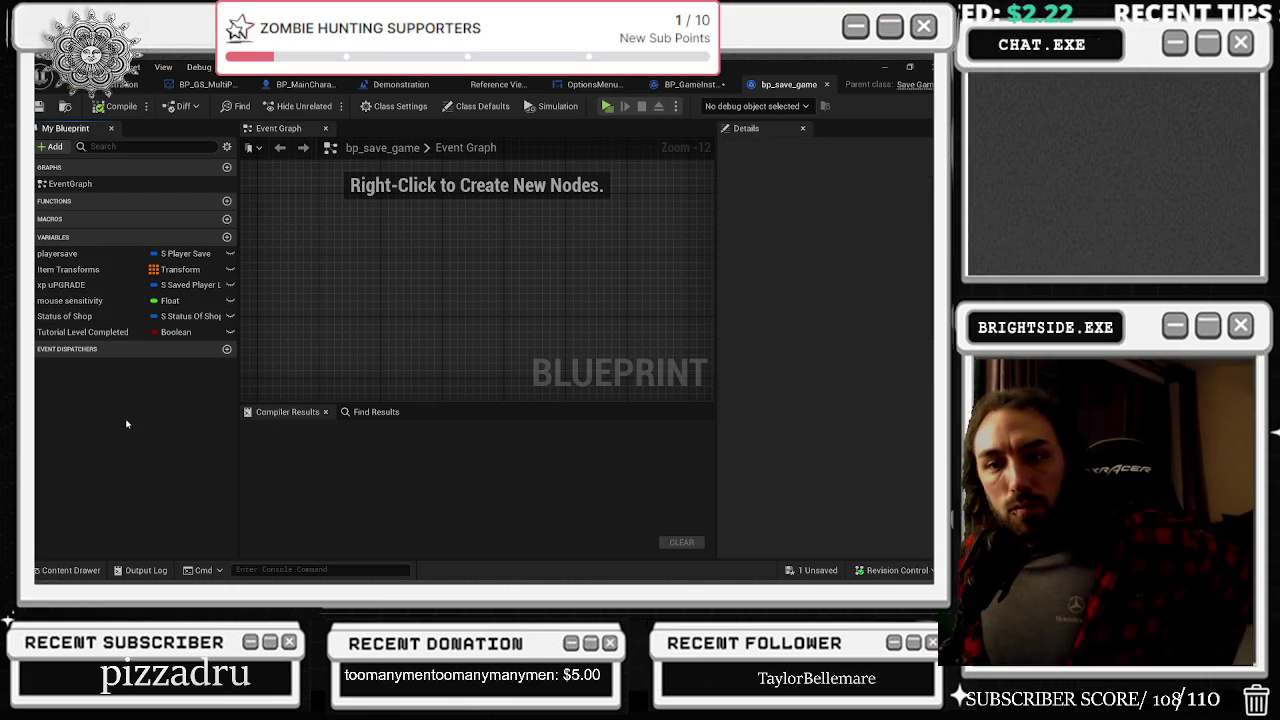
Return through OptionsMenu_Widget to the bpi_savegame Reference Viewer
{"action": "left_click", "coordinate": [694, 87]}
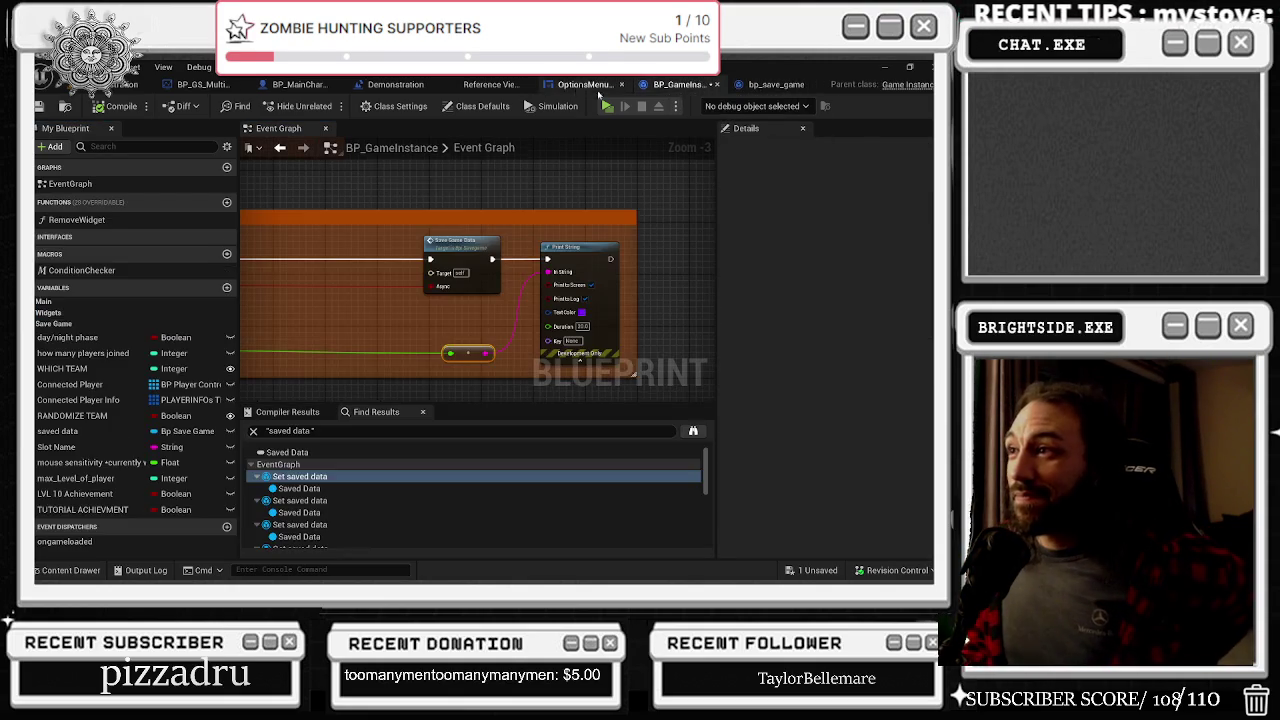
{"action": "left_click", "coordinate": [600, 84]}
{"action": "left_click", "coordinate": [496, 84]}
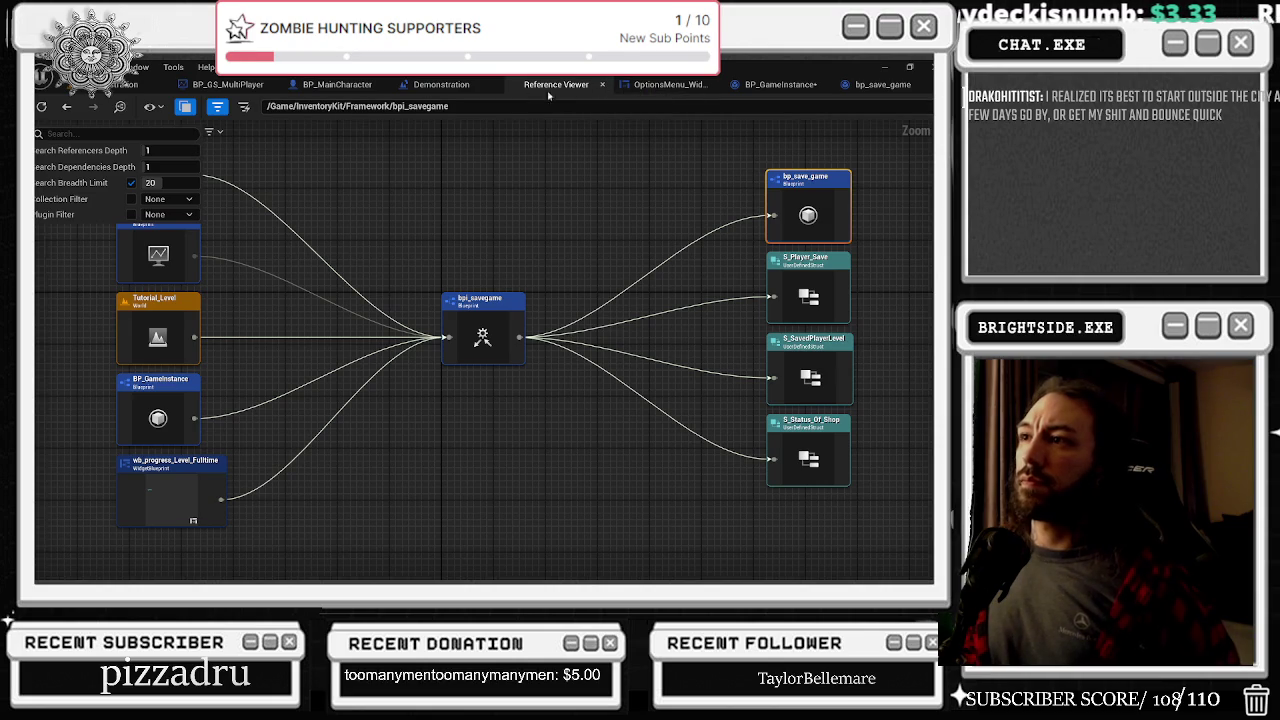
Check the Demonstration level blueprint, then open BP_MainCharacter's voice console command graph
{"action": "left_click", "coordinate": [492, 88]}
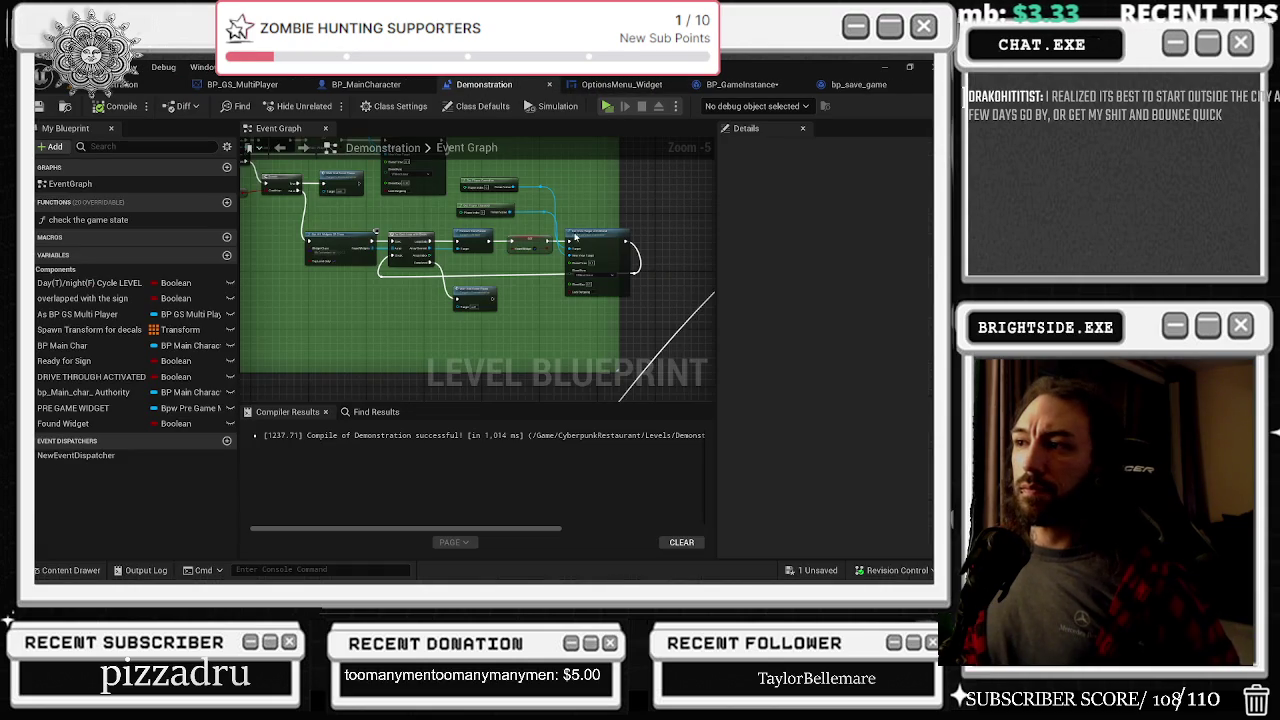
{"action": "scroll", "coordinate": [653, 318], "scroll_direction": "up", "scroll_amount": 3}
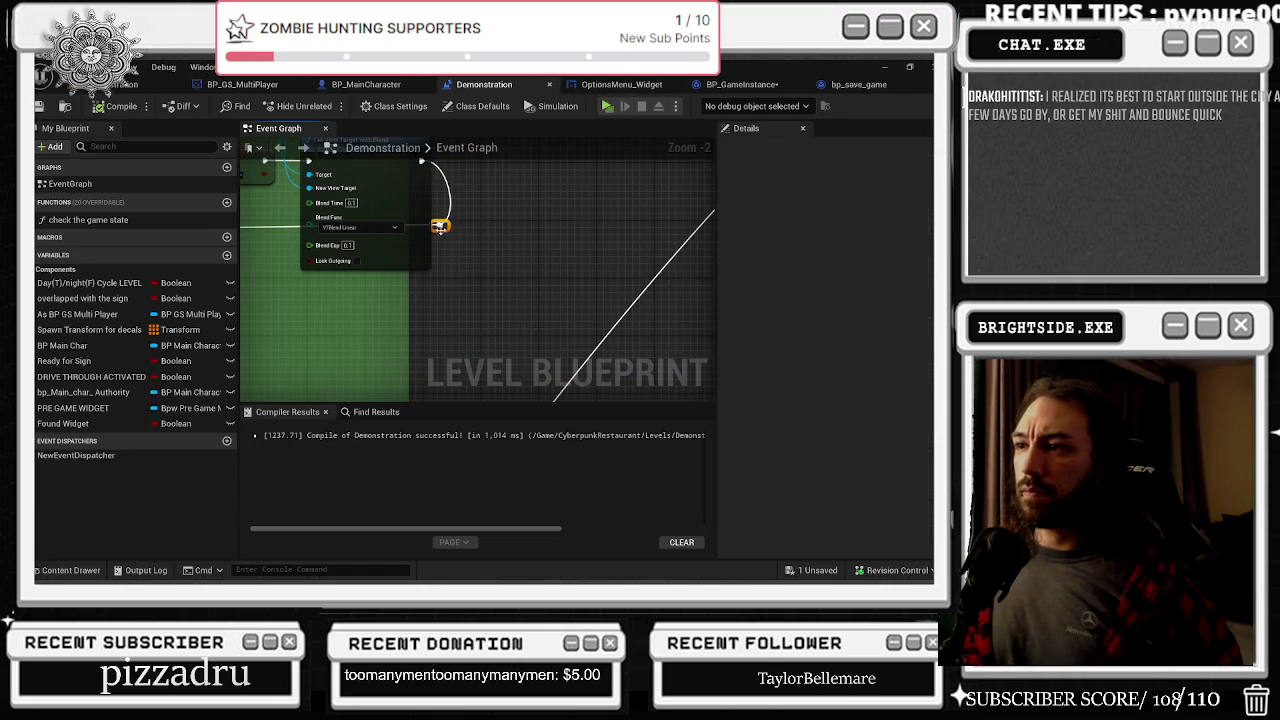
{"action": "left_click", "coordinate": [447, 237]}
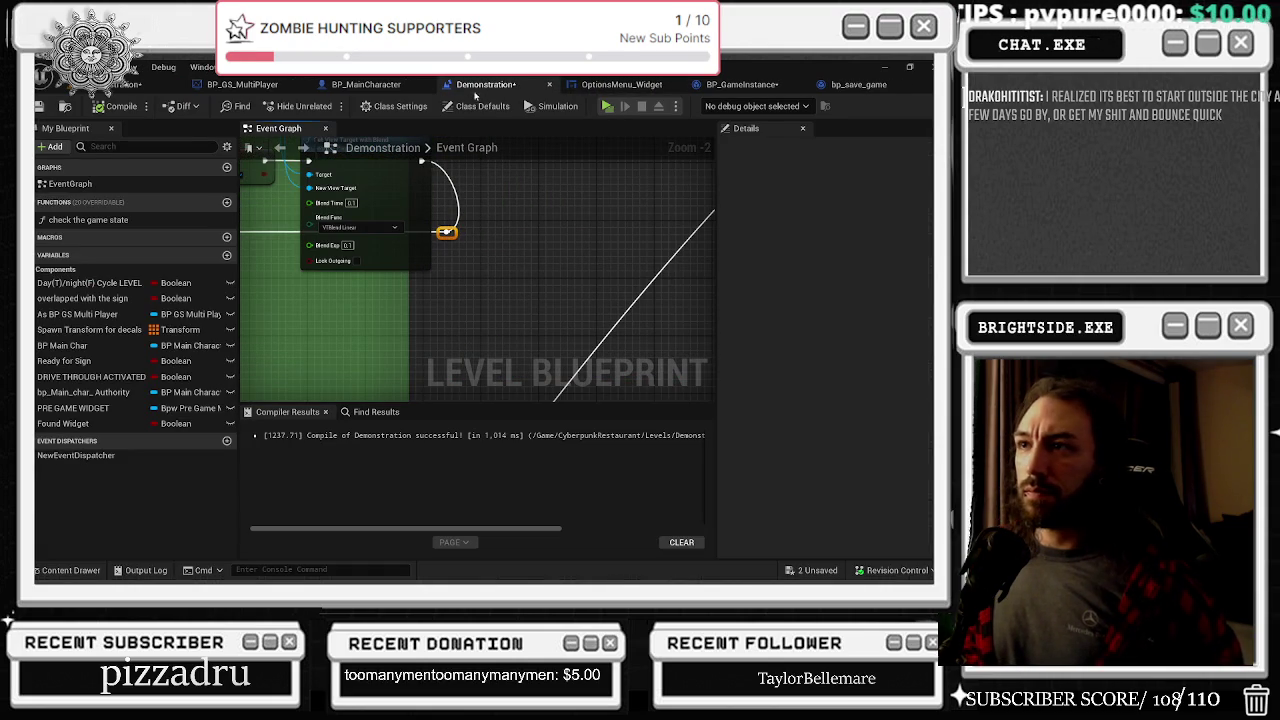
{"action": "left_click", "coordinate": [366, 84]}
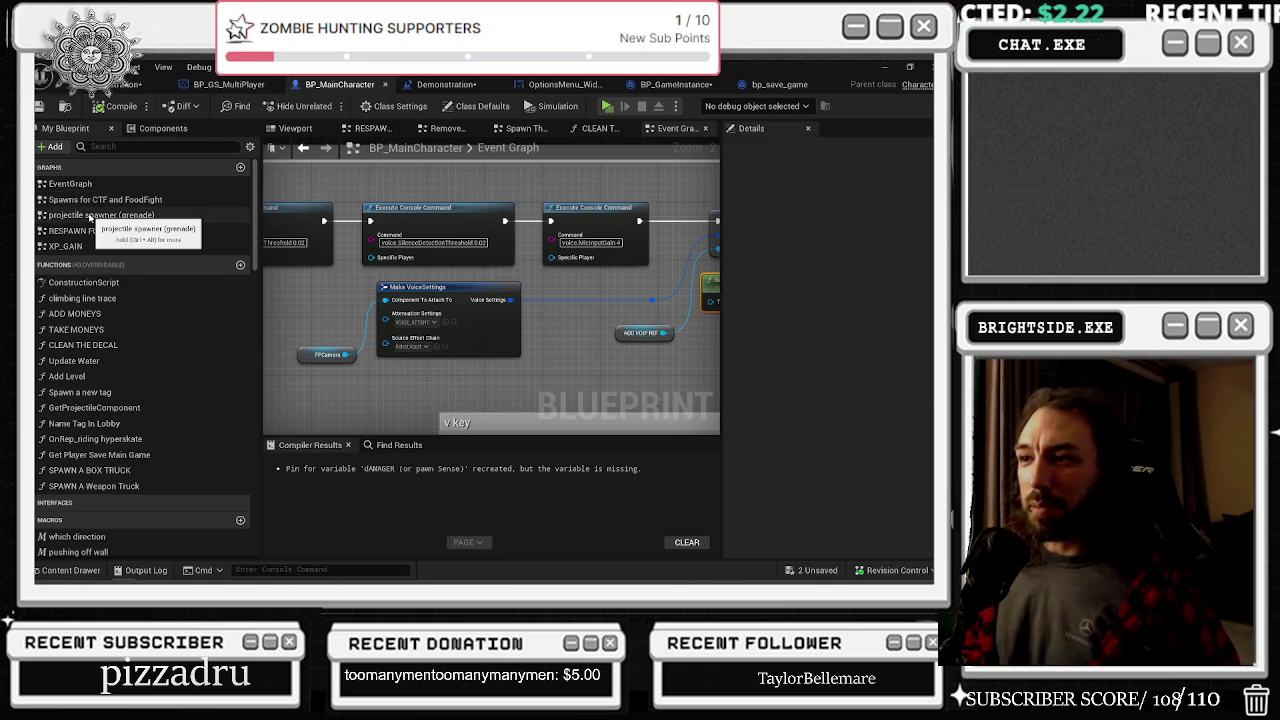
{"action": "mouse_move", "coordinate": [592, 304]}
{"action": "left_mouse_down"}
{"action": "mouse_move", "coordinate": [249, 272]}
{"action": "mouse_move", "coordinate": [365, 319]}
{"action": "left_mouse_up"}
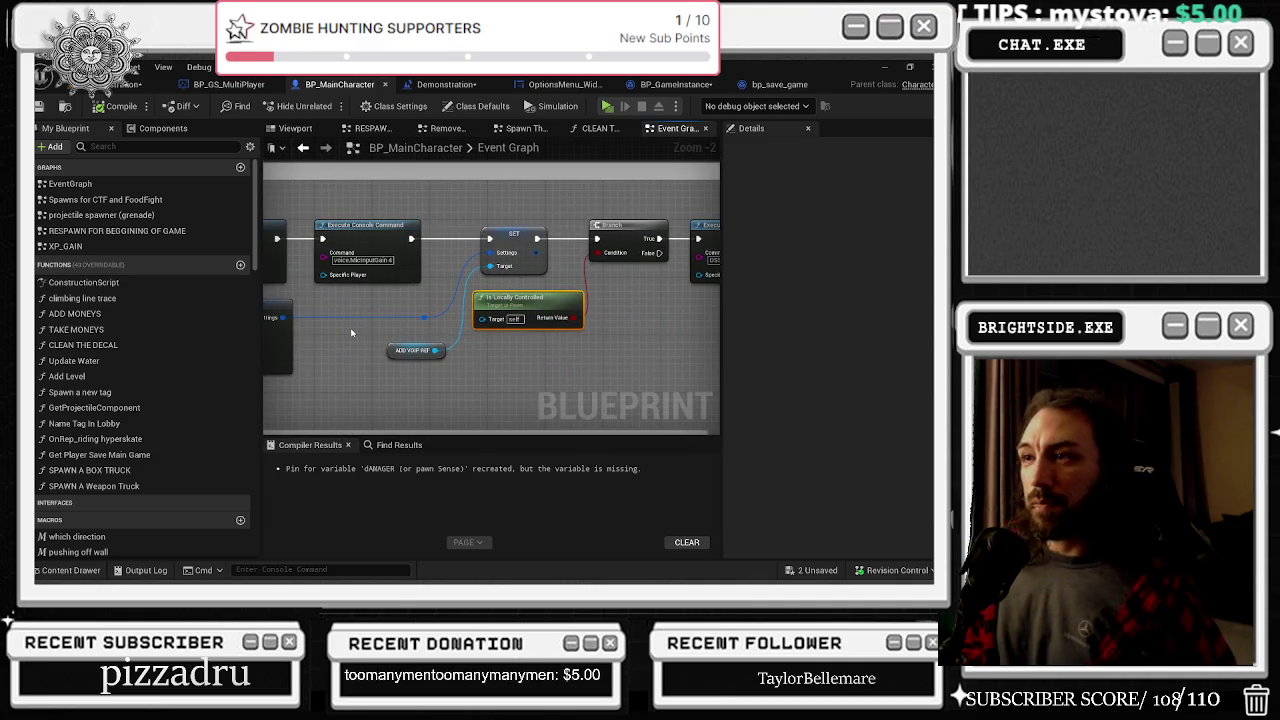
{"action": "scroll", "coordinate": [360, 329], "scroll_direction": "down", "scroll_amount": 5}
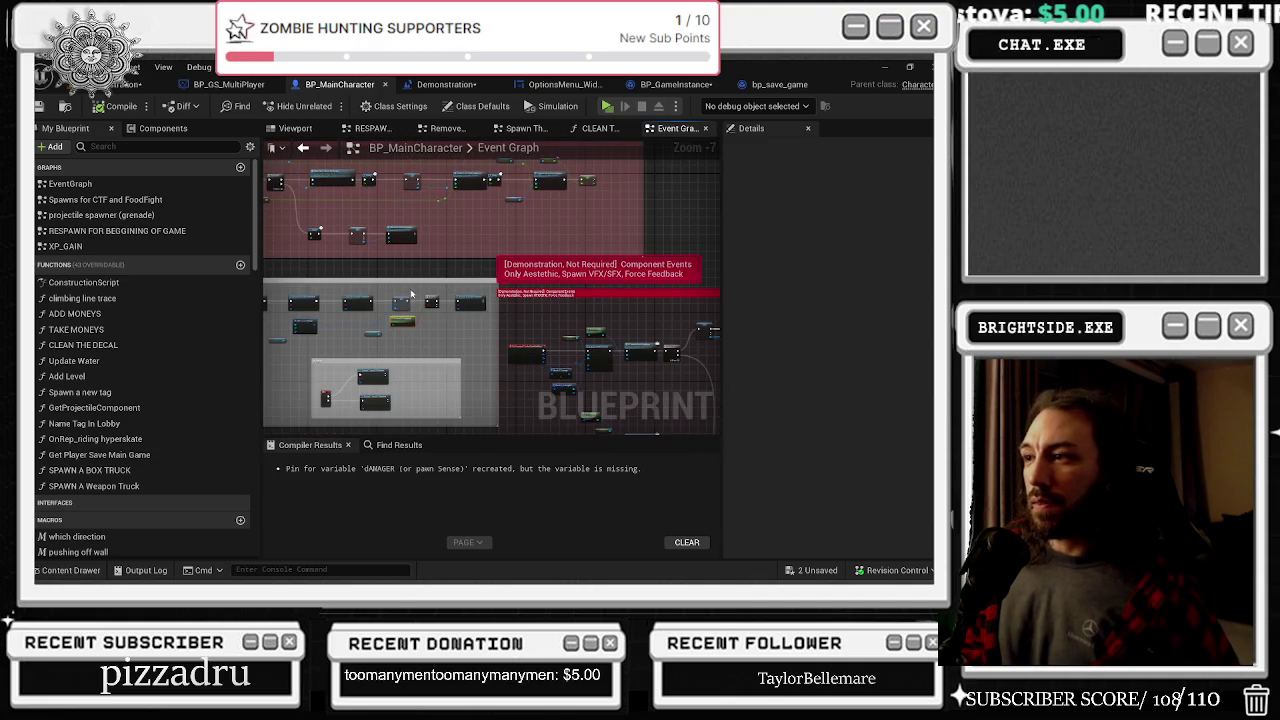
{"action": "left_click_drag", "start_coordinate": [401, 258], "coordinate": [483, 305]}
Close the CLEAN graph, view the 'game state from money' comment, and open bp_save_game
{"action": "scroll", "coordinate": [385, 268], "scroll_direction": "up", "scroll_amount": 4}
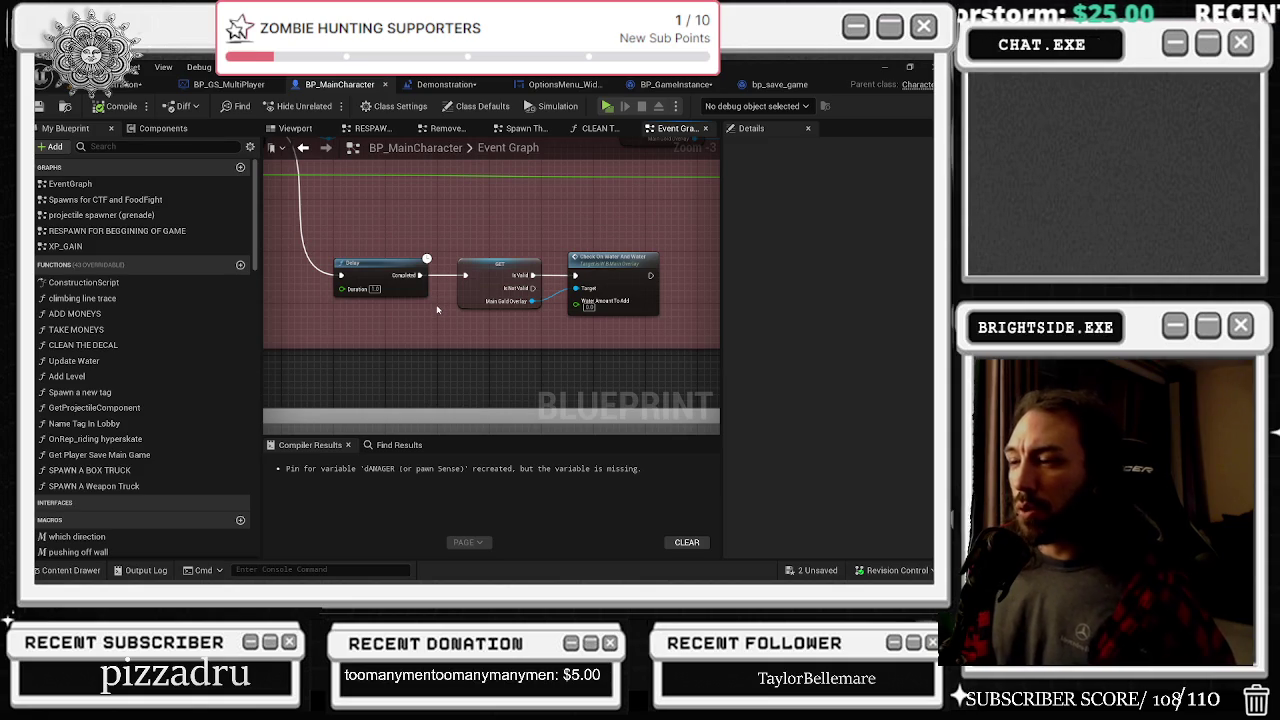
{"action": "left_click", "coordinate": [631, 128]}
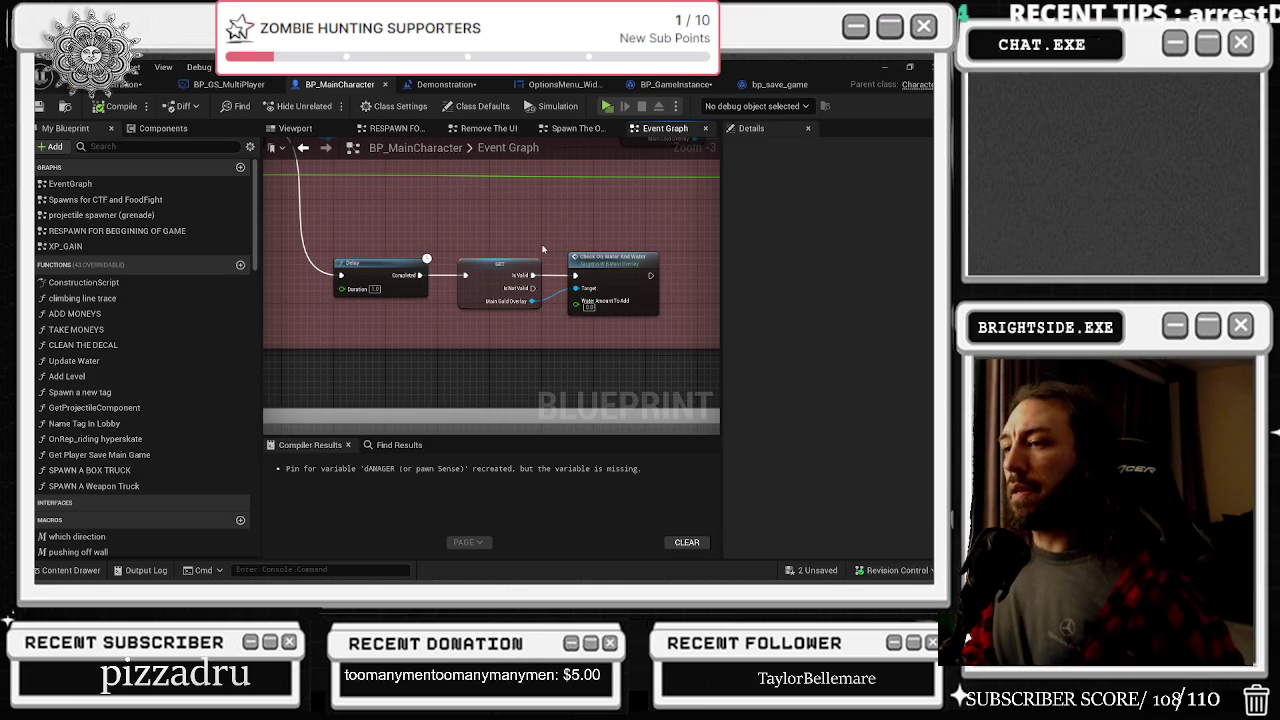
{"action": "scroll", "coordinate": [537, 259], "scroll_direction": "down", "scroll_amount": 5}
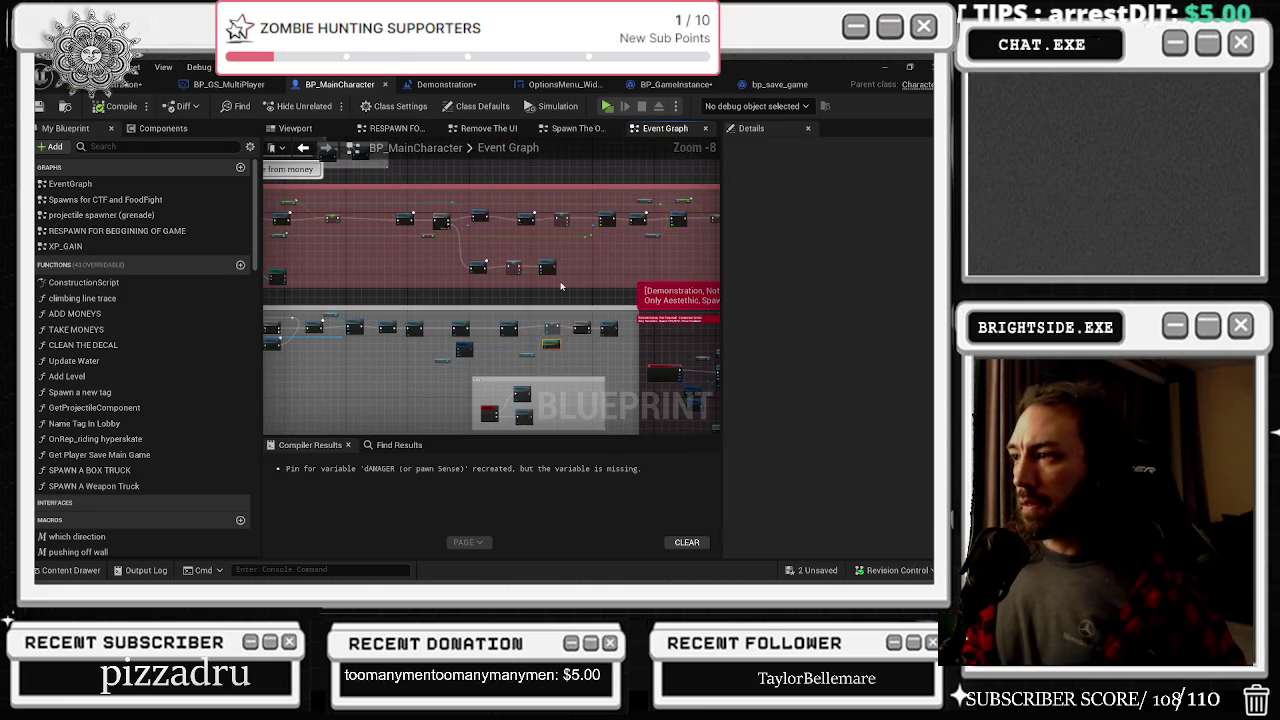
{"action": "left_click_drag", "start_coordinate": [376, 233], "coordinate": [458, 258]}
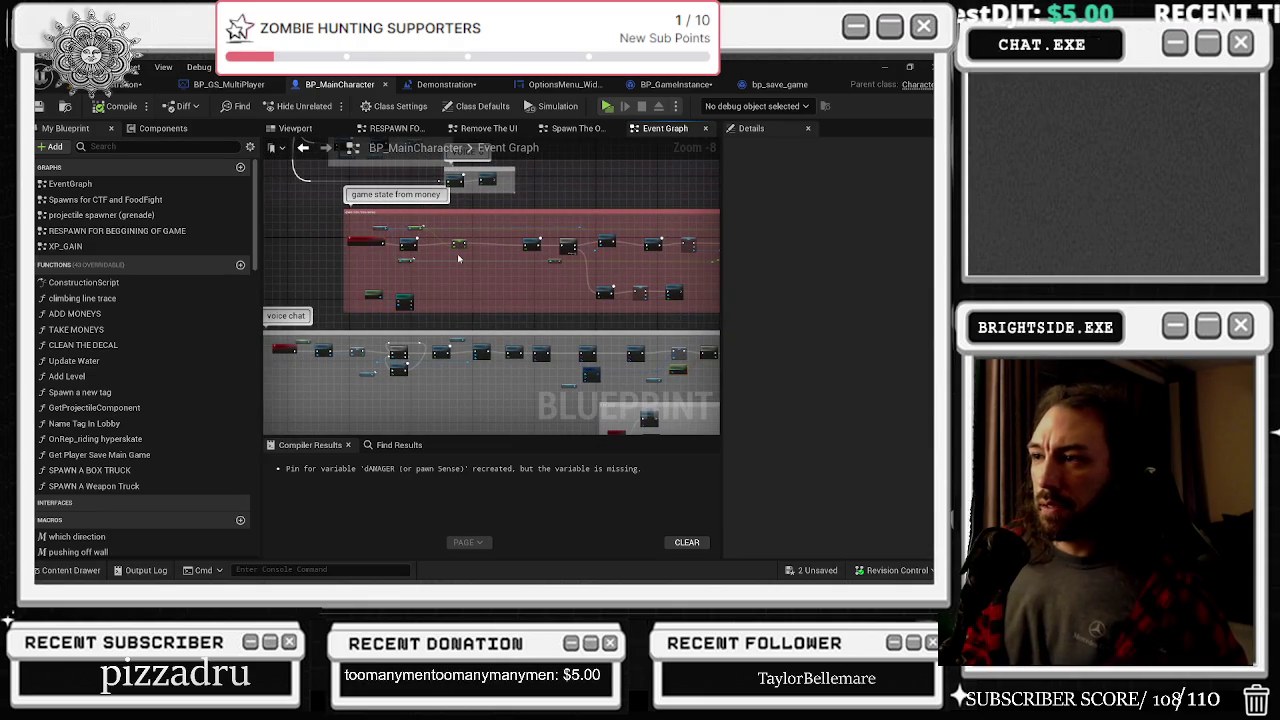
{"action": "scroll", "coordinate": [458, 258], "scroll_direction": "up", "scroll_amount": 4}
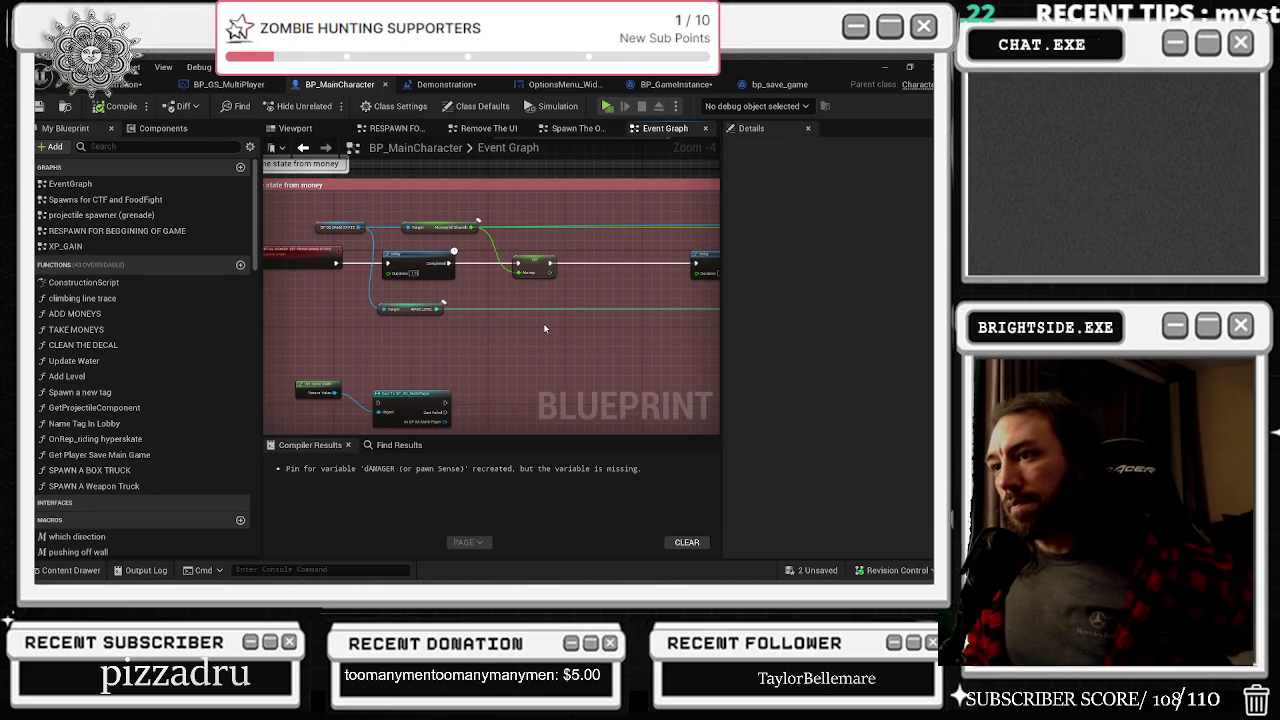
{"action": "left_click_drag", "start_coordinate": [543, 323], "coordinate": [585, 301]}
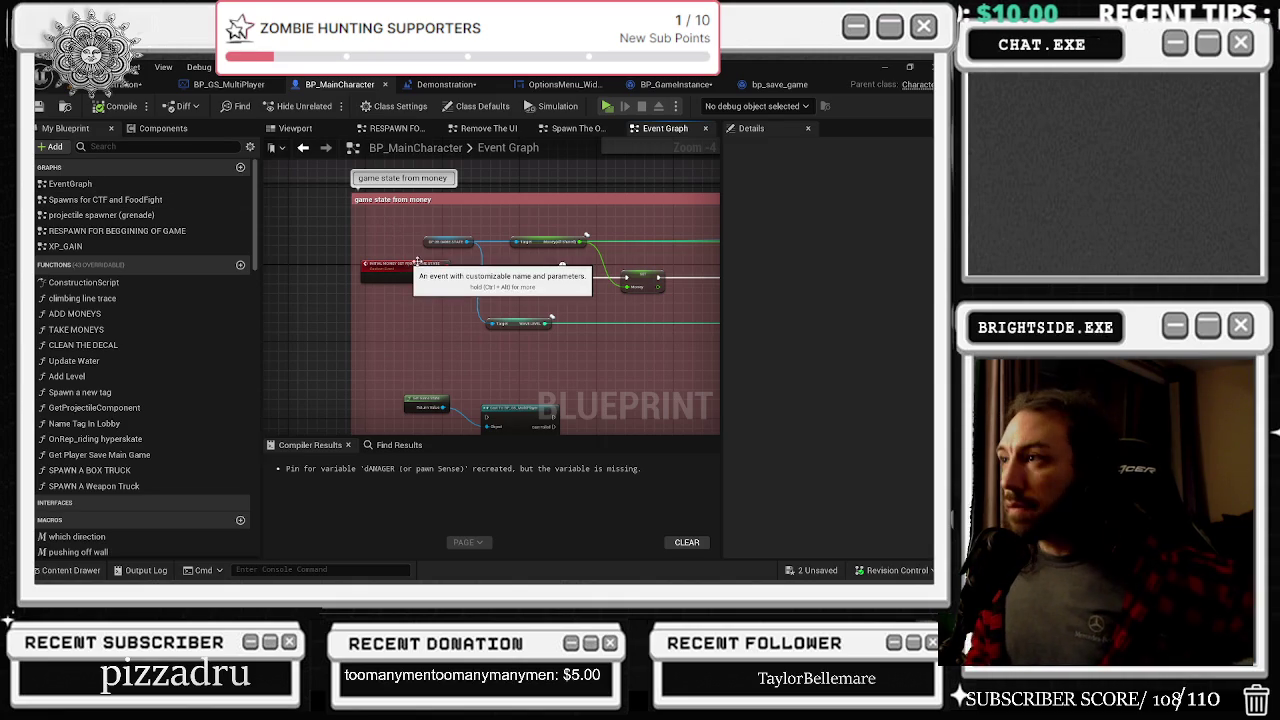
{"action": "left_click", "coordinate": [780, 85]}
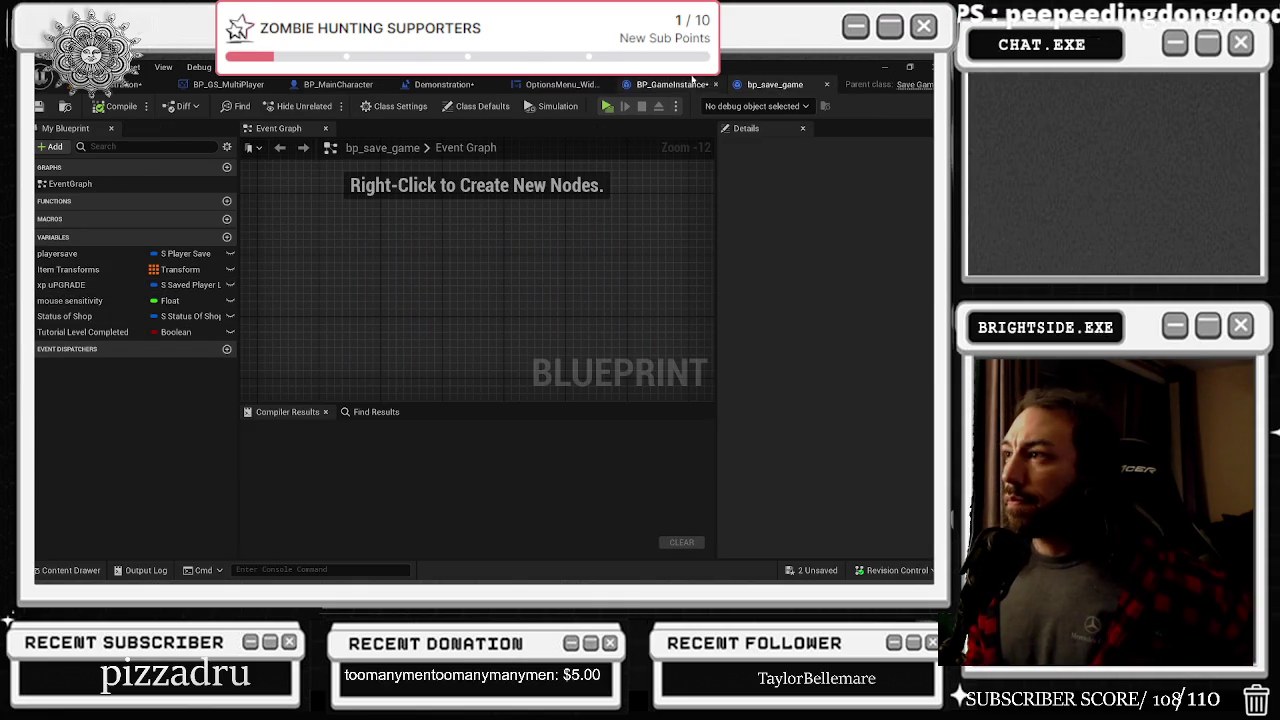
{"action": "left_click", "coordinate": [688, 86]}
{"action": "left_click_drag", "start_coordinate": [560, 280], "coordinate": [400, 322]}
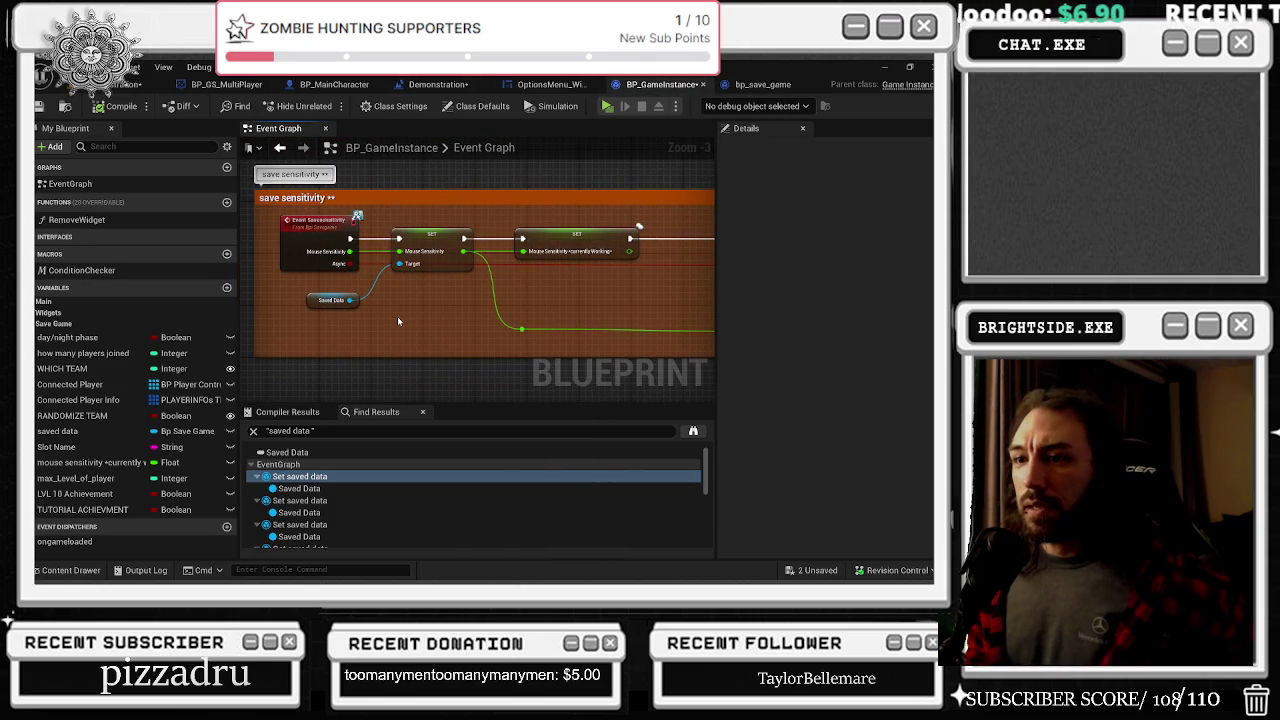
{"action": "left_click", "coordinate": [337, 477]}
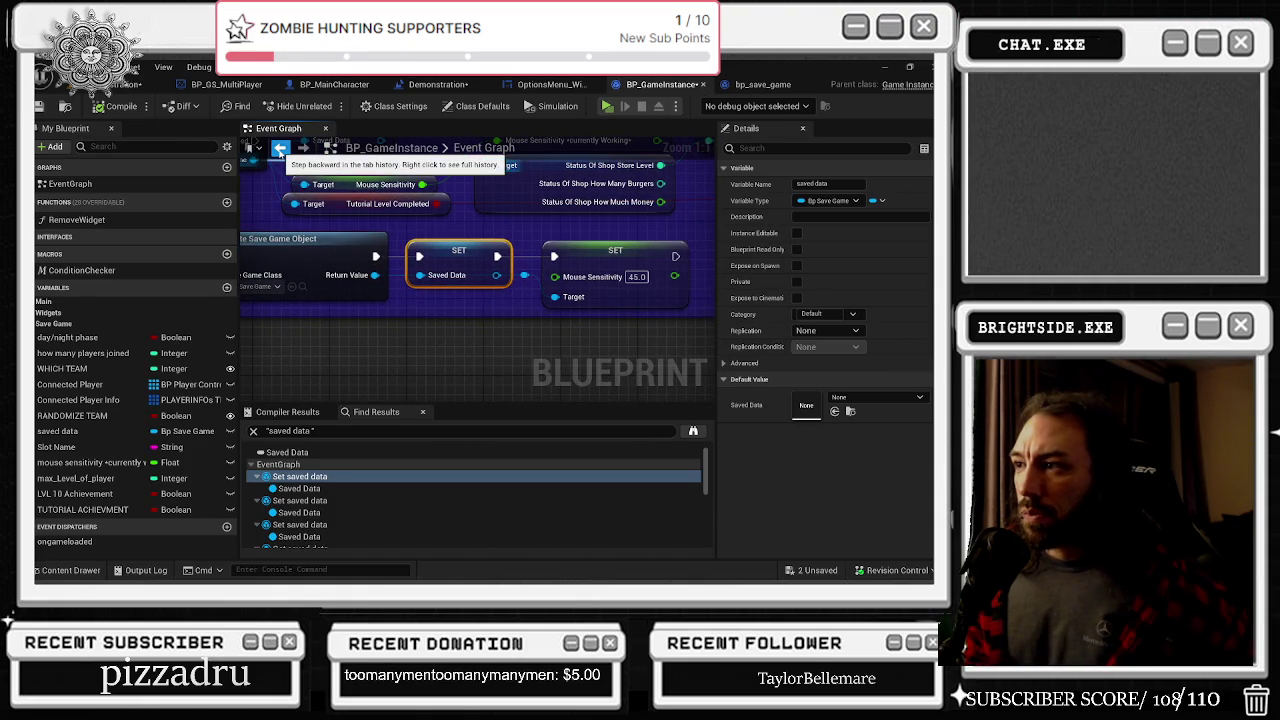
{"action": "left_click", "coordinate": [280, 148]}
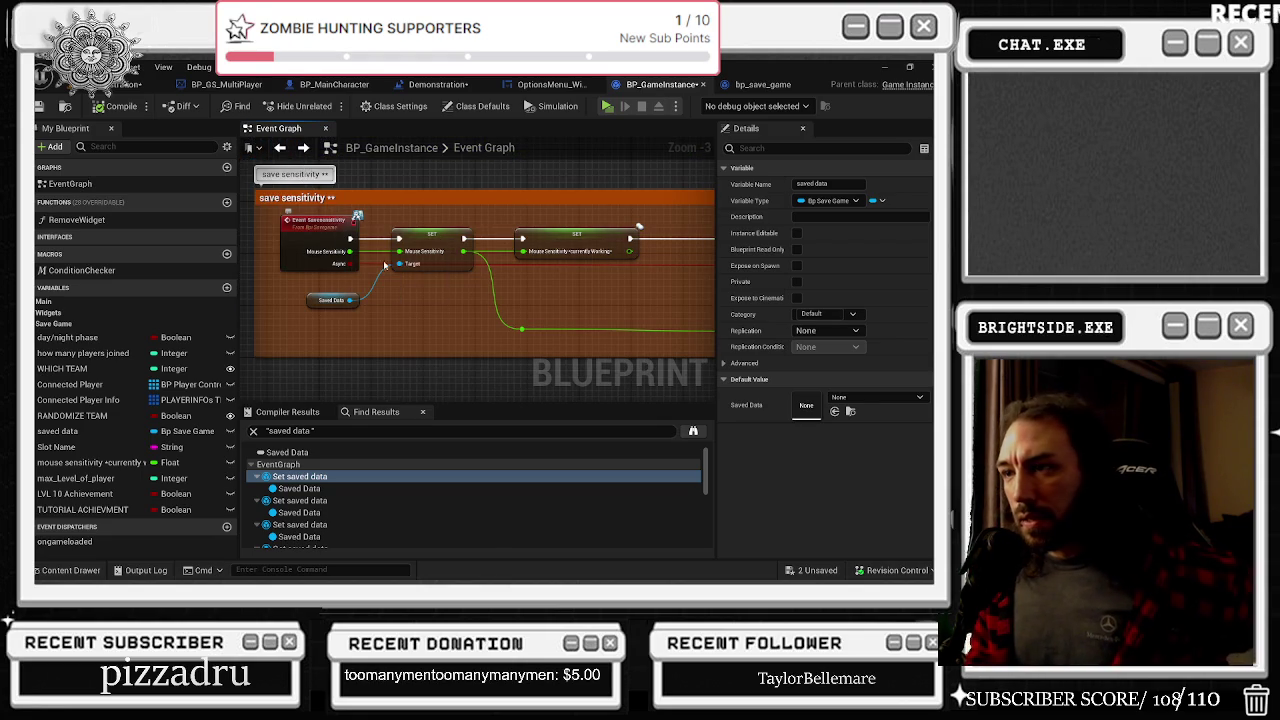
{"action": "left_click_drag", "start_coordinate": [518, 273], "coordinate": [456, 253]}
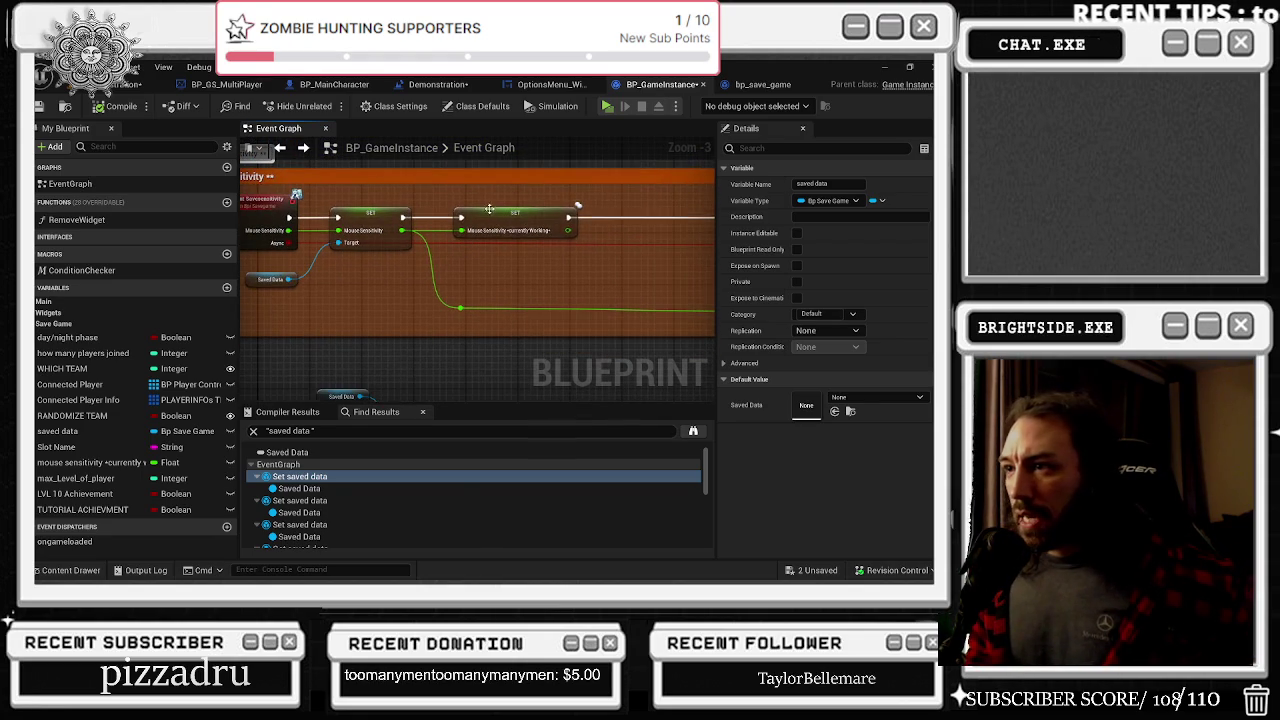
{"action": "left_click", "coordinate": [512, 218]}
{"action": "left_click_drag", "start_coordinate": [512, 218], "coordinate": [439, 195]}
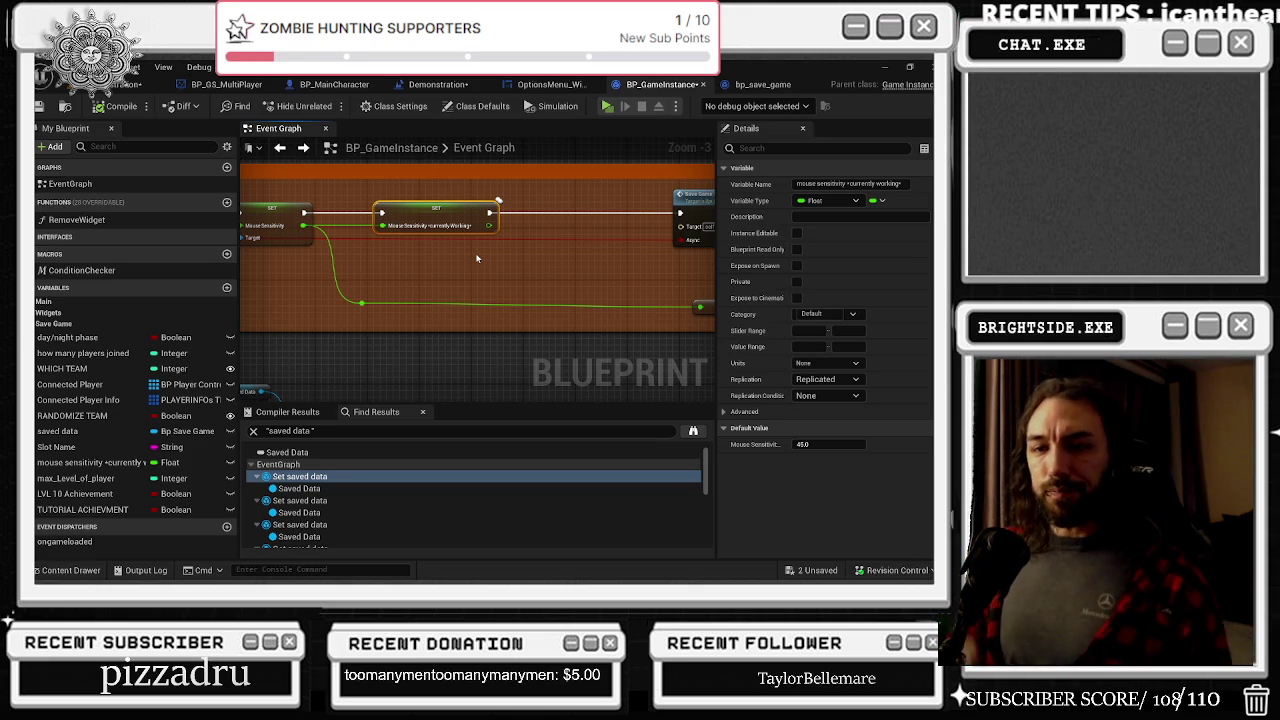
{"action": "left_click_drag", "start_coordinate": [475, 257], "coordinate": [471, 313]}
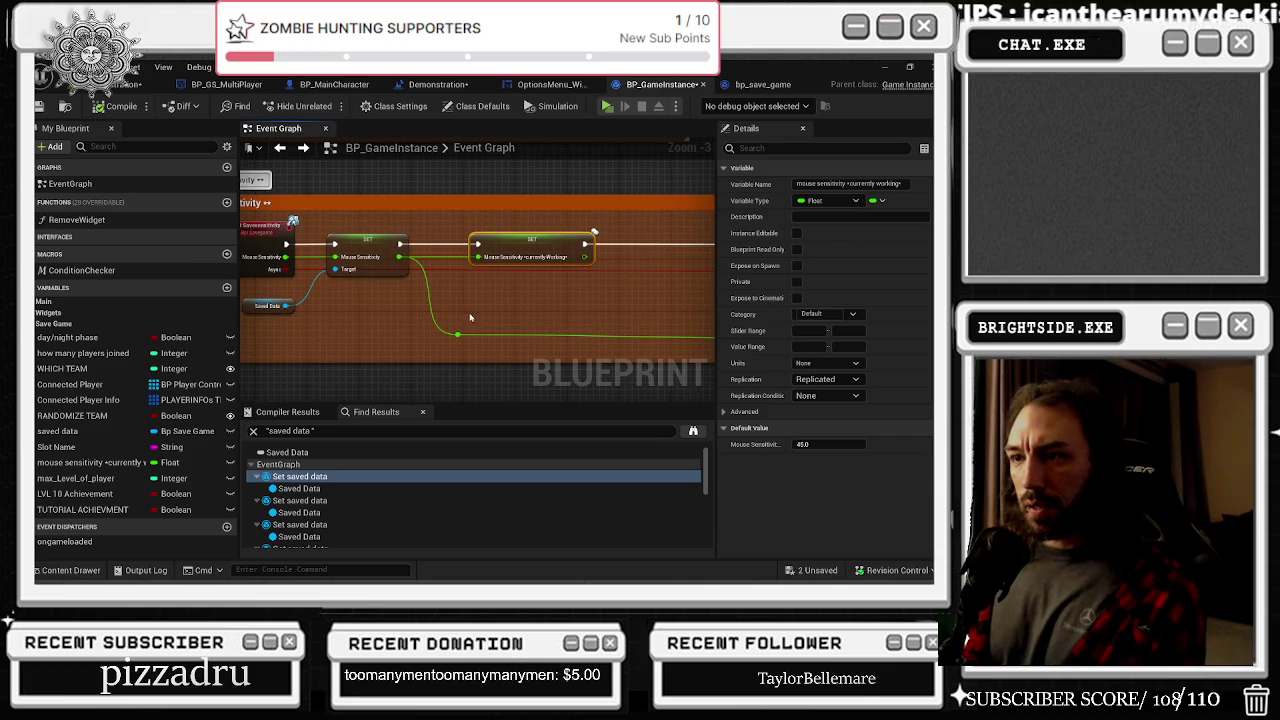
{"action": "left_click", "coordinate": [765, 84]}
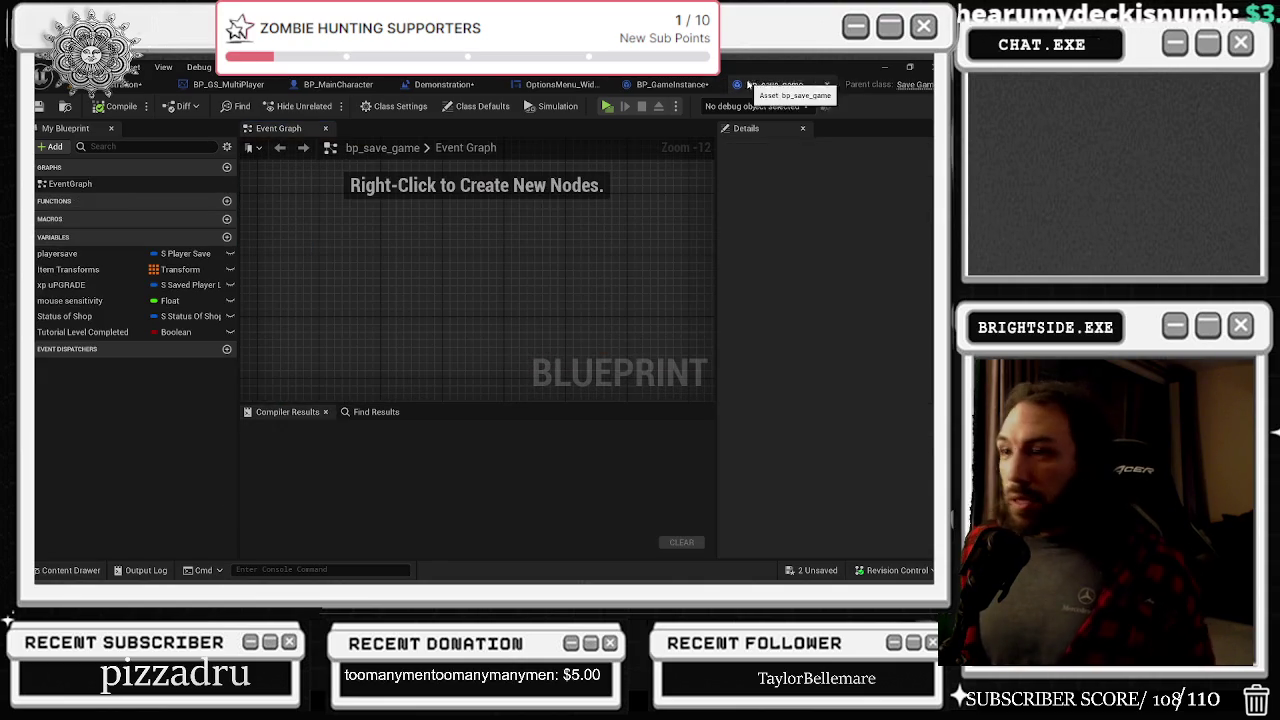
Add a Float variable named Master Volume to bp_save_game
{"action": "left_click", "coordinate": [227, 237]}
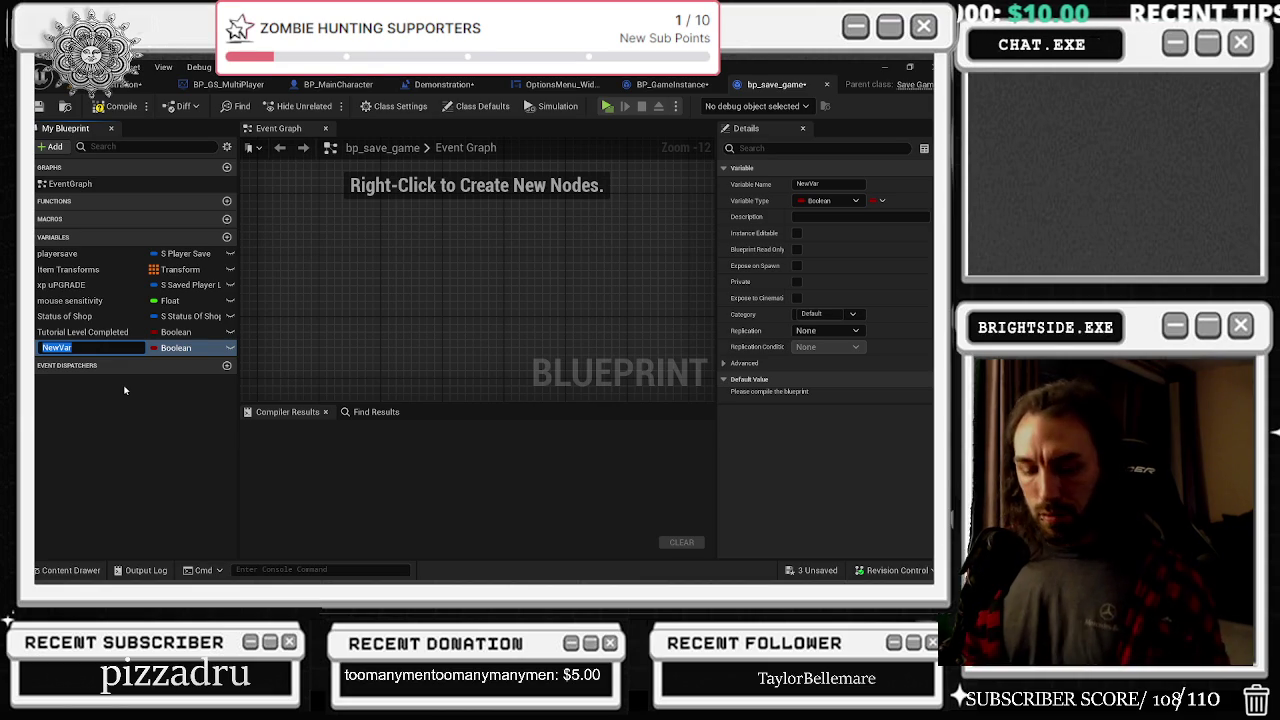
{"action": "type", "text": "Master "}
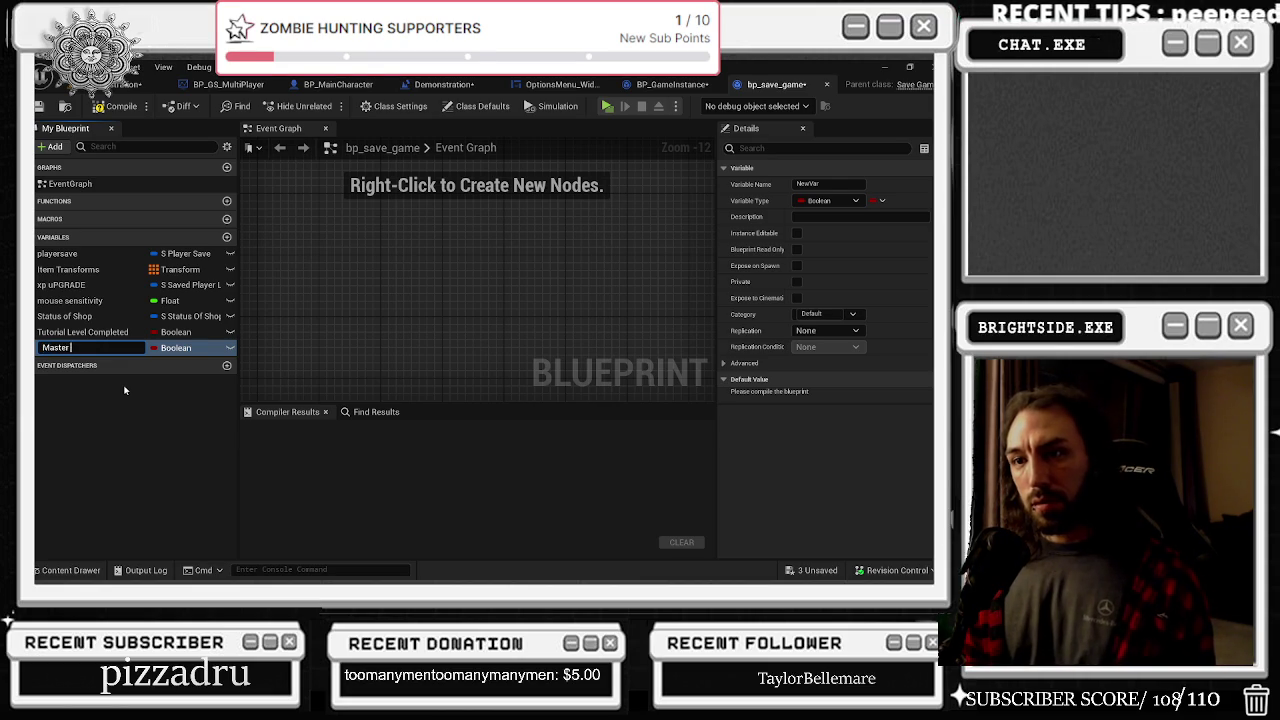
{"action": "type", "text": "Volu"}
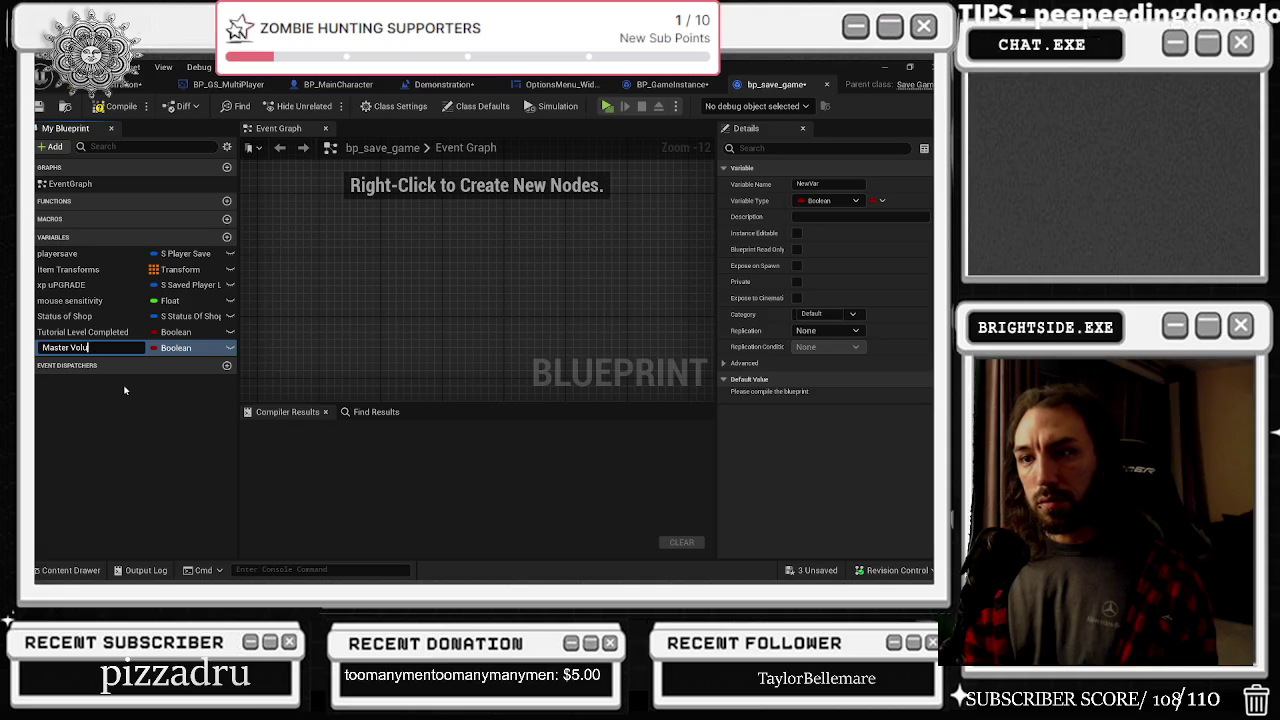
{"action": "key", "text": "Return"}
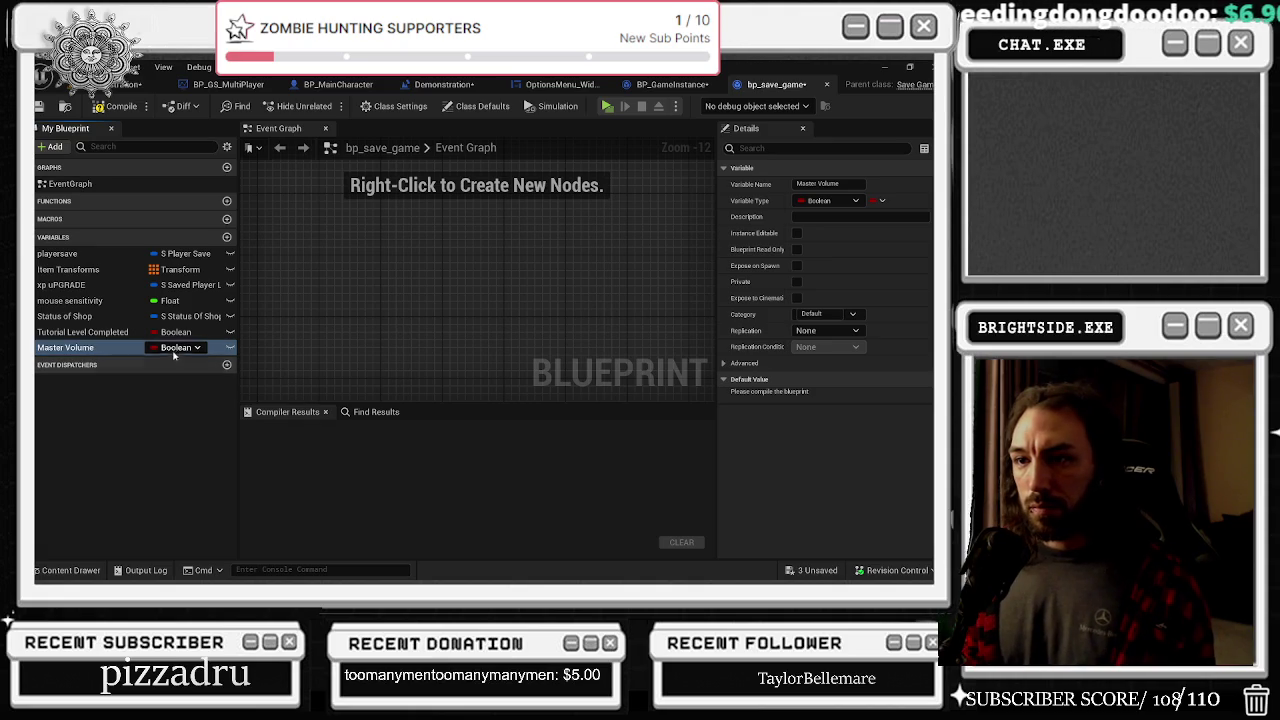
{"action": "left_click", "coordinate": [174, 347]}
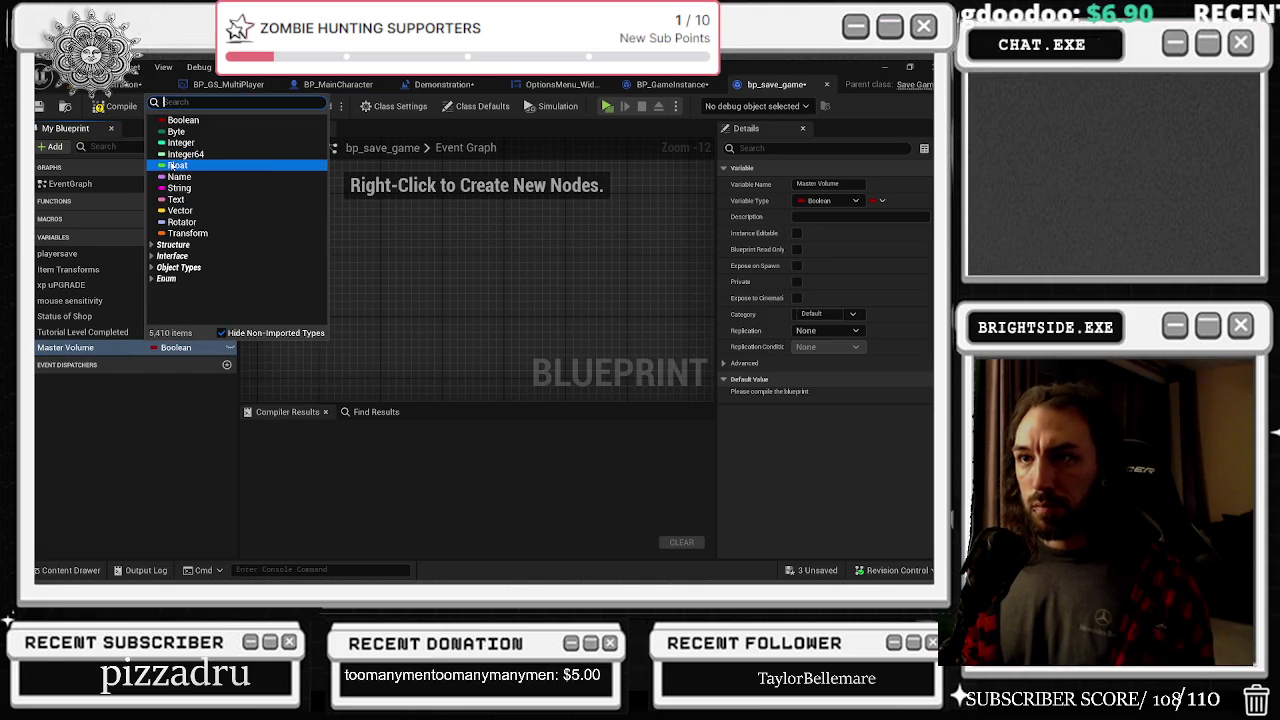
{"action": "left_click", "coordinate": [177, 165]}
Duplicate Master Volume and rename the copy Voice Volume
{"action": "right_click", "coordinate": [110, 349]}
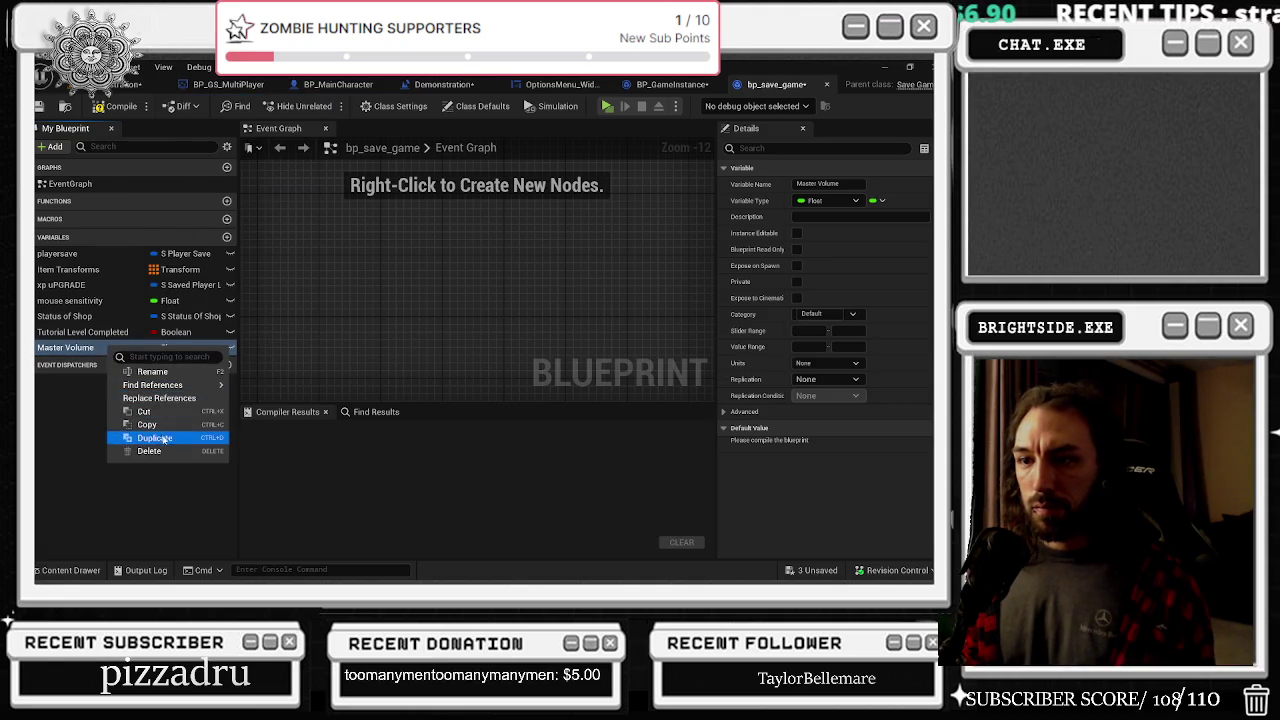
{"action": "left_click", "coordinate": [155, 437]}
{"action": "left_click", "coordinate": [110, 364]}
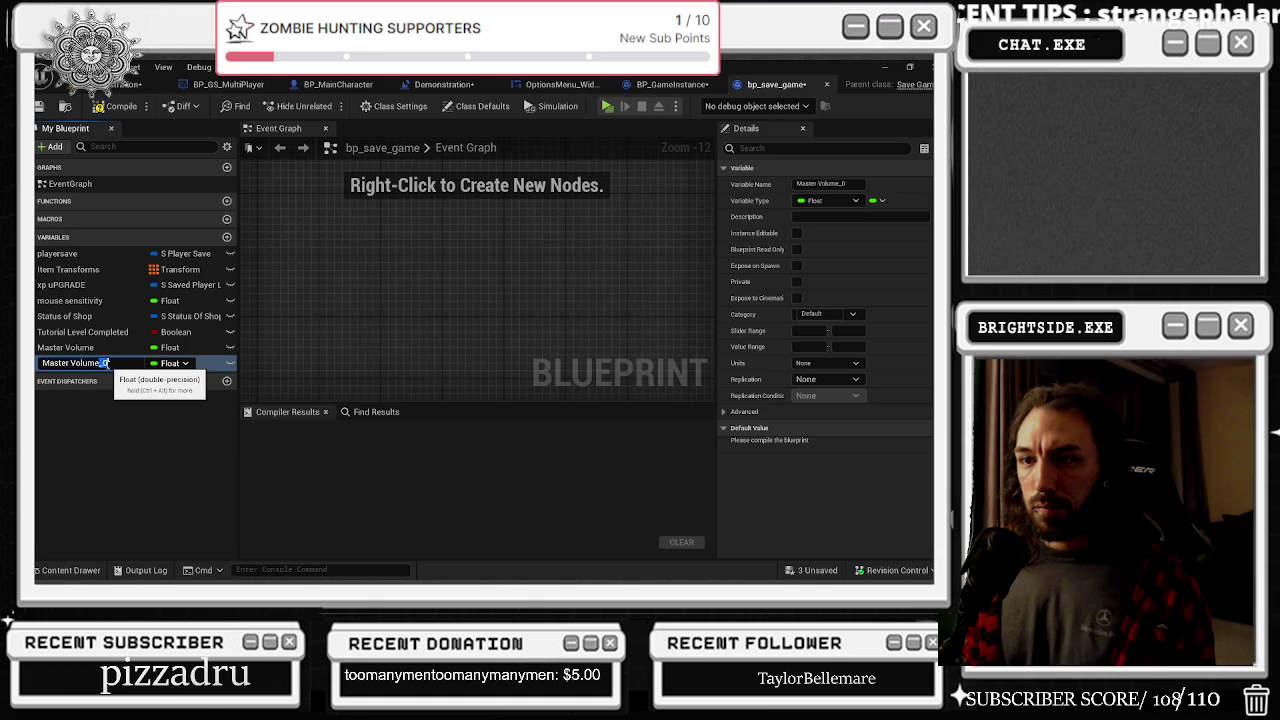
{"action": "key", "text": "BackSpace"}
{"action": "key", "text": "BackSpace"}
{"action": "left_click_drag", "start_coordinate": [72, 364], "coordinate": [38, 366]}
{"action": "key", "text": "BackSpace"}
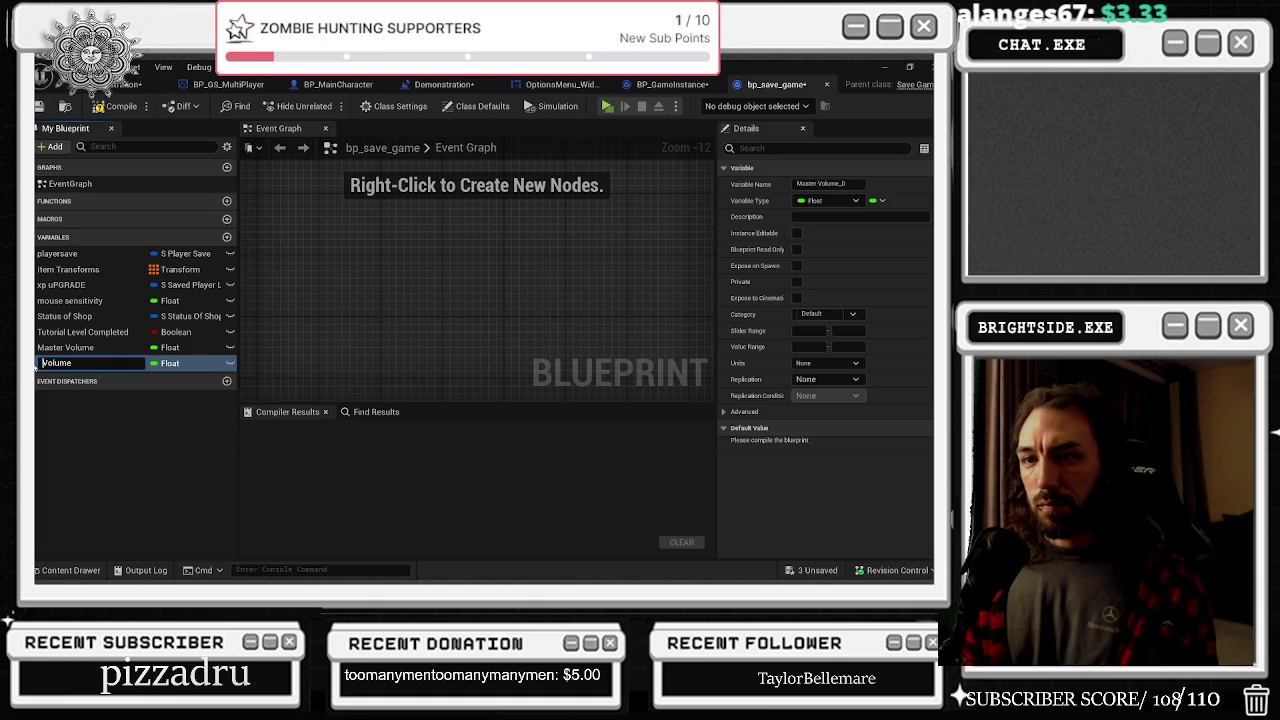
{"action": "type", "text": "Voice"}
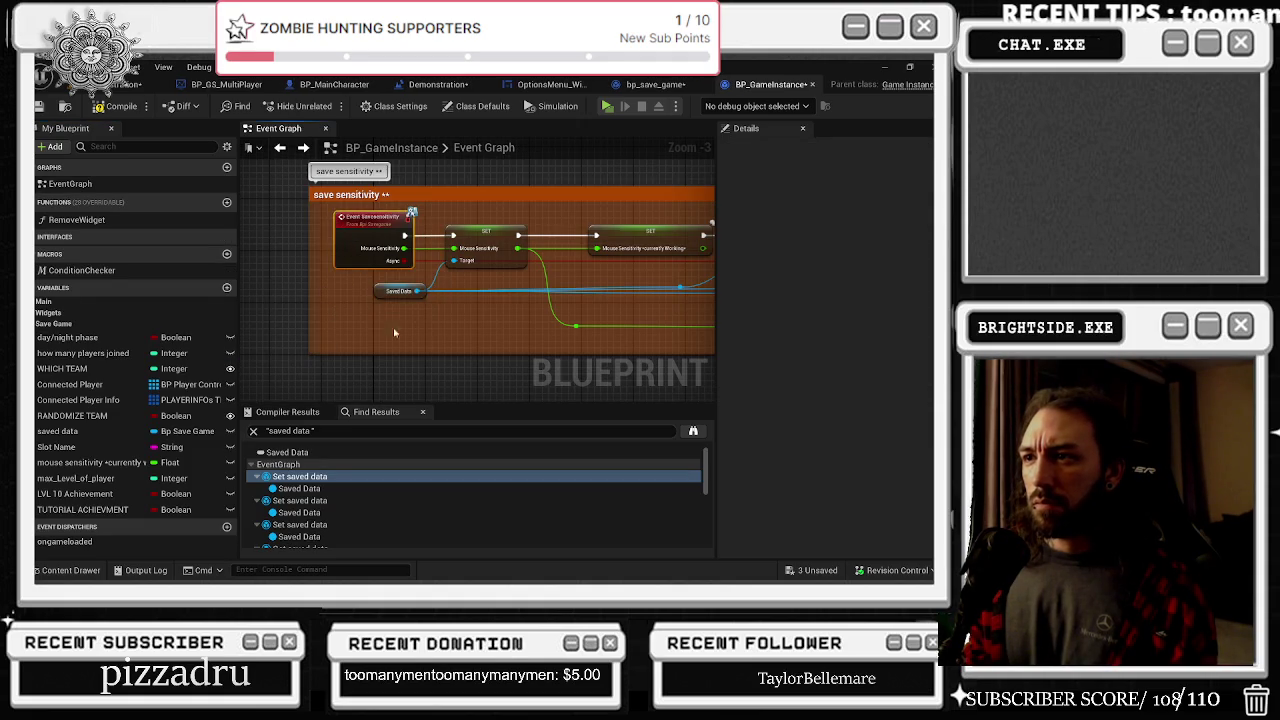
Review the bp_save_game and options menu tabs, then bring BP_GameInstance's SaveSensitivity event into view
{"action": "scroll", "coordinate": [317, 340], "scroll_direction": "down", "scroll_amount": 1}
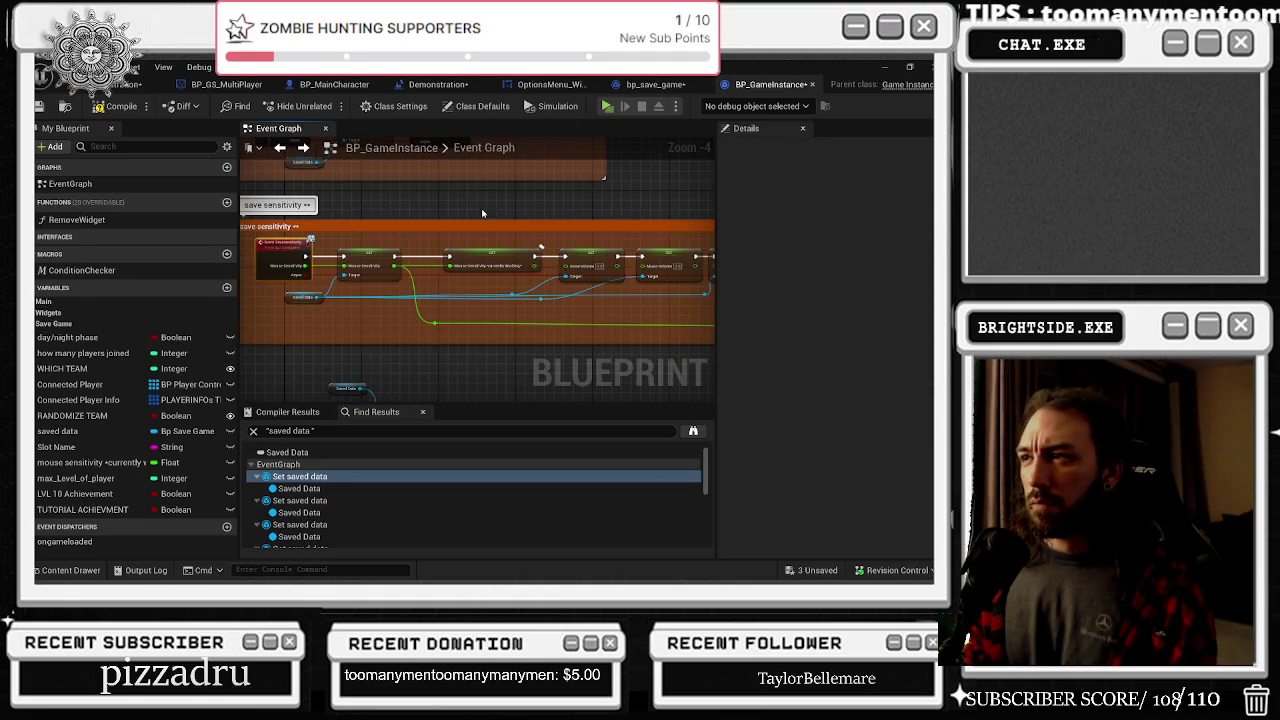
{"action": "left_click", "coordinate": [655, 84]}
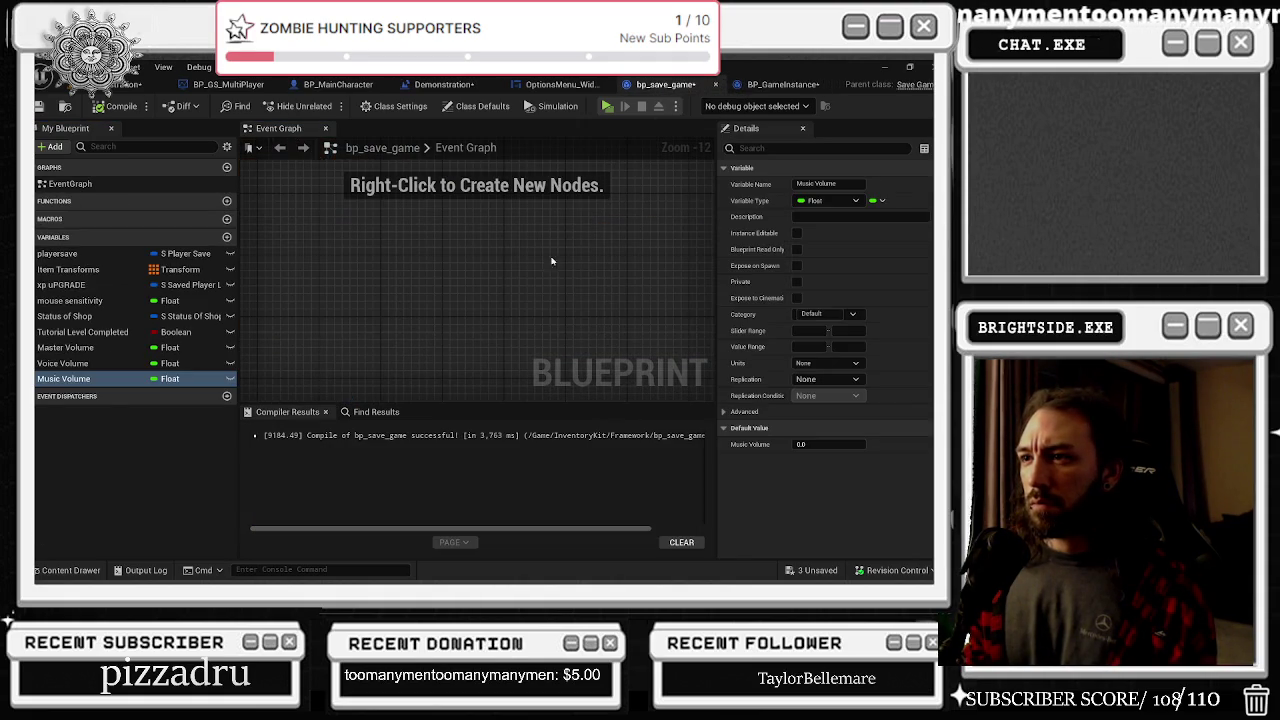
{"action": "left_click", "coordinate": [560, 84]}
{"action": "left_click", "coordinate": [772, 84]}
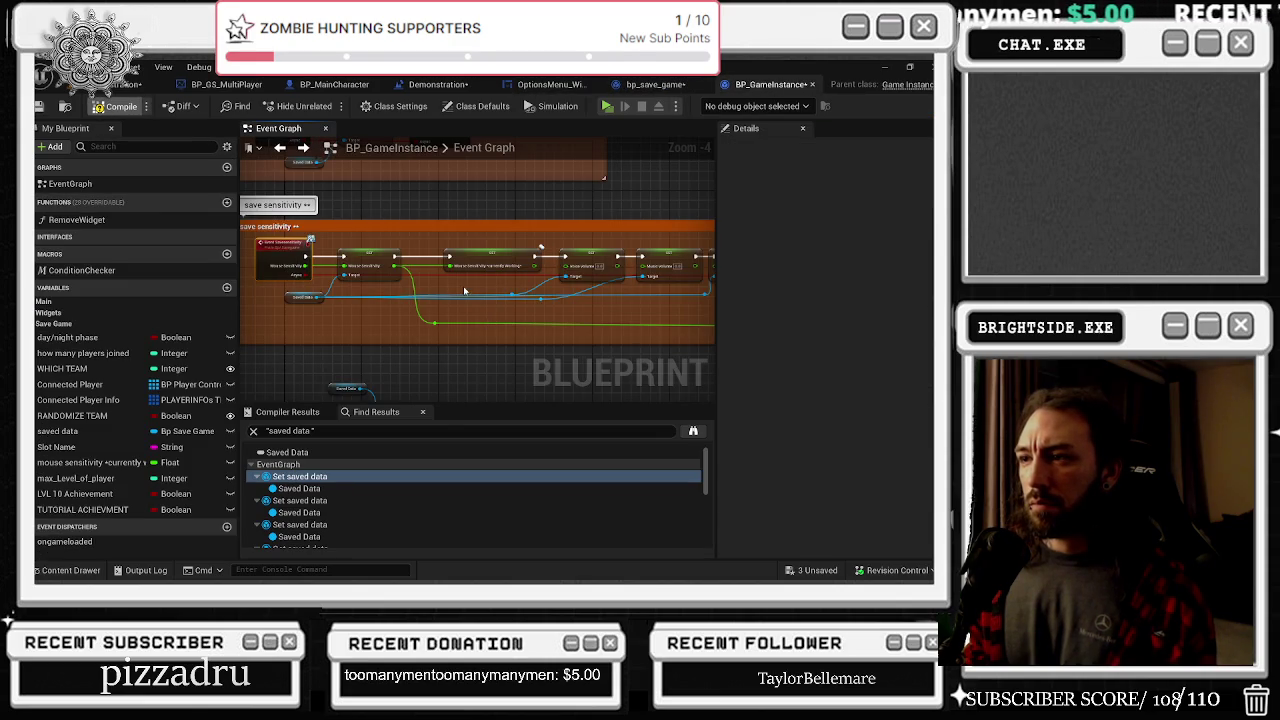
{"action": "scroll", "coordinate": [464, 291], "scroll_direction": "up", "scroll_amount": 1}
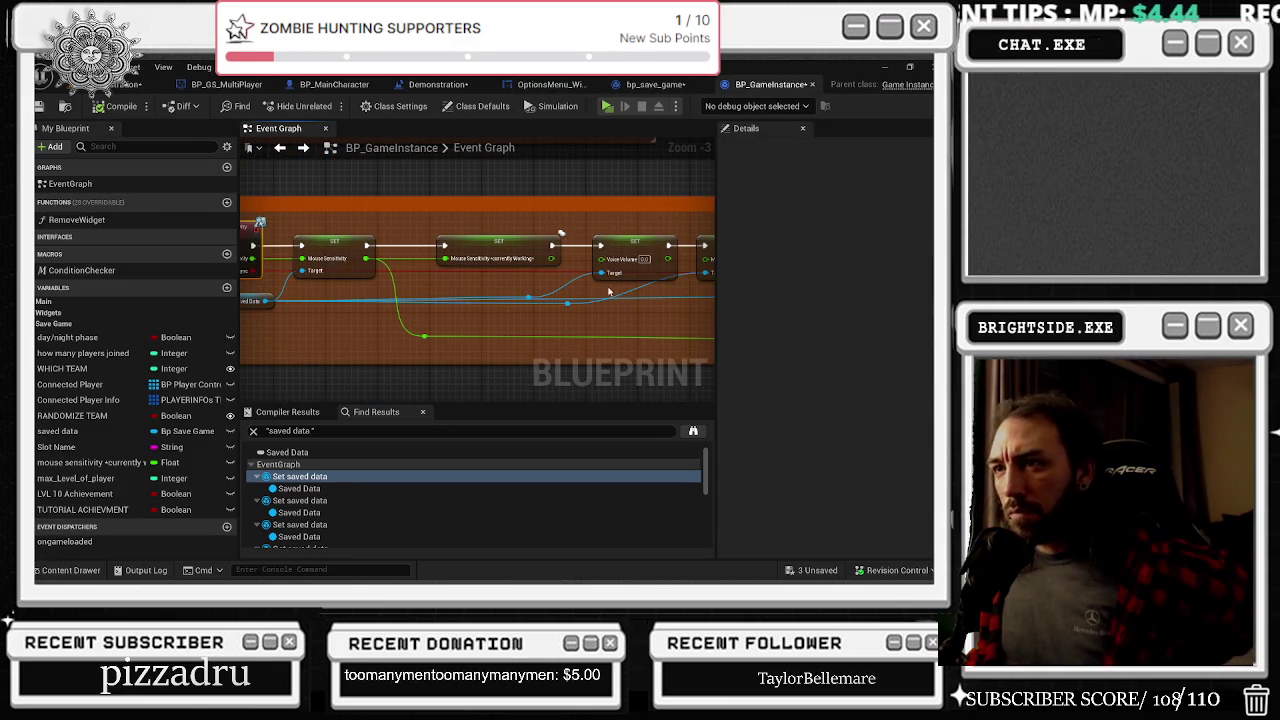
{"action": "mouse_move", "coordinate": [565, 275]}
{"action": "left_mouse_down"}
{"action": "mouse_move", "coordinate": [659, 270]}
{"action": "mouse_move", "coordinate": [287, 273]}
{"action": "left_mouse_up"}
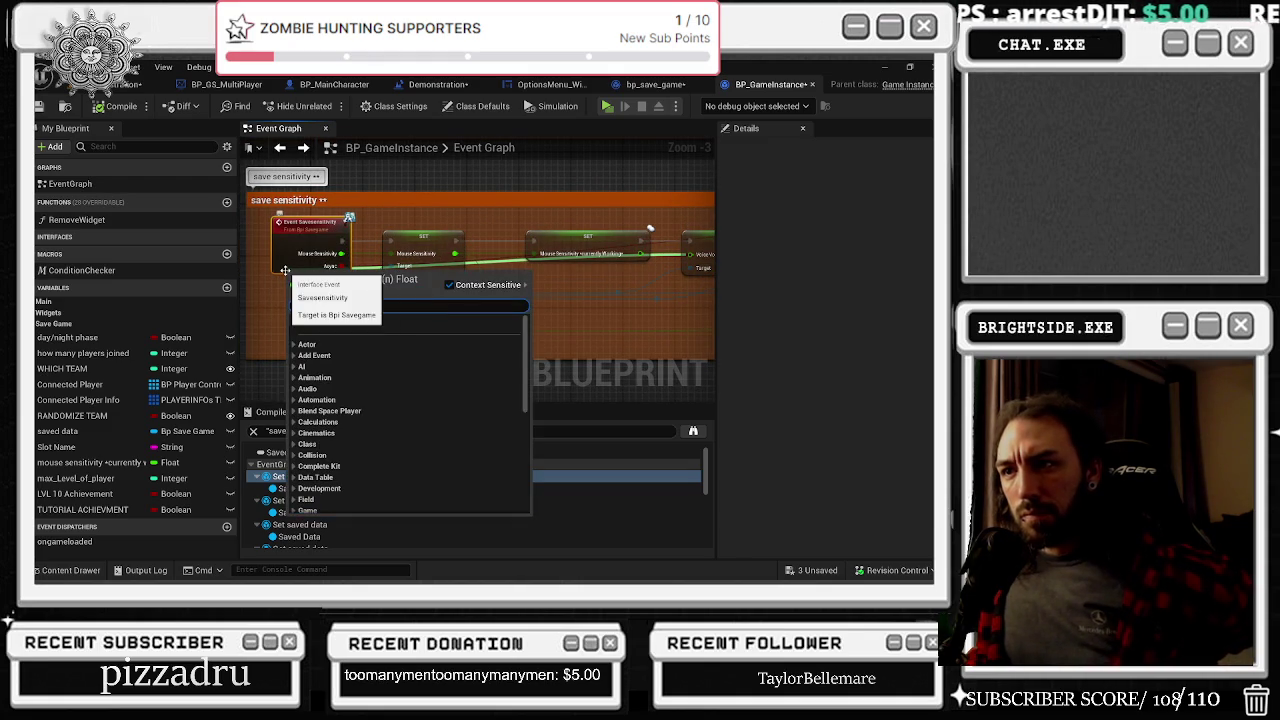
Find savegame assets in the Content Drawer and open the bpi_savegame interface
{"action": "left_click", "coordinate": [365, 272]}
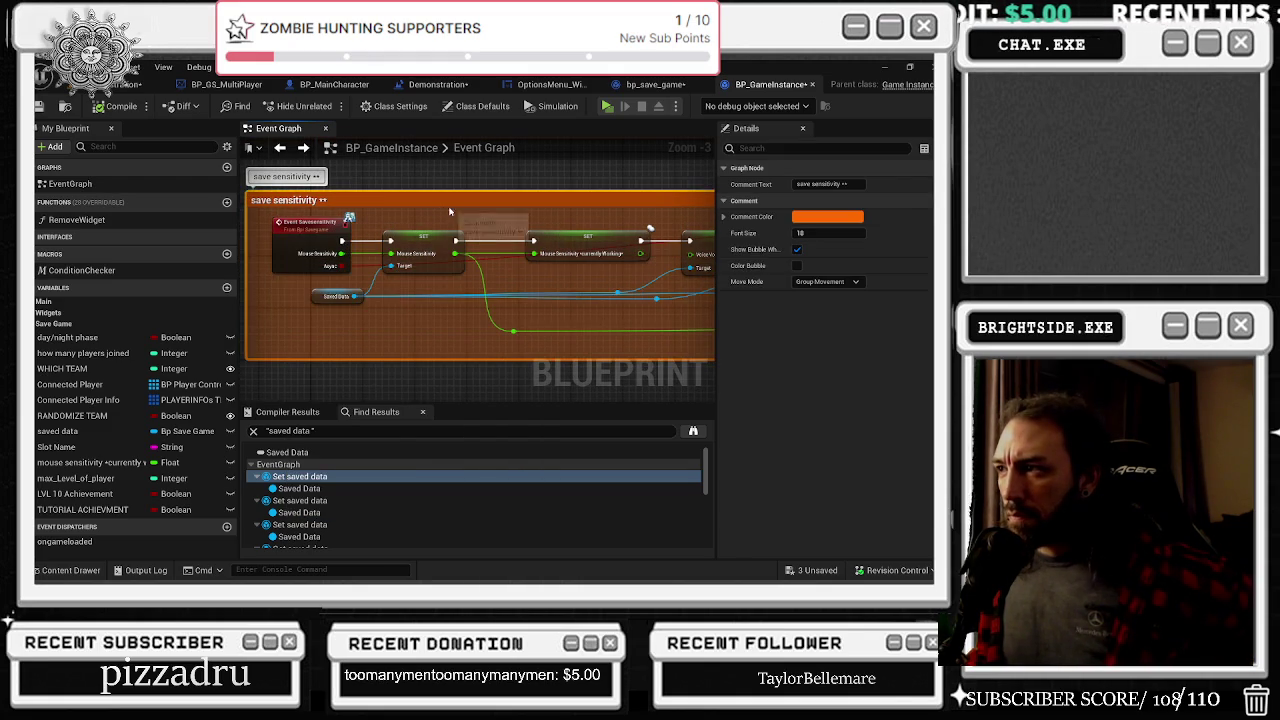
{"action": "right_click", "coordinate": [318, 228]}
{"action": "left_click", "coordinate": [748, 88]}
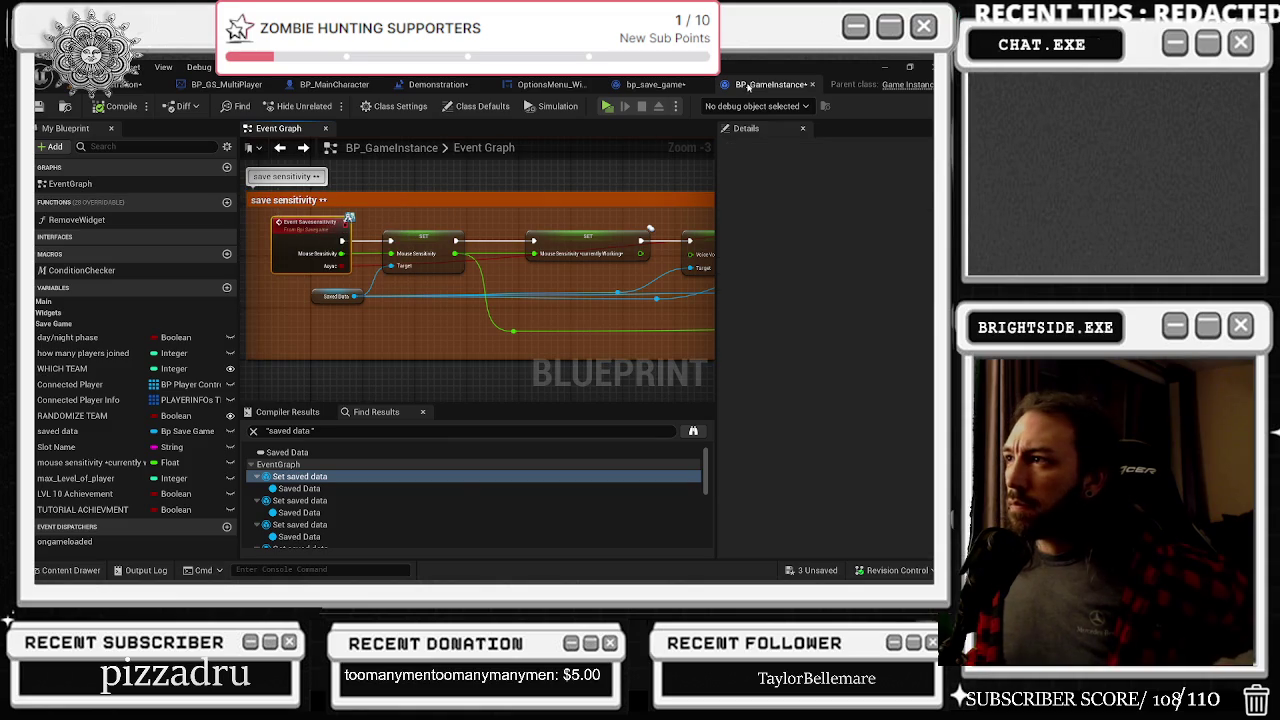
{"action": "left_click", "coordinate": [70, 570]}
{"action": "double_click", "coordinate": [412, 320]}
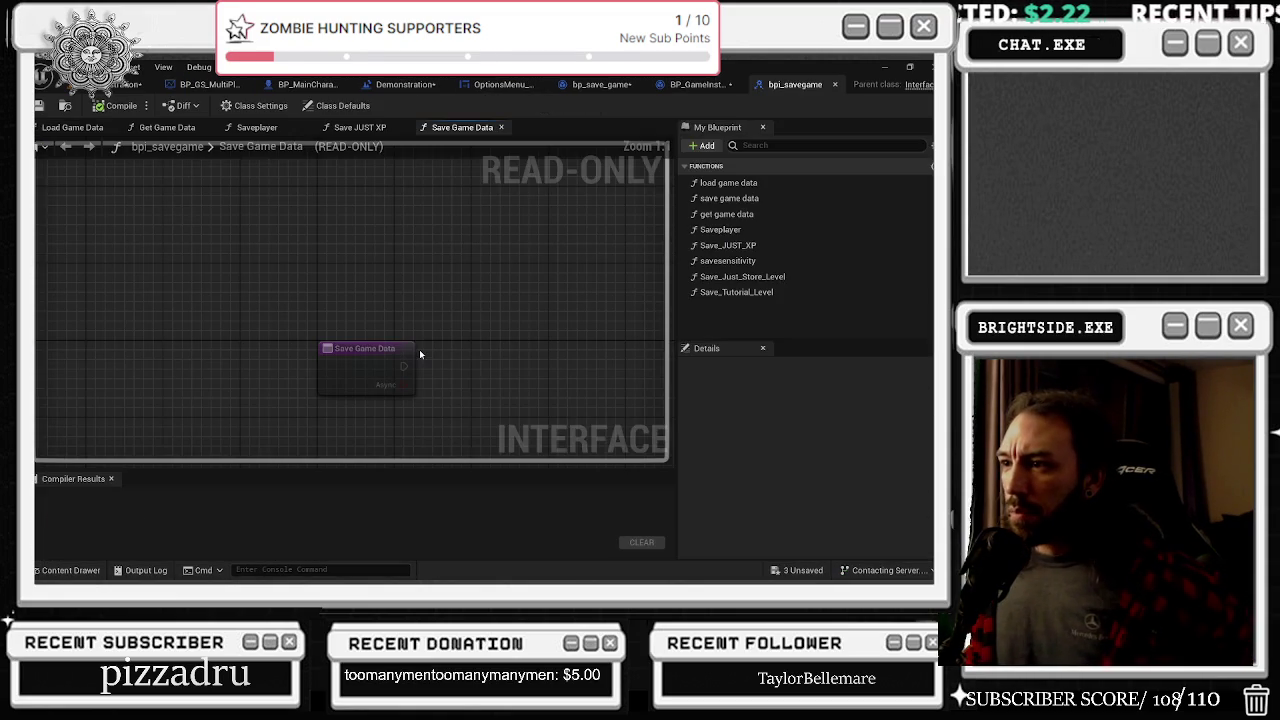
Give savesensitivity Float inputs Master Volume and Voice Volume
{"action": "left_click", "coordinate": [740, 261]}
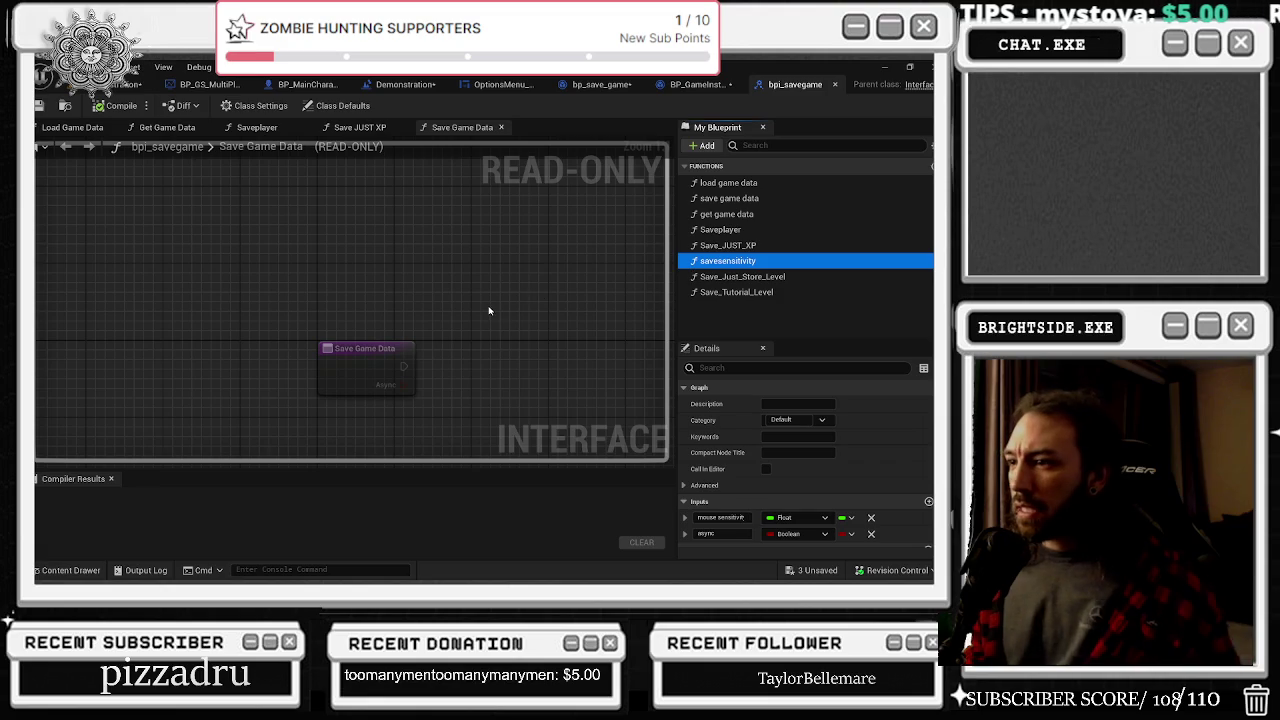
{"action": "scroll", "coordinate": [920, 475], "scroll_direction": "down", "scroll_amount": 1}
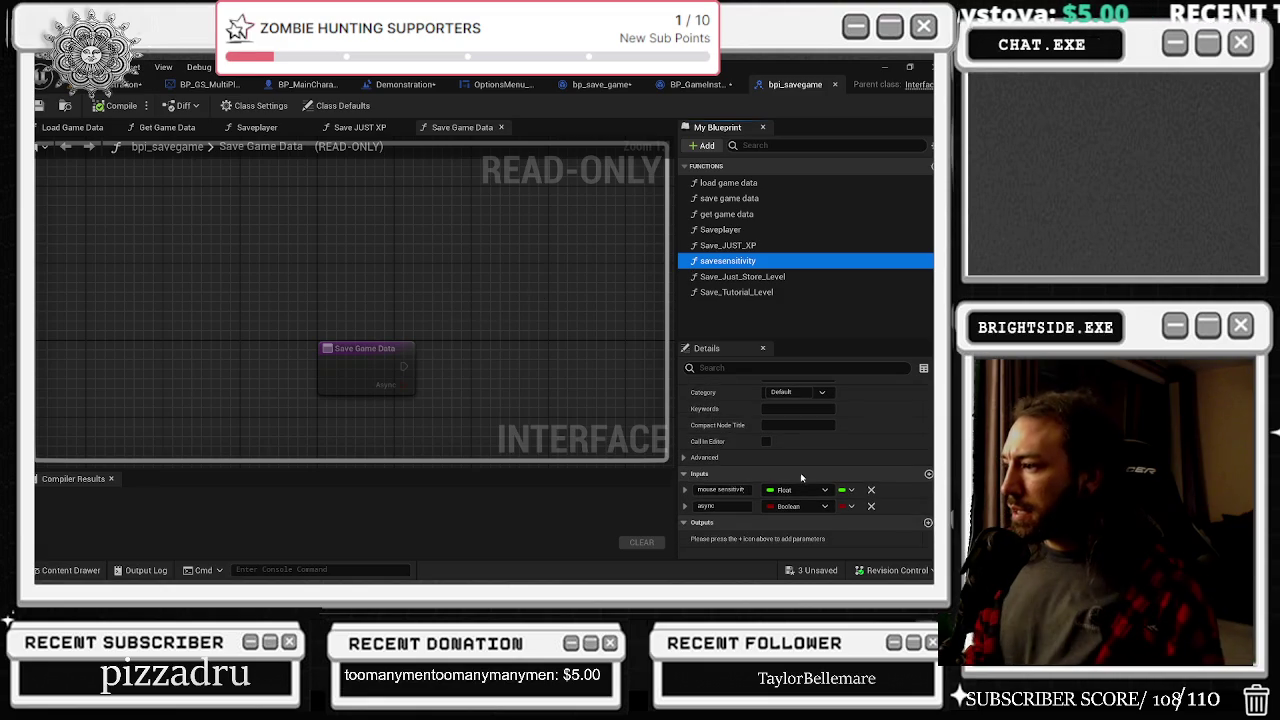
{"action": "left_click", "coordinate": [928, 476]}
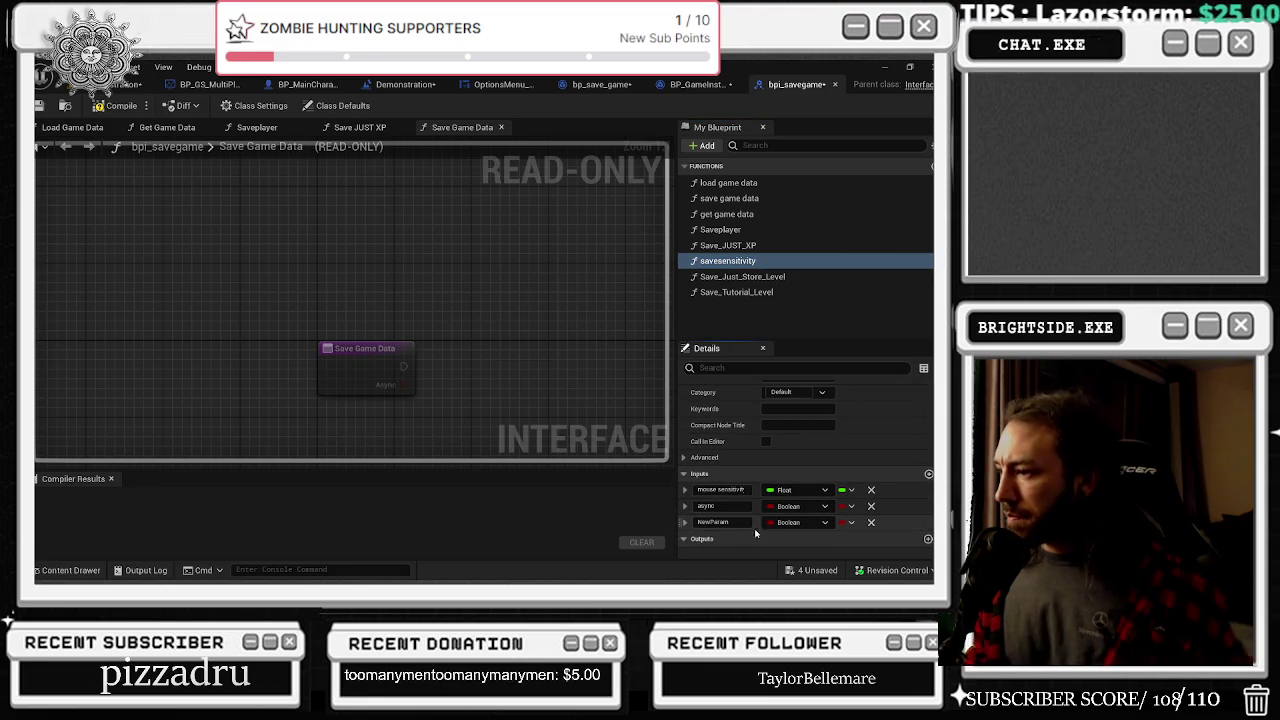
{"action": "left_click", "coordinate": [712, 521]}
{"action": "type", "text": "Master Volume"}
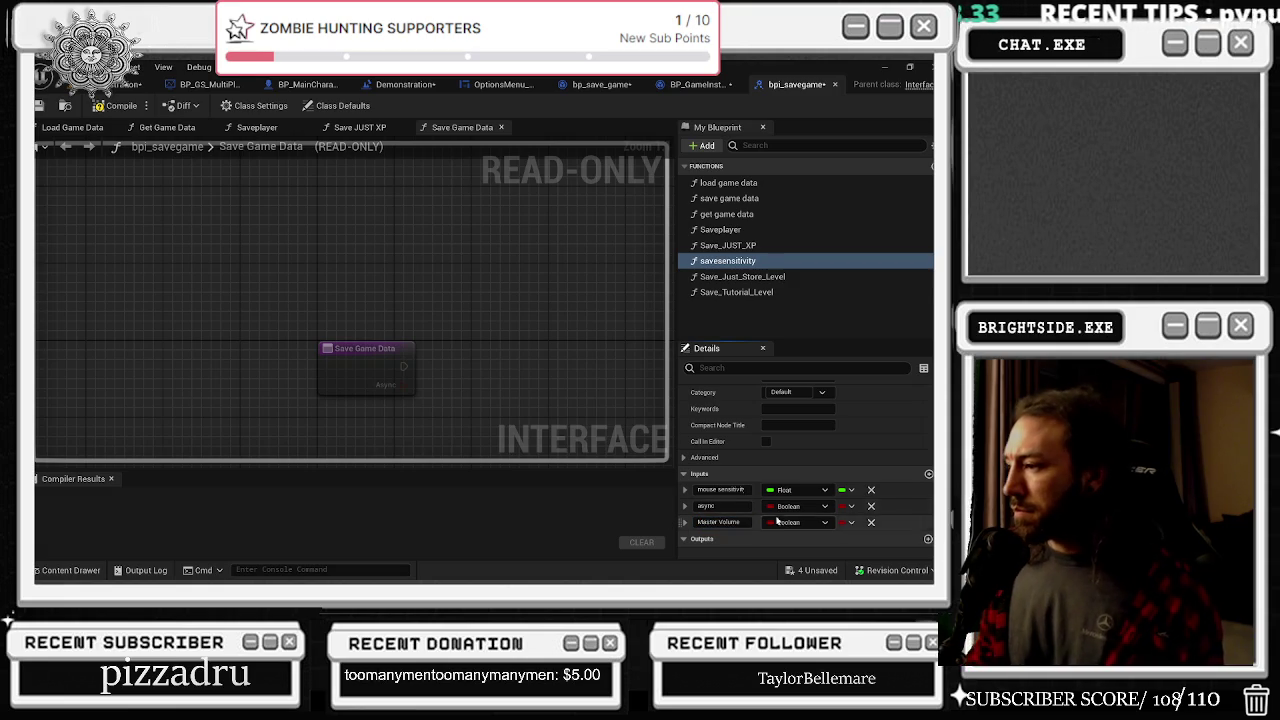
{"action": "left_click", "coordinate": [797, 522]}
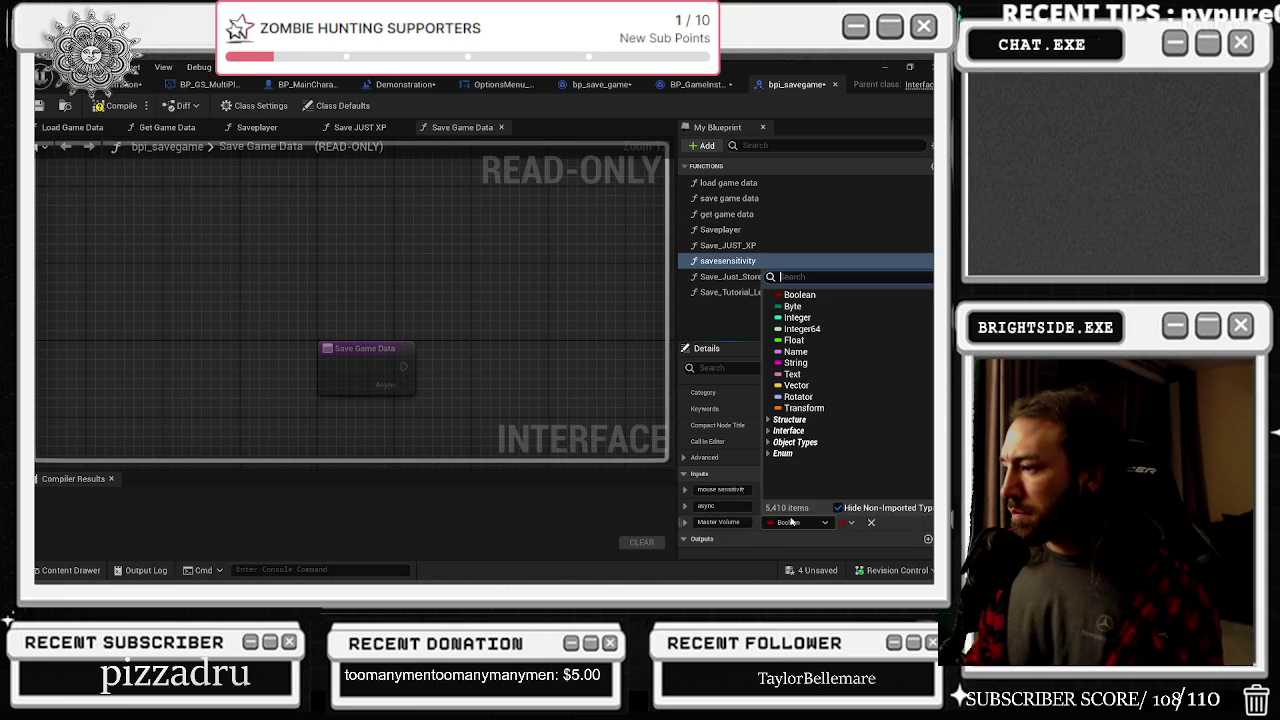
{"action": "left_click", "coordinate": [800, 343]}
{"action": "left_click", "coordinate": [928, 473]}
{"action": "left_click", "coordinate": [733, 540]}
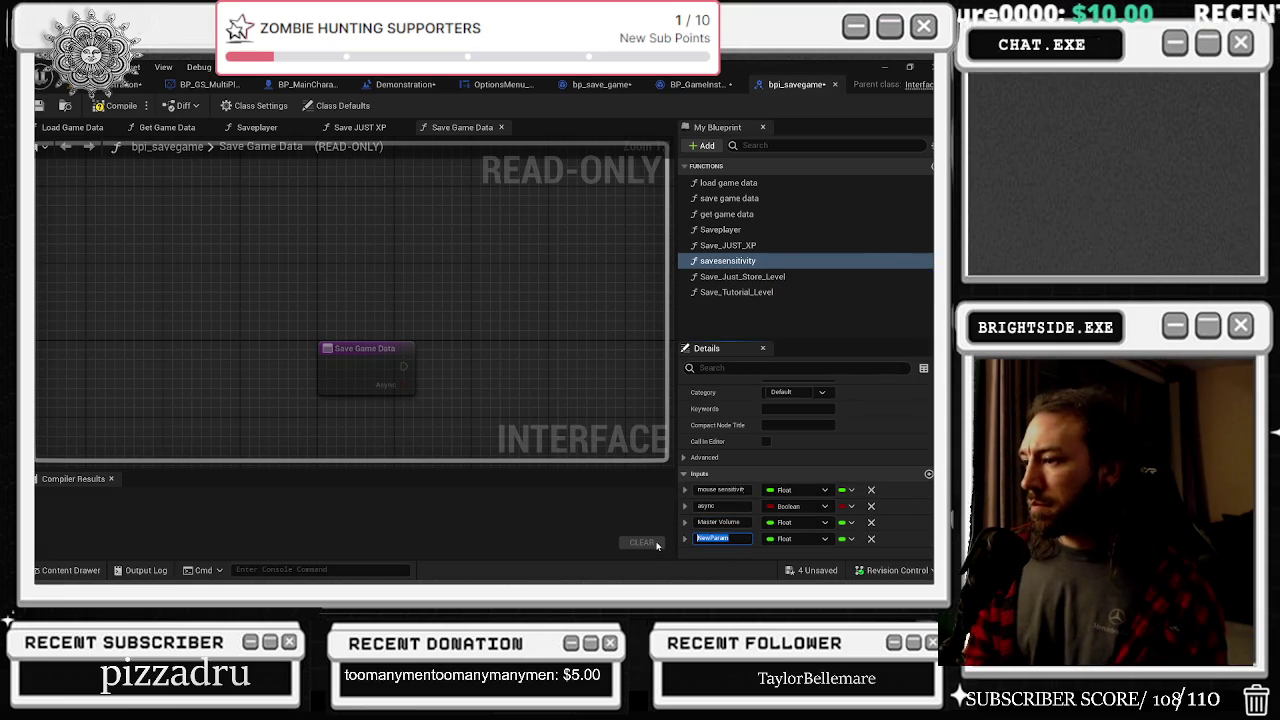
{"action": "type", "text": "Voice Volume"}
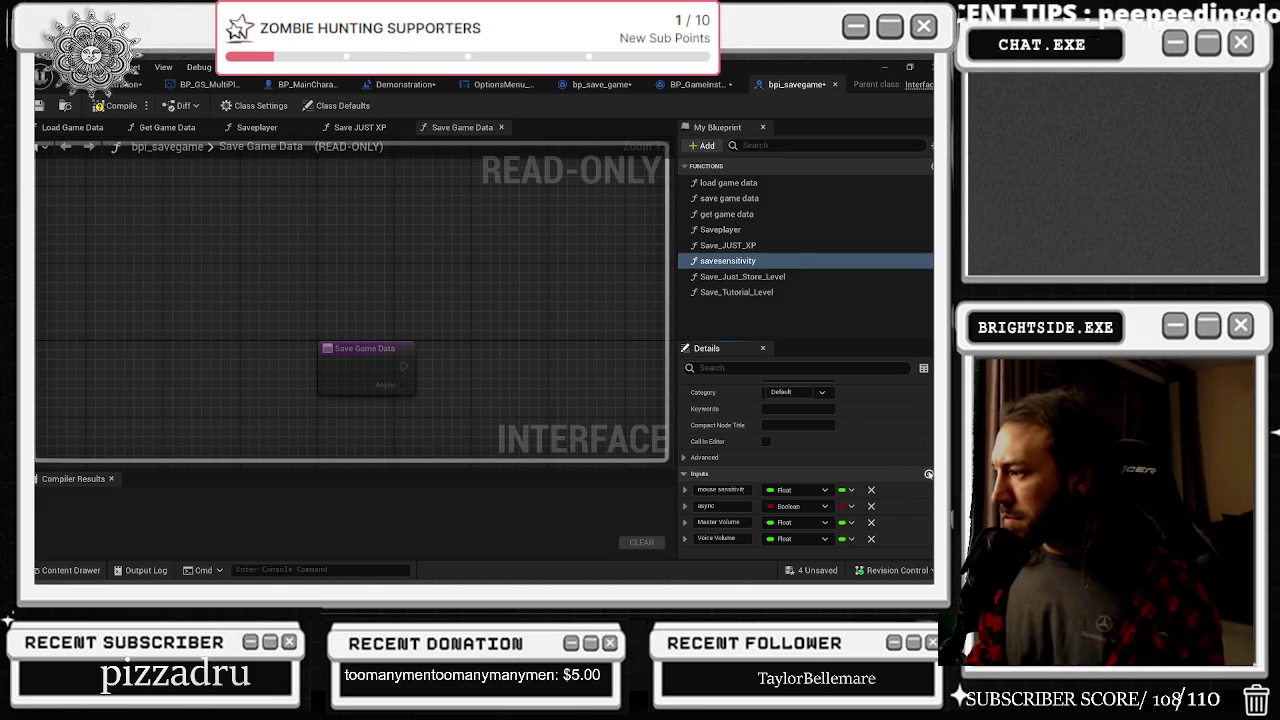
Add a Music Volume input to savesensitivity and compile bpi_savegame
{"action": "left_click", "coordinate": [928, 473]}
{"action": "scroll", "coordinate": [760, 500], "scroll_direction": "down", "scroll_amount": 3}
{"action": "left_click", "coordinate": [741, 507]}
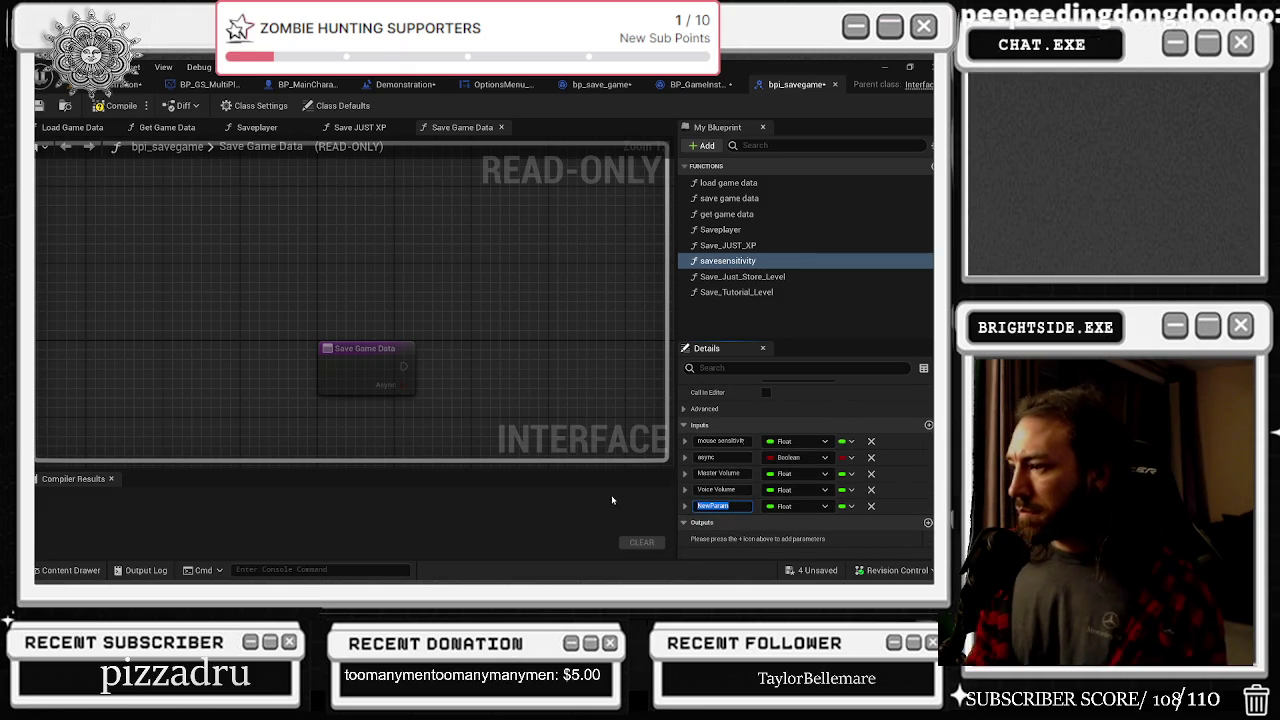
{"action": "type", "text": "Music Vol"}
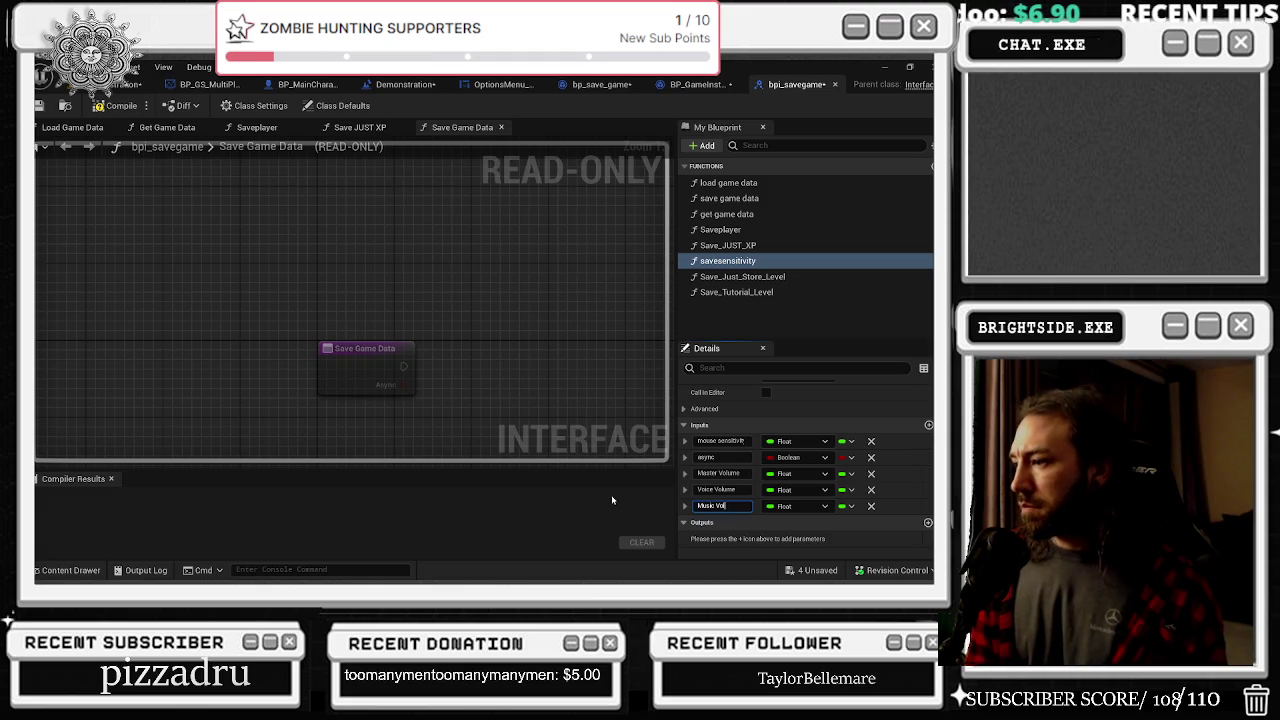
{"action": "type", "text": "ume"}
{"action": "key", "text": "Return"}
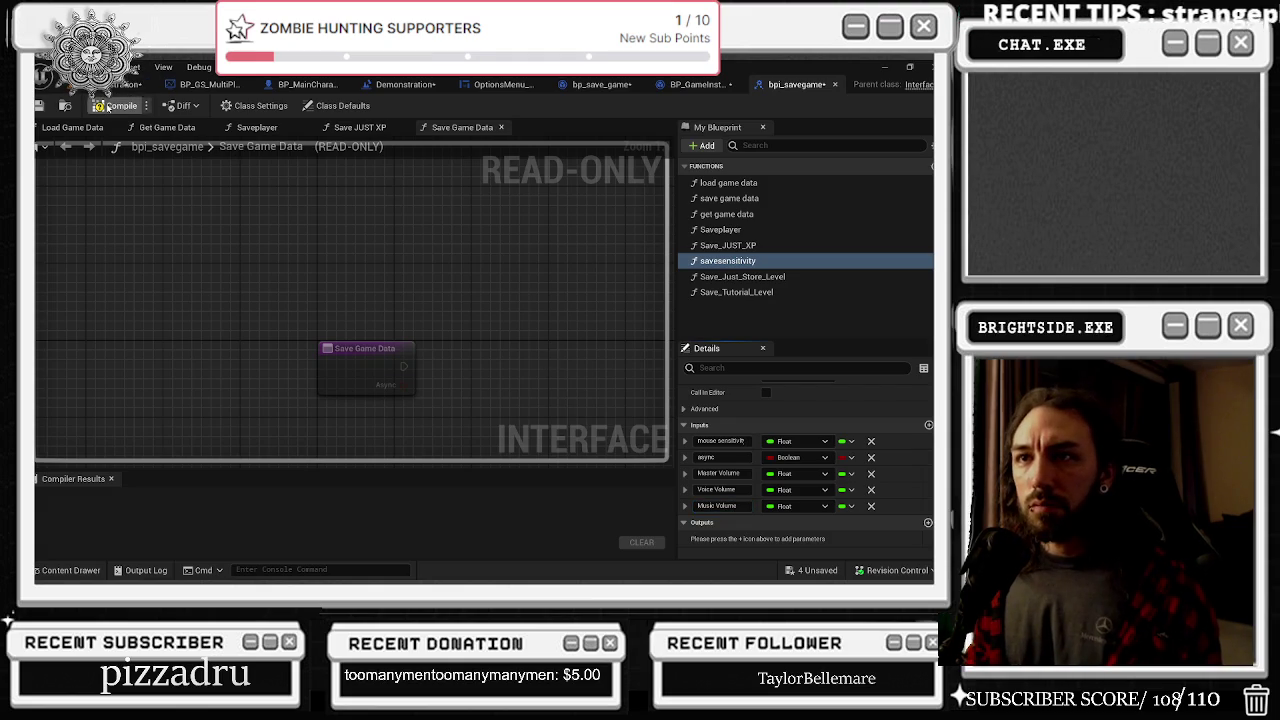
{"action": "left_click", "coordinate": [116, 105]}
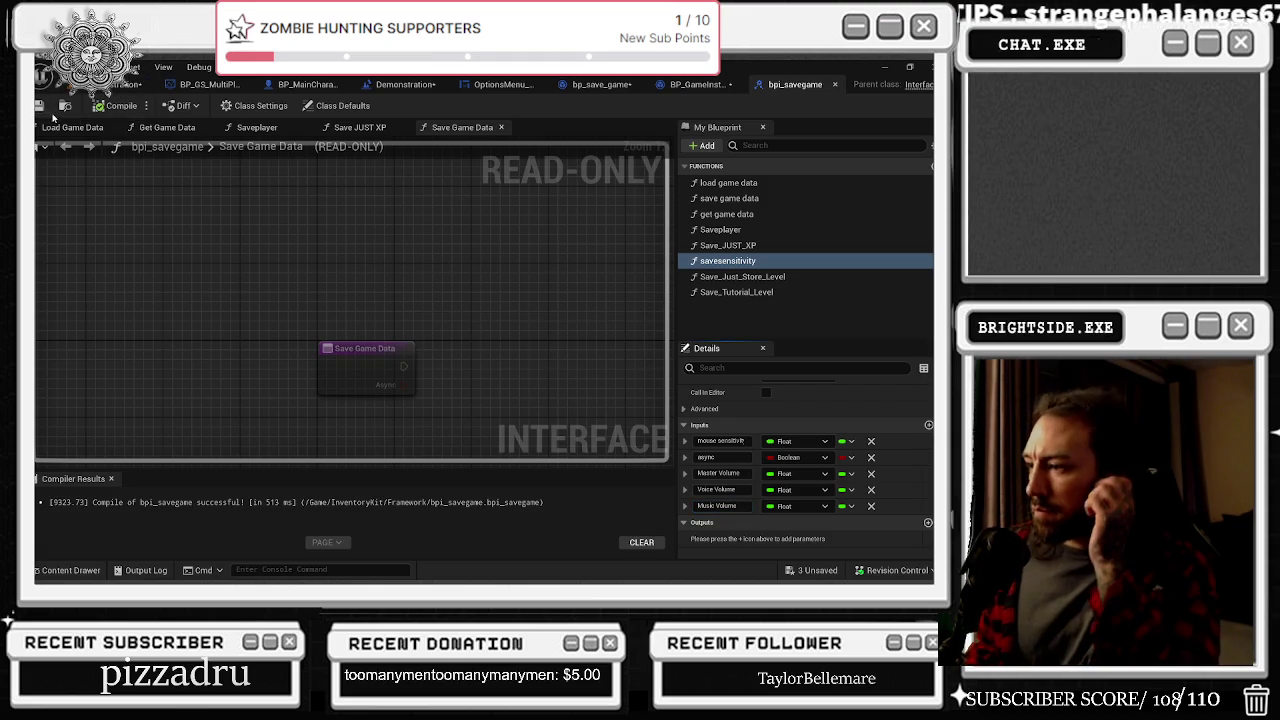
{"action": "left_click", "coordinate": [695, 84]}
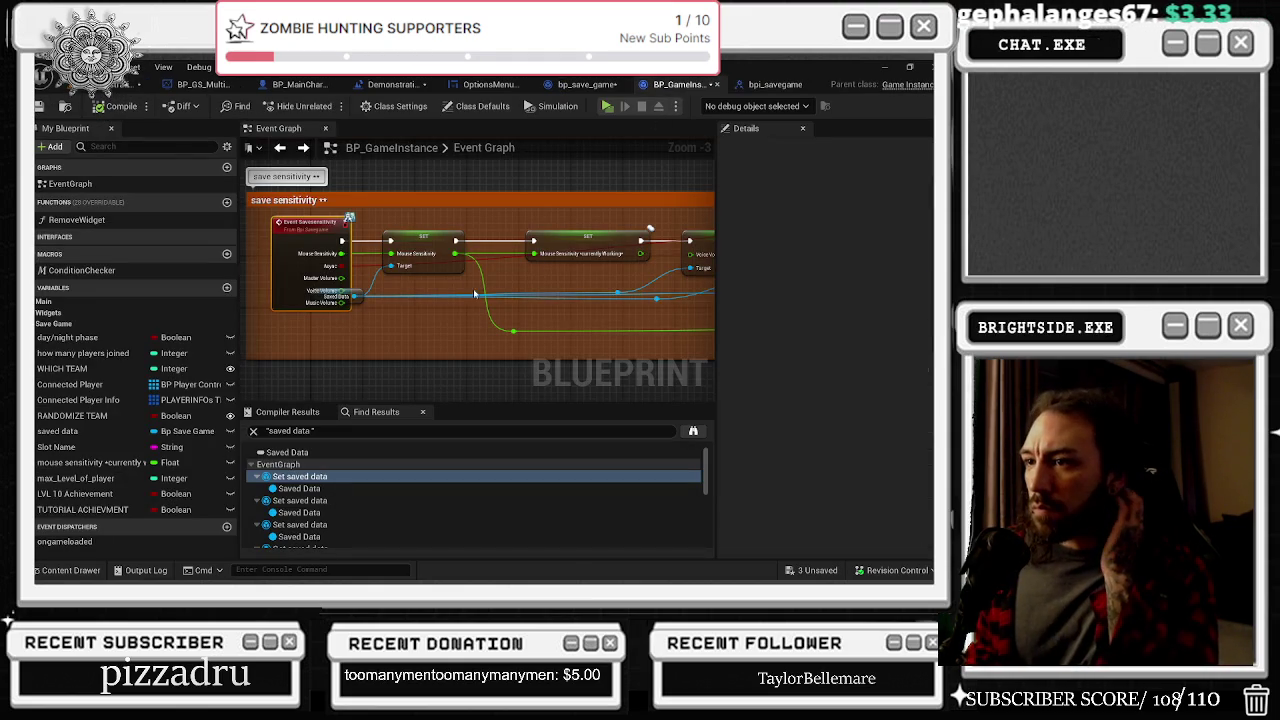
Refresh the SaveSensitivity event to show volume pins and wire Master and Voice Volume
{"action": "right_click", "coordinate": [312, 298]}
{"action": "left_click", "coordinate": [360, 302]}
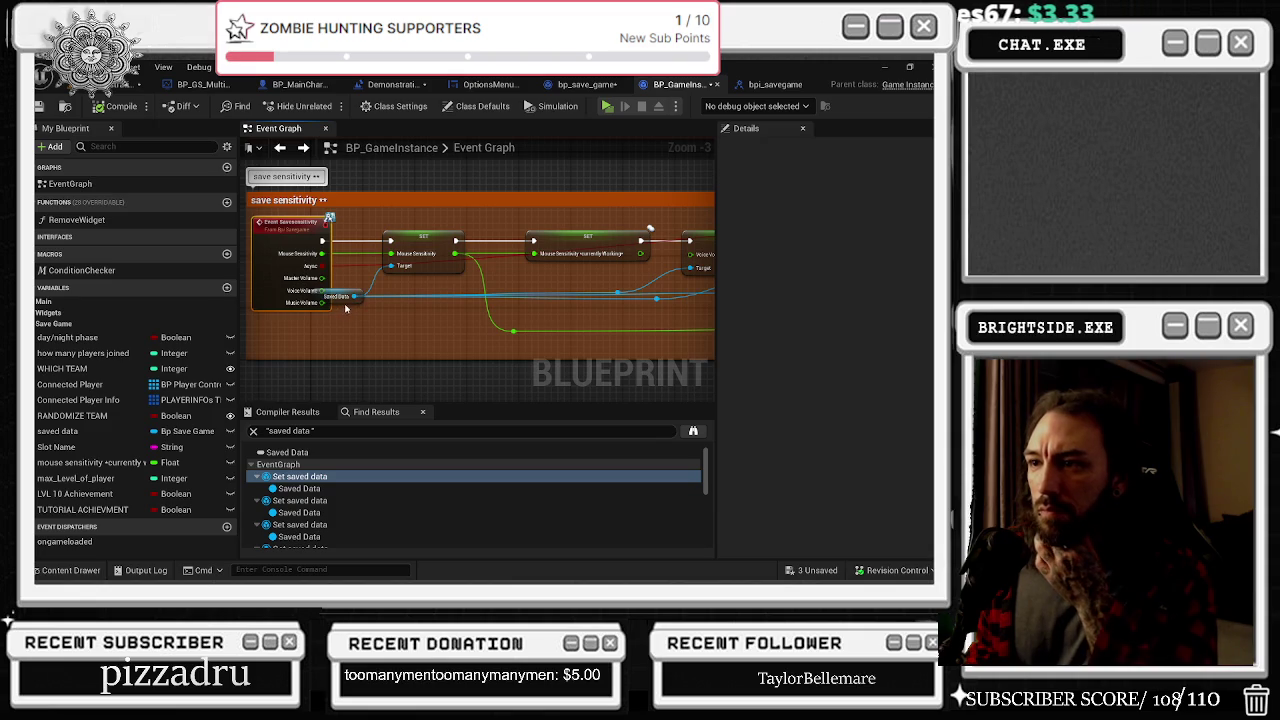
{"action": "left_click", "coordinate": [354, 296]}
{"action": "mouse_move", "coordinate": [322, 278]}
{"action": "left_mouse_down"}
{"action": "mouse_move", "coordinate": [680, 268]}
{"action": "mouse_move", "coordinate": [665, 278]}
{"action": "mouse_move", "coordinate": [595, 254]}
{"action": "left_mouse_up"}
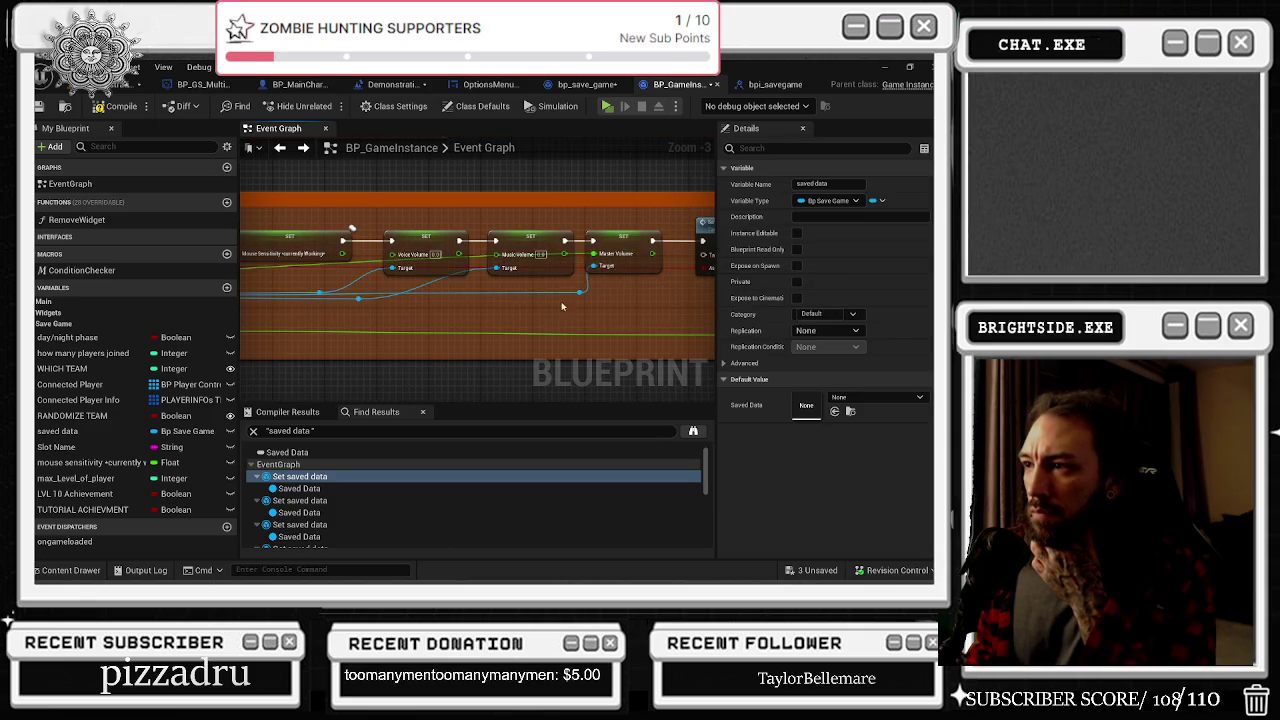
{"action": "mouse_move", "coordinate": [272, 291]}
{"action": "left_mouse_down"}
{"action": "mouse_move", "coordinate": [370, 318]}
{"action": "mouse_move", "coordinate": [700, 242]}
{"action": "mouse_move", "coordinate": [550, 262]}
{"action": "mouse_move", "coordinate": [250, 262]}
{"action": "mouse_move", "coordinate": [677, 240]}
{"action": "mouse_move", "coordinate": [586, 237]}
{"action": "mouse_move", "coordinate": [560, 218]}
{"action": "left_mouse_up"}
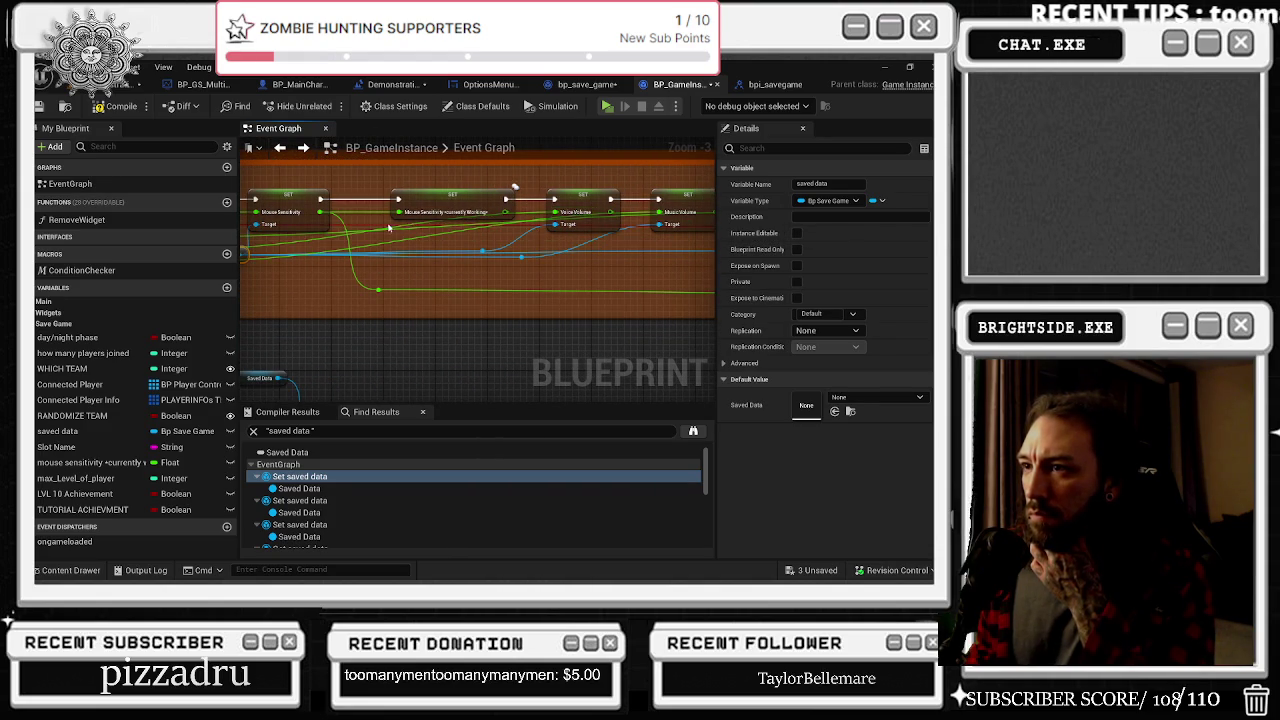
Reposition the reroute points and add another reroute to straighten the volume wires
{"action": "left_click", "coordinate": [533, 215]}
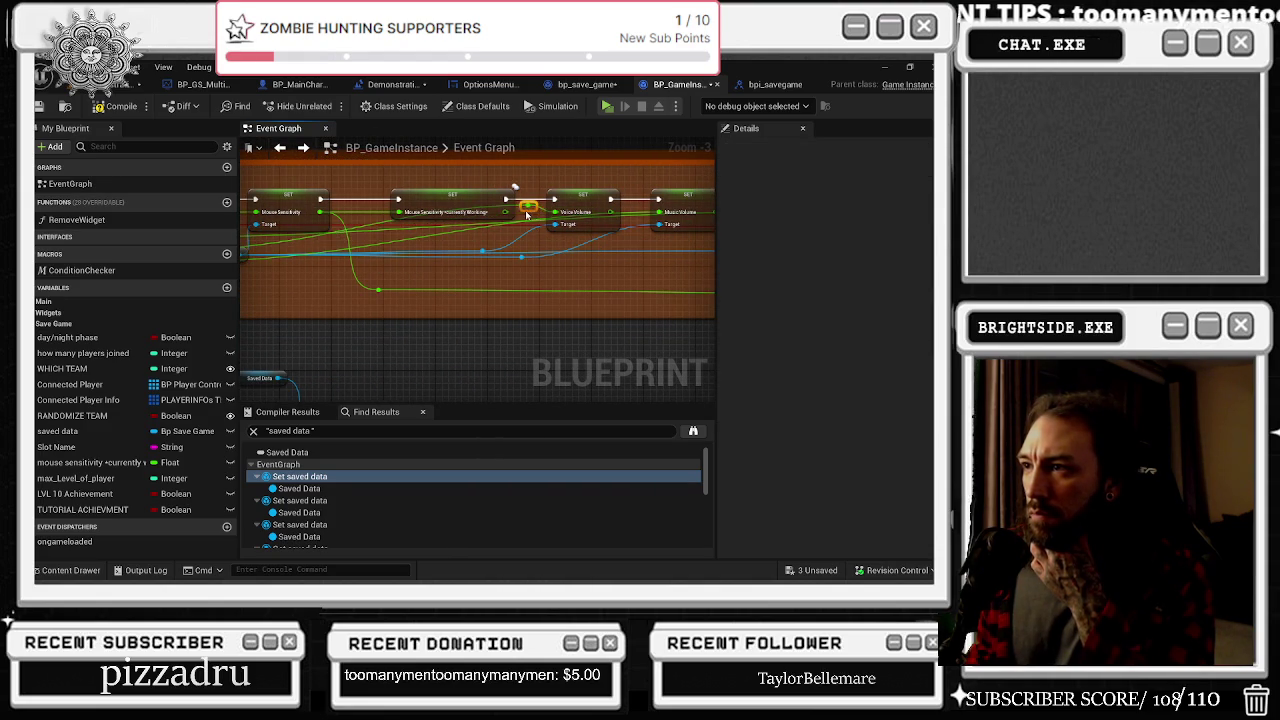
{"action": "left_click", "coordinate": [476, 259]}
{"action": "left_click_drag", "start_coordinate": [471, 253], "coordinate": [435, 244]}
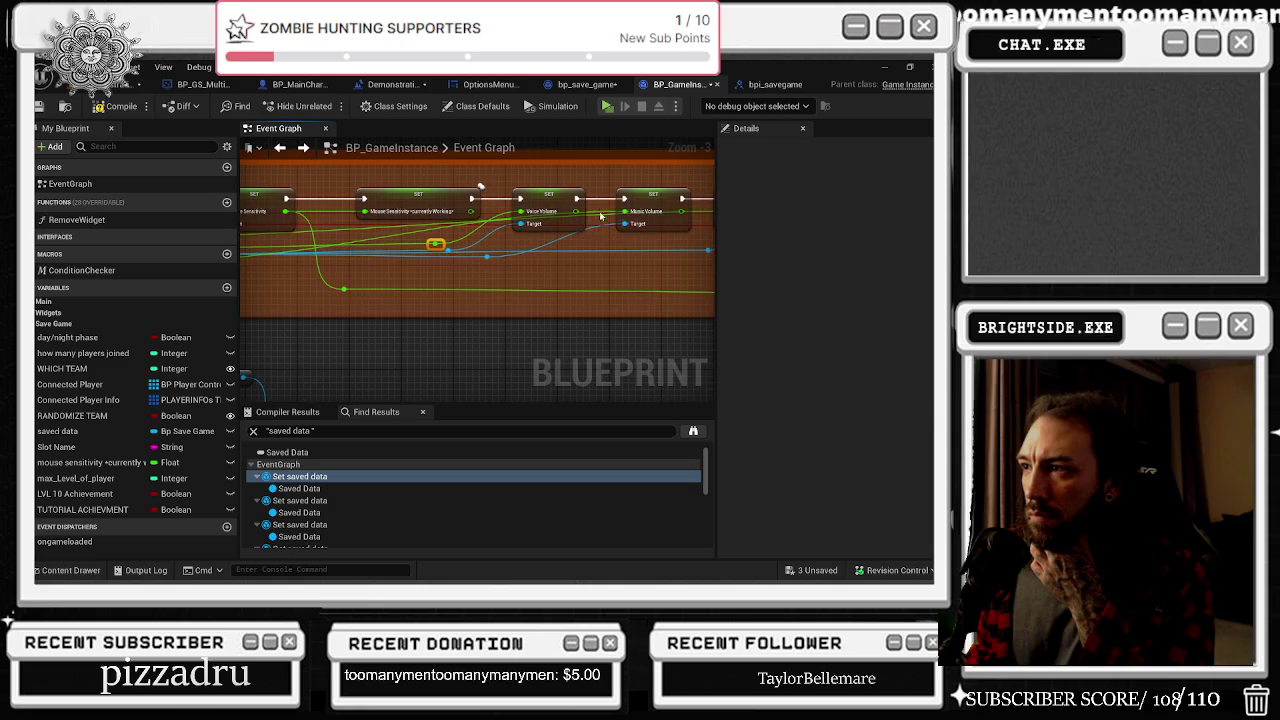
{"action": "left_click_drag", "start_coordinate": [601, 214], "coordinate": [600, 252]}
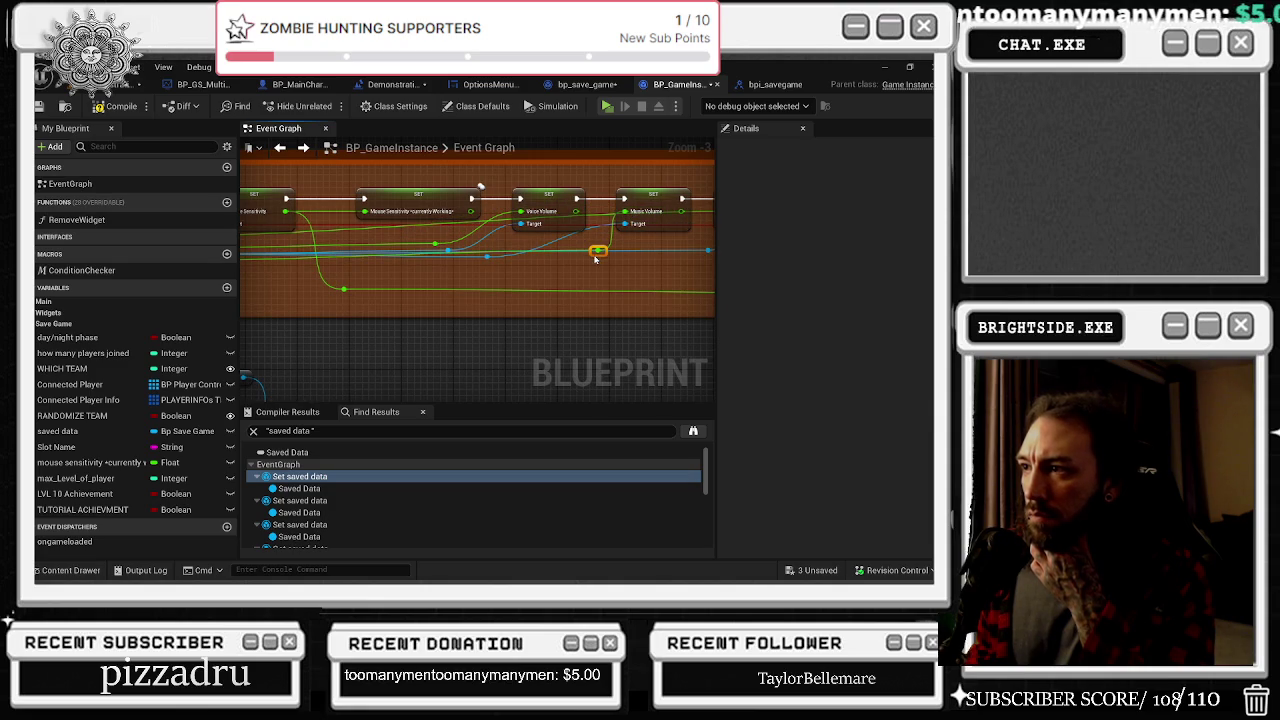
{"action": "left_click_drag", "start_coordinate": [710, 208], "coordinate": [536, 208]}
{"action": "mouse_move", "coordinate": [423, 250]}
{"action": "left_mouse_down"}
{"action": "mouse_move", "coordinate": [527, 233]}
{"action": "mouse_move", "coordinate": [518, 242]}
{"action": "left_mouse_up"}
{"action": "mouse_move", "coordinate": [375, 240]}
{"action": "left_mouse_down"}
{"action": "mouse_move", "coordinate": [474, 250]}
{"action": "mouse_move", "coordinate": [461, 252]}
{"action": "left_mouse_up"}
{"action": "double_click", "coordinate": [355, 251]}
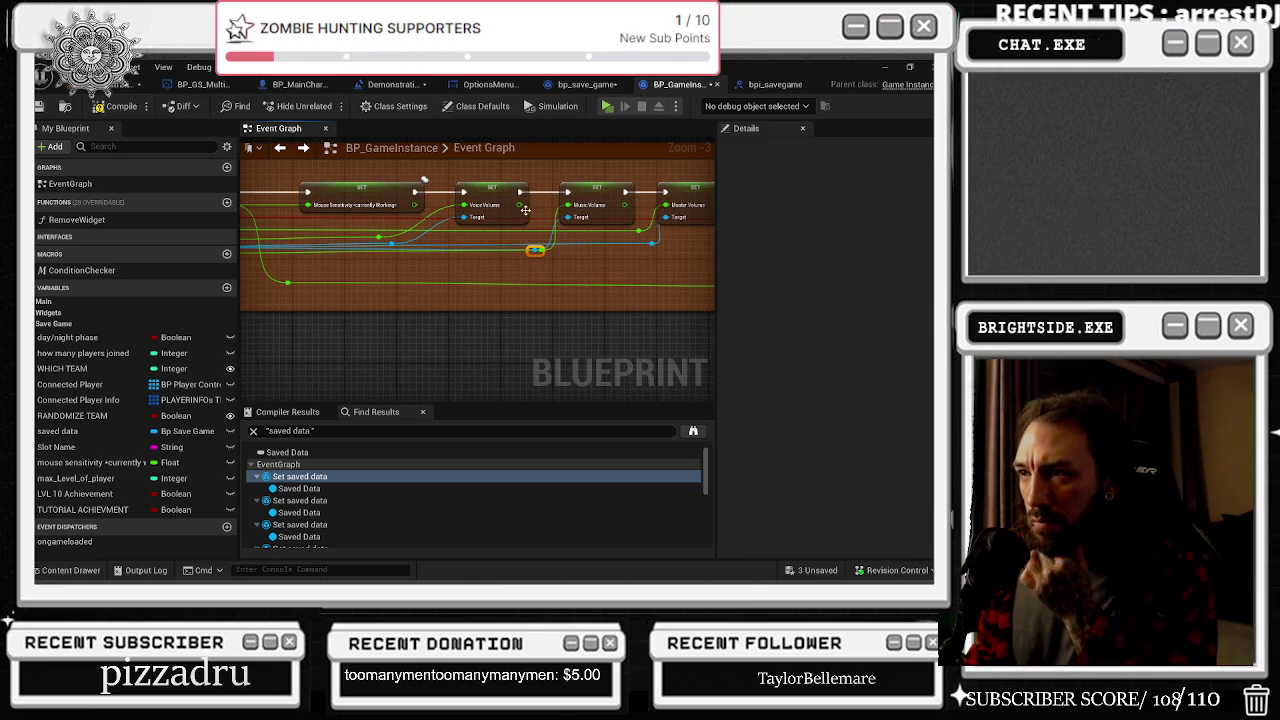
{"action": "left_click_drag", "start_coordinate": [300, 194], "coordinate": [545, 220]}
Select the Voice and Music Volume Set nodes and save BP_GameInstance
{"action": "left_click", "coordinate": [663, 222]}
{"action": "left_click_drag", "start_coordinate": [663, 222], "coordinate": [488, 214]}
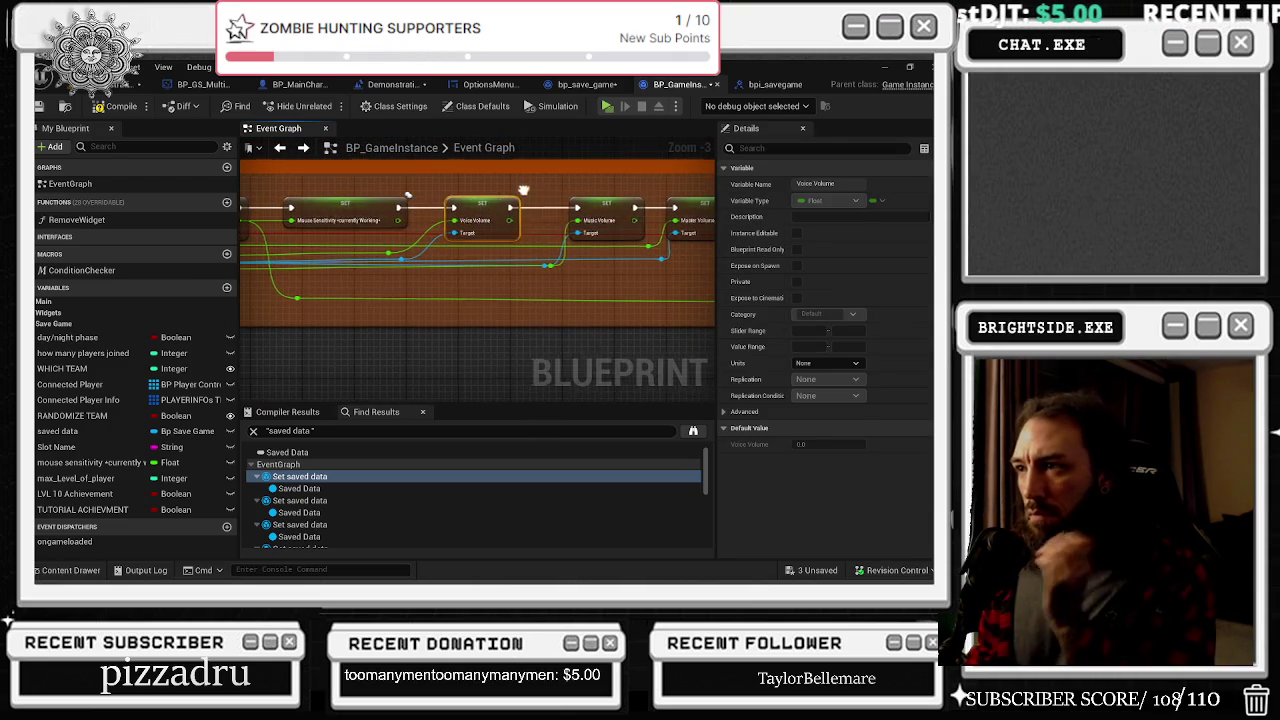
{"action": "left_click_drag", "start_coordinate": [575, 214], "coordinate": [512, 218]}
{"action": "left_click", "coordinate": [535, 212]}
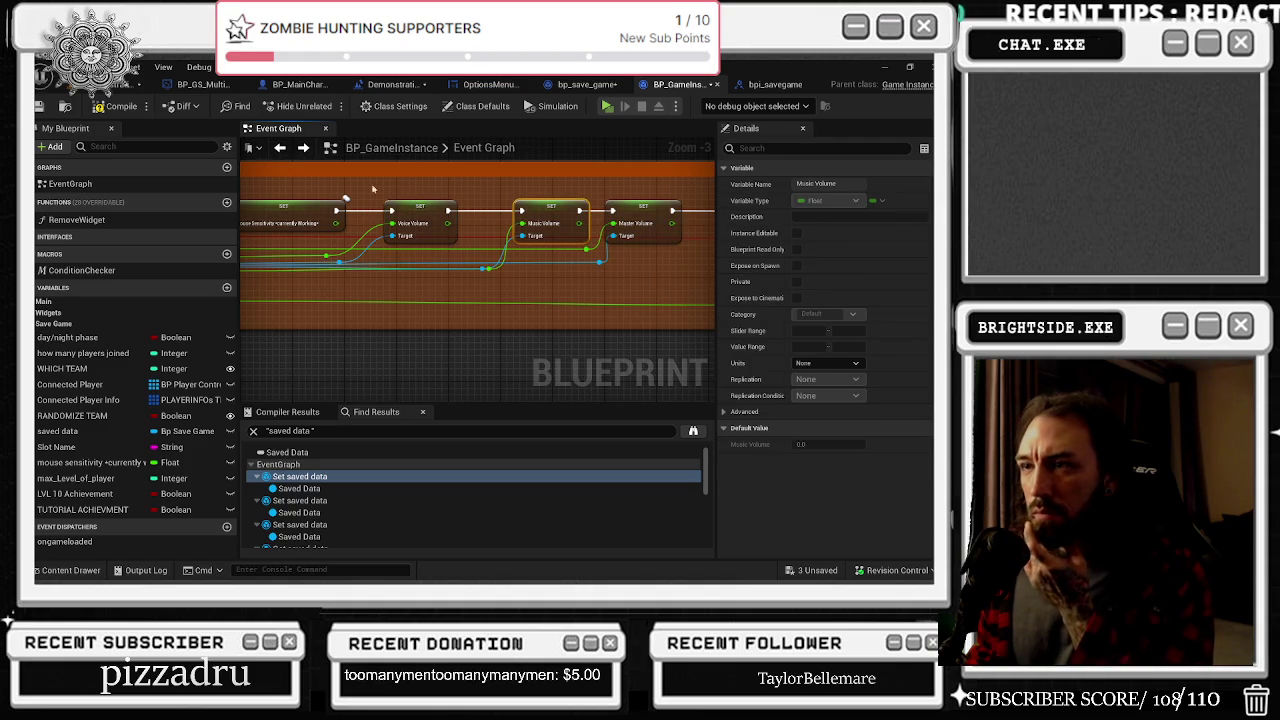
{"action": "left_click", "coordinate": [38, 106]}
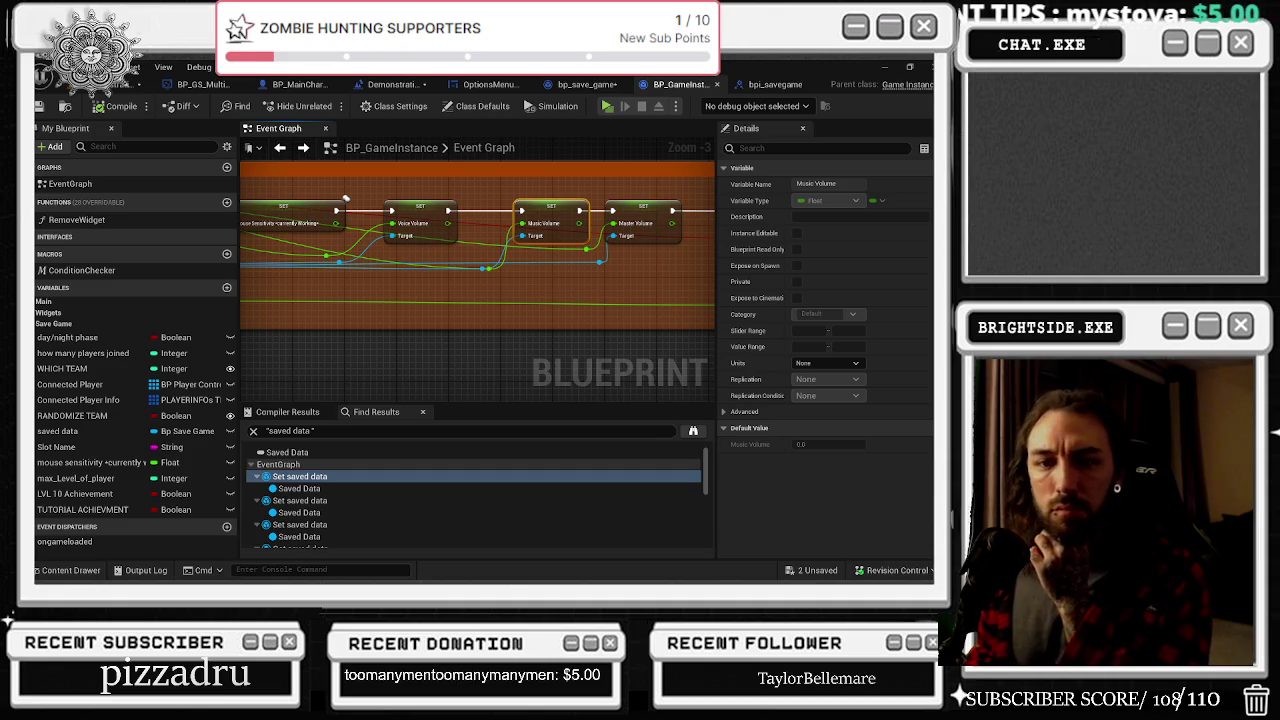
{"action": "mouse_move", "coordinate": [401, 242]}
{"action": "left_mouse_down"}
{"action": "mouse_move", "coordinate": [696, 328]}
{"action": "mouse_move", "coordinate": [497, 274]}
{"action": "left_mouse_up"}
{"action": "left_click", "coordinate": [497, 274]}
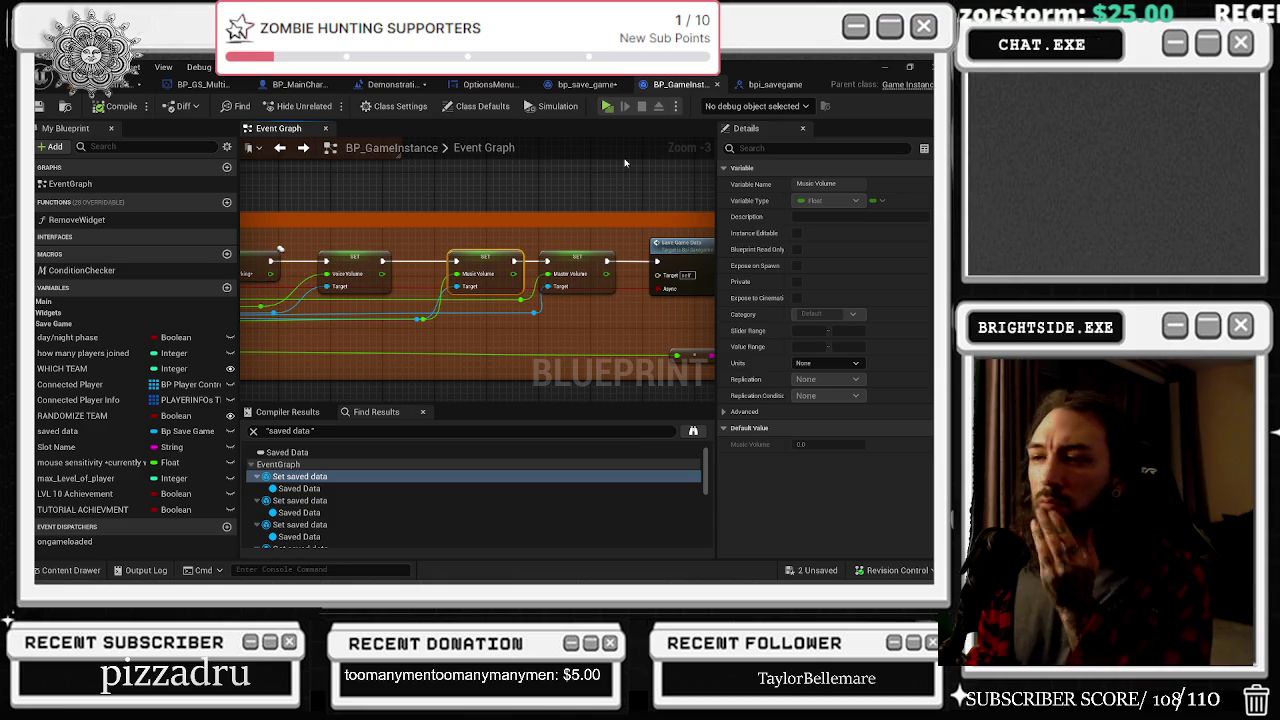
{"action": "mouse_move", "coordinate": [617, 163]}
{"action": "left_mouse_down"}
{"action": "mouse_move", "coordinate": [494, 232]}
{"action": "mouse_move", "coordinate": [556, 246]}
{"action": "left_mouse_up"}
Zoom around the save sensitivity section and select the volume Set nodes
{"action": "scroll", "coordinate": [494, 232], "scroll_direction": "down", "scroll_amount": 1}
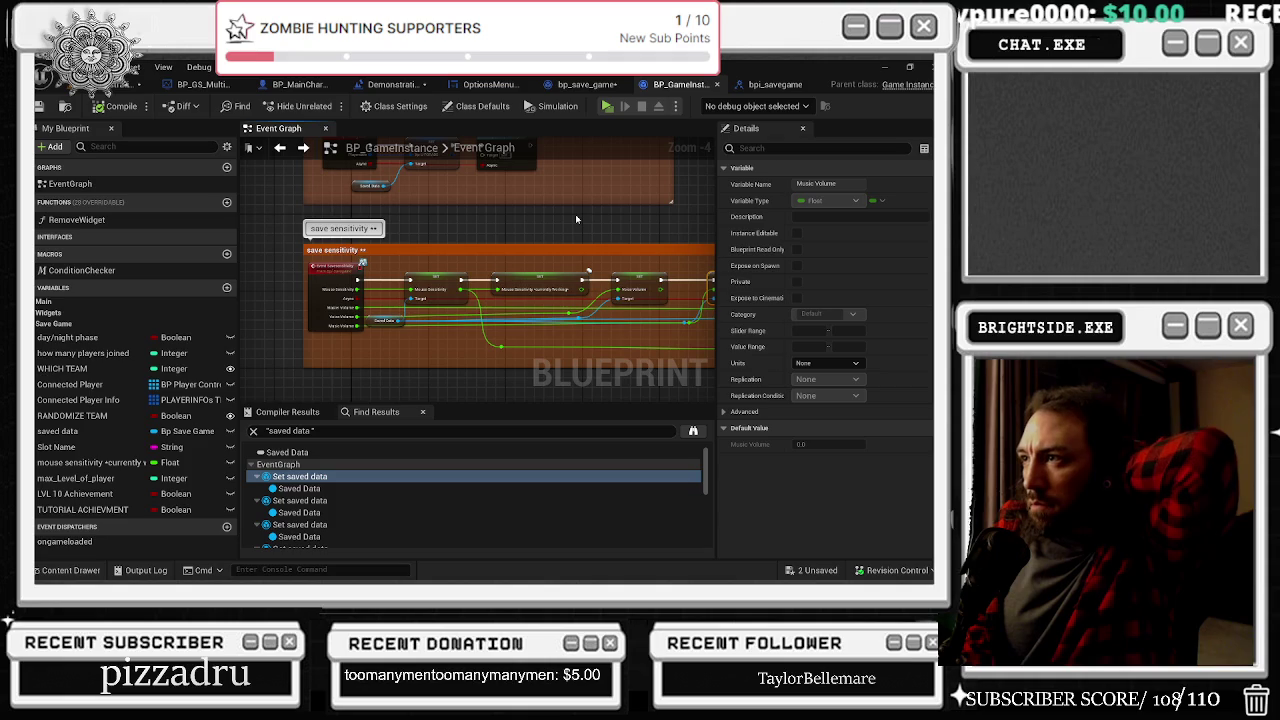
{"action": "scroll", "coordinate": [439, 224], "scroll_direction": "down", "scroll_amount": 3}
{"action": "mouse_move", "coordinate": [456, 231]}
{"action": "left_mouse_down"}
{"action": "mouse_move", "coordinate": [634, 231]}
{"action": "mouse_move", "coordinate": [431, 266]}
{"action": "mouse_move", "coordinate": [487, 242]}
{"action": "left_mouse_up"}
{"action": "scroll", "coordinate": [560, 250], "scroll_direction": "up", "scroll_amount": 1}
{"action": "scroll", "coordinate": [487, 242], "scroll_direction": "up", "scroll_amount": 2}
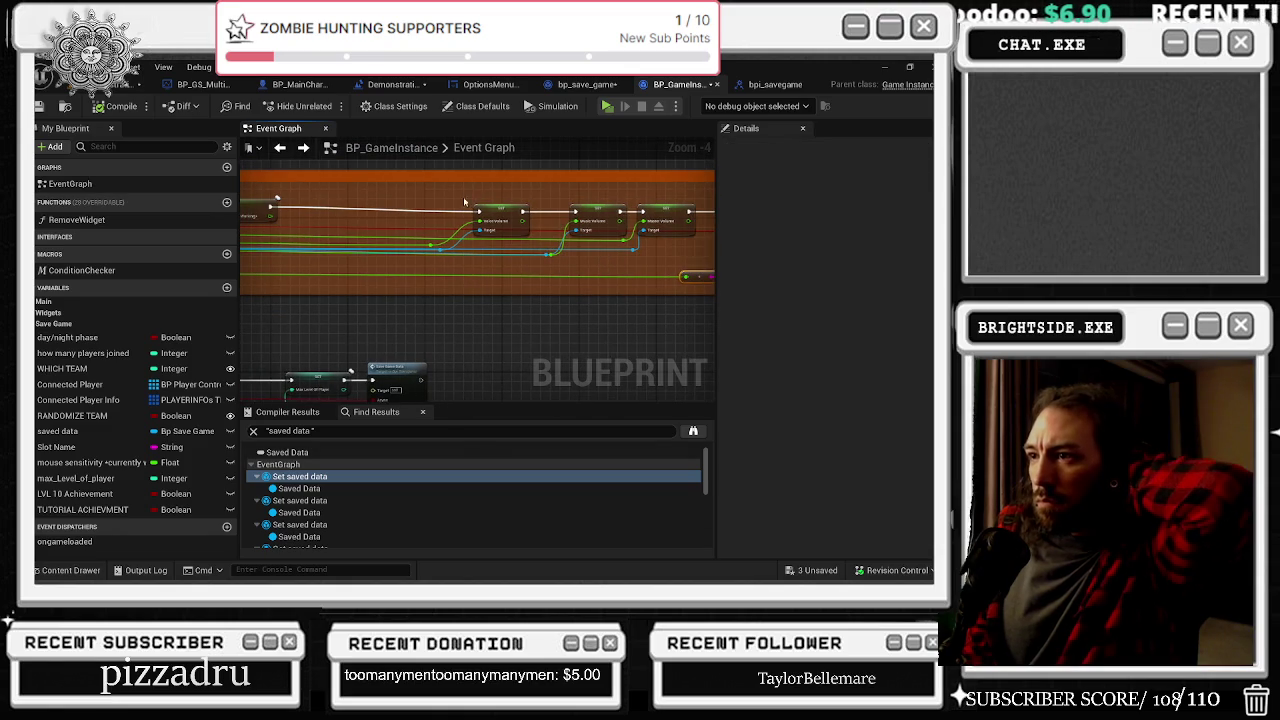
{"action": "left_click", "coordinate": [668, 206]}
Select the Set mouse sensitivity node to show its variable in Details
{"action": "scroll", "coordinate": [668, 206], "scroll_direction": "up", "scroll_amount": 1}
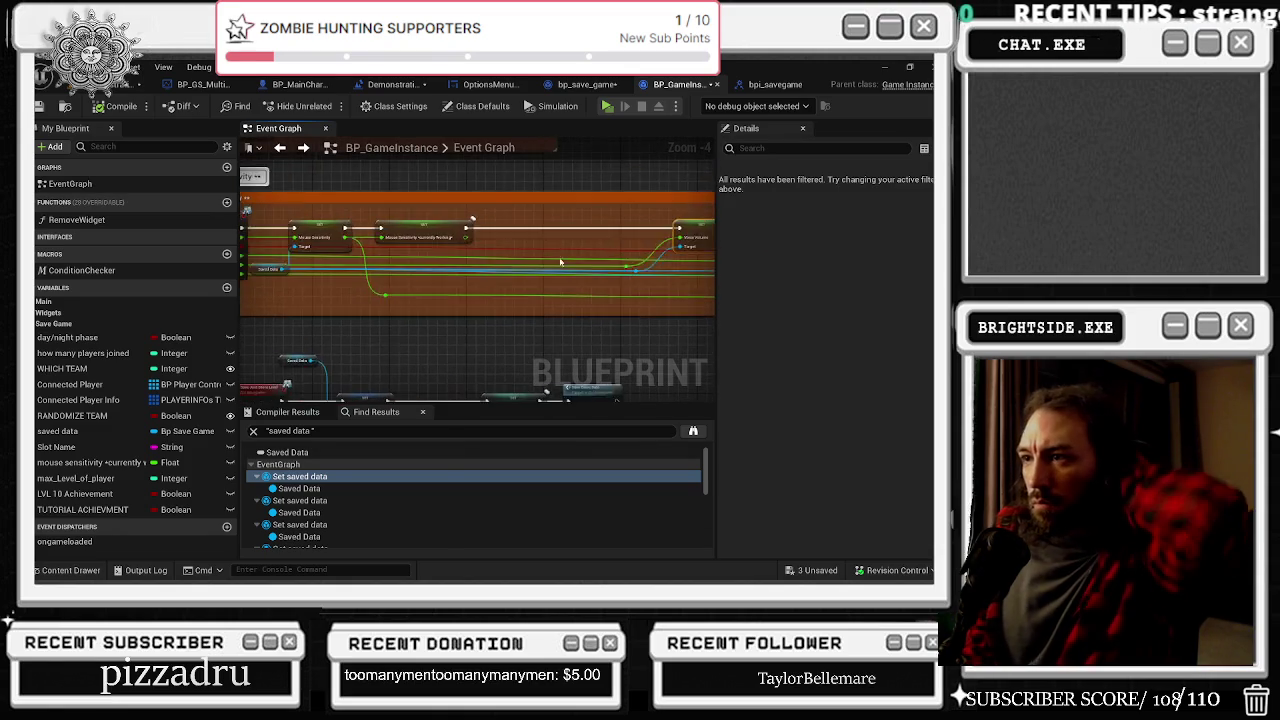
{"action": "scroll", "coordinate": [453, 243], "scroll_direction": "up", "scroll_amount": 1}
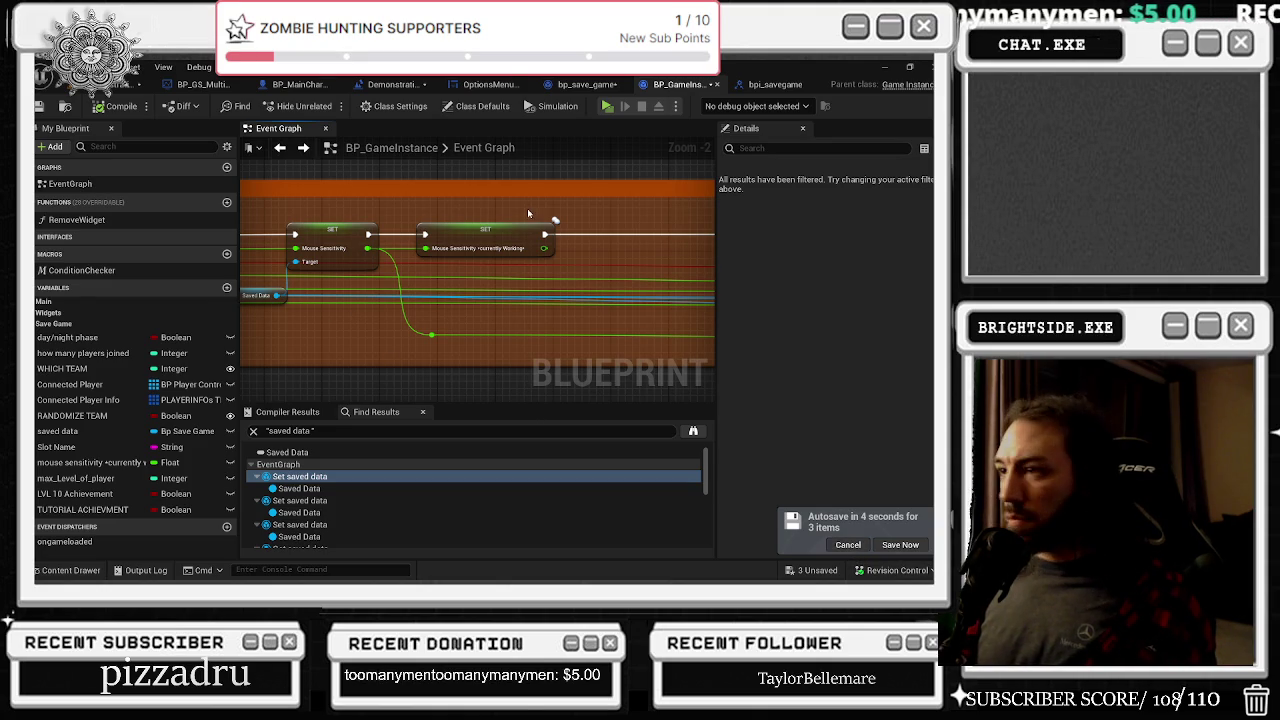
{"action": "scroll", "coordinate": [551, 234], "scroll_direction": "down", "scroll_amount": 3}
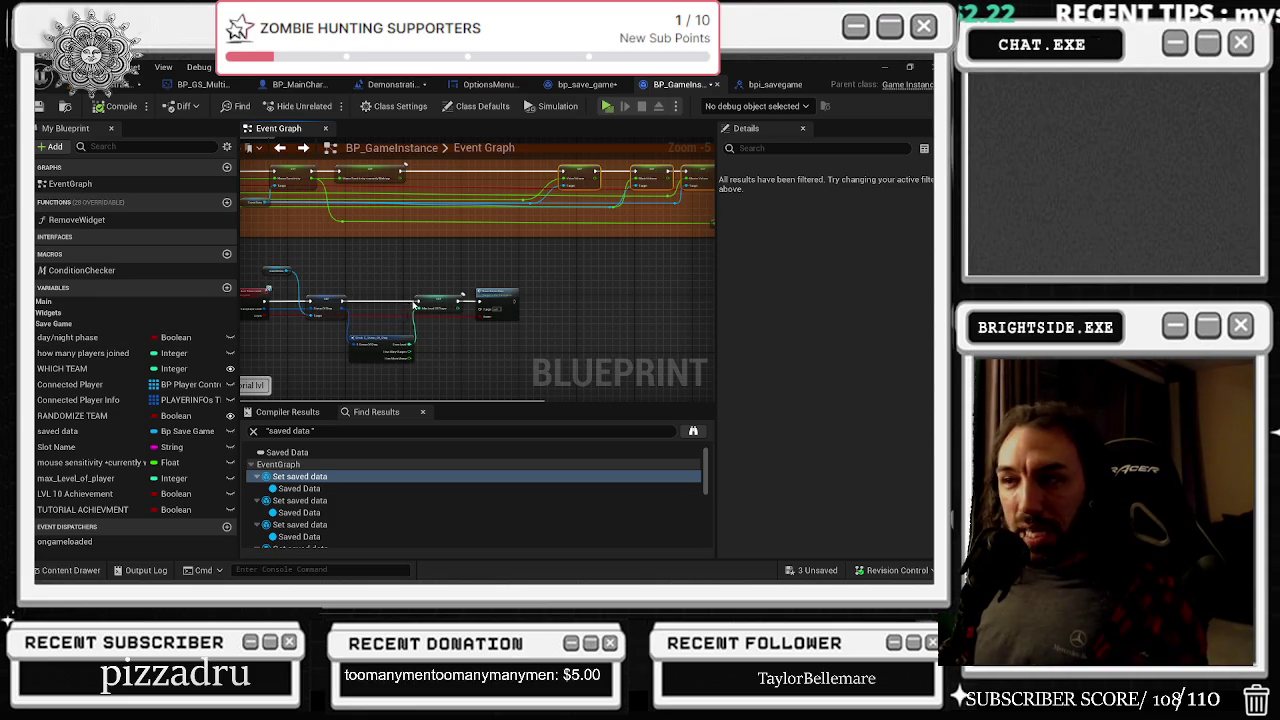
{"action": "scroll", "coordinate": [430, 260], "scroll_direction": "up", "scroll_amount": 1}
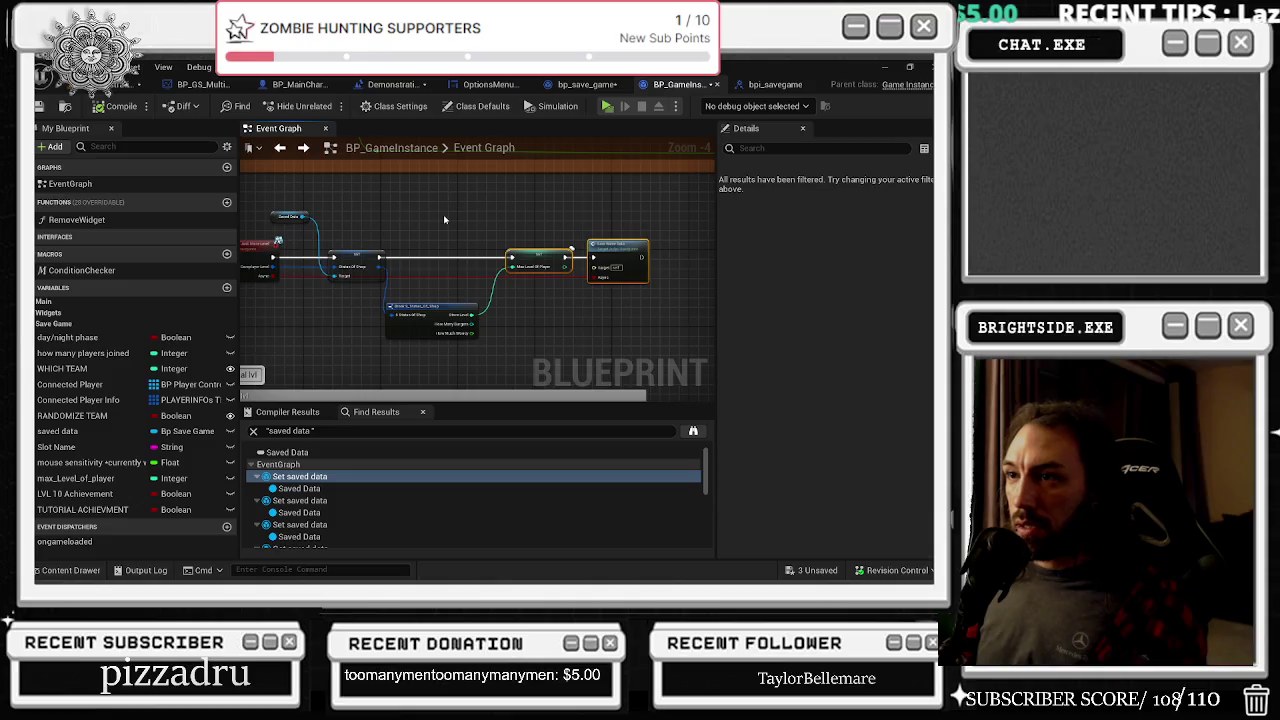
{"action": "scroll", "coordinate": [443, 213], "scroll_direction": "down", "scroll_amount": 5}
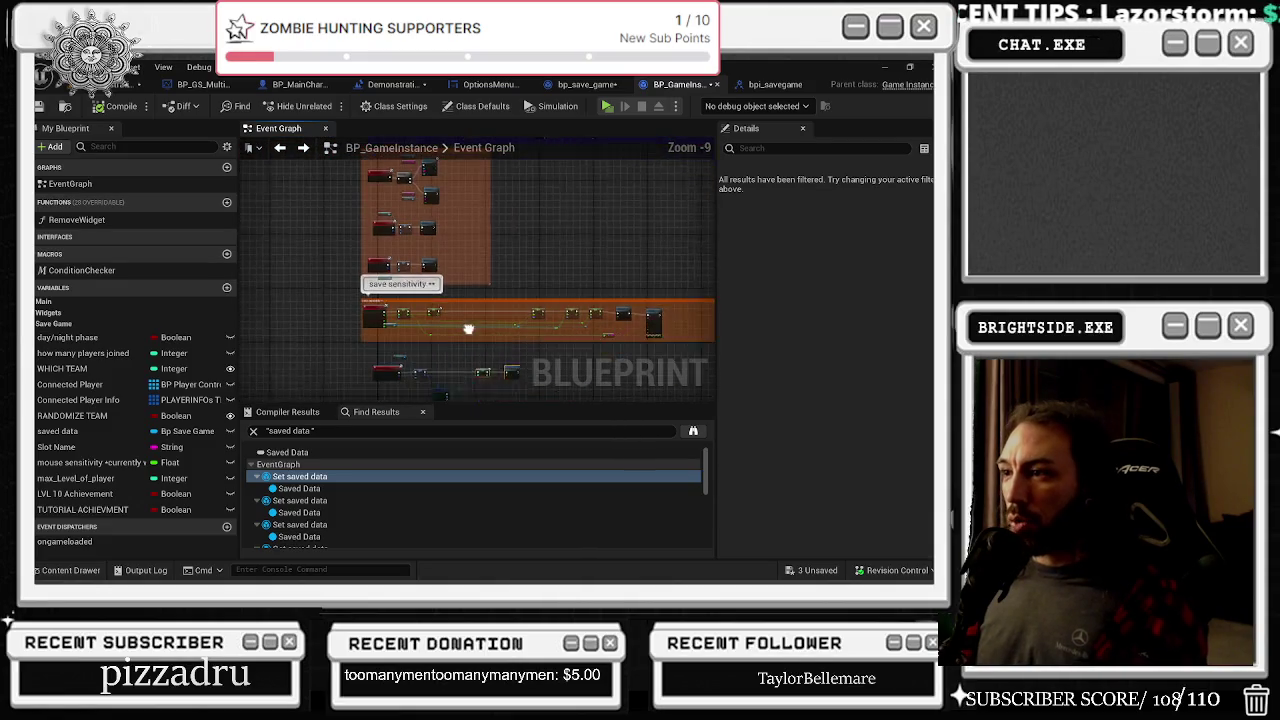
{"action": "scroll", "coordinate": [383, 302], "scroll_direction": "up", "scroll_amount": 5}
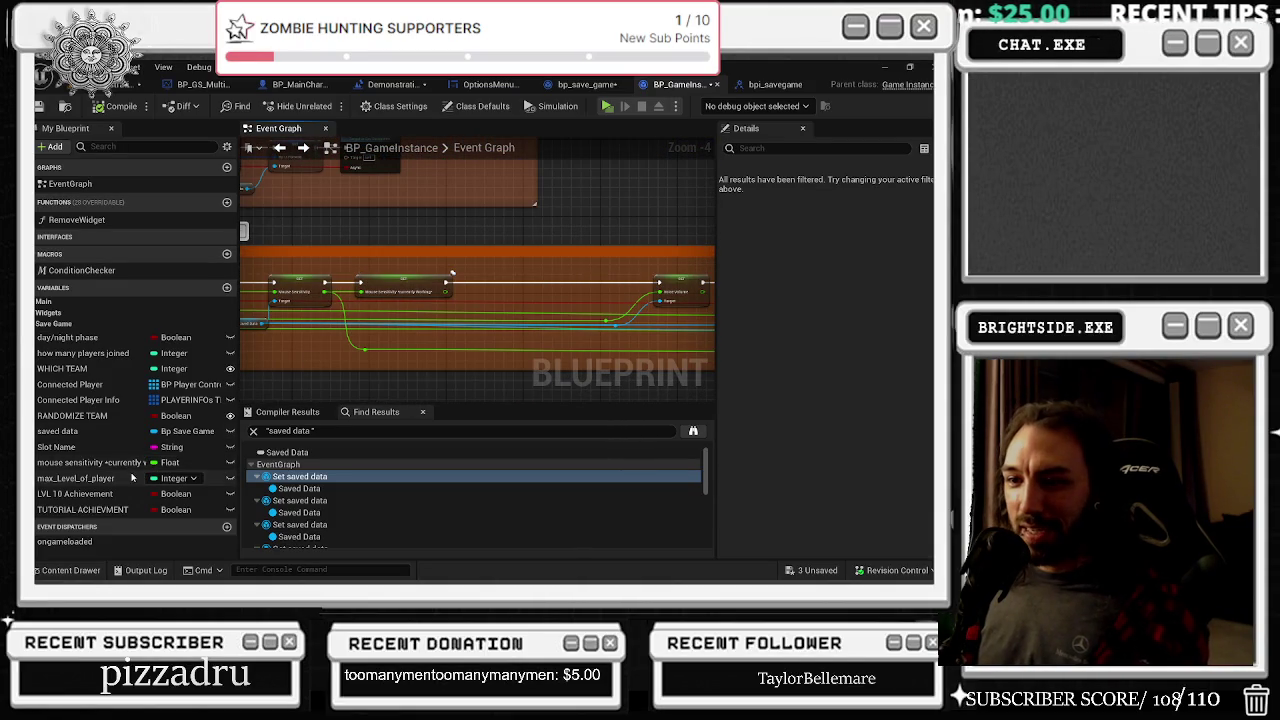
{"action": "scroll", "coordinate": [398, 277], "scroll_direction": "up", "scroll_amount": 1}
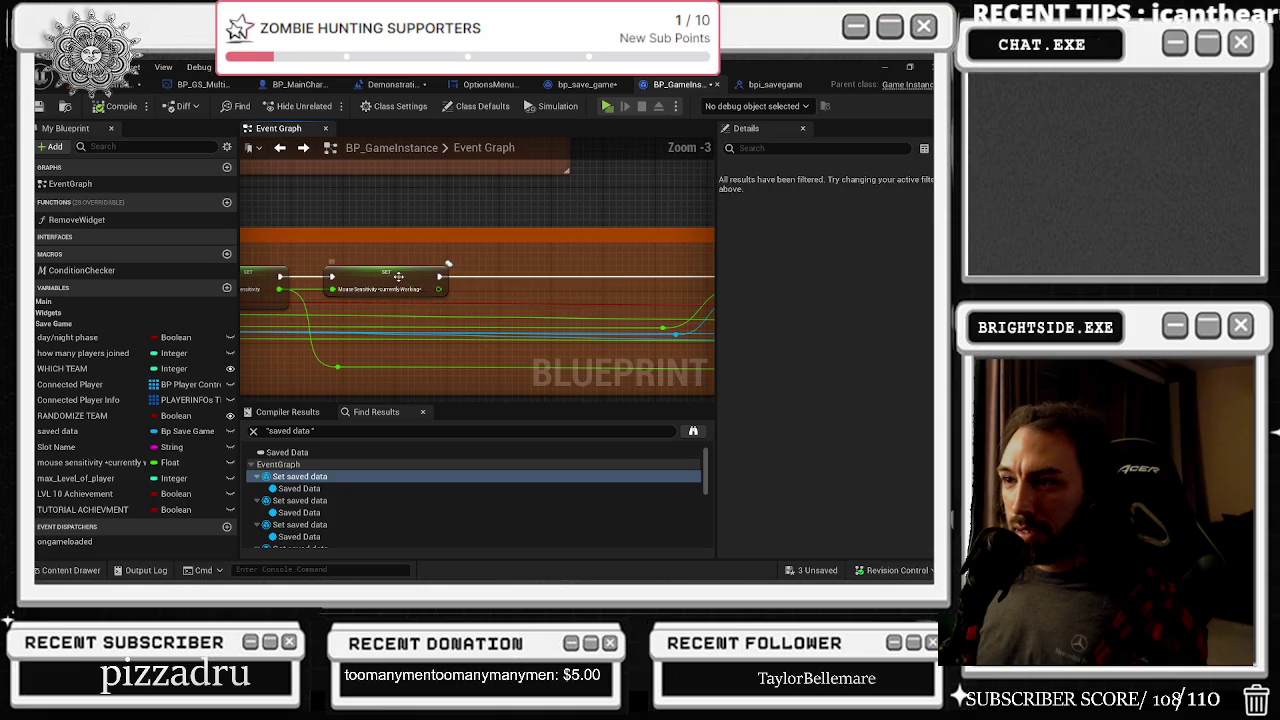
{"action": "left_click", "coordinate": [398, 277]}
{"action": "left_click", "coordinate": [120, 147]}
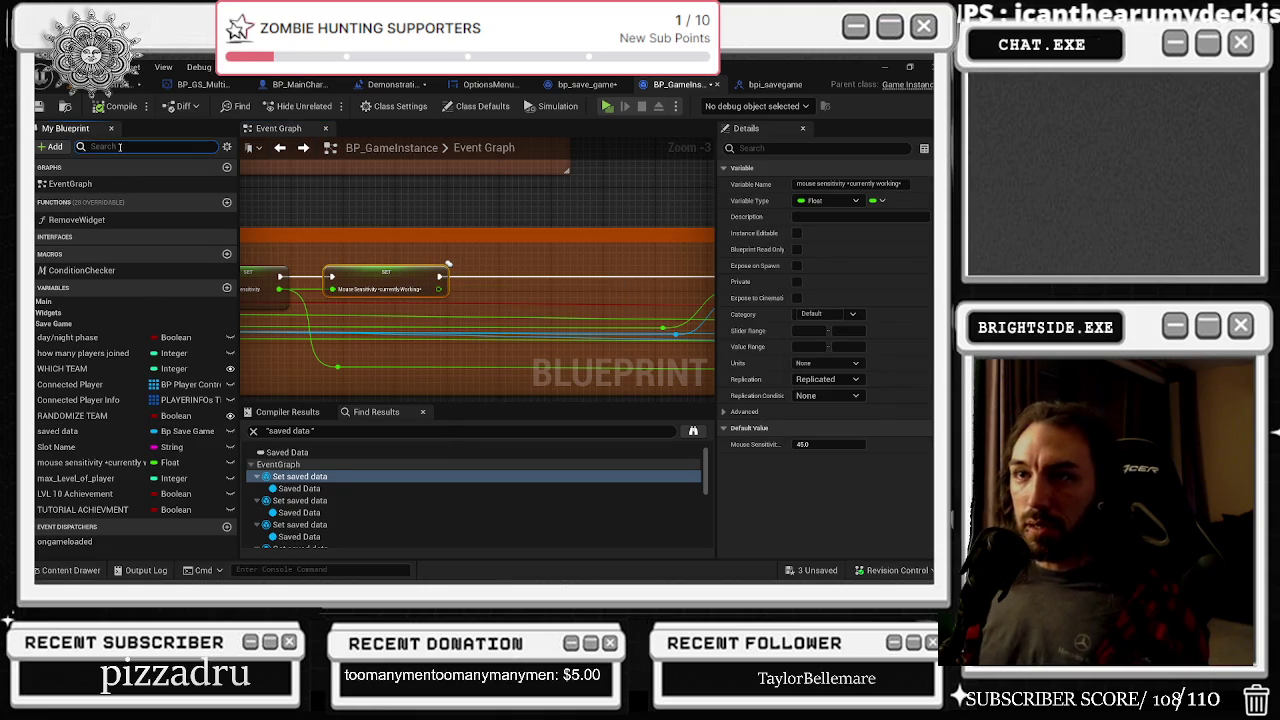
Search for the mouse sensitivity variable and duplicate it
{"action": "type", "text": "music"}
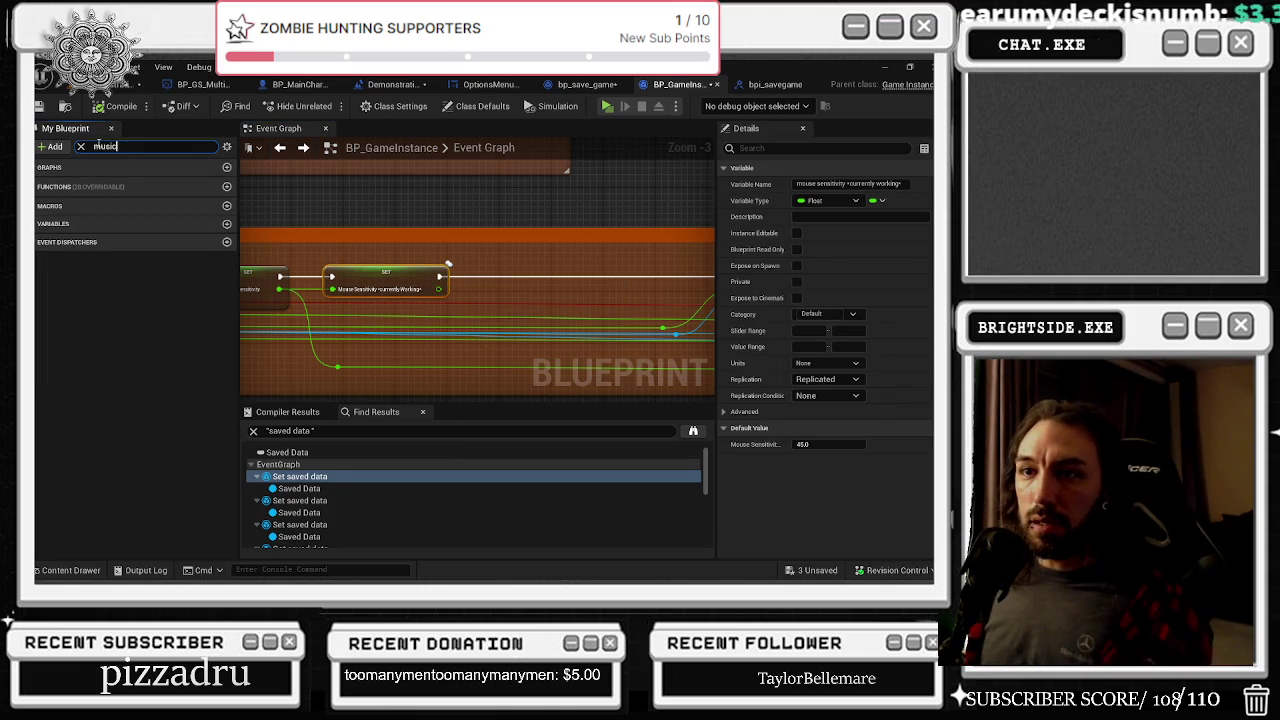
{"action": "key", "text": "ctrl+a"}
{"action": "type", "text": "mous"}
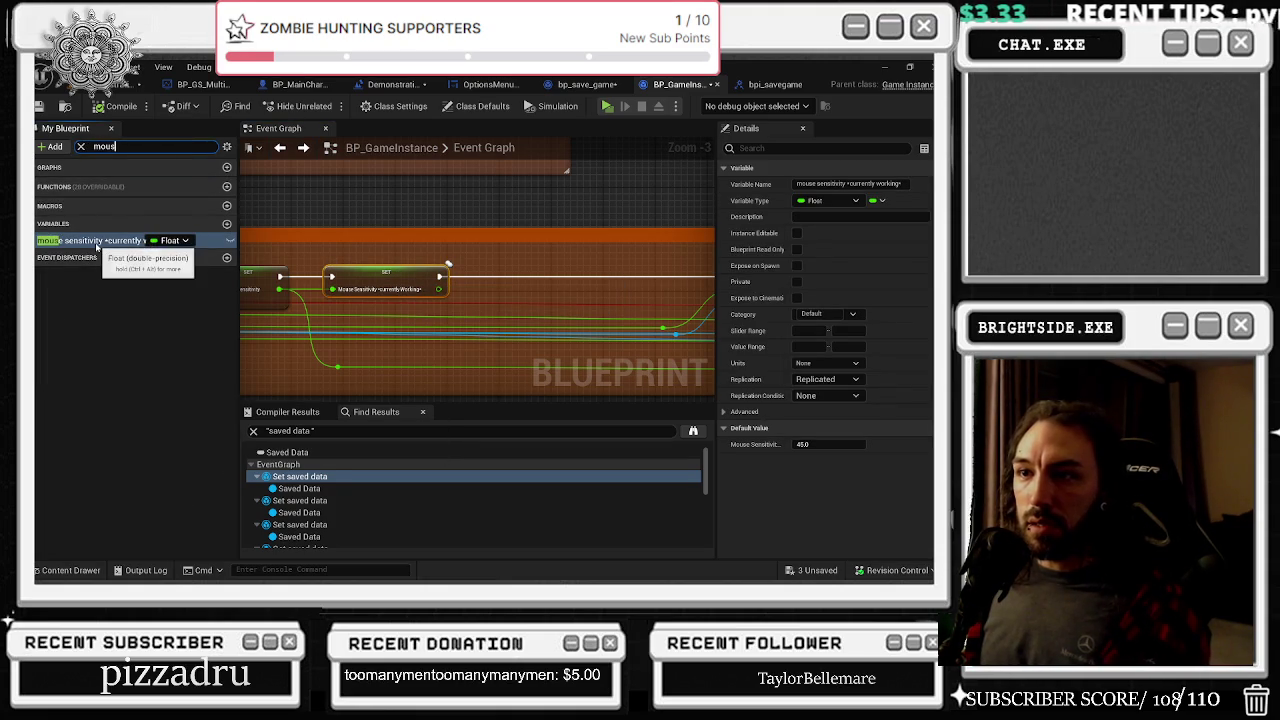
{"action": "double_click", "coordinate": [95, 241]}
{"action": "right_click", "coordinate": [95, 245]}
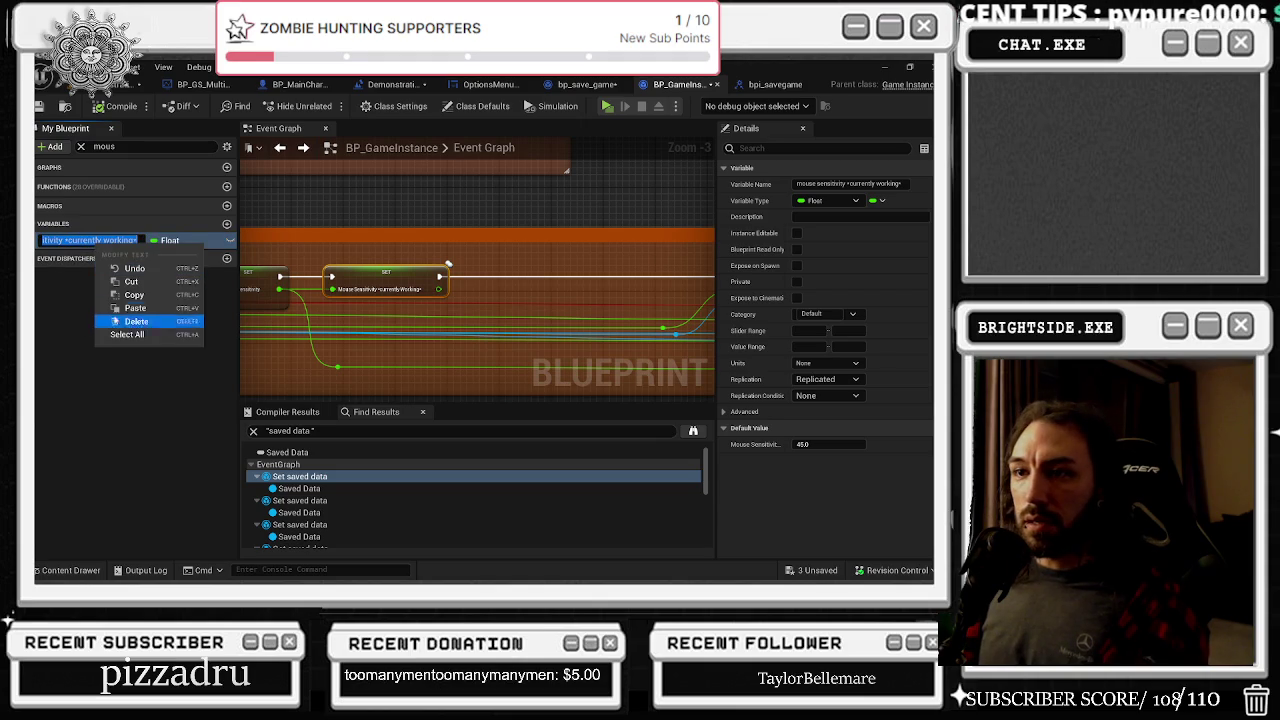
{"action": "left_click", "coordinate": [56, 320]}
{"action": "right_click", "coordinate": [105, 243]}
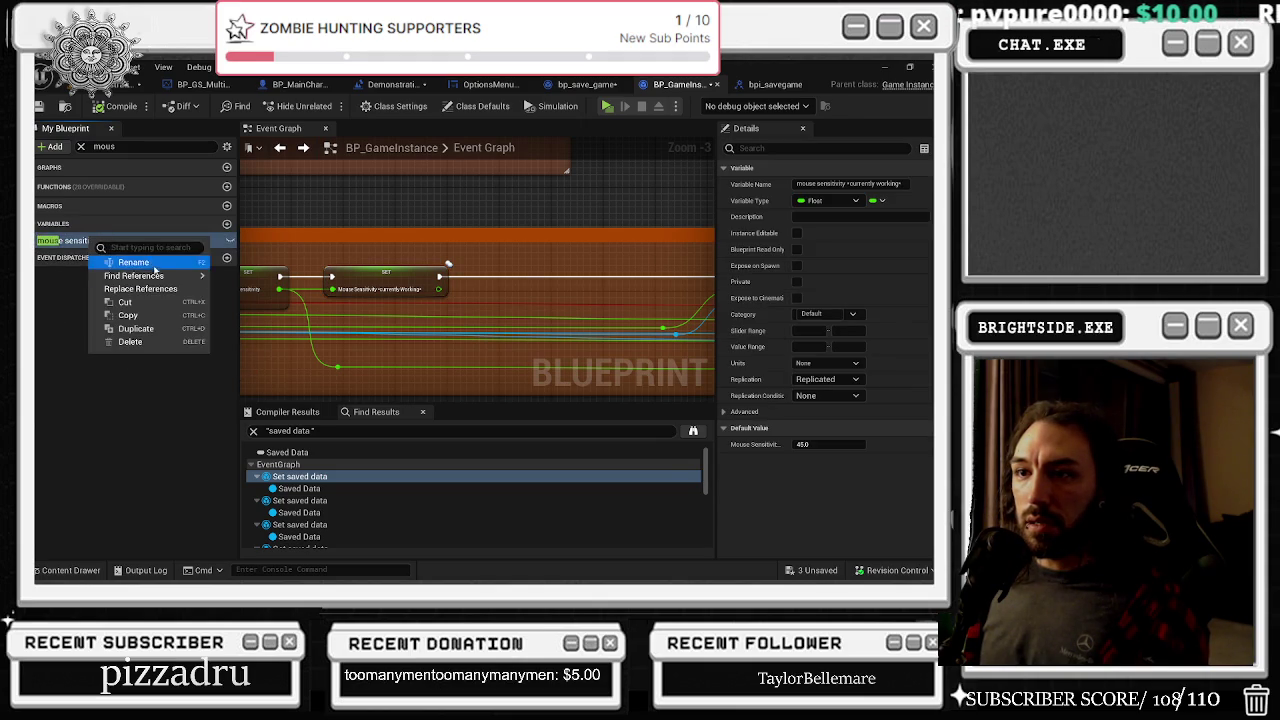
{"action": "left_click", "coordinate": [148, 328]}
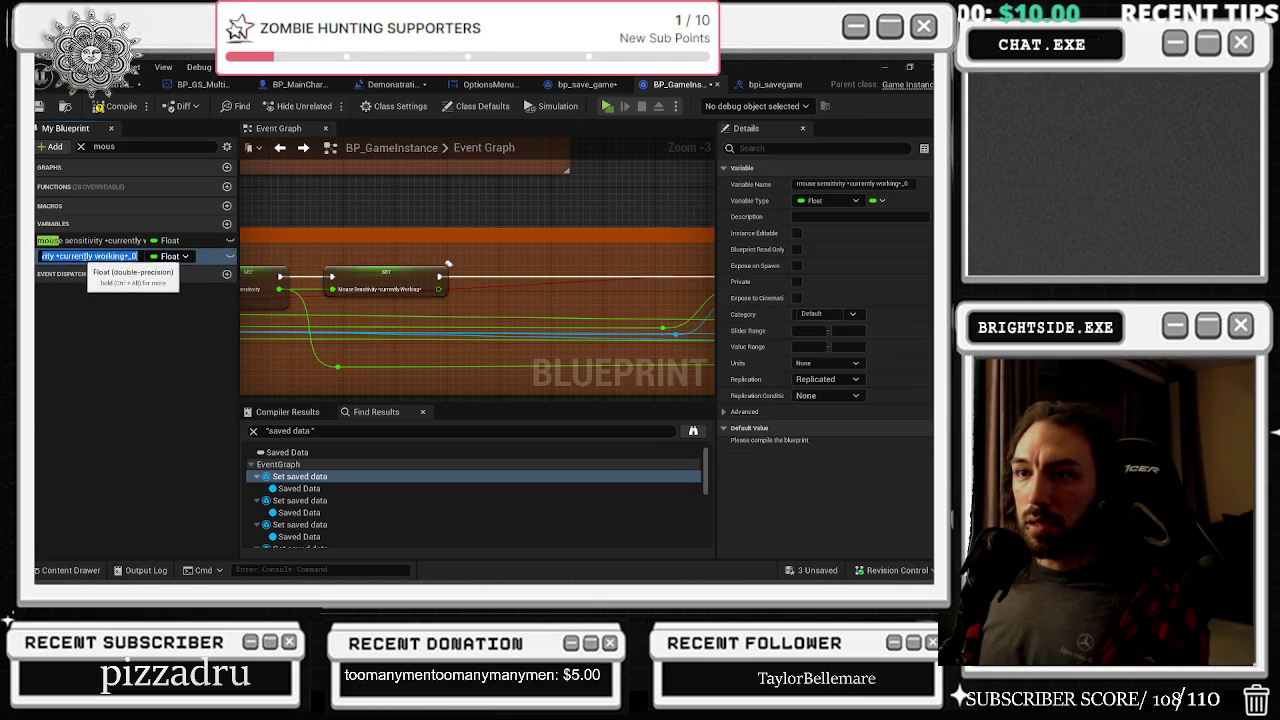
Rename the copy Music Volume and set its Replication to None
{"action": "key", "text": "BackSpace"}
{"action": "type", "text": "Music Volume"}
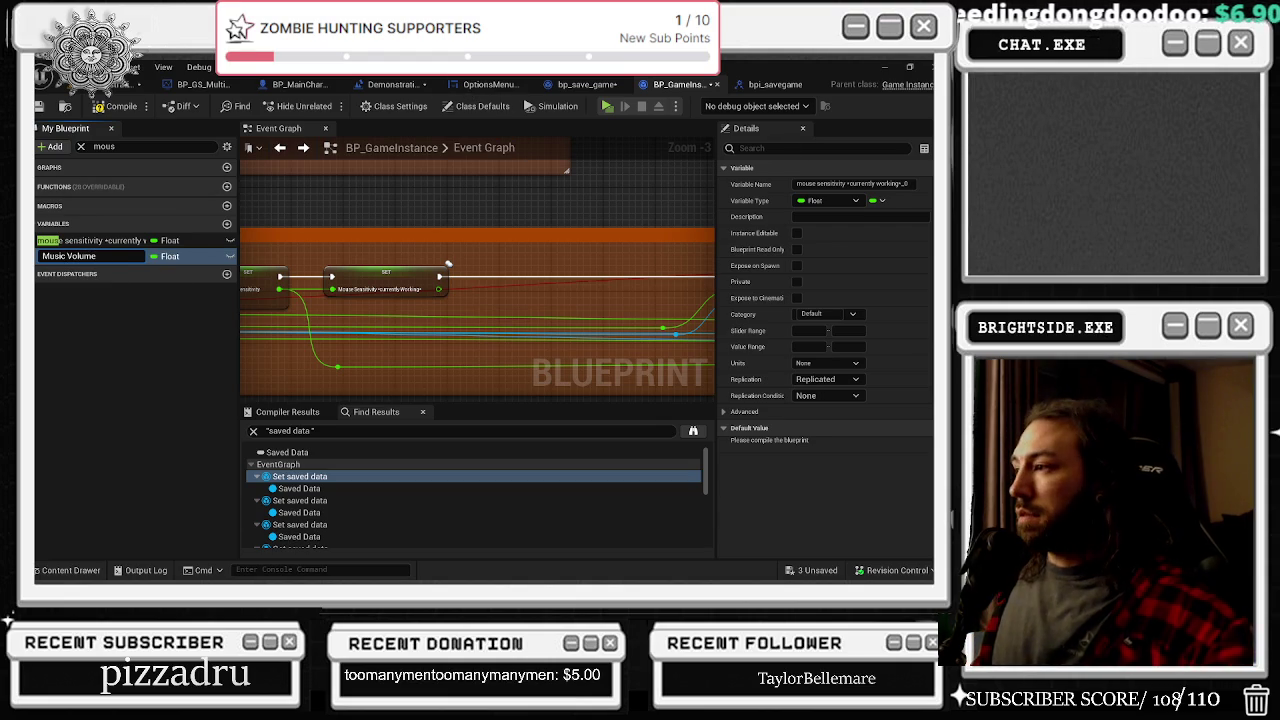
{"action": "left_click", "coordinate": [827, 379]}
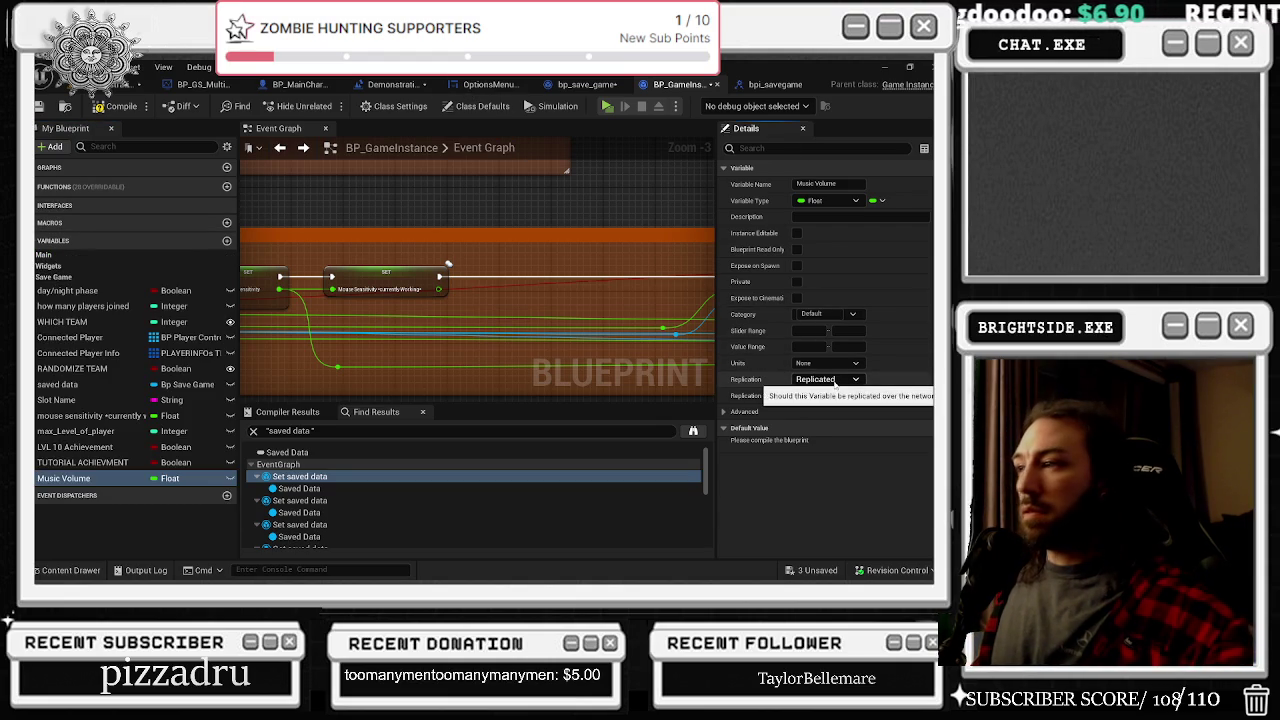
{"action": "left_click", "coordinate": [806, 392]}
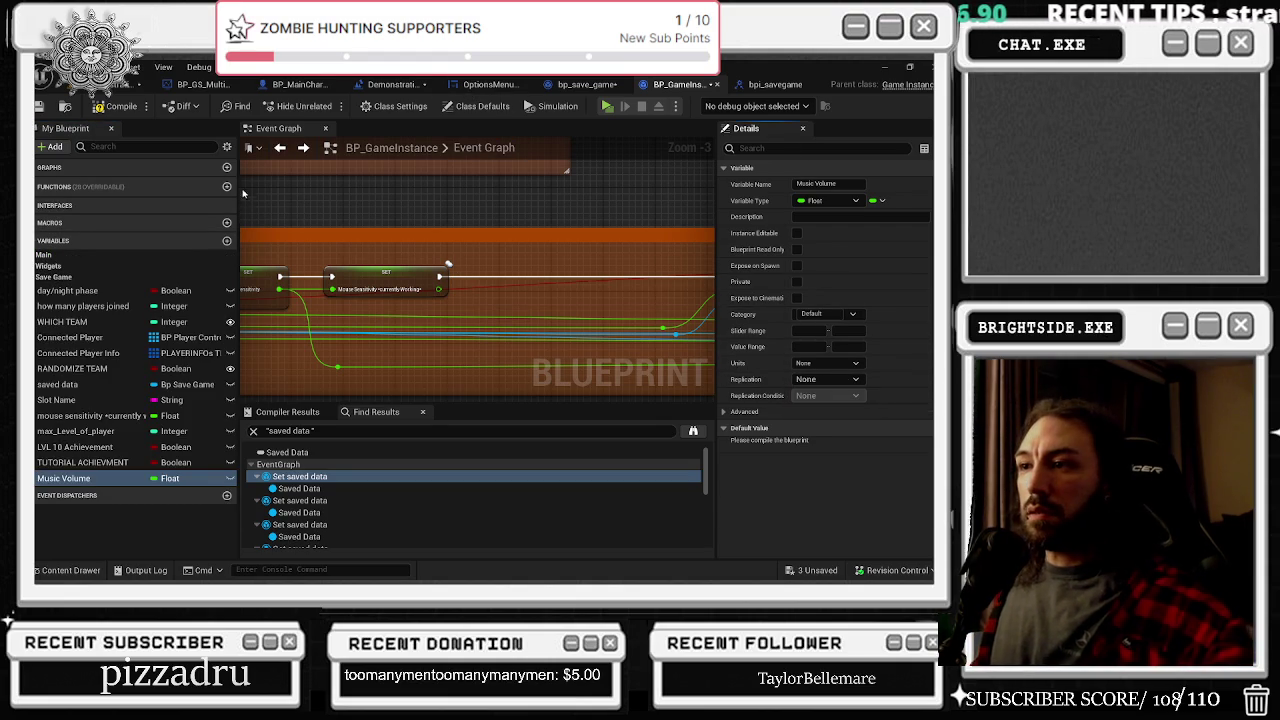
{"action": "type", "text": "v"}
Search variables for 'vol' and select Music Volume
{"action": "left_click", "coordinate": [128, 147]}
{"action": "type", "text": "vol"}
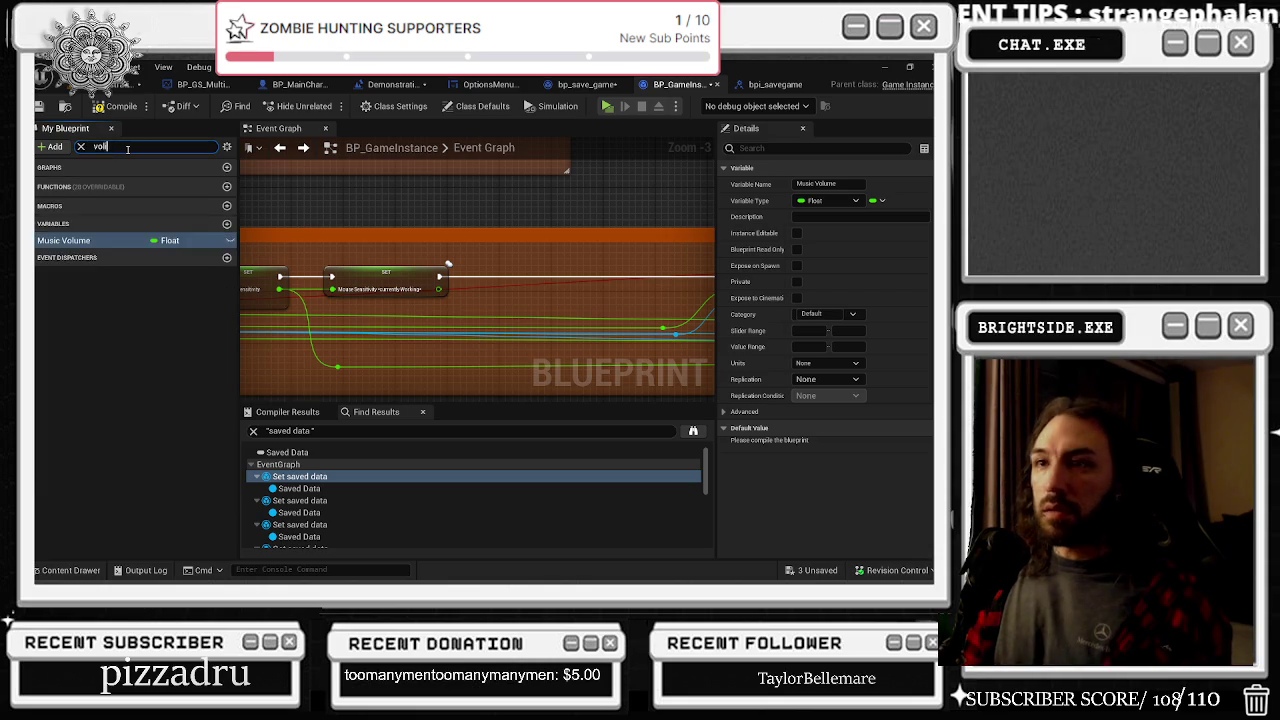
{"action": "key", "text": "BackSpace"}
{"action": "key", "text": "BackSpace"}
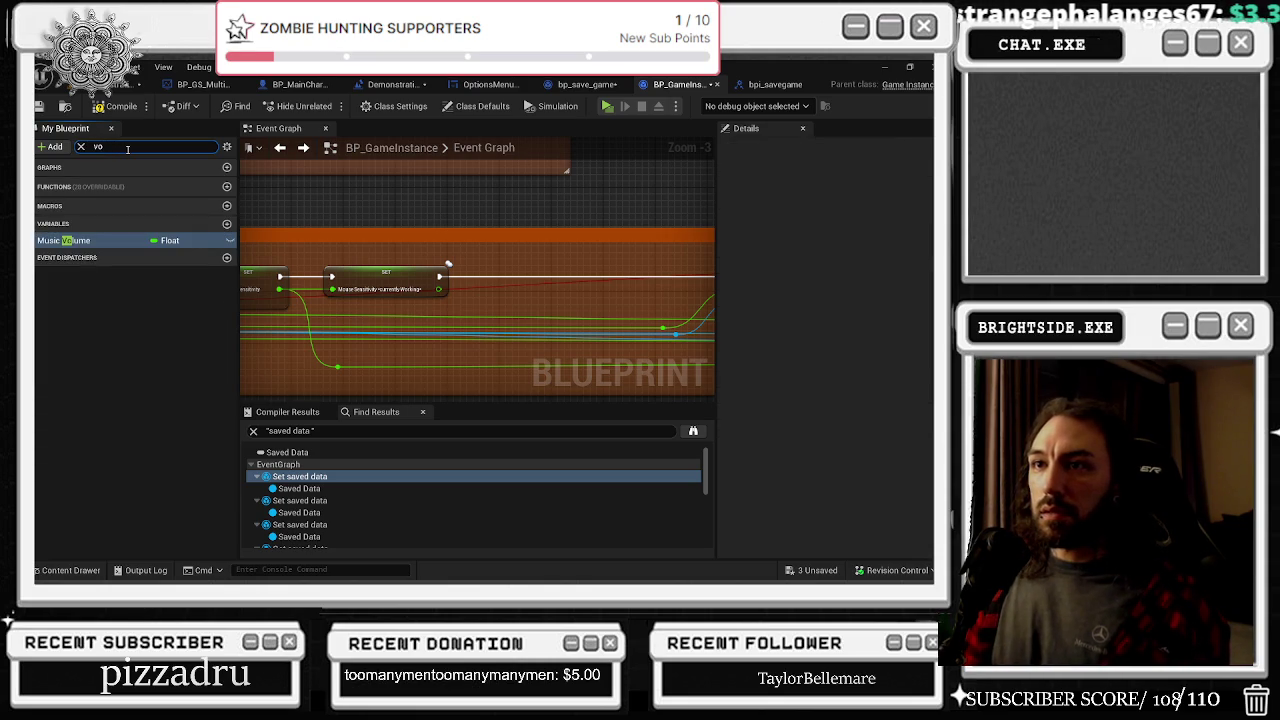
{"action": "left_click", "coordinate": [96, 241]}
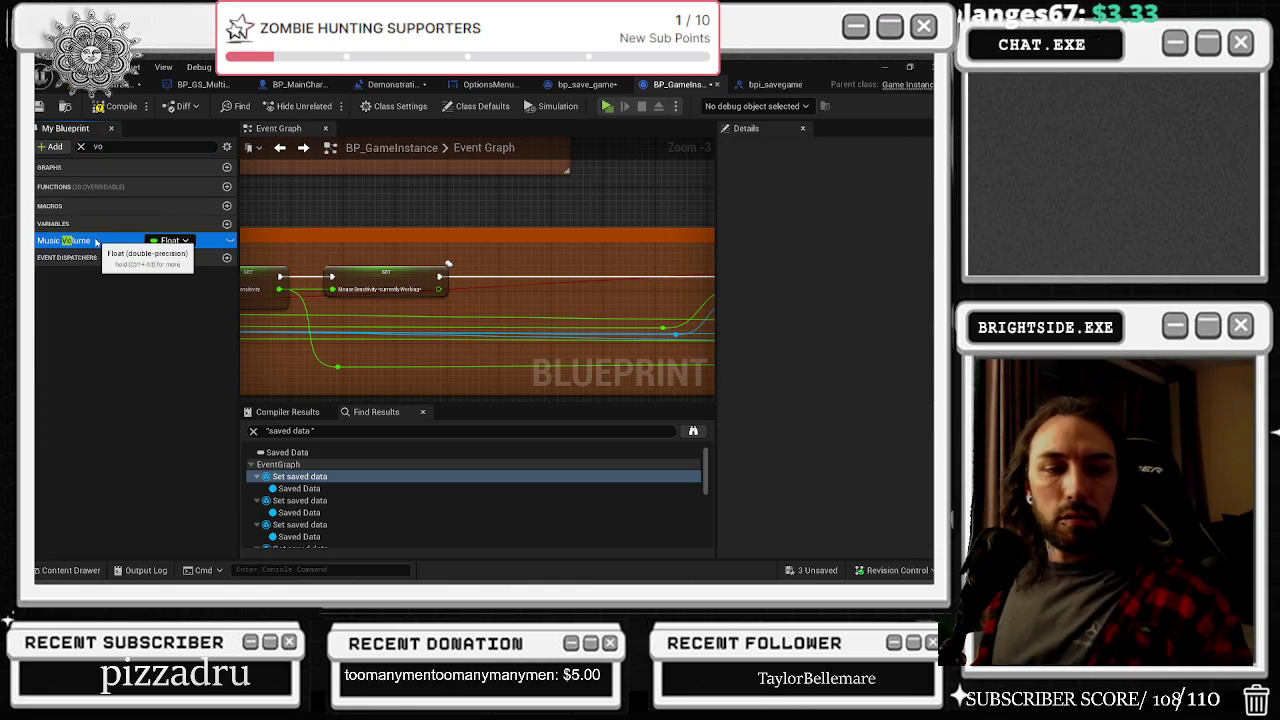
{"action": "left_click", "coordinate": [80, 241]}
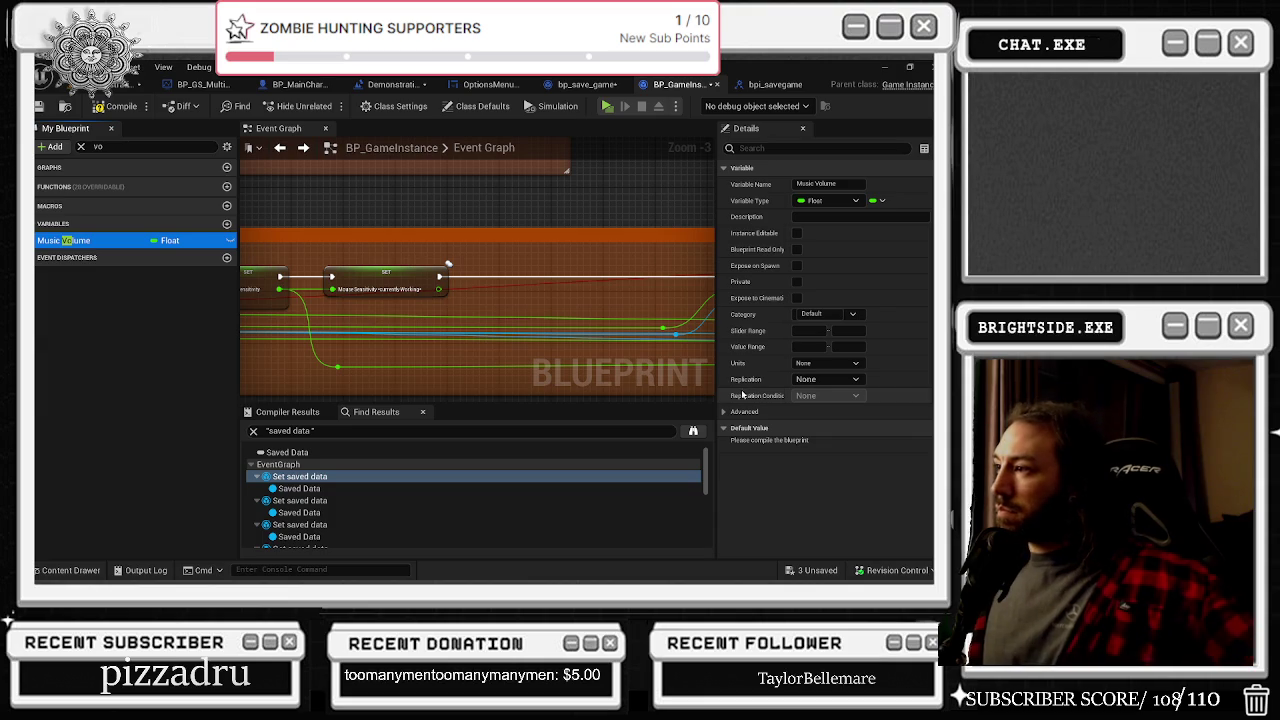
{"action": "left_click", "coordinate": [88, 242]}
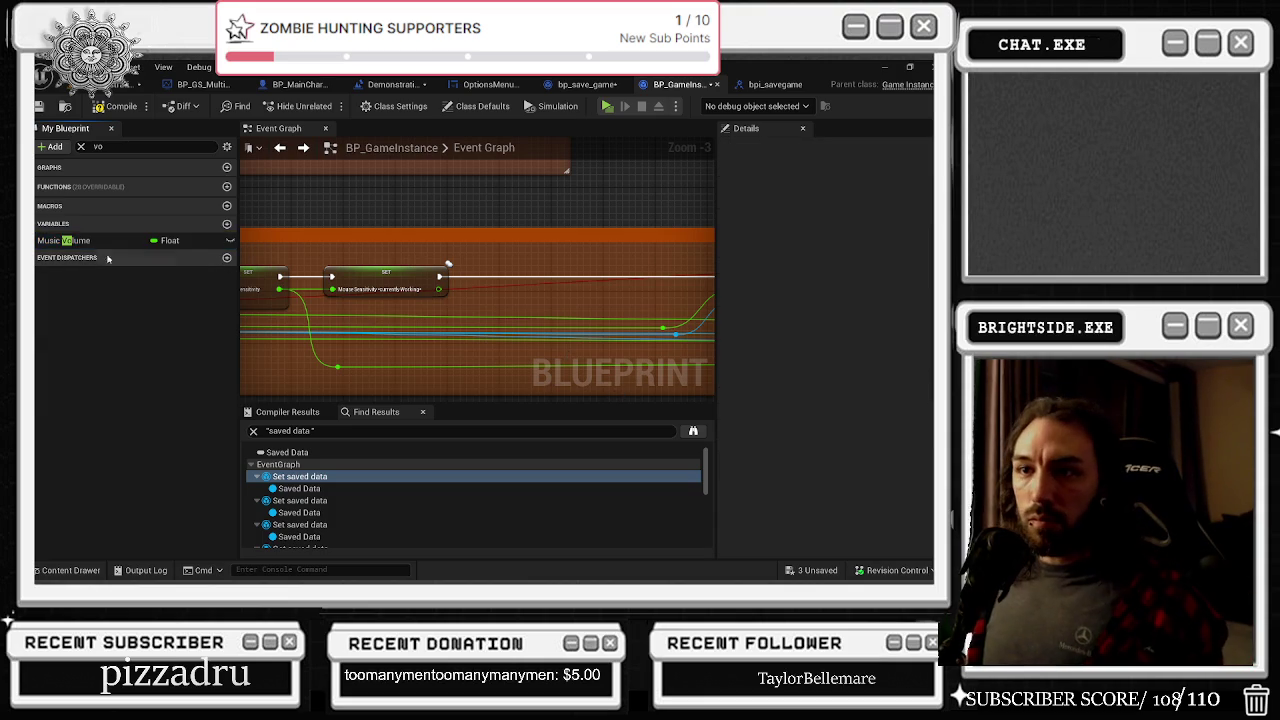
Duplicate Music Volume and name the copy Master volume
{"action": "key", "text": "ctrl+d"}
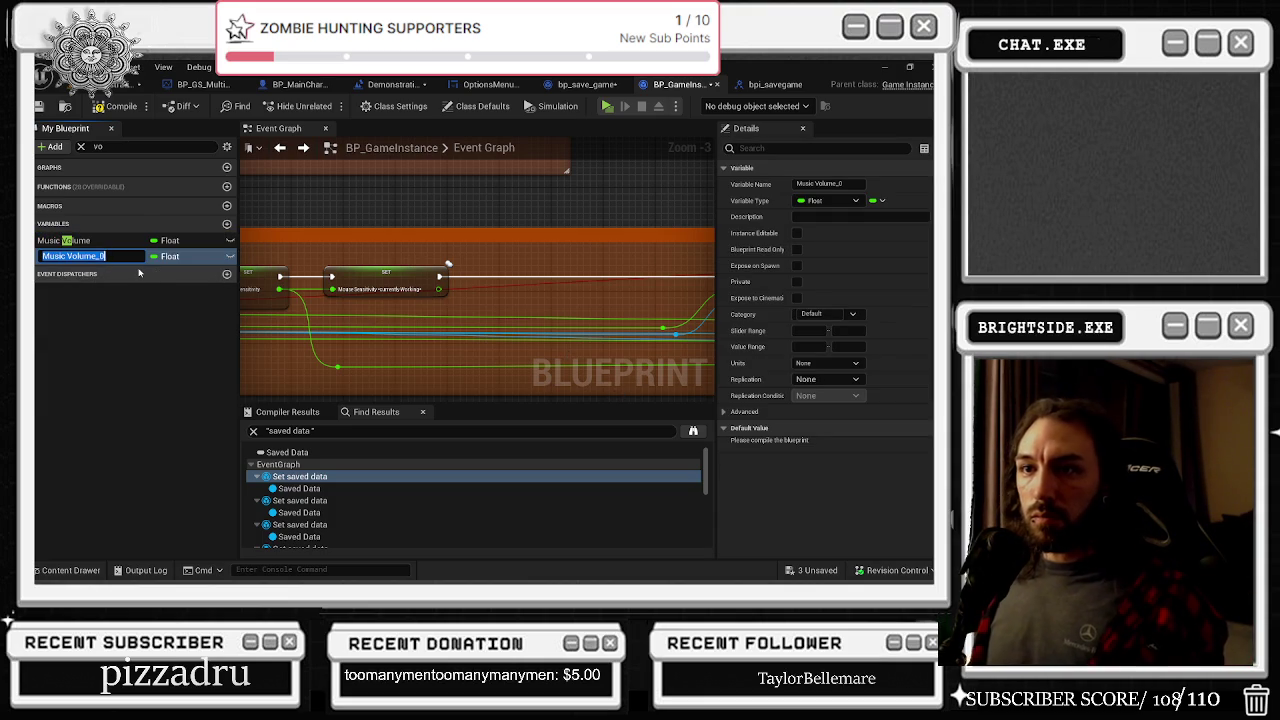
{"action": "key", "text": "BackSpace"}
{"action": "type", "text": "F"}
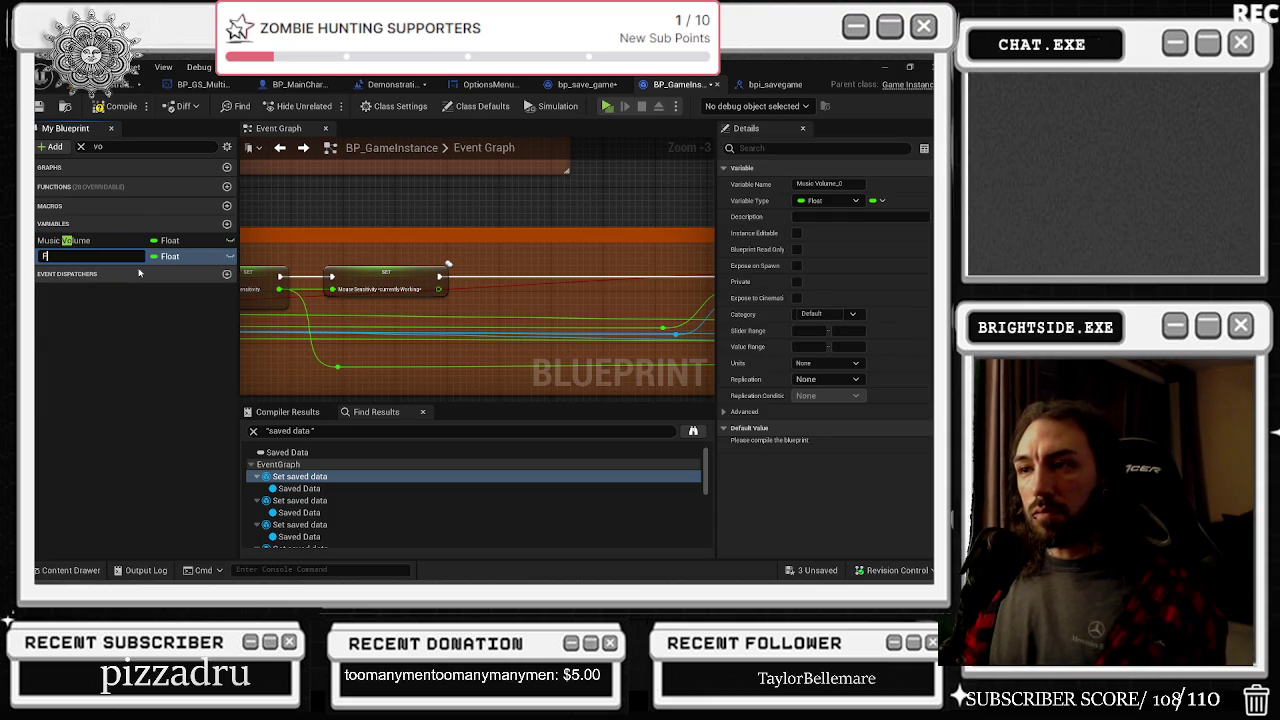
{"action": "key", "text": "BackSpace"}
{"action": "key", "text": "BackSpace"}
{"action": "type", "text": "Tre"}
{"action": "key", "text": "BackSpace"}
{"action": "key", "text": "BackSpace"}
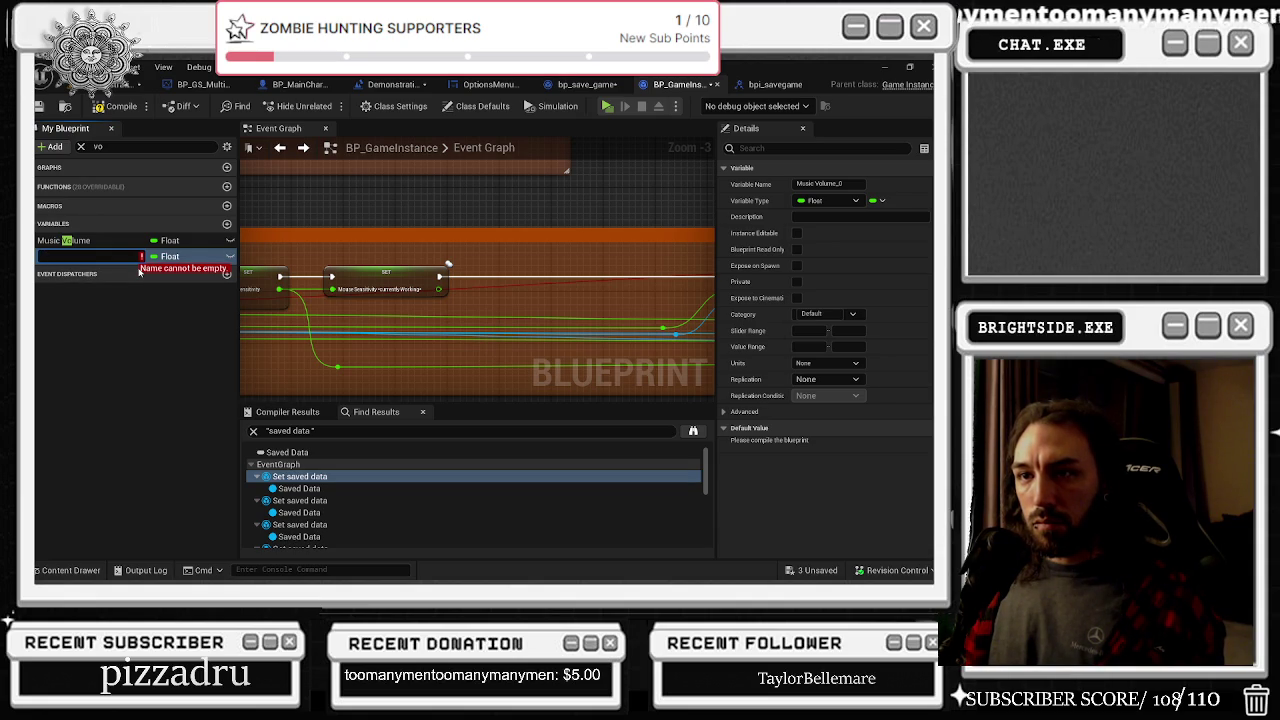
{"action": "type", "text": "Master volume"}
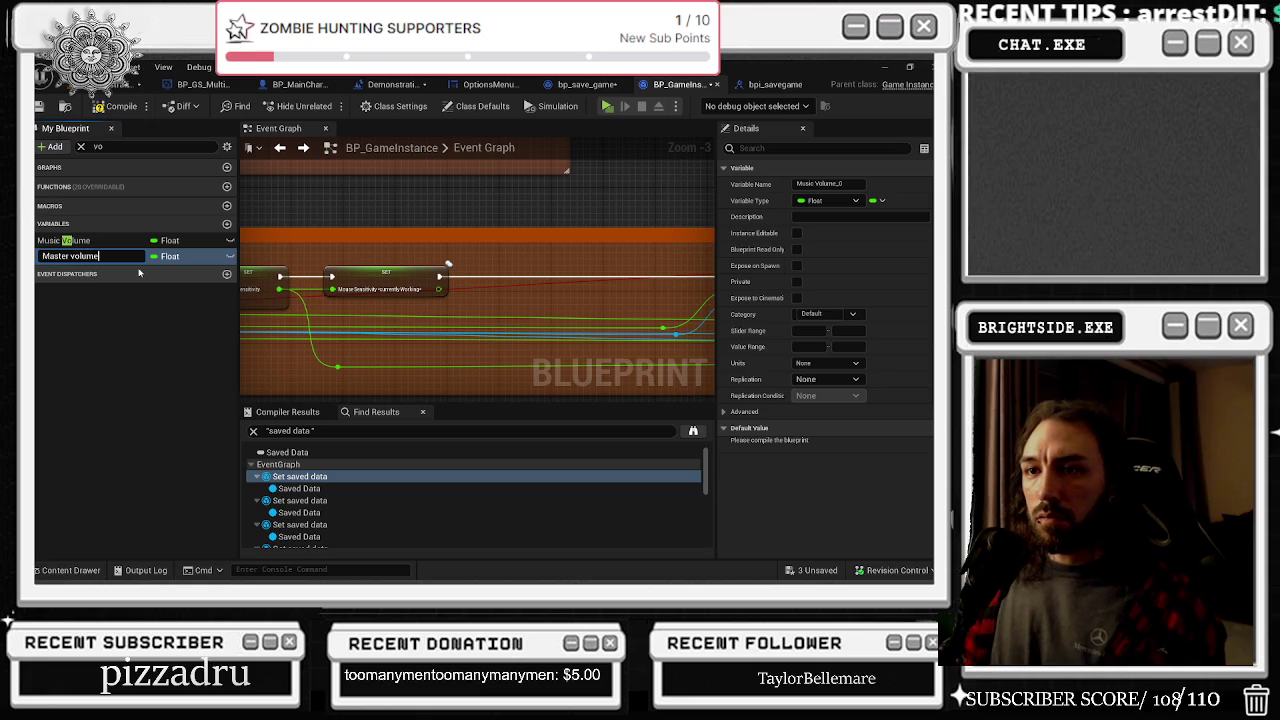
{"action": "key", "text": "Return"}
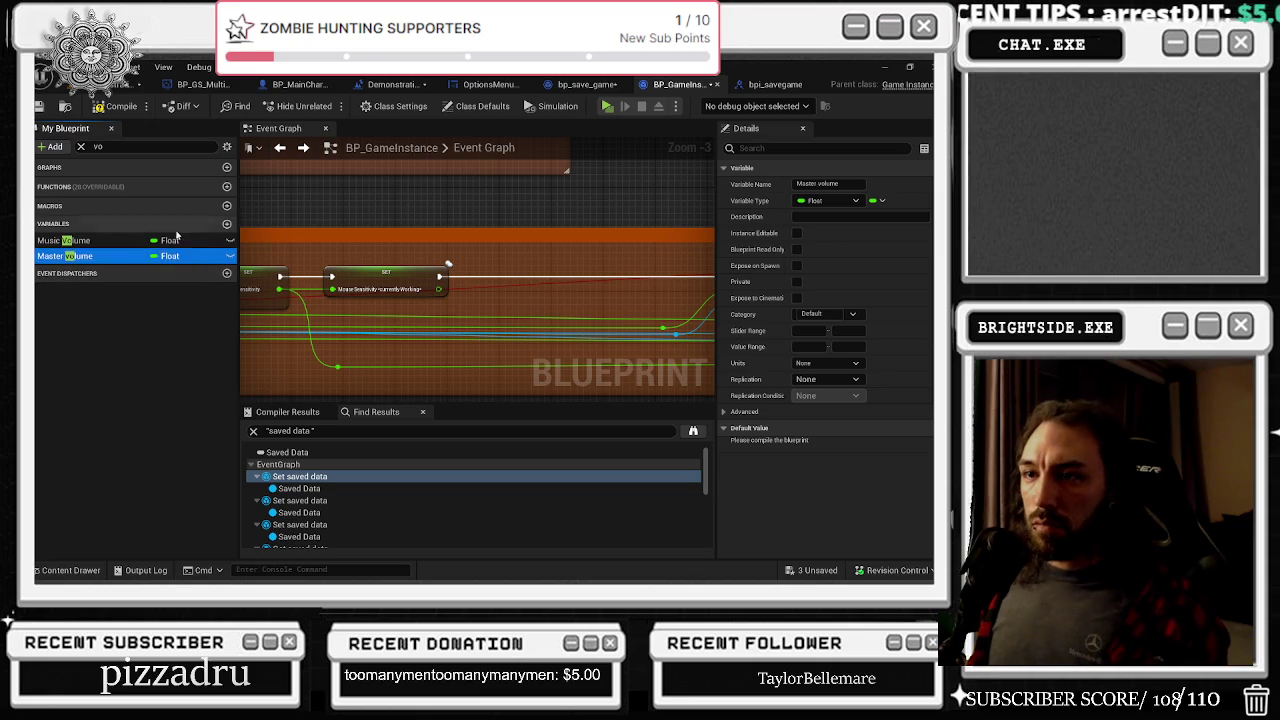
Duplicate Master volume and name the copy Voice Volume
{"action": "right_click", "coordinate": [106, 258]}
{"action": "left_click", "coordinate": [155, 347]}
{"action": "key", "text": "BackSpace"}
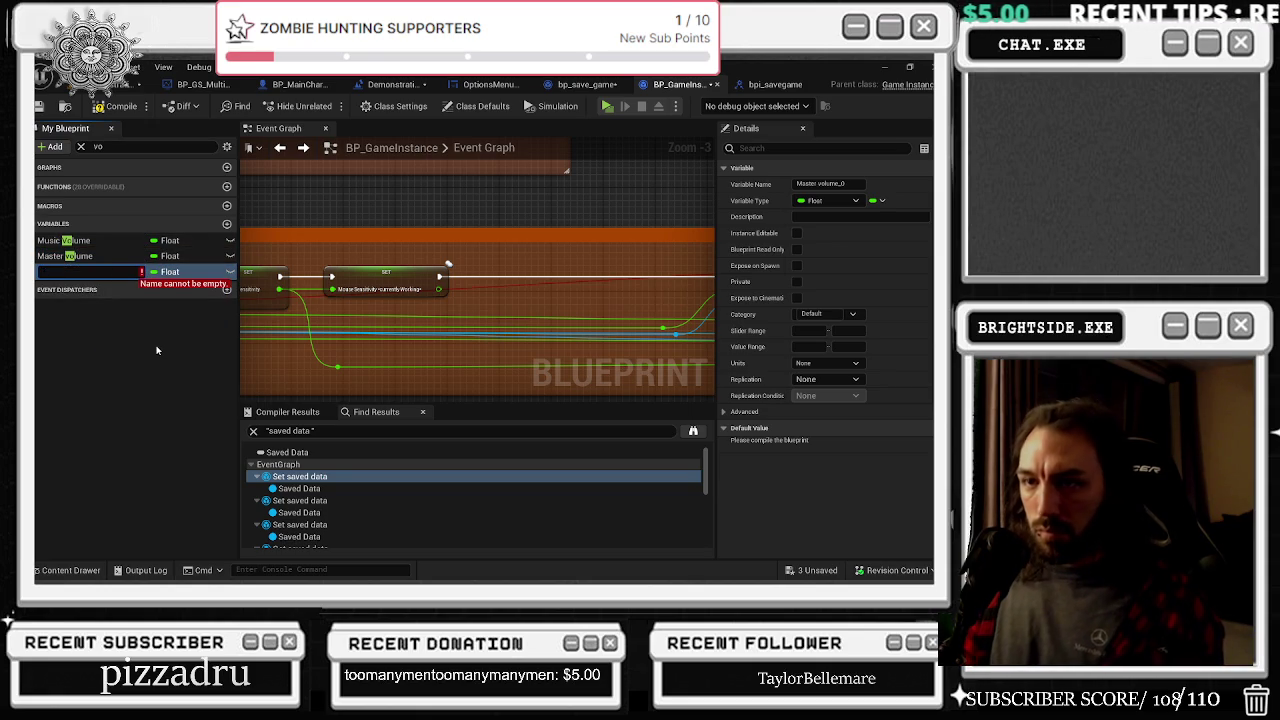
{"action": "type", "text": "Voice Volume"}
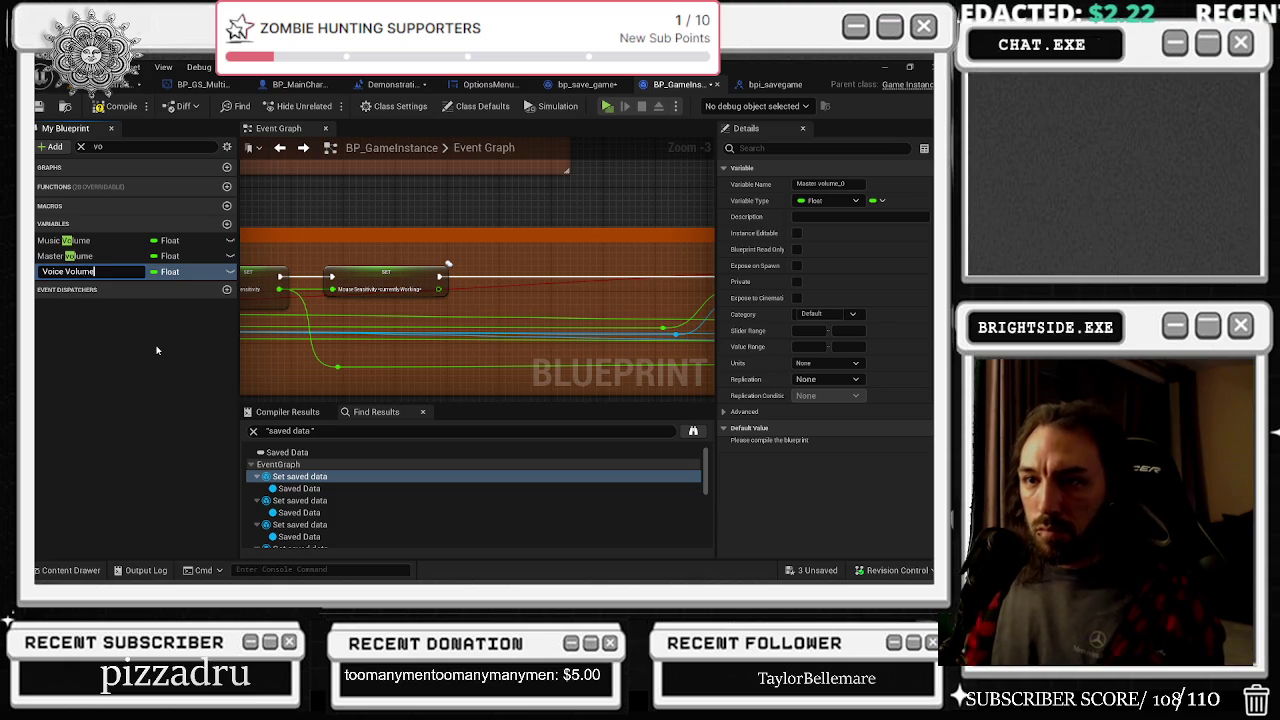
{"action": "key", "text": "Return"}
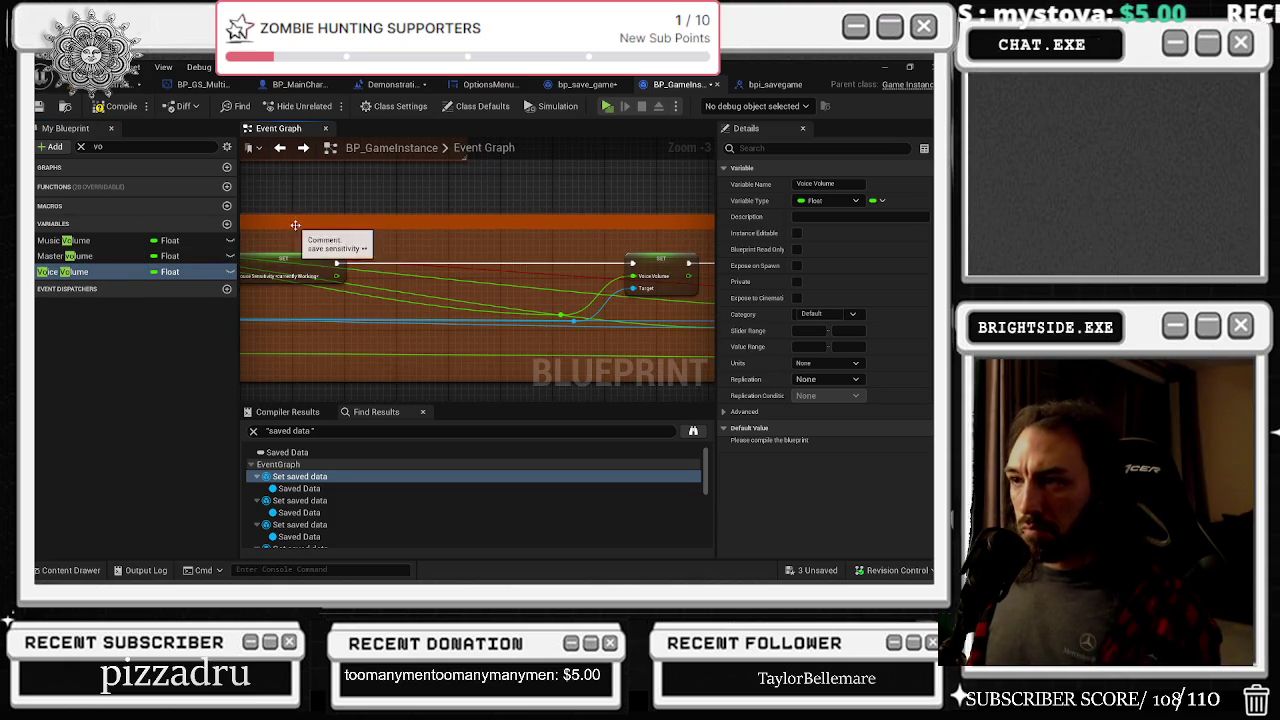
Place Voice Volume and Master Volume setters in the chain and wire their exec pins
{"action": "mouse_move", "coordinate": [62, 271]}
{"action": "left_mouse_down"}
{"action": "mouse_move", "coordinate": [428, 286]}
{"action": "mouse_move", "coordinate": [398, 276]}
{"action": "mouse_move", "coordinate": [434, 264]}
{"action": "left_mouse_up"}
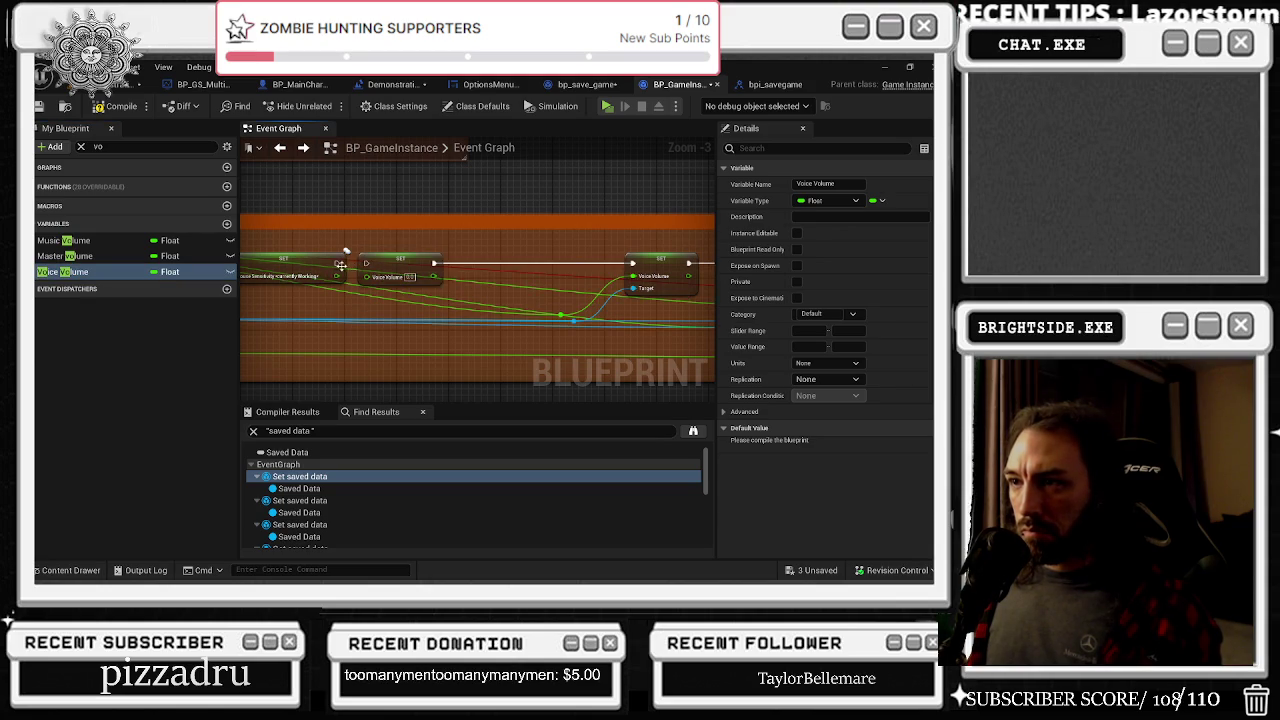
{"action": "mouse_move", "coordinate": [125, 258]}
{"action": "left_mouse_down"}
{"action": "mouse_move", "coordinate": [430, 276]}
{"action": "mouse_move", "coordinate": [535, 266]}
{"action": "left_mouse_up"}
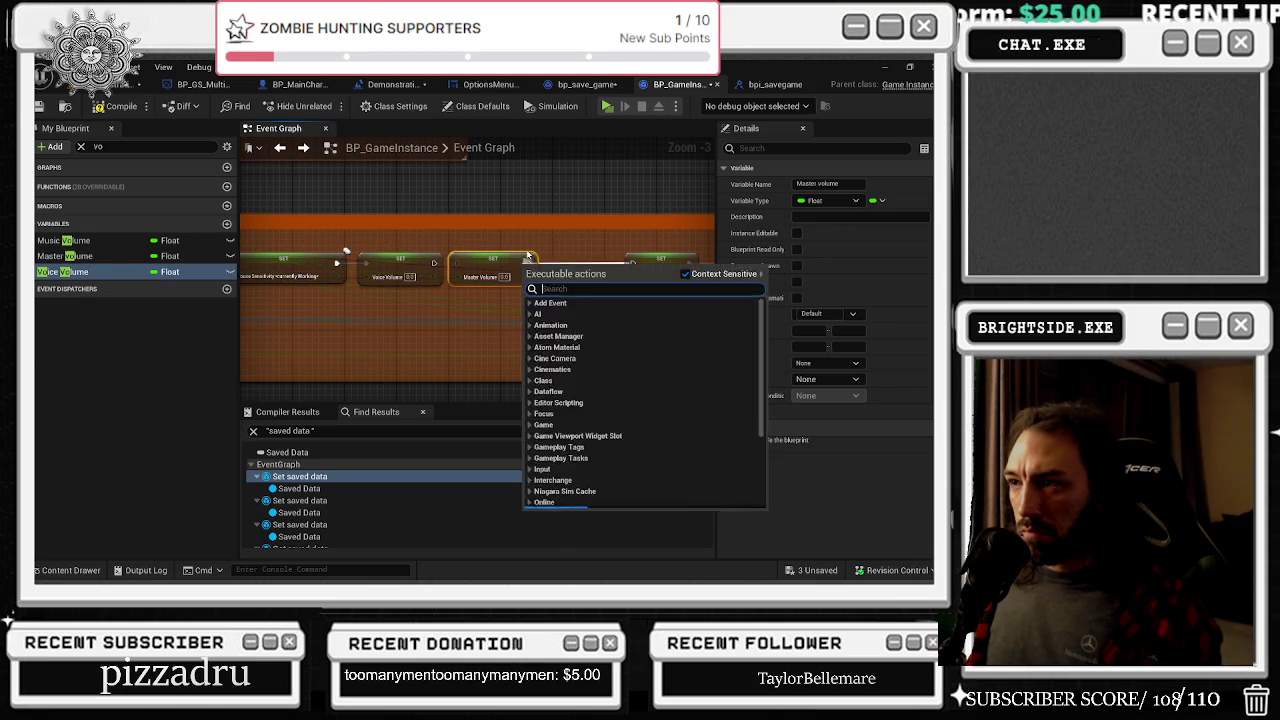
{"action": "key", "text": "Escape"}
{"action": "mouse_move", "coordinate": [436, 263]}
{"action": "left_mouse_down"}
{"action": "mouse_move", "coordinate": [466, 266]}
{"action": "mouse_move", "coordinate": [456, 263]}
{"action": "left_mouse_up"}
{"action": "left_click_drag", "start_coordinate": [64, 240], "coordinate": [547, 268]}
{"action": "mouse_move", "coordinate": [64, 271]}
{"action": "left_mouse_down"}
{"action": "mouse_move", "coordinate": [480, 263]}
{"action": "mouse_move", "coordinate": [677, 307]}
{"action": "mouse_move", "coordinate": [517, 311]}
{"action": "mouse_move", "coordinate": [490, 300]}
{"action": "mouse_move", "coordinate": [617, 284]}
{"action": "mouse_move", "coordinate": [373, 290]}
{"action": "mouse_move", "coordinate": [419, 261]}
{"action": "mouse_move", "coordinate": [685, 276]}
{"action": "mouse_move", "coordinate": [480, 245]}
{"action": "left_mouse_up"}
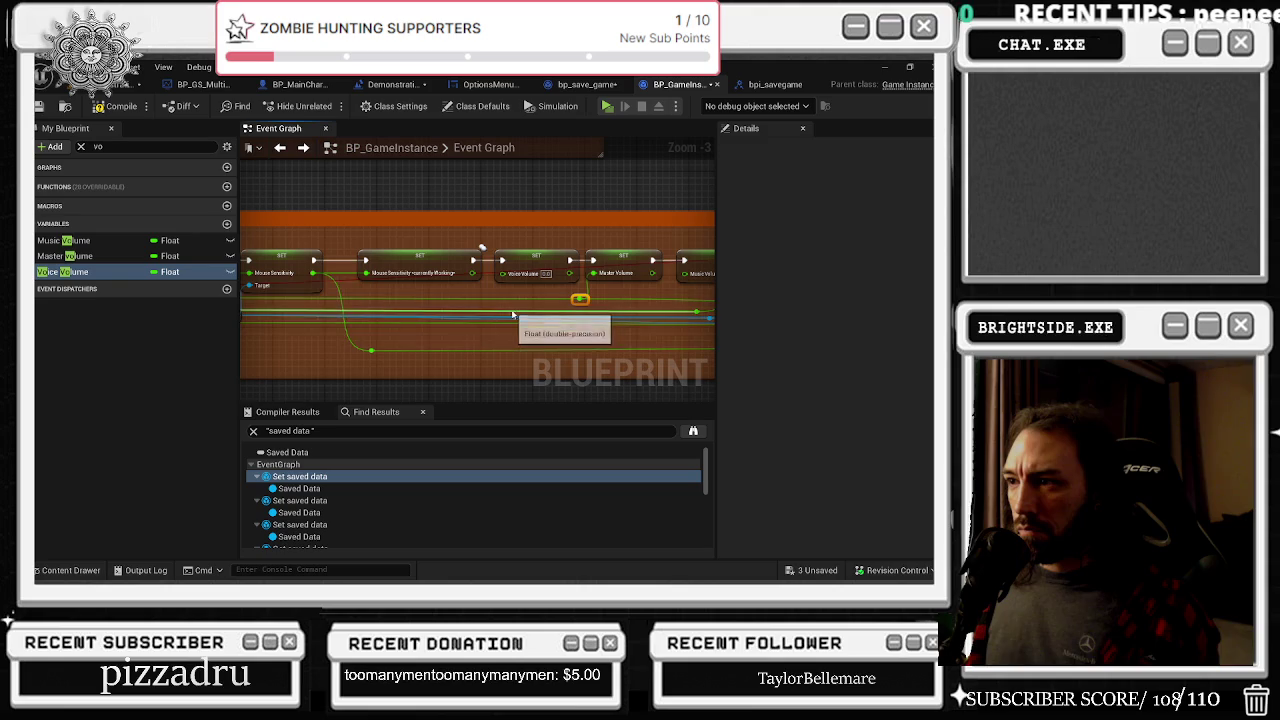
Nudge the reroute node into place and select the Voice, Master and Music Volume setters
{"action": "mouse_move", "coordinate": [510, 300]}
{"action": "left_mouse_down"}
{"action": "mouse_move", "coordinate": [670, 310]}
{"action": "mouse_move", "coordinate": [355, 268]}
{"action": "mouse_move", "coordinate": [433, 290]}
{"action": "mouse_move", "coordinate": [550, 256]}
{"action": "mouse_move", "coordinate": [543, 242]}
{"action": "left_mouse_up"}
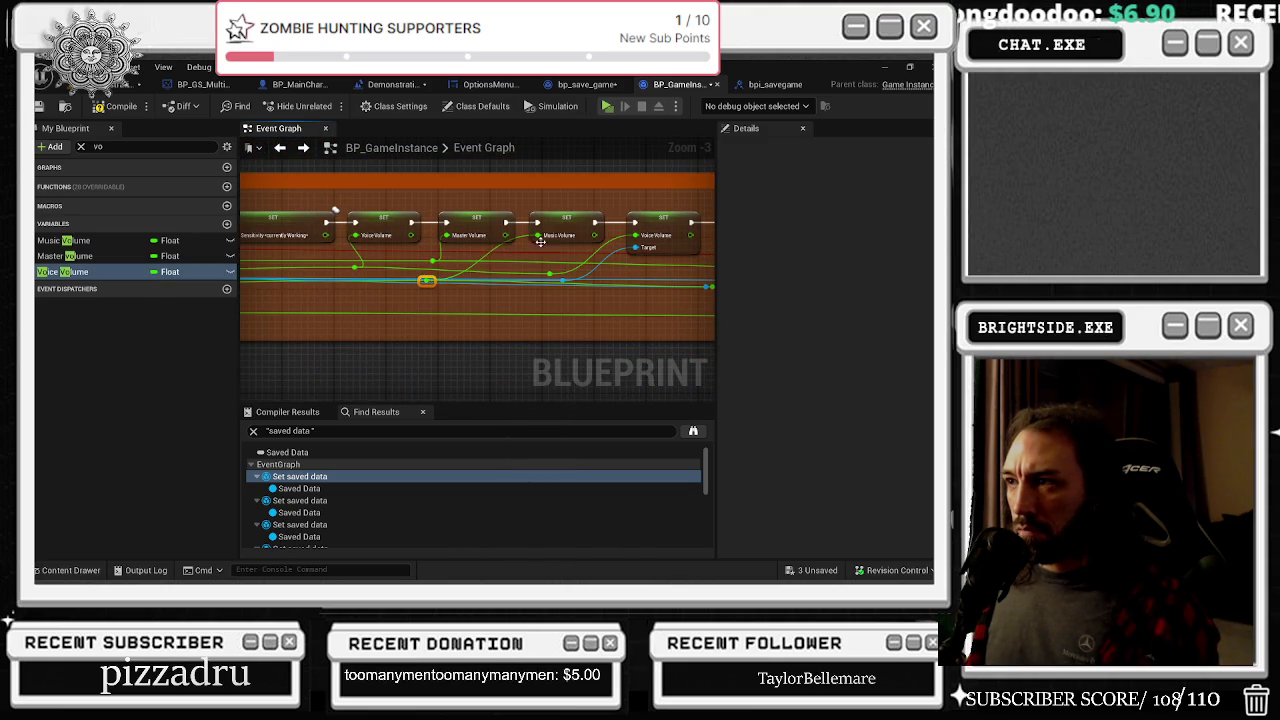
{"action": "left_click_drag", "start_coordinate": [428, 283], "coordinate": [523, 283]}
{"action": "key", "text": "ctrl+z"}
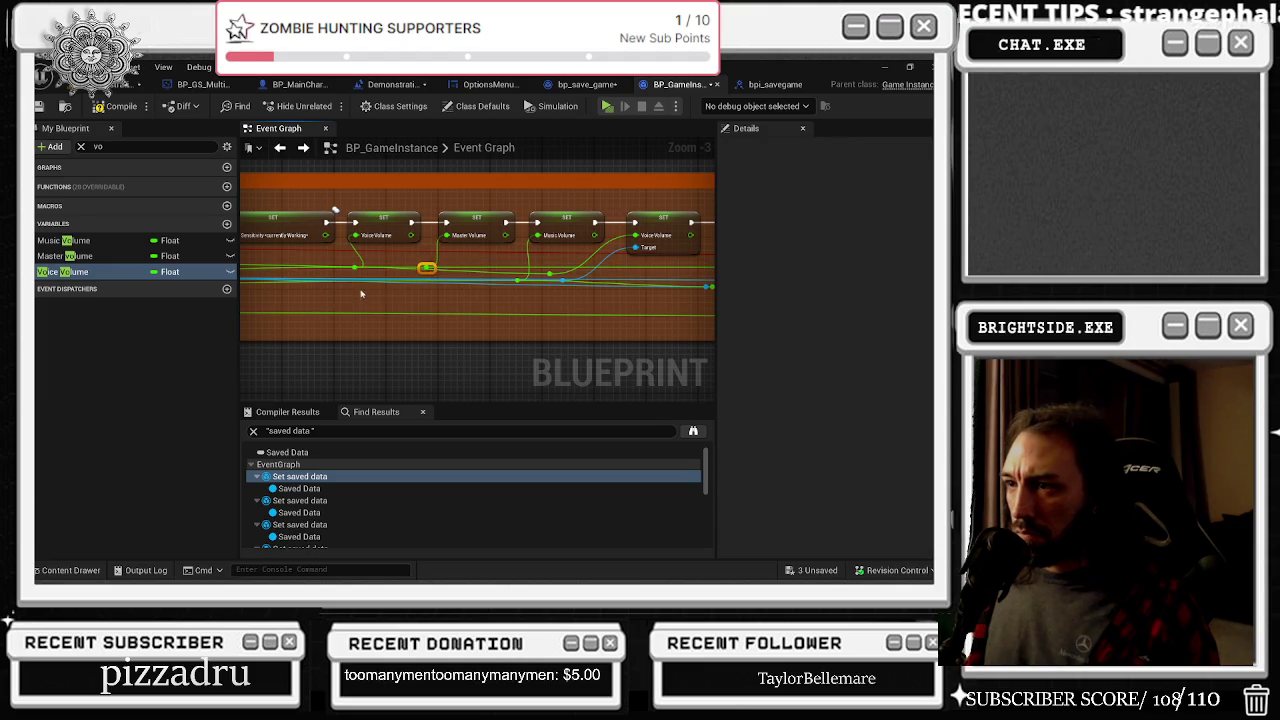
{"action": "left_click_drag", "start_coordinate": [355, 268], "coordinate": [348, 273]}
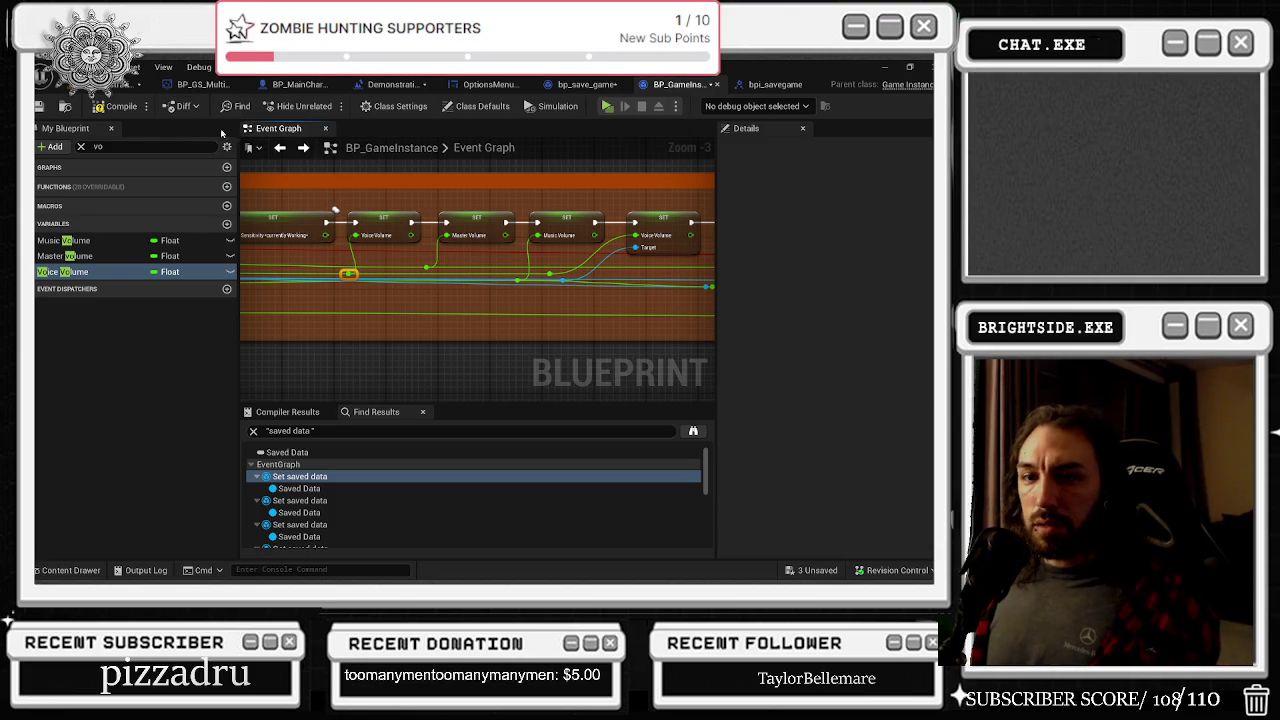
{"action": "left_click_drag", "start_coordinate": [456, 274], "coordinate": [305, 278]}
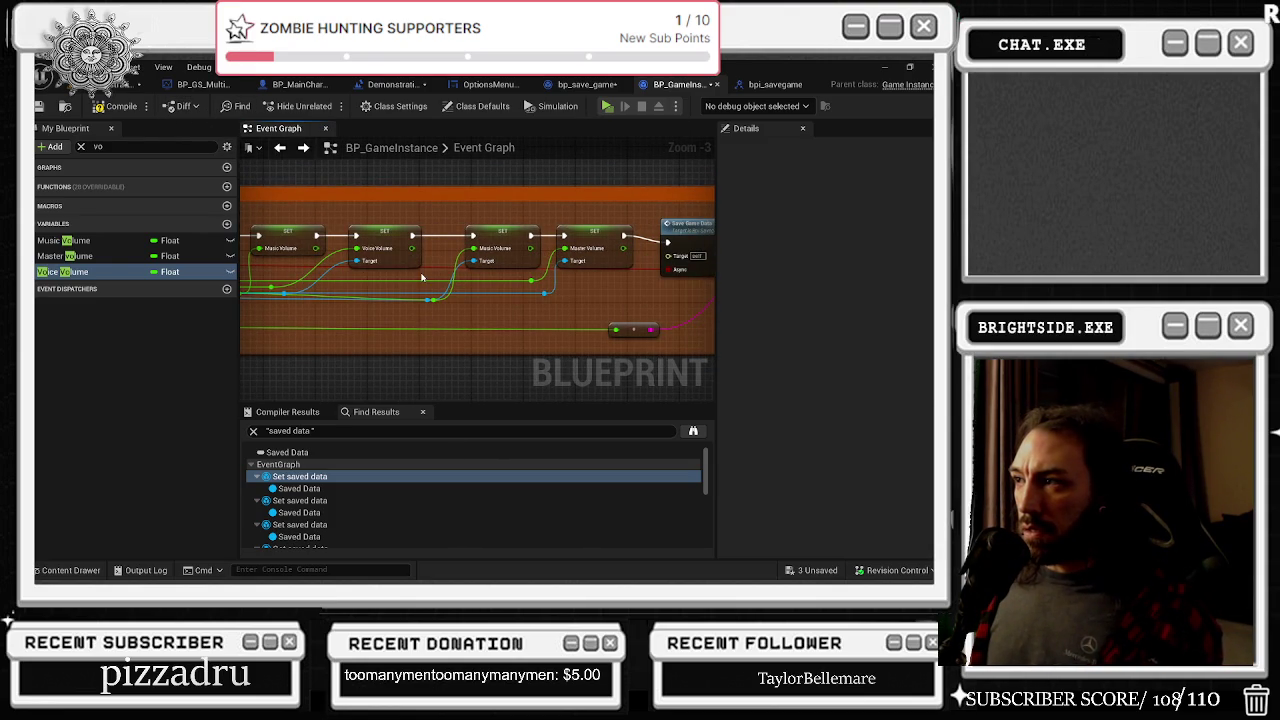
{"action": "left_click_drag", "start_coordinate": [422, 278], "coordinate": [315, 300]}
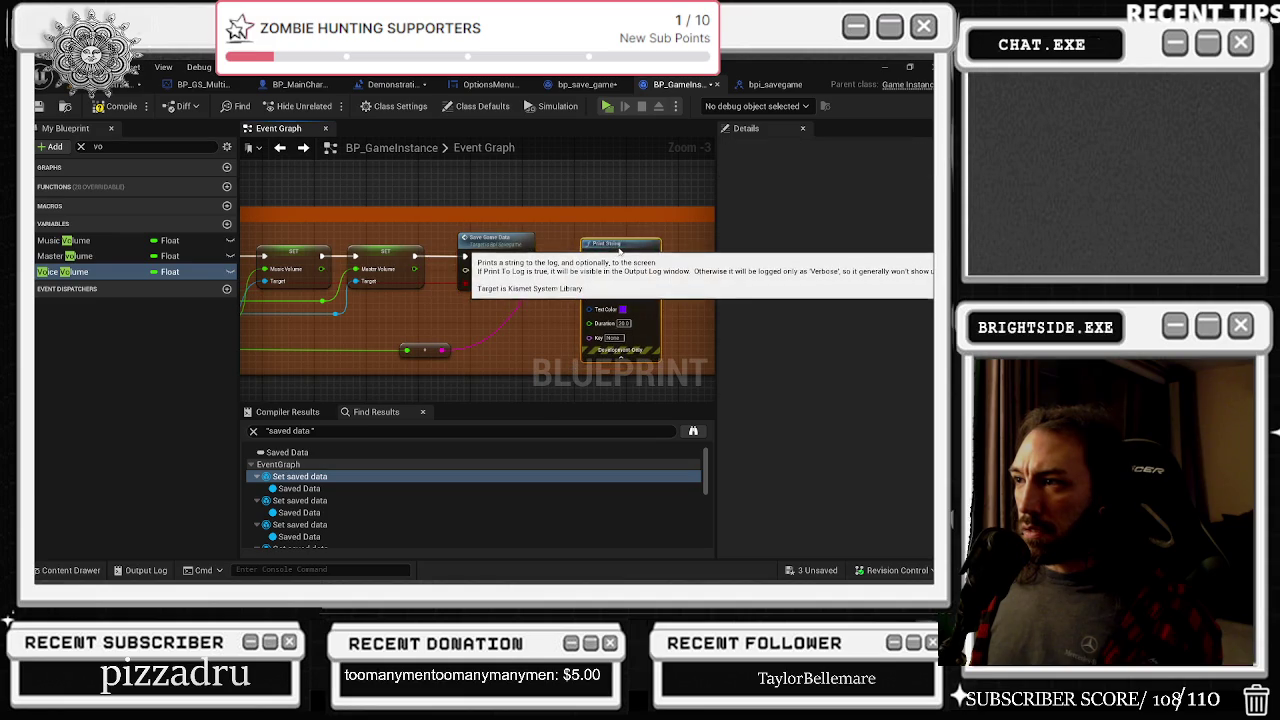
{"action": "mouse_move", "coordinate": [495, 253]}
{"action": "left_mouse_down"}
{"action": "mouse_move", "coordinate": [711, 271]}
{"action": "mouse_move", "coordinate": [447, 251]}
{"action": "left_mouse_up"}
{"action": "left_click_drag", "start_coordinate": [366, 250], "coordinate": [595, 285]}
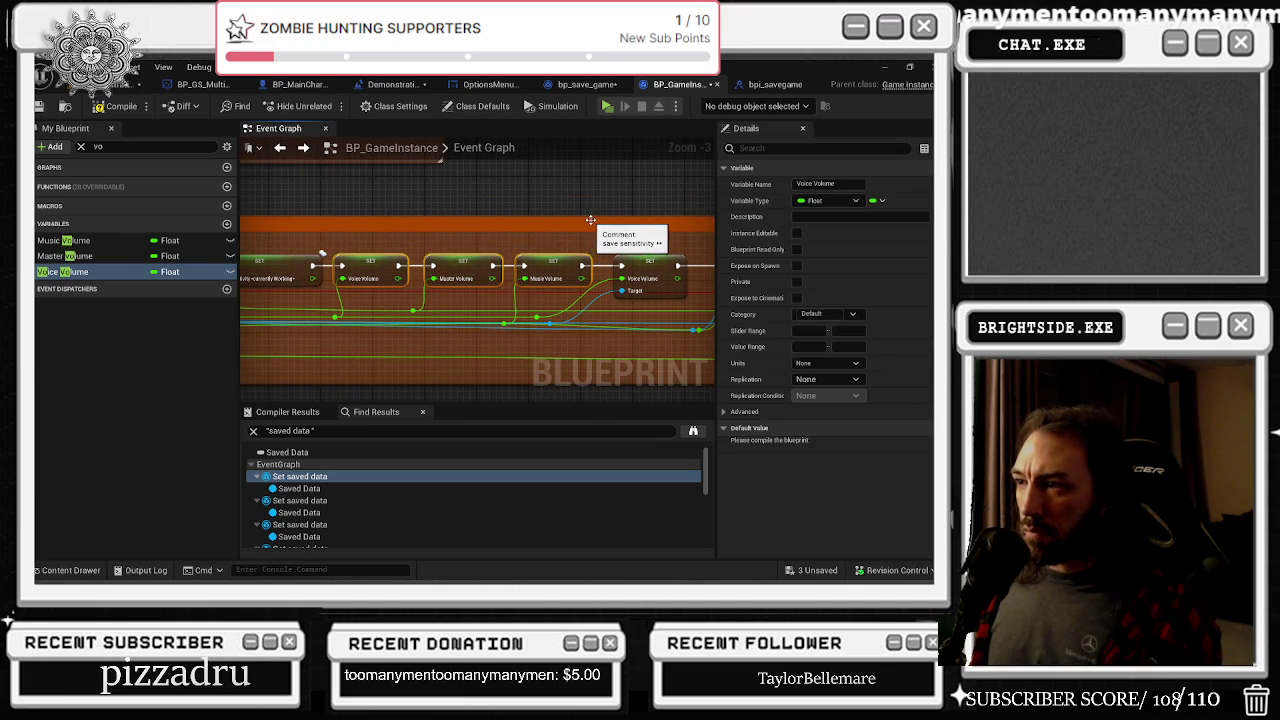
Go to the Load Game Data event and move both Branch nodes up
{"action": "scroll", "coordinate": [581, 215], "scroll_direction": "down", "scroll_amount": 3}
{"action": "scroll", "coordinate": [548, 315], "scroll_direction": "up", "scroll_amount": 2}
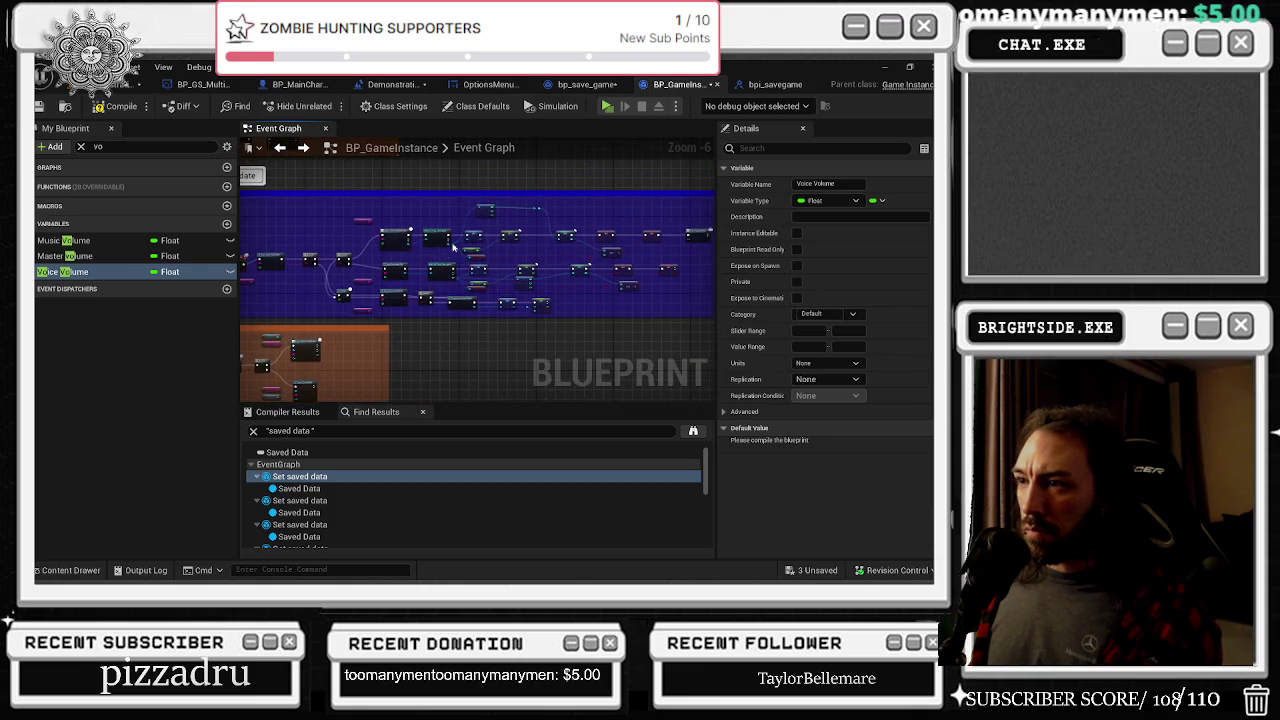
{"action": "scroll", "coordinate": [504, 313], "scroll_direction": "up", "scroll_amount": 2}
{"action": "left_click_drag", "start_coordinate": [504, 313], "coordinate": [654, 300]}
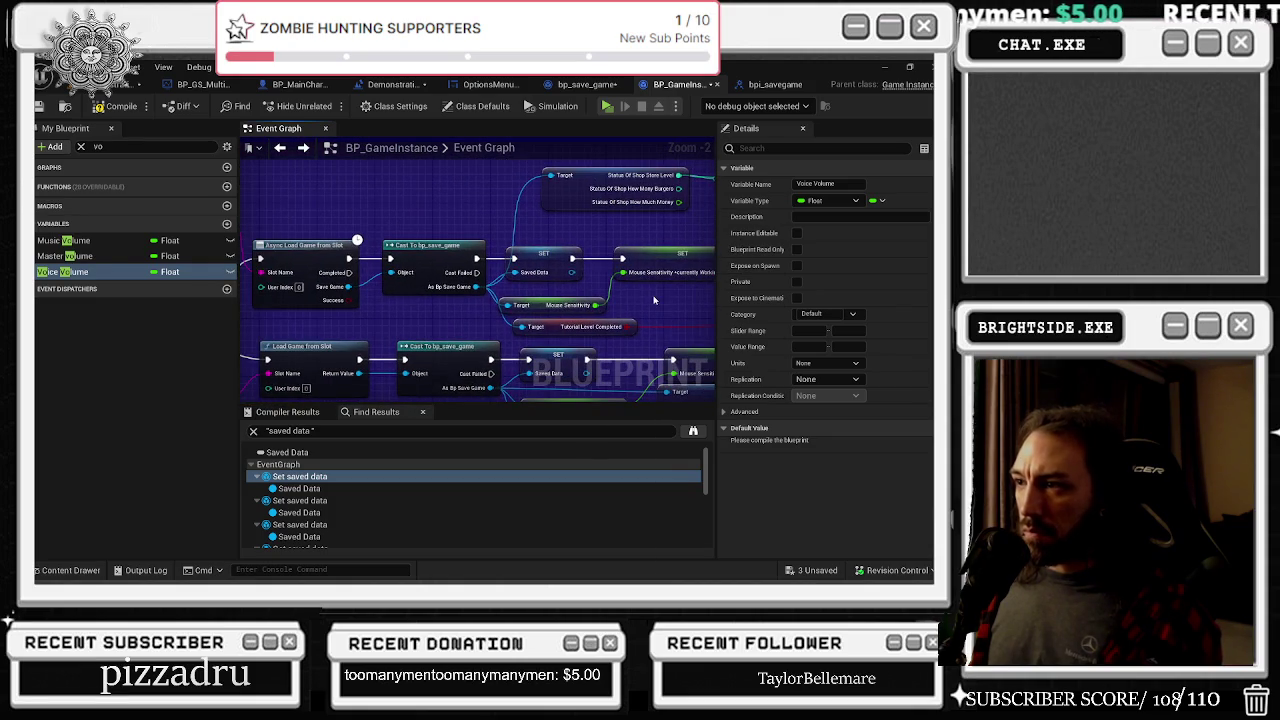
{"action": "scroll", "coordinate": [667, 289], "scroll_direction": "down", "scroll_amount": 1}
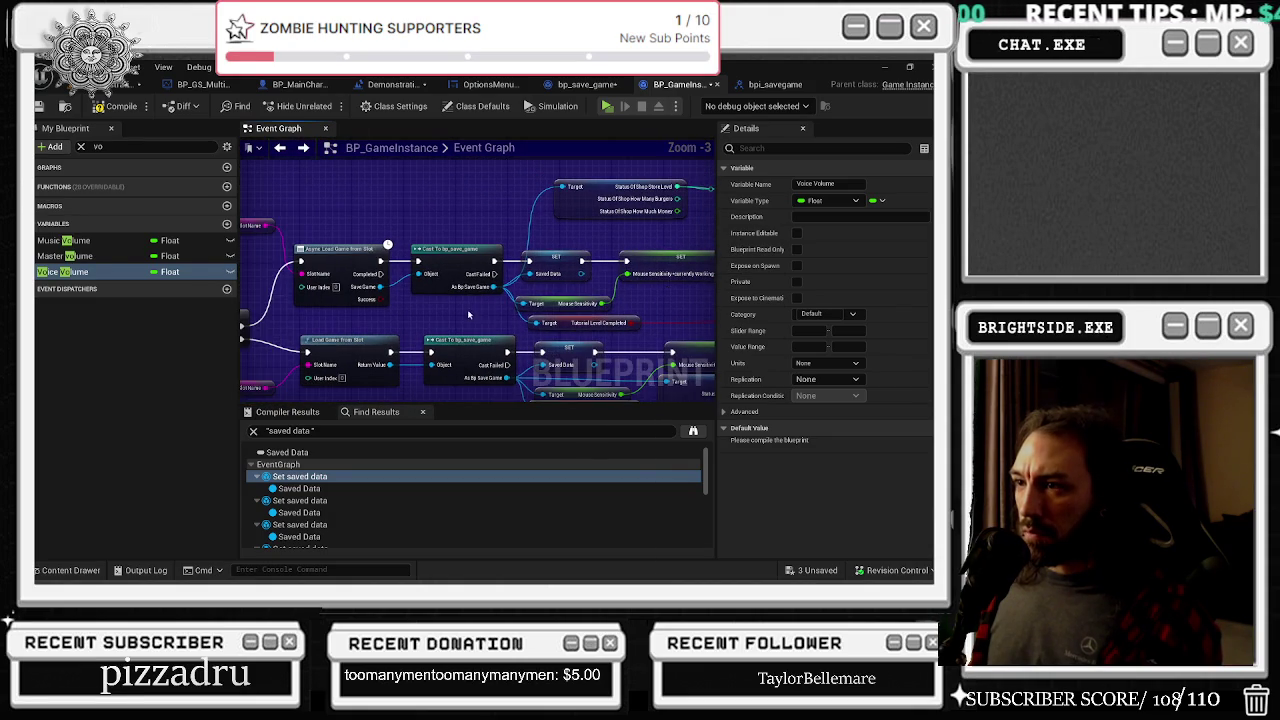
{"action": "left_click_drag", "start_coordinate": [484, 306], "coordinate": [354, 307]}
{"action": "left_click_drag", "start_coordinate": [625, 402], "coordinate": [621, 390]}
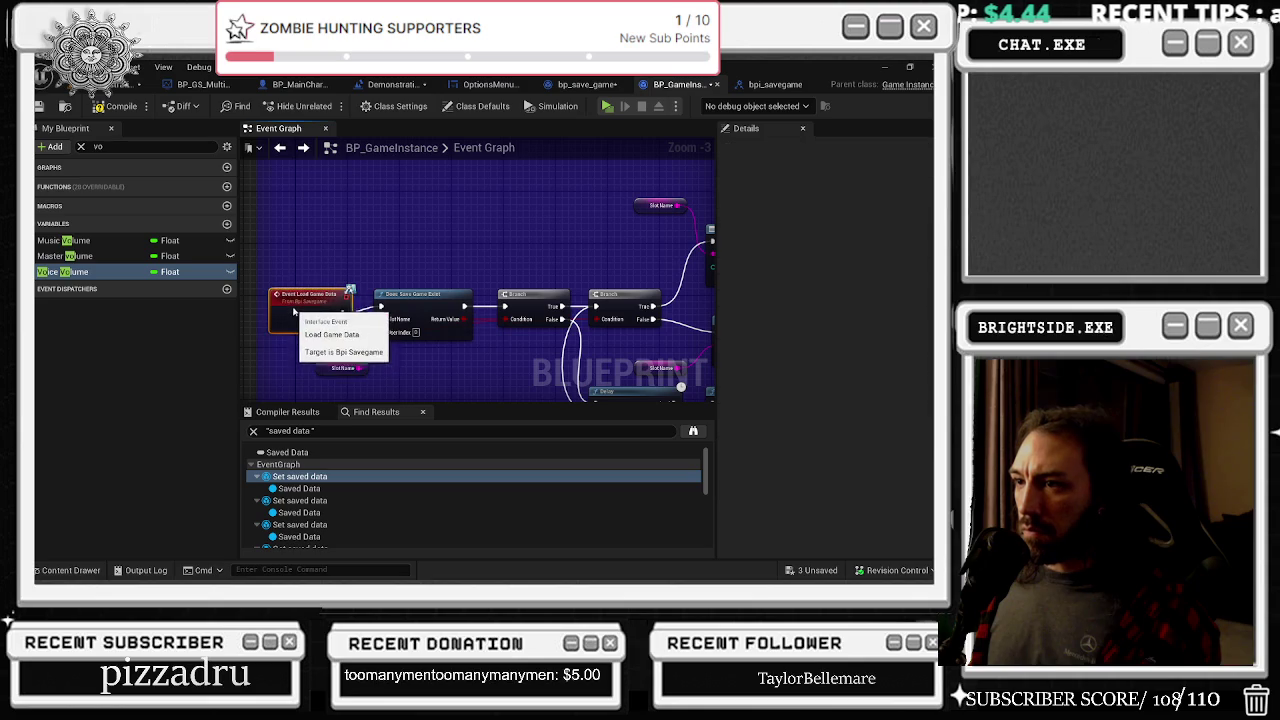
{"action": "mouse_move", "coordinate": [532, 387]}
{"action": "left_mouse_down"}
{"action": "mouse_move", "coordinate": [443, 327]}
{"action": "mouse_move", "coordinate": [525, 315]}
{"action": "left_mouse_up"}
{"action": "left_click", "coordinate": [410, 240]}
{"action": "left_click_drag", "start_coordinate": [514, 250], "coordinate": [514, 237]}
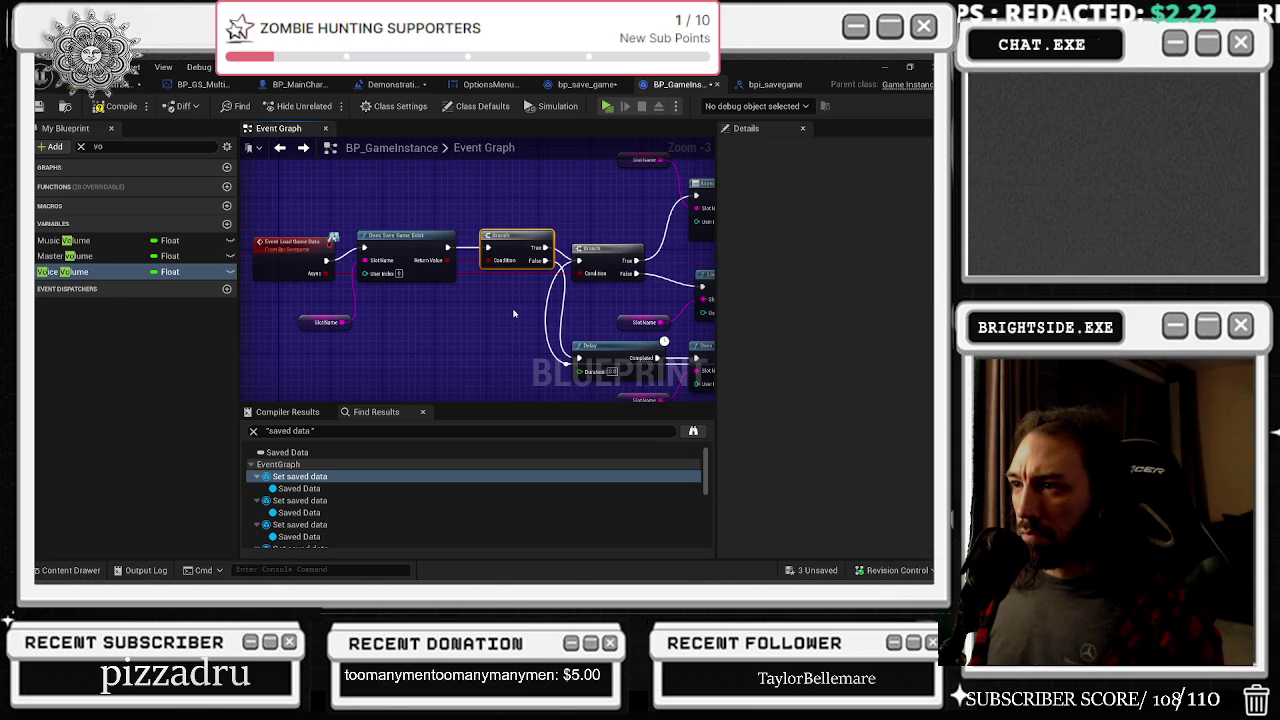
{"action": "mouse_move", "coordinate": [594, 257]}
{"action": "left_mouse_down"}
{"action": "mouse_move", "coordinate": [594, 244]}
{"action": "mouse_move", "coordinate": [420, 192]}
{"action": "mouse_move", "coordinate": [390, 196]}
{"action": "mouse_move", "coordinate": [446, 186]}
{"action": "mouse_move", "coordinate": [366, 158]}
{"action": "mouse_move", "coordinate": [136, 144]}
{"action": "left_mouse_up"}
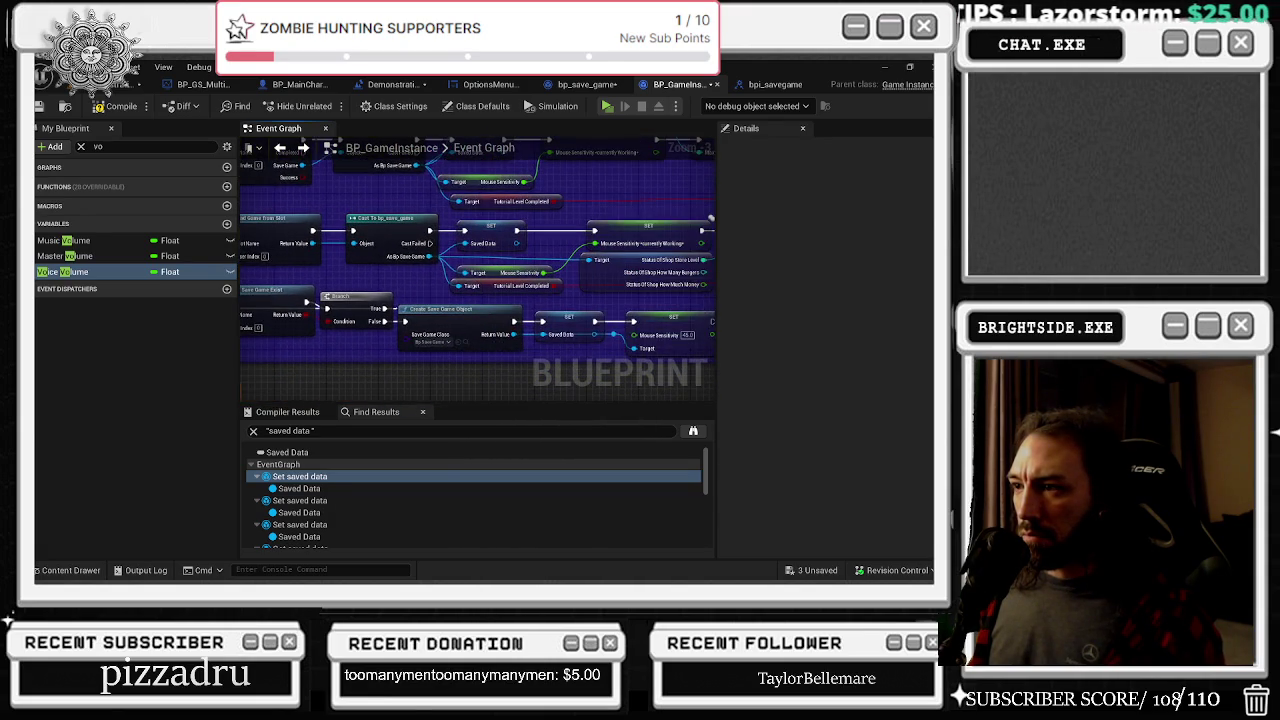
Raise the top row of nodes and pull a getter off the loaded save game
{"action": "scroll", "coordinate": [275, 280], "scroll_direction": "up", "scroll_amount": 2}
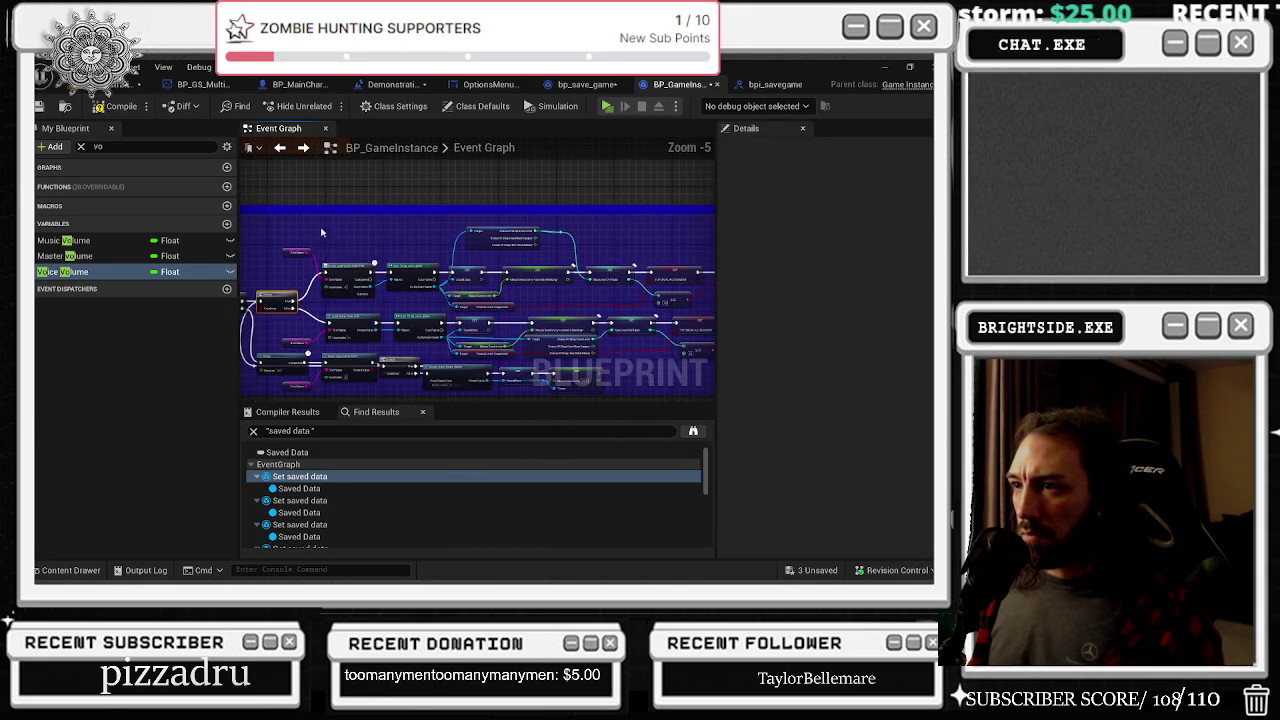
{"action": "scroll", "coordinate": [355, 207], "scroll_direction": "down", "scroll_amount": 1}
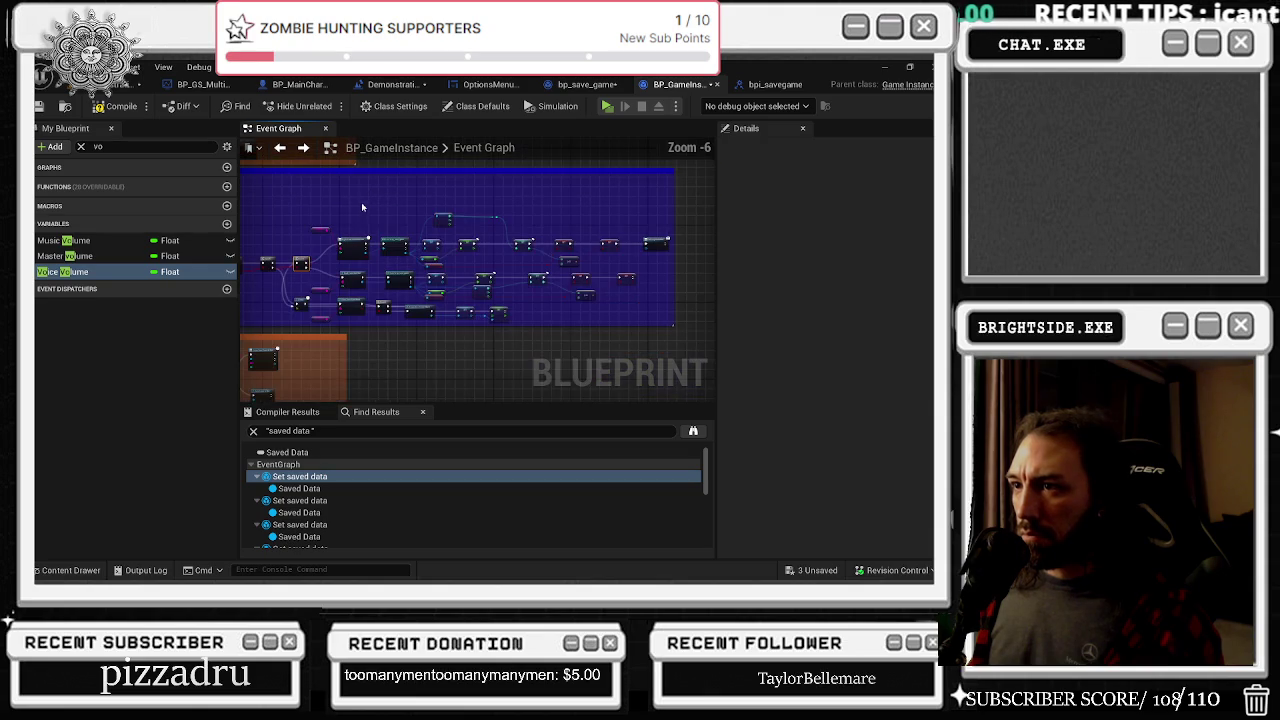
{"action": "left_click_drag", "start_coordinate": [325, 199], "coordinate": [663, 261]}
{"action": "left_click_drag", "start_coordinate": [564, 244], "coordinate": [562, 218]}
{"action": "scroll", "coordinate": [369, 186], "scroll_direction": "up", "scroll_amount": 3}
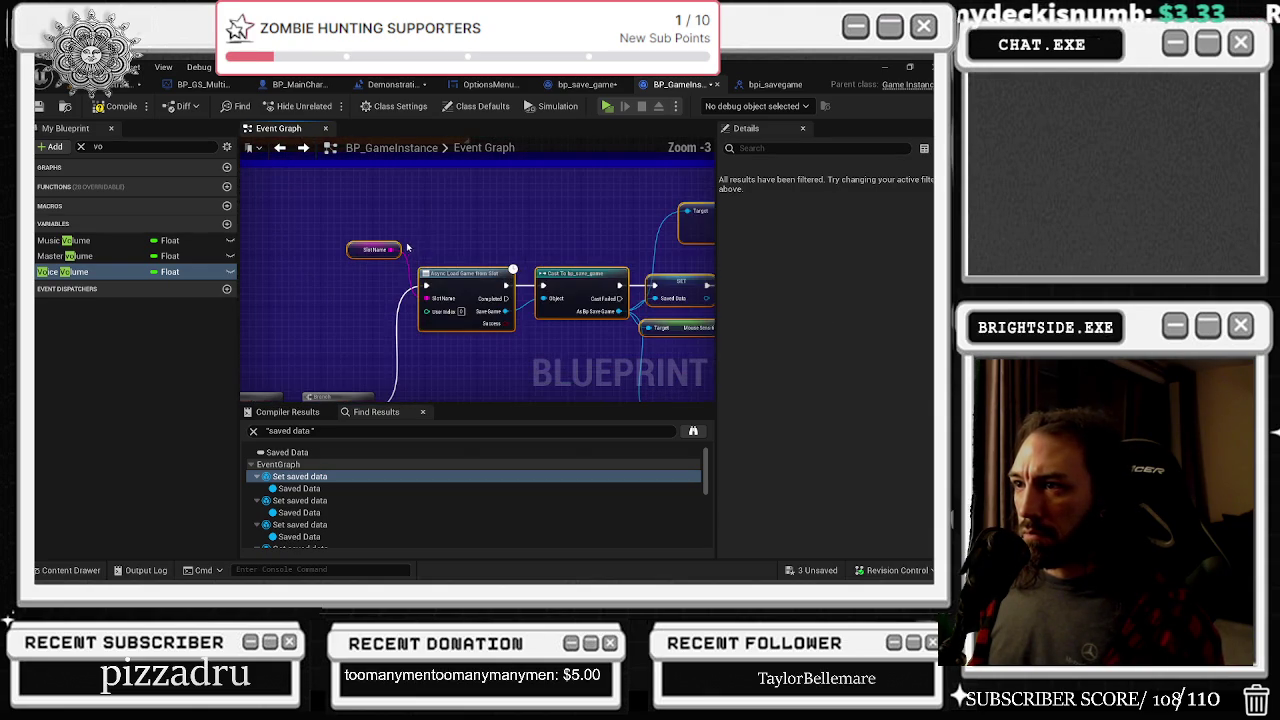
{"action": "mouse_move", "coordinate": [524, 229]}
{"action": "left_mouse_down"}
{"action": "mouse_move", "coordinate": [526, 207]}
{"action": "mouse_move", "coordinate": [644, 192]}
{"action": "mouse_move", "coordinate": [698, 127]}
{"action": "mouse_move", "coordinate": [580, 175]}
{"action": "mouse_move", "coordinate": [260, 207]}
{"action": "left_mouse_up"}
{"action": "left_click_drag", "start_coordinate": [354, 289], "coordinate": [370, 326]}
Add the first volume getters off the cast's As Bp Save Game pin via a 'get vol' search
{"action": "type", "text": "get vol"}
{"action": "key", "text": "Return"}
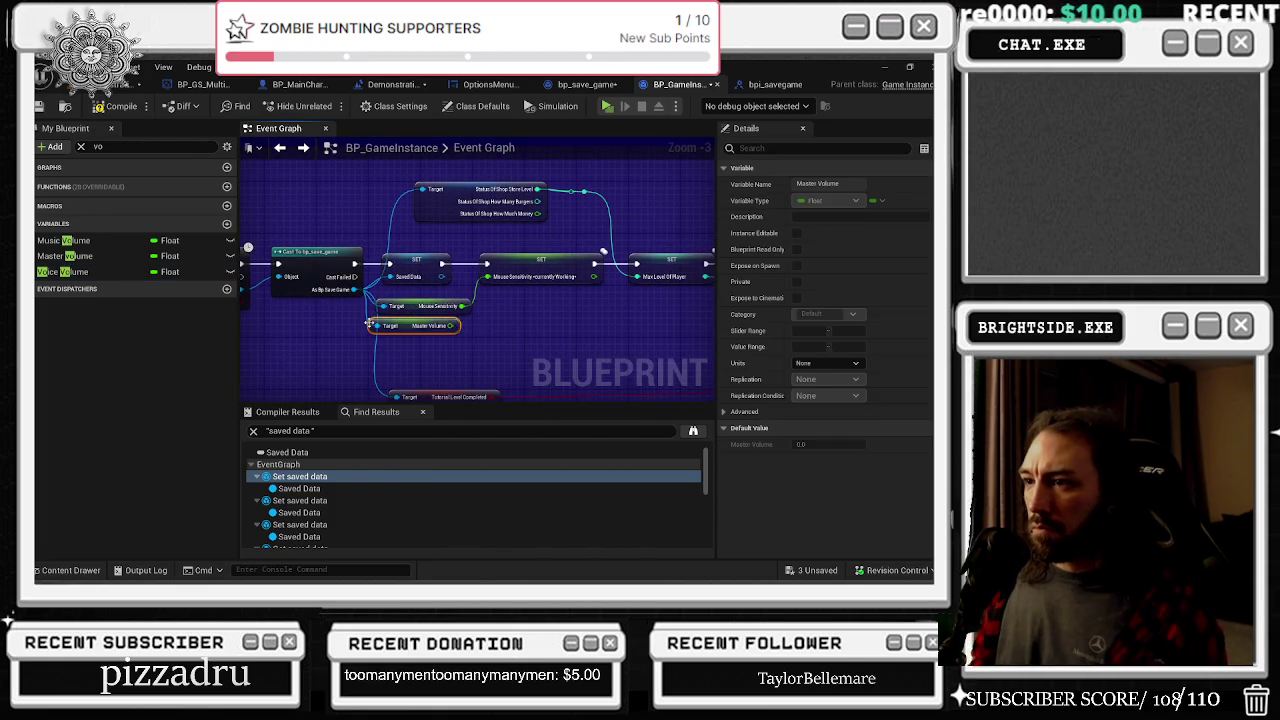
{"action": "left_click_drag", "start_coordinate": [354, 290], "coordinate": [369, 357]}
{"action": "type", "text": "get b"}
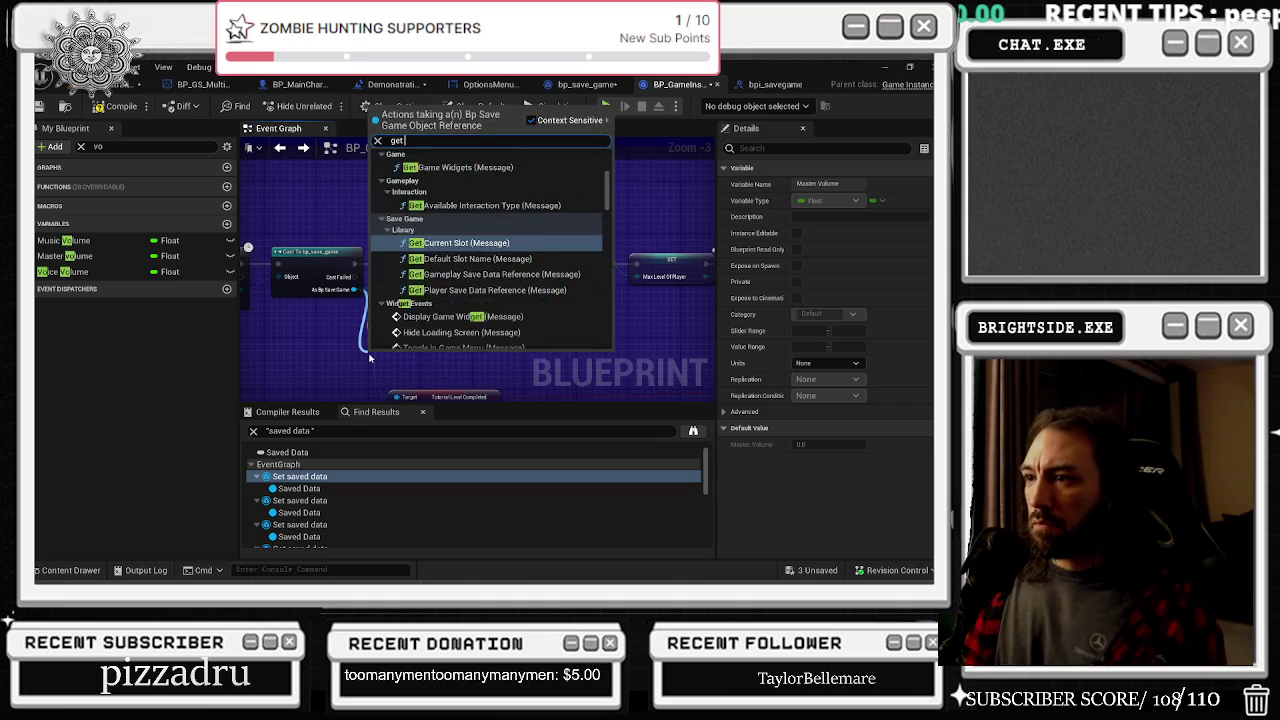
{"action": "key", "text": "BackSpace"}
{"action": "type", "text": "vol"}
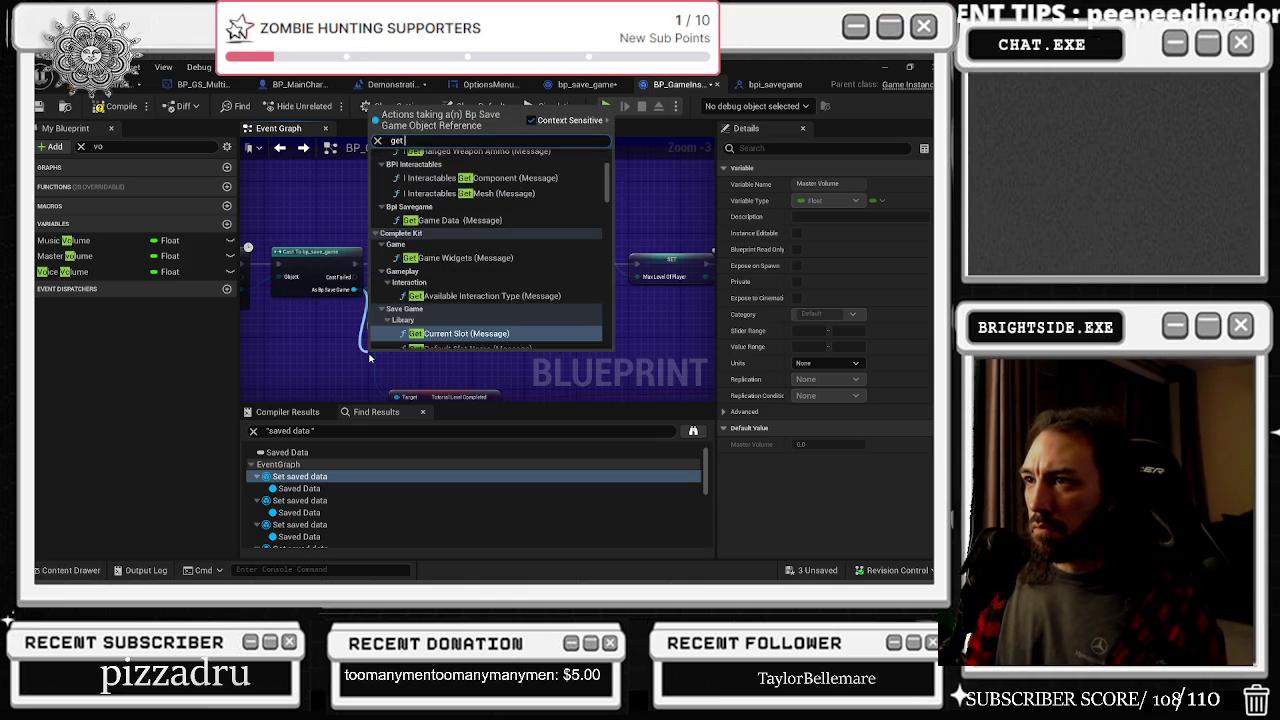
{"action": "key", "text": "Down"}
{"action": "key", "text": "Down"}
{"action": "key", "text": "Return"}
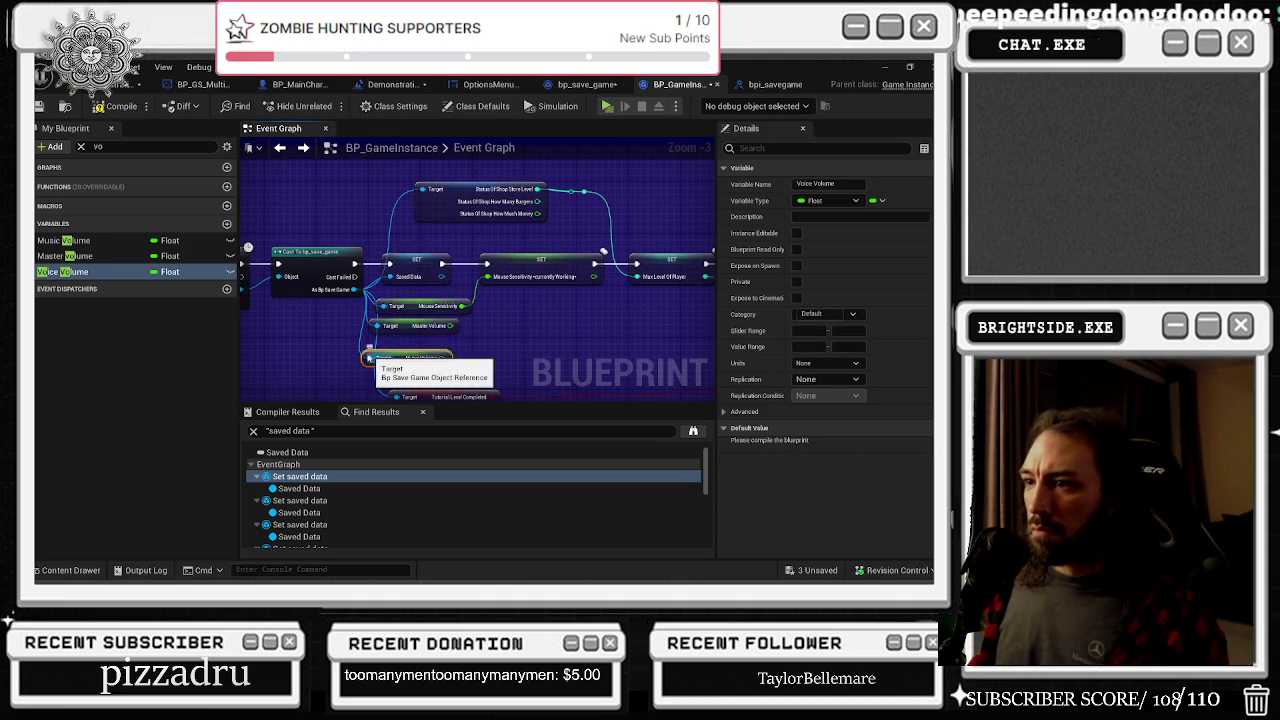
Add a Get Voice Volume getter from the save game and place it below Music Volume
{"action": "left_click_drag", "start_coordinate": [354, 290], "coordinate": [358, 341]}
{"action": "type", "text": "get bol"}
{"action": "key", "text": "BackSpace"}
{"action": "key", "text": "BackSpace"}
{"action": "key", "text": "BackSpace"}
{"action": "type", "text": "vol"}
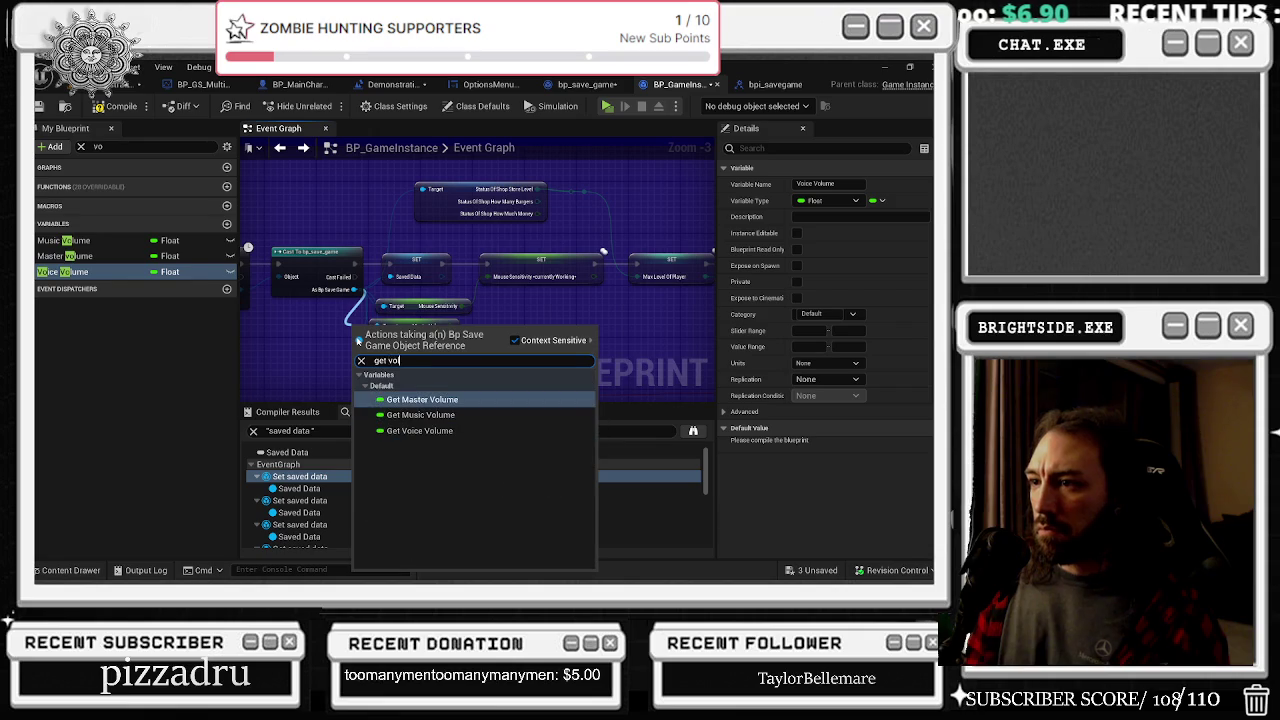
{"action": "key", "text": "Down"}
{"action": "key", "text": "Down"}
{"action": "key", "text": "Return"}
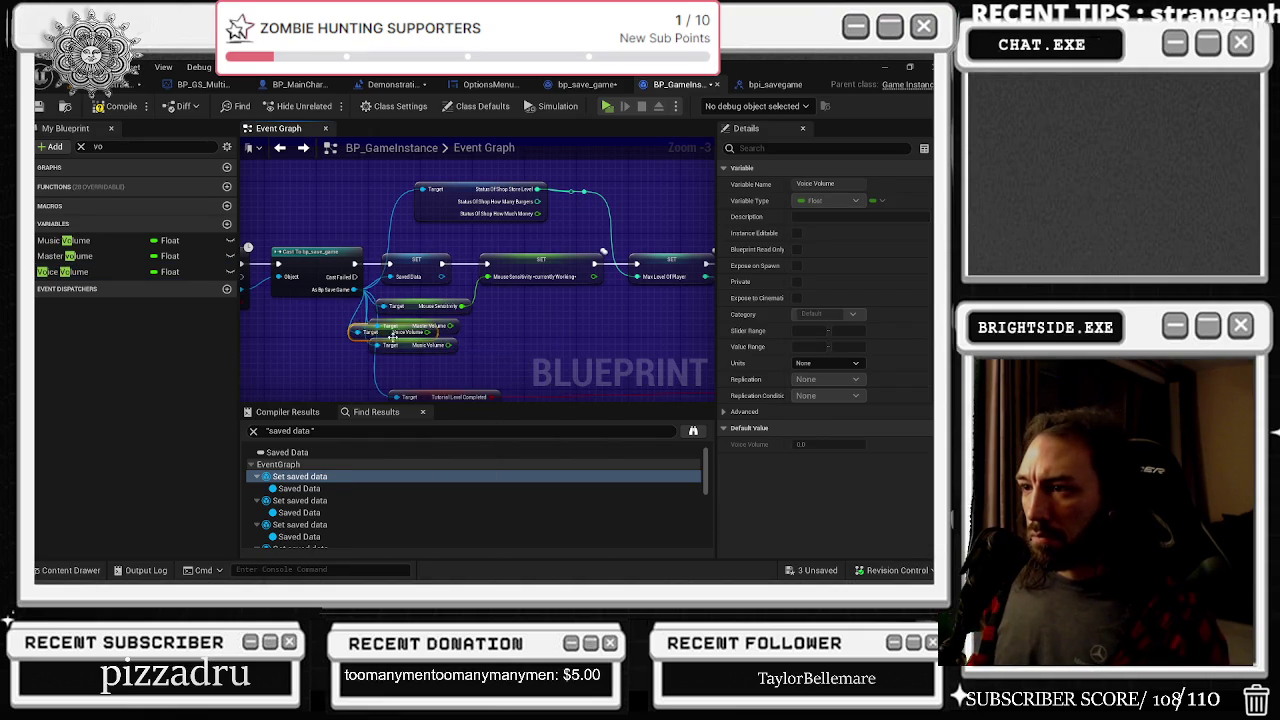
{"action": "left_click_drag", "start_coordinate": [365, 327], "coordinate": [385, 362]}
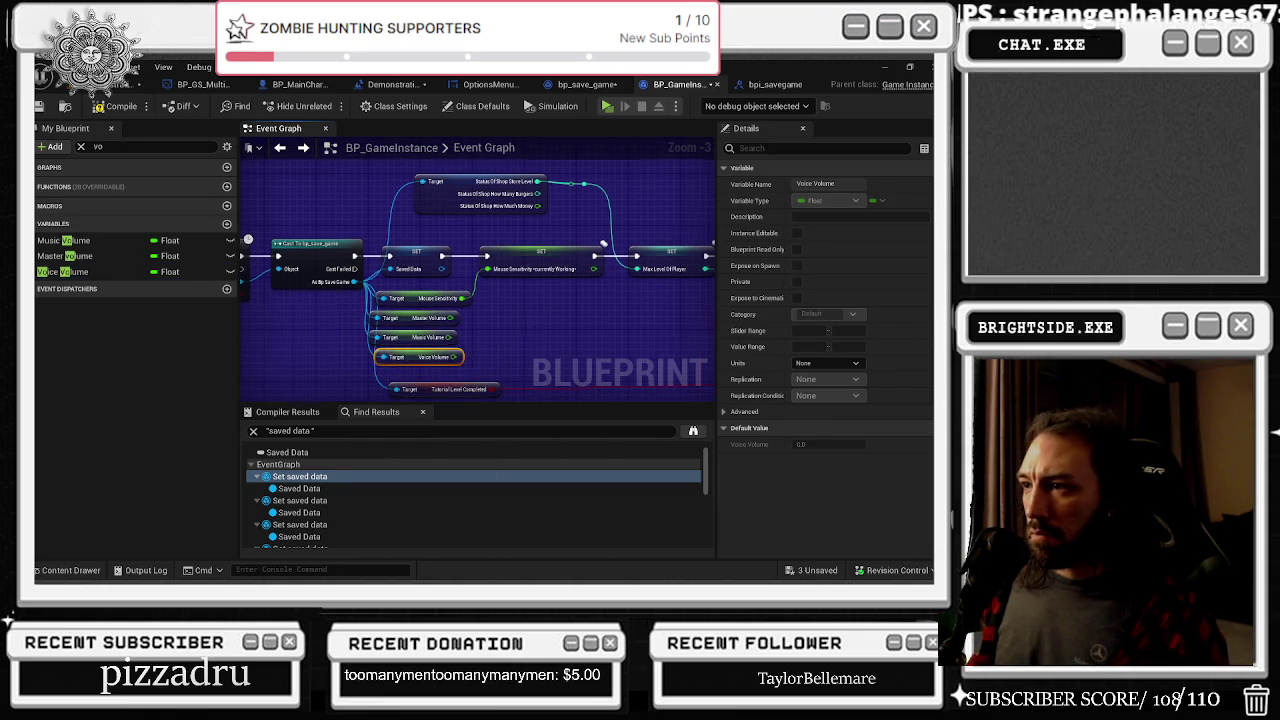
Move the Call OnGameSaved node further right to make room
{"action": "left_click_drag", "start_coordinate": [493, 321], "coordinate": [441, 247]}
{"action": "mouse_move", "coordinate": [395, 282]}
{"action": "left_mouse_down"}
{"action": "mouse_move", "coordinate": [647, 280]}
{"action": "mouse_move", "coordinate": [520, 305]}
{"action": "mouse_move", "coordinate": [631, 316]}
{"action": "left_mouse_up"}
{"action": "left_click_drag", "start_coordinate": [553, 325], "coordinate": [420, 304]}
{"action": "scroll", "coordinate": [420, 304], "scroll_direction": "down", "scroll_amount": 1}
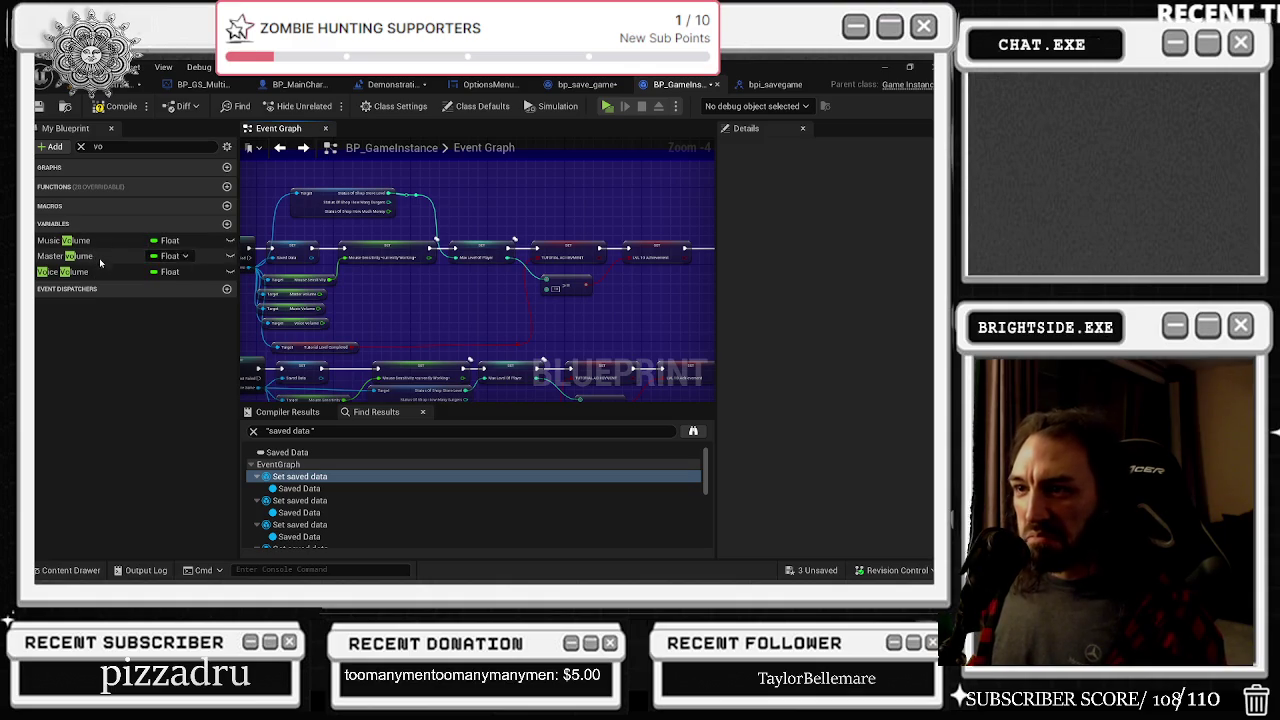
Add Set nodes for Master, Music and Voice Volume and wire the saved getters into them
{"action": "mouse_move", "coordinate": [88, 258]}
{"action": "left_mouse_down"}
{"action": "mouse_move", "coordinate": [611, 300]}
{"action": "mouse_move", "coordinate": [640, 290]}
{"action": "left_mouse_up"}
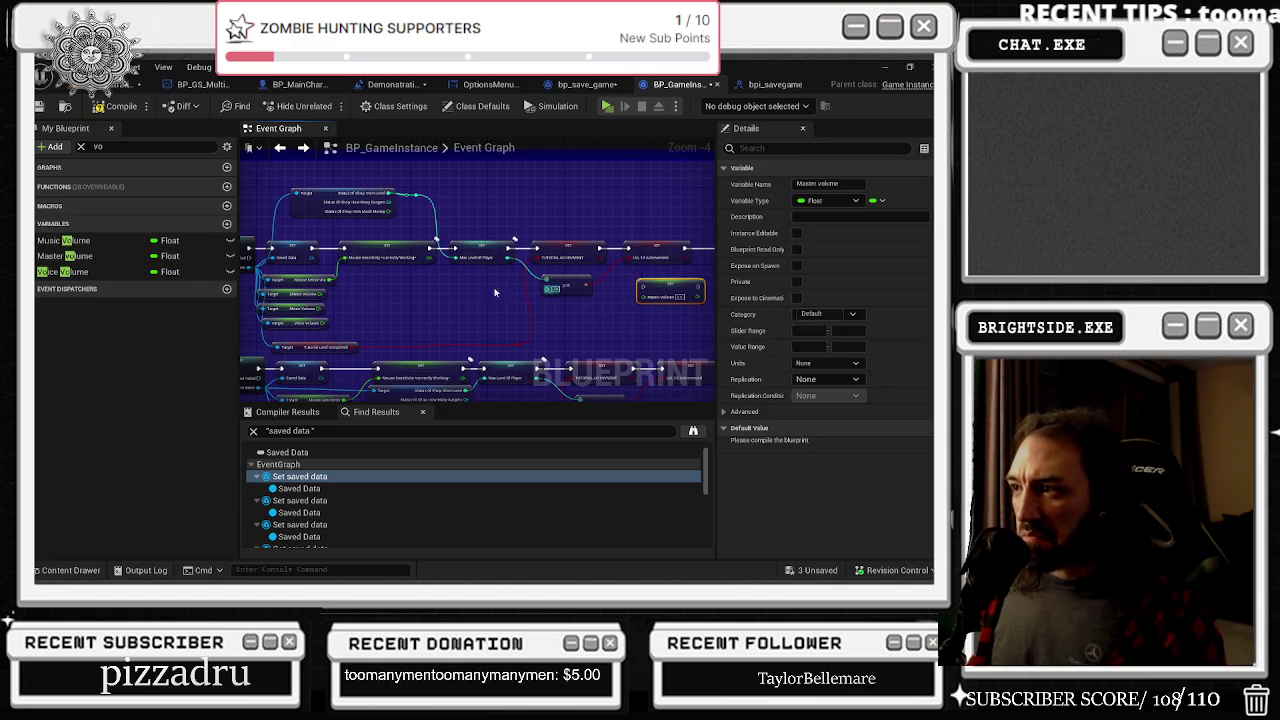
{"action": "left_click_drag", "start_coordinate": [70, 240], "coordinate": [700, 330]}
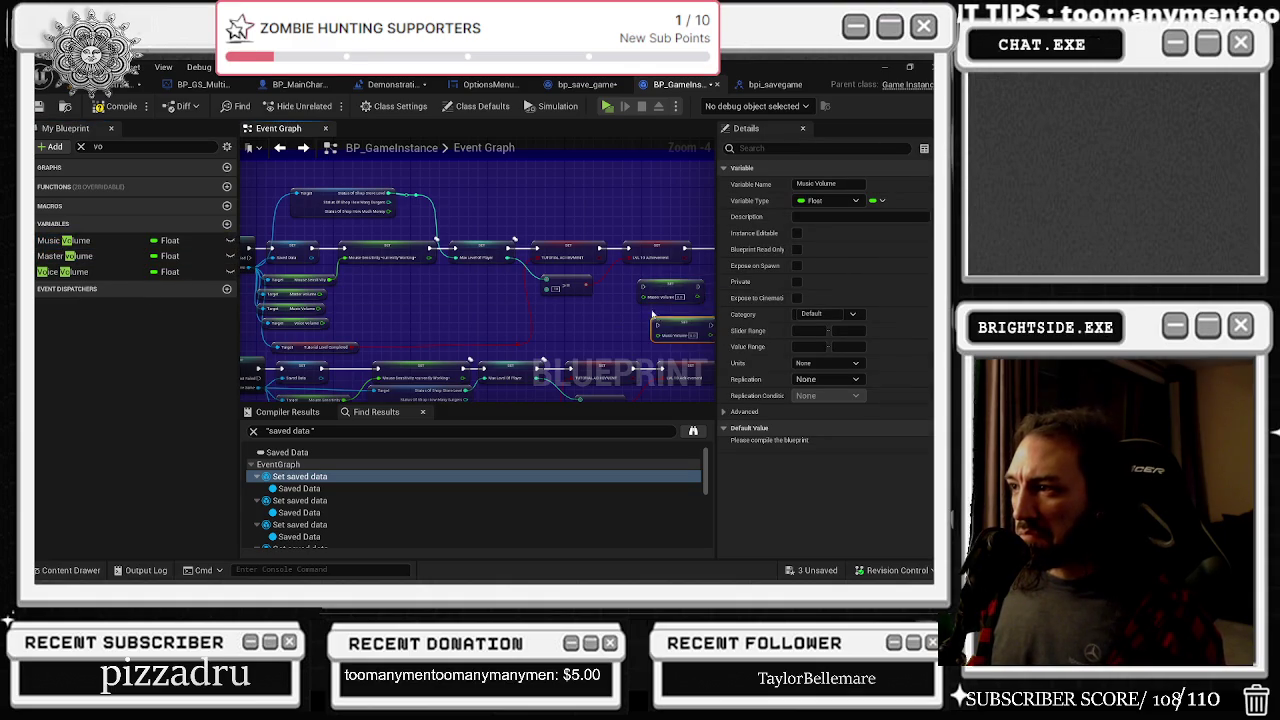
{"action": "left_click", "coordinate": [65, 271]}
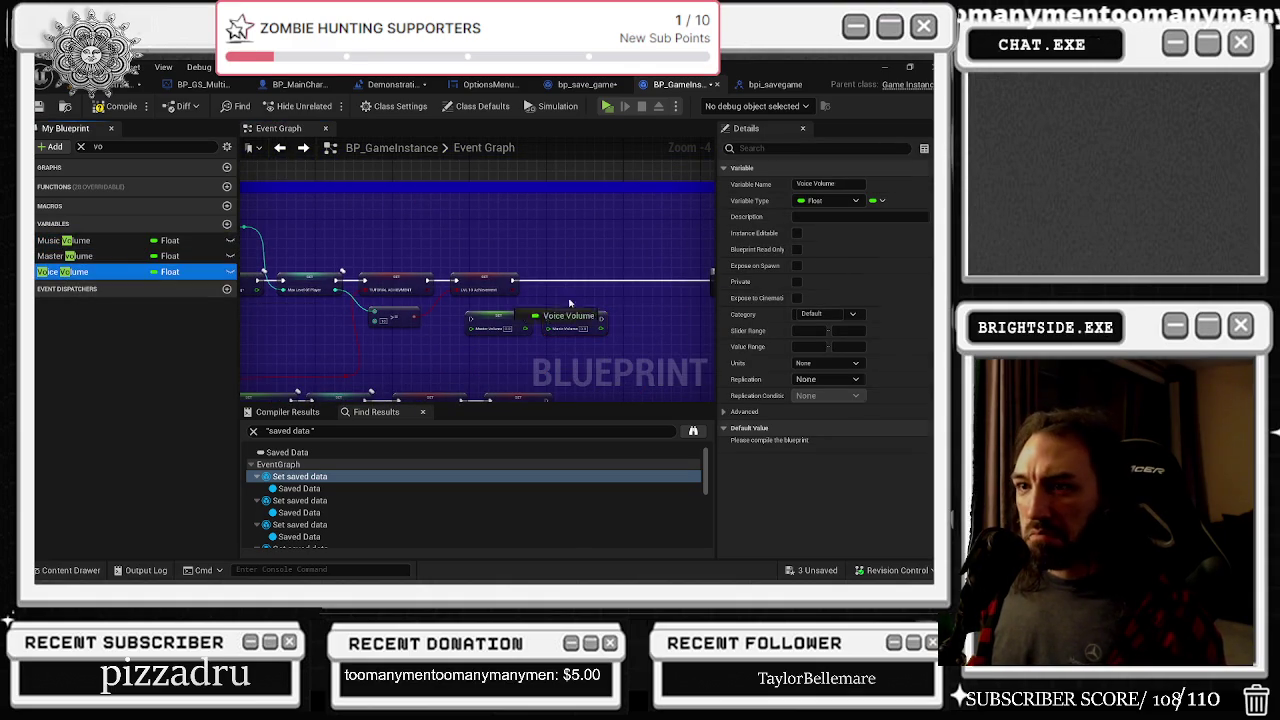
{"action": "mouse_move", "coordinate": [310, 316]}
{"action": "left_mouse_down"}
{"action": "mouse_move", "coordinate": [652, 332]}
{"action": "mouse_move", "coordinate": [626, 318]}
{"action": "left_mouse_up"}
{"action": "mouse_move", "coordinate": [296, 331]}
{"action": "left_mouse_down"}
{"action": "mouse_move", "coordinate": [457, 318]}
{"action": "mouse_move", "coordinate": [690, 334]}
{"action": "mouse_move", "coordinate": [650, 320]}
{"action": "left_mouse_up"}
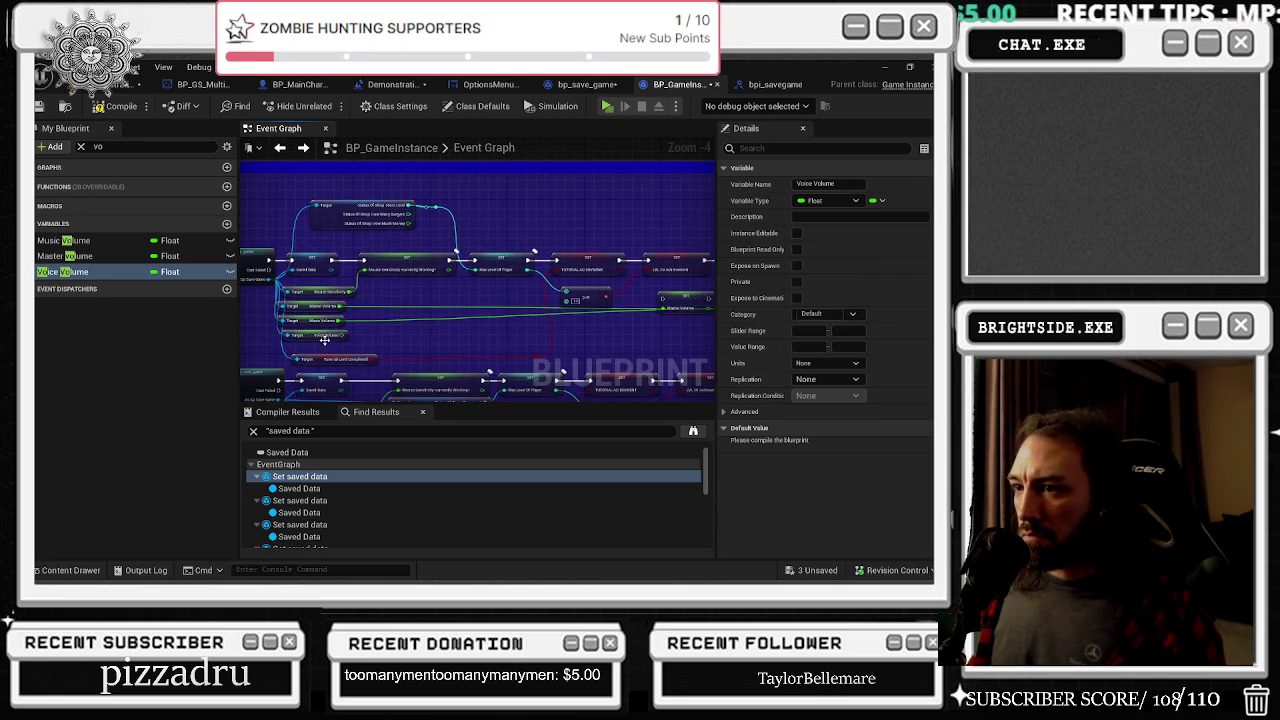
{"action": "mouse_move", "coordinate": [340, 337]}
{"action": "left_mouse_down"}
{"action": "mouse_move", "coordinate": [697, 332]}
{"action": "mouse_move", "coordinate": [632, 316]}
{"action": "left_mouse_up"}
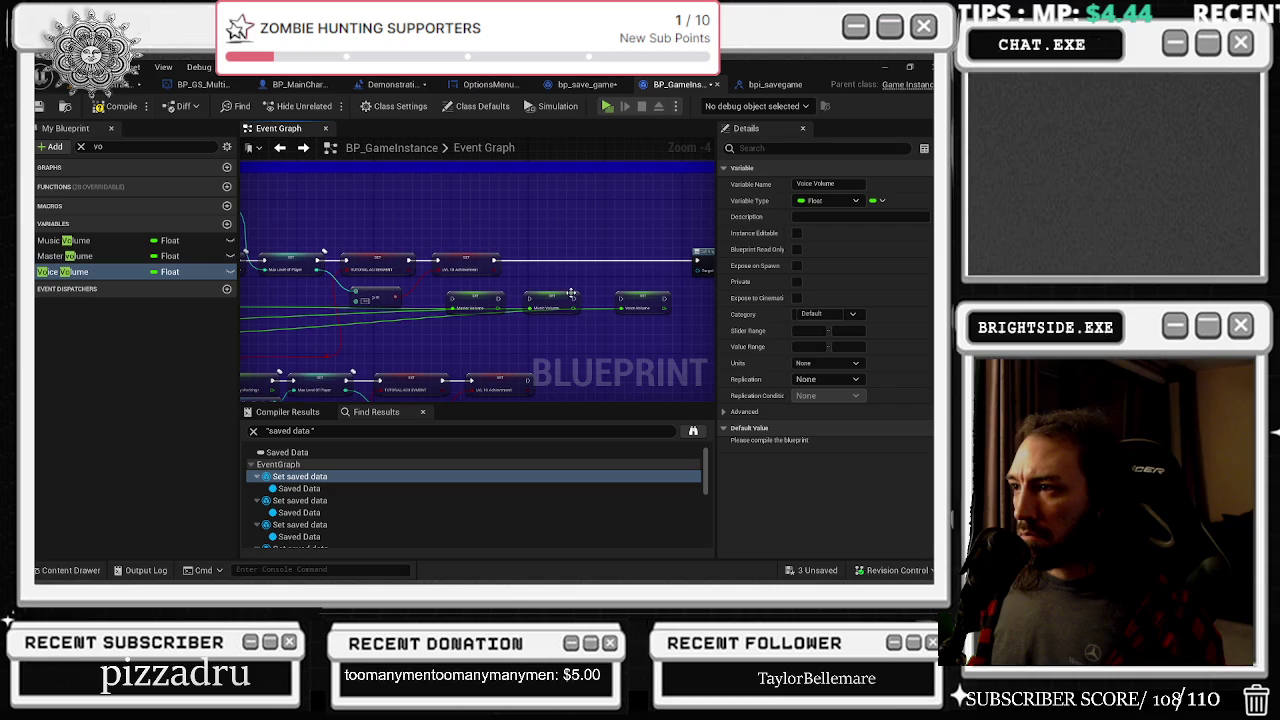
Give Master and Voice Volume default values of 1, then compile the game instance
{"action": "left_click", "coordinate": [120, 240]}
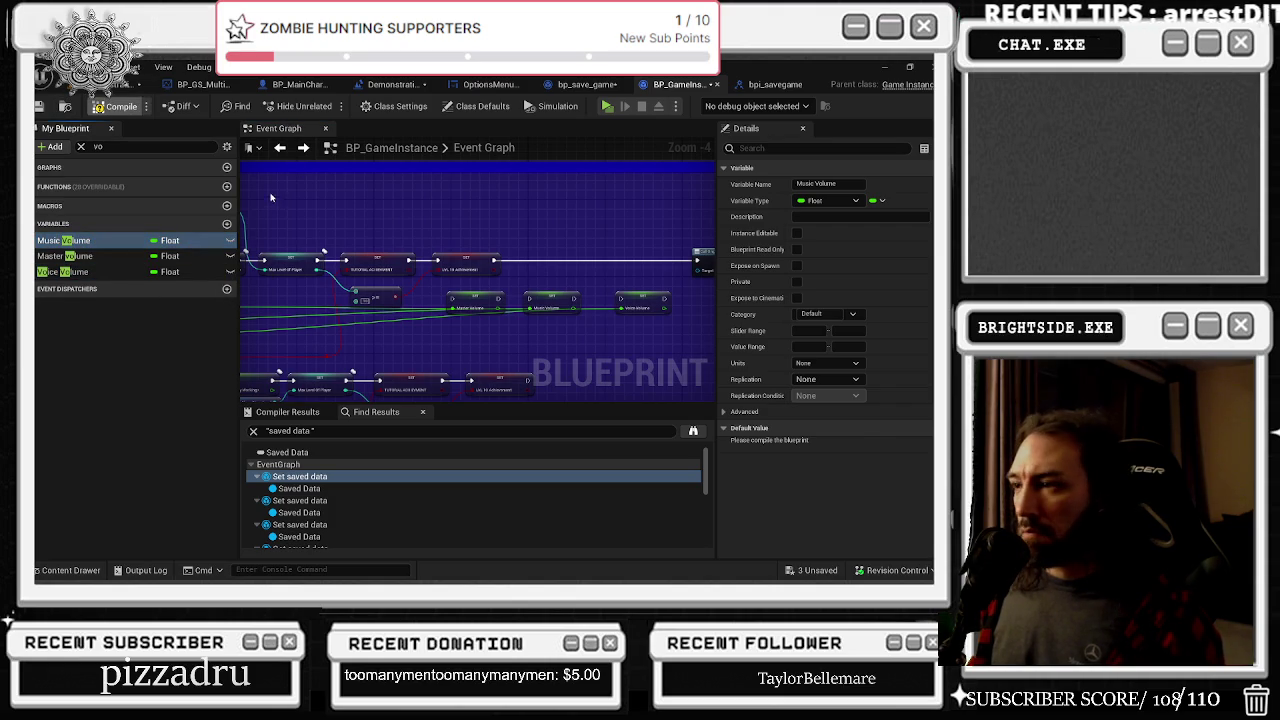
{"action": "left_click", "coordinate": [100, 256]}
{"action": "left_click", "coordinate": [808, 445]}
{"action": "type", "text": "1"}
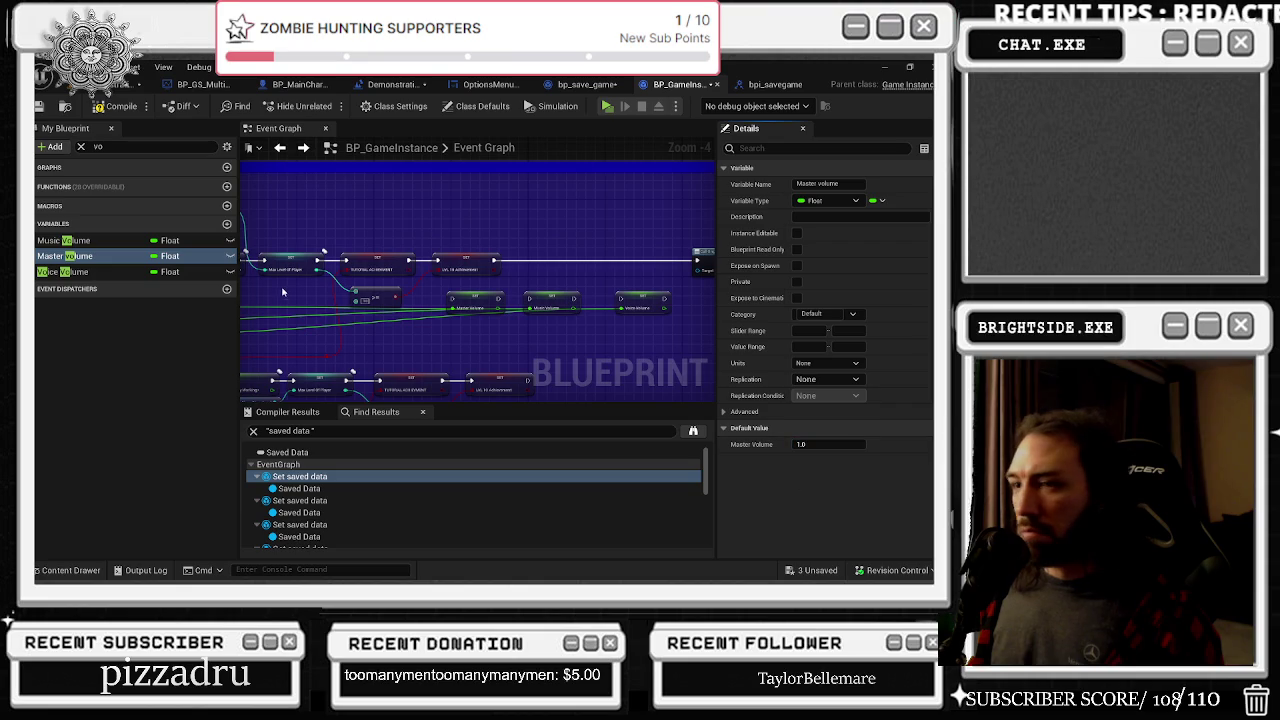
{"action": "left_click", "coordinate": [60, 272]}
{"action": "left_click", "coordinate": [808, 444]}
{"action": "type", "text": "1"}
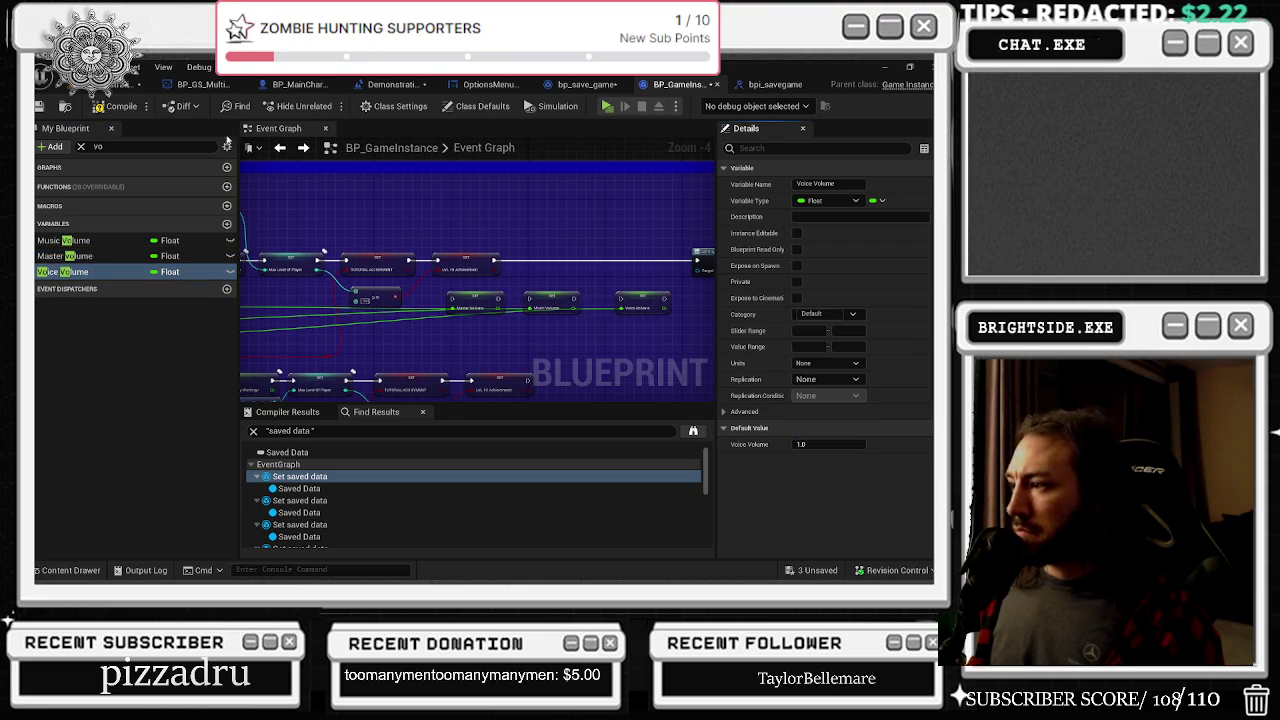
{"action": "left_click", "coordinate": [115, 106]}
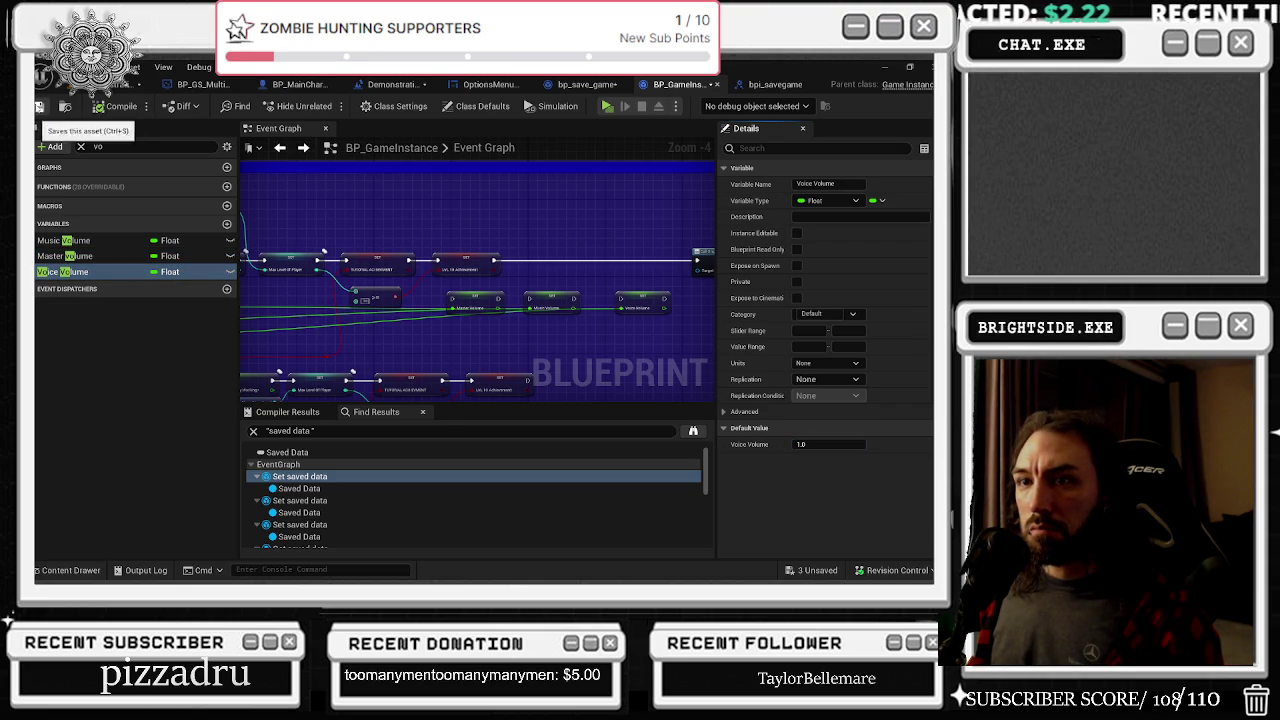
Align Set Master Volume and Set Music Volume along the execution line
{"action": "scroll", "coordinate": [555, 258], "scroll_direction": "up", "scroll_amount": 2}
{"action": "left_click", "coordinate": [555, 258]}
{"action": "left_click_drag", "start_coordinate": [555, 258], "coordinate": [565, 244]}
{"action": "left_click", "coordinate": [545, 214]}
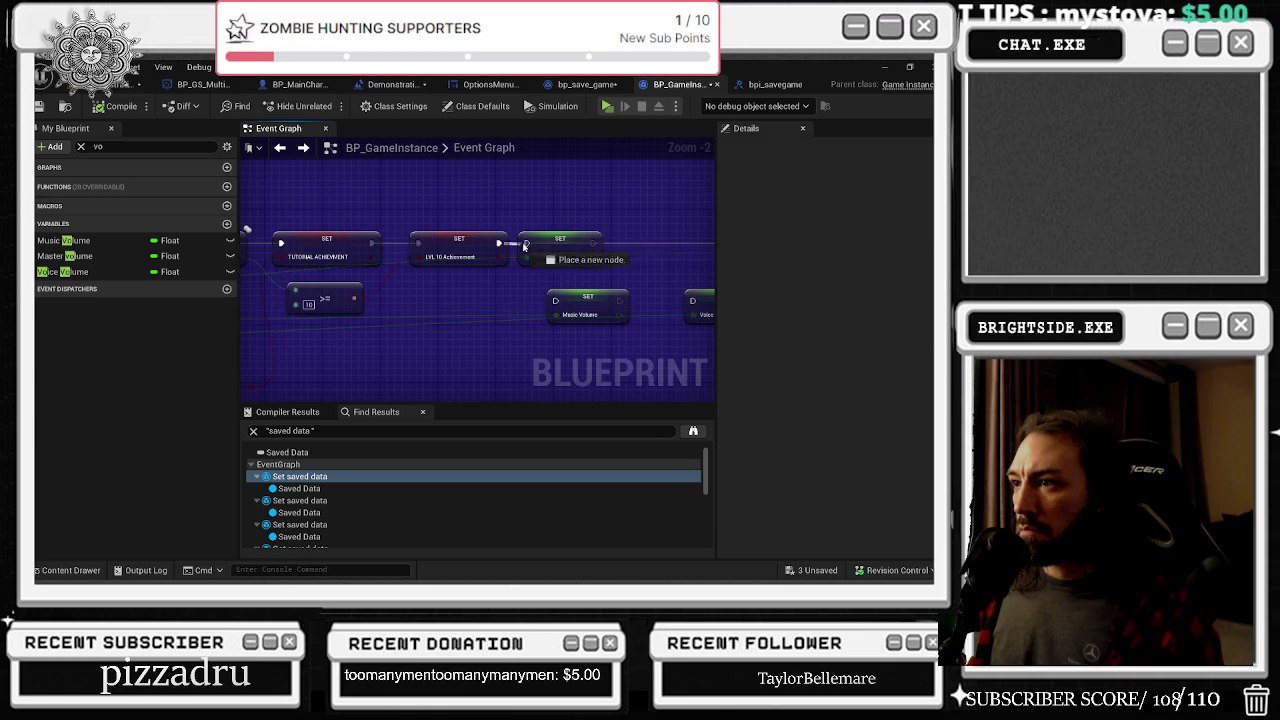
{"action": "mouse_move", "coordinate": [318, 290]}
{"action": "left_mouse_down"}
{"action": "mouse_move", "coordinate": [391, 225]}
{"action": "mouse_move", "coordinate": [384, 239]}
{"action": "left_mouse_up"}
{"action": "left_click_drag", "start_coordinate": [454, 287], "coordinate": [475, 226]}
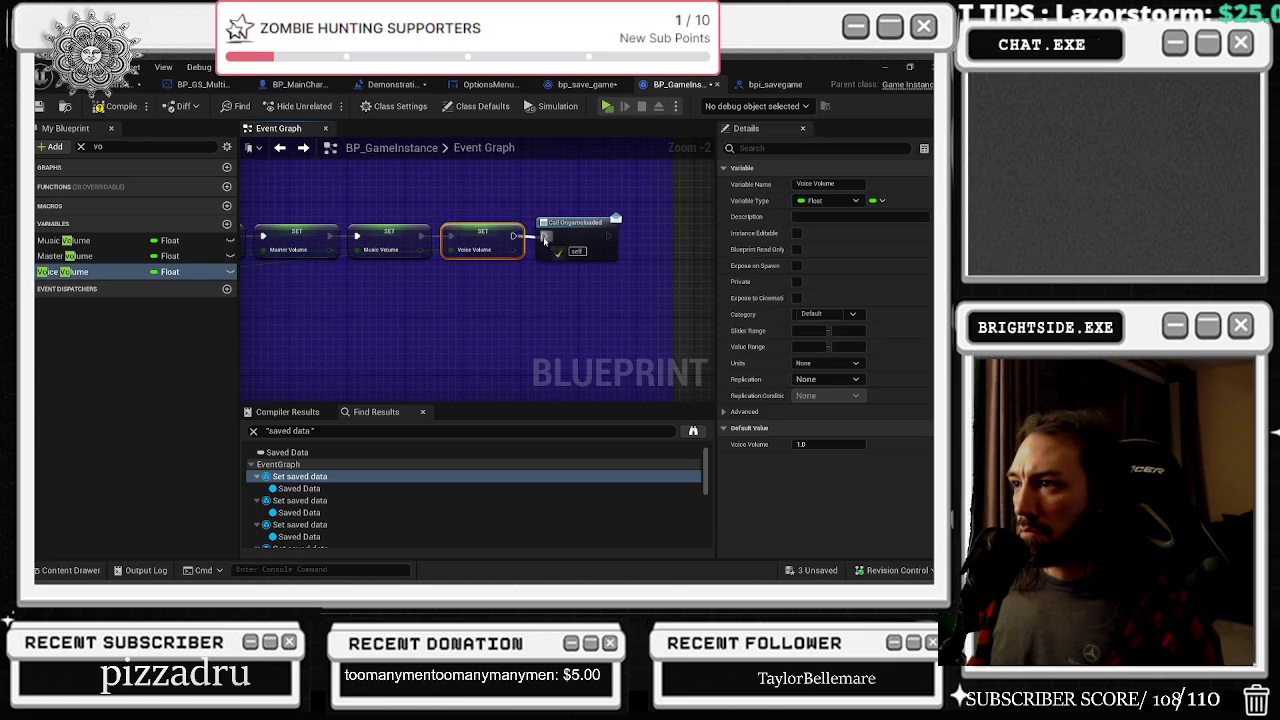
Add reroute points on the three green volume wires and route them beneath the Set chain
{"action": "left_click_drag", "start_coordinate": [409, 226], "coordinate": [624, 206]}
{"action": "double_click", "coordinate": [412, 246]}
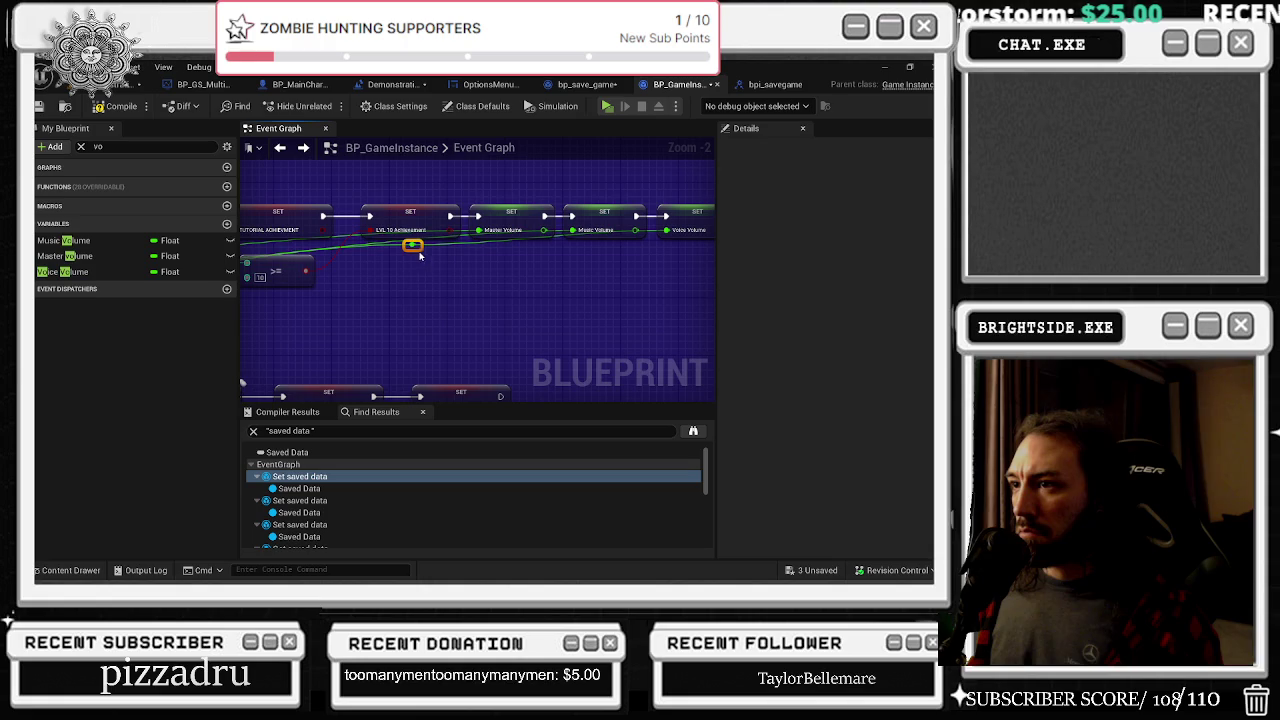
{"action": "mouse_move", "coordinate": [409, 248]}
{"action": "left_mouse_down"}
{"action": "mouse_move", "coordinate": [663, 294]}
{"action": "mouse_move", "coordinate": [658, 317]}
{"action": "left_mouse_up"}
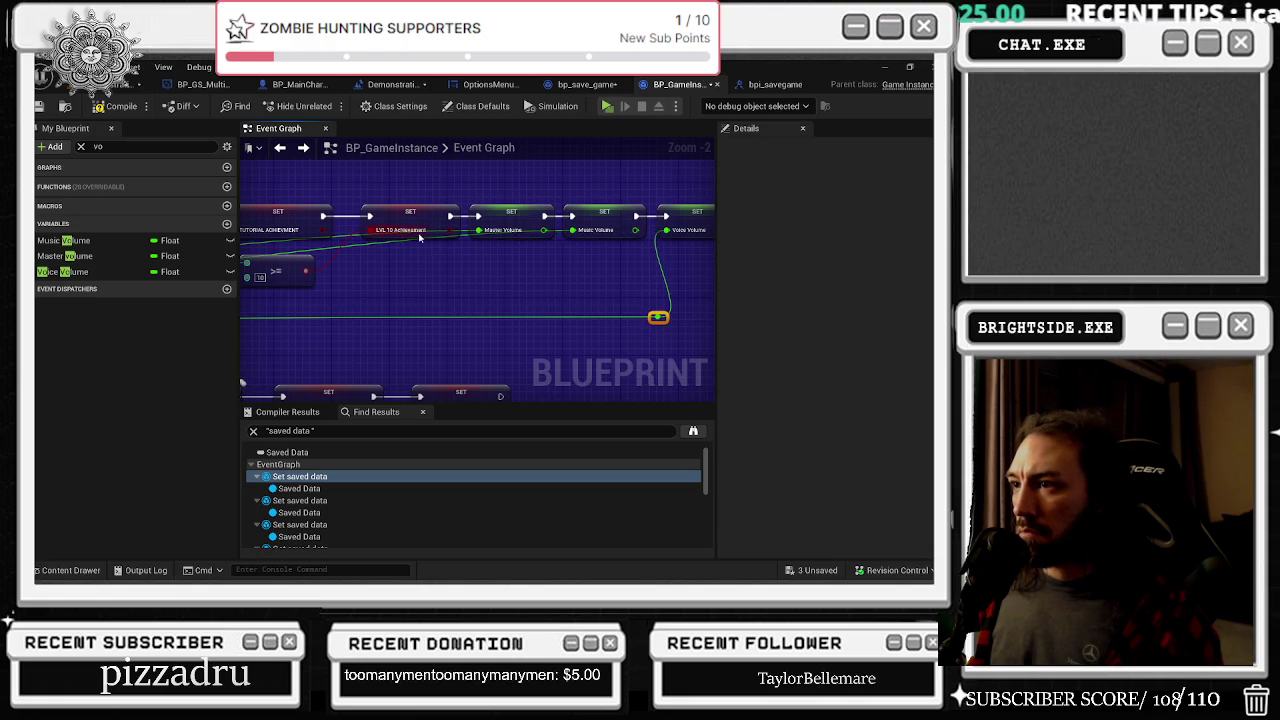
{"action": "double_click", "coordinate": [351, 240]}
{"action": "mouse_move", "coordinate": [365, 272]}
{"action": "left_mouse_down"}
{"action": "mouse_move", "coordinate": [595, 299]}
{"action": "mouse_move", "coordinate": [549, 307]}
{"action": "left_mouse_up"}
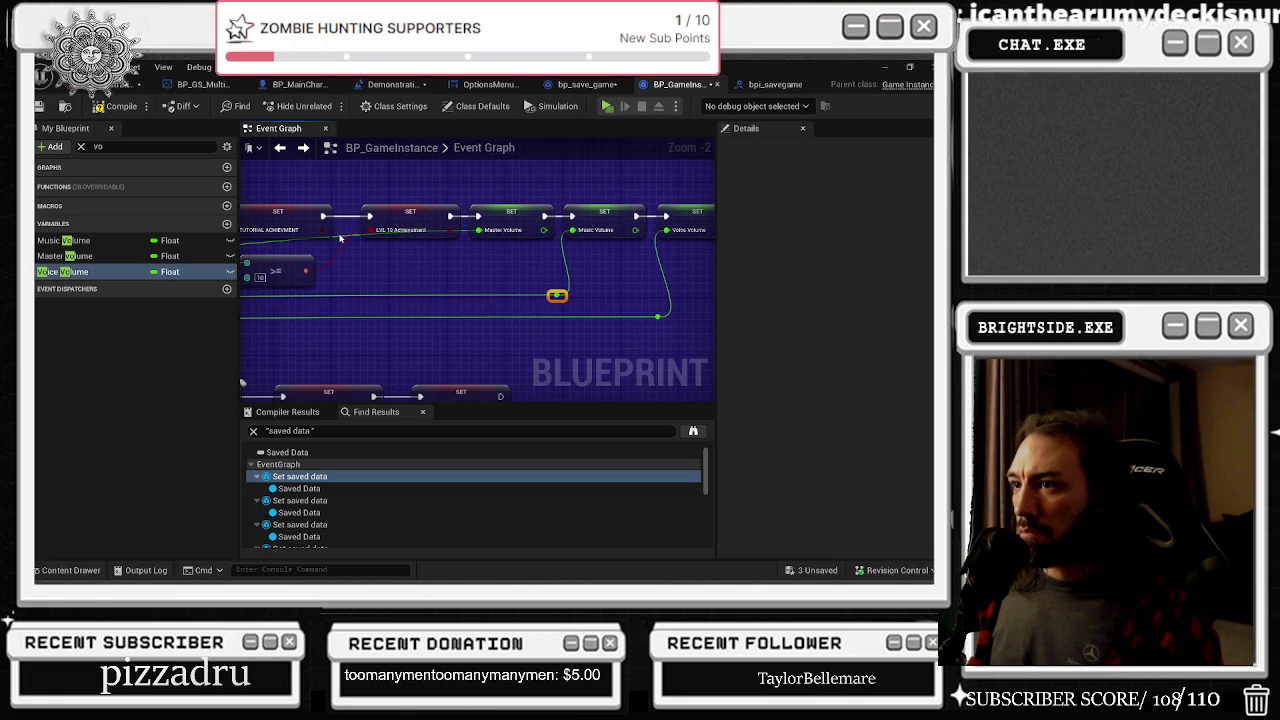
{"action": "double_click", "coordinate": [338, 233]}
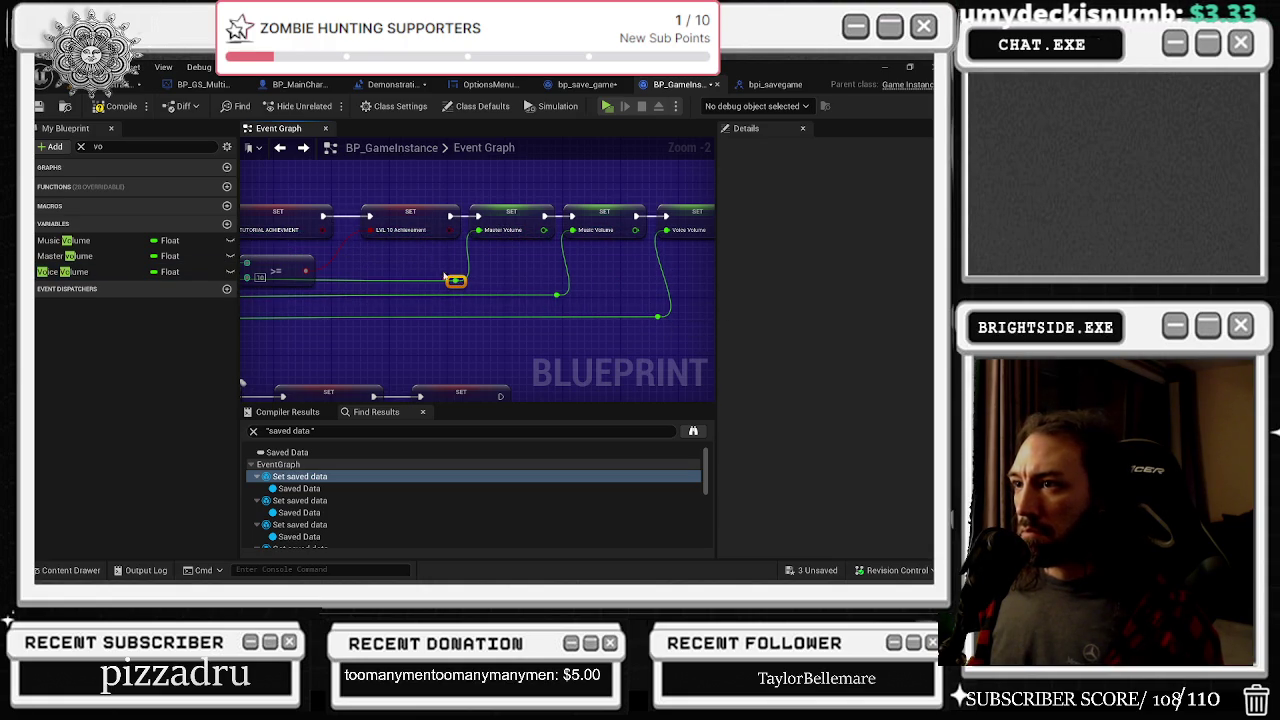
{"action": "left_click_drag", "start_coordinate": [455, 280], "coordinate": [726, 306]}
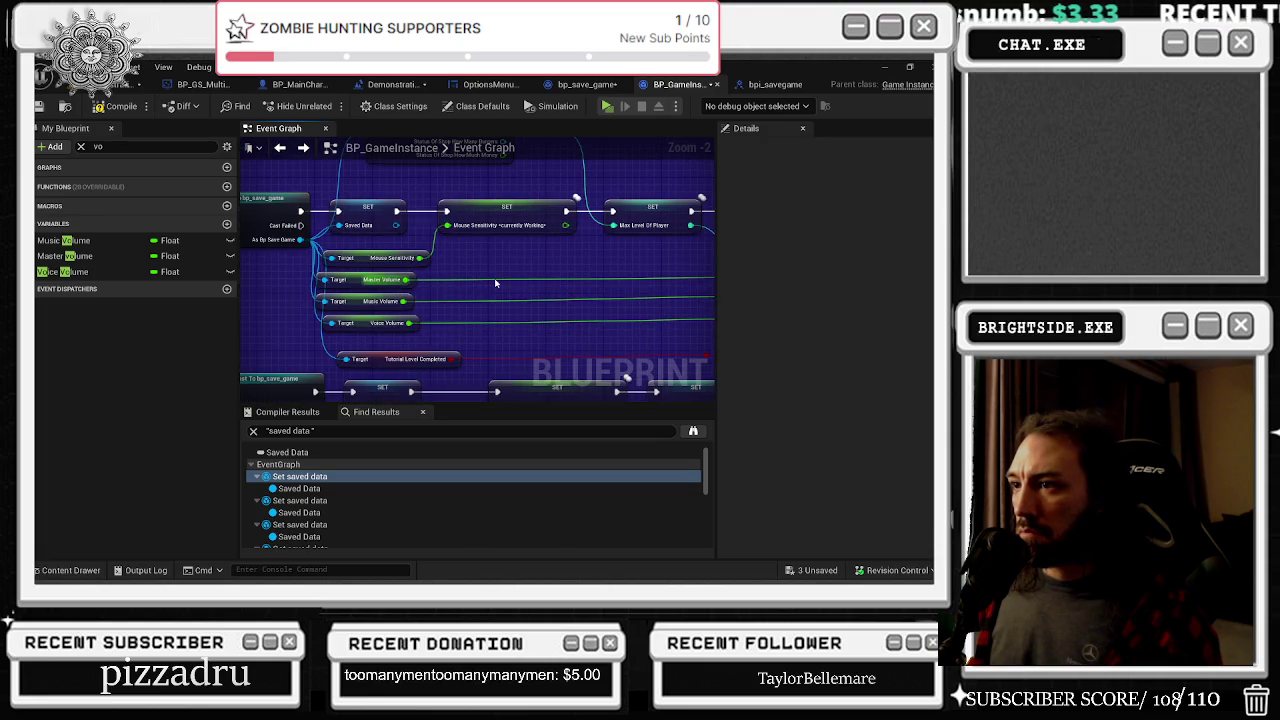
{"action": "scroll", "coordinate": [495, 284], "scroll_direction": "down", "scroll_amount": 3}
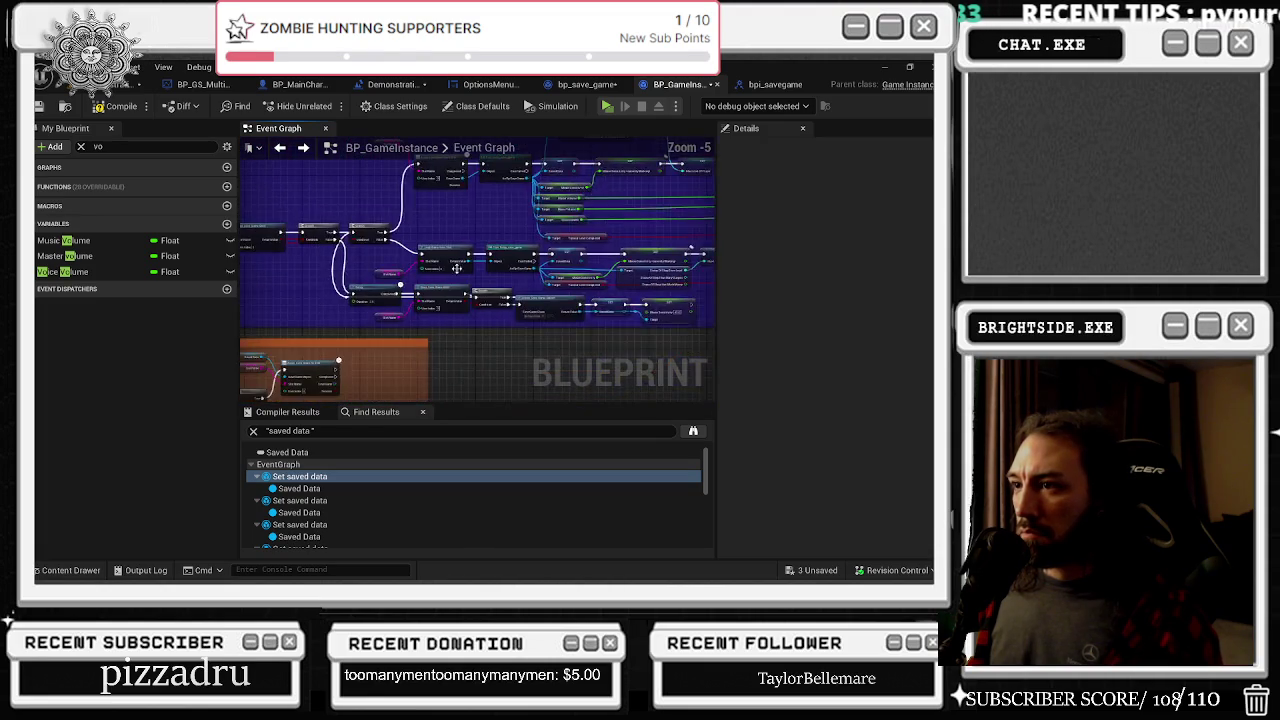
{"action": "scroll", "coordinate": [490, 256], "scroll_direction": "up", "scroll_amount": 2}
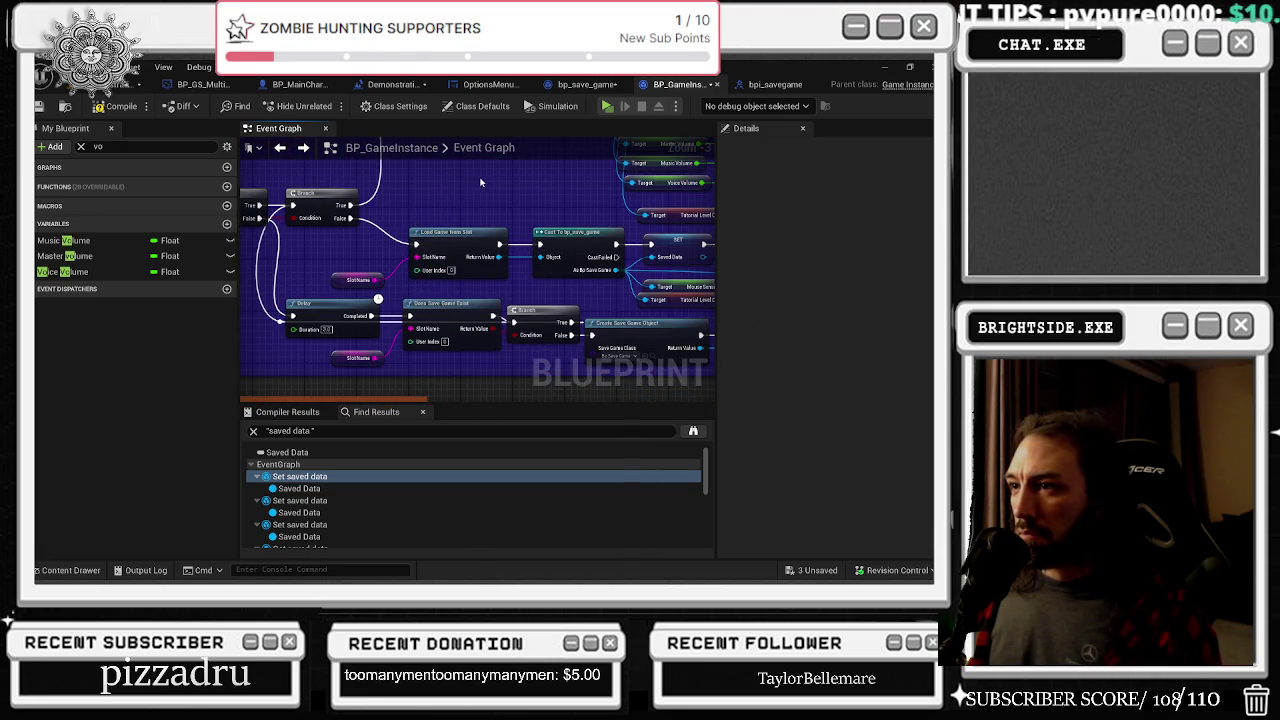
{"action": "left_click_drag", "start_coordinate": [481, 180], "coordinate": [516, 315]}
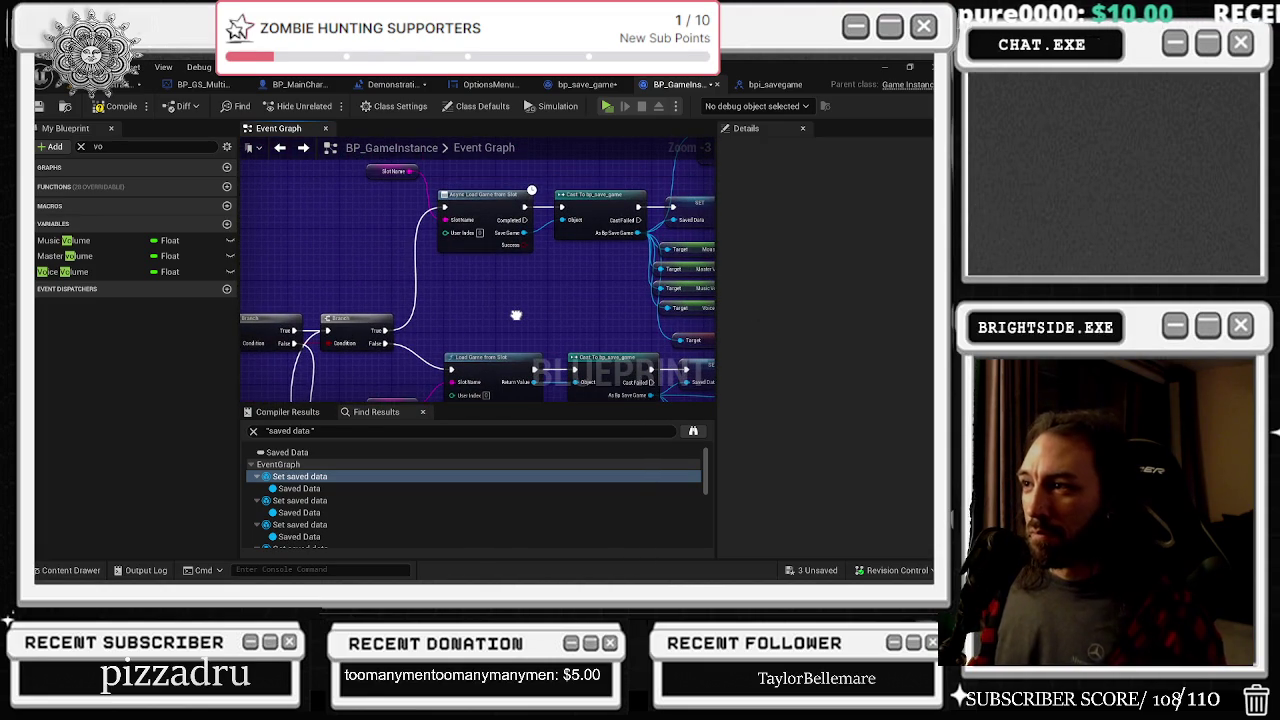
{"action": "left_click_drag", "start_coordinate": [516, 315], "coordinate": [448, 186]}
{"action": "mouse_move", "coordinate": [468, 271]}
{"action": "left_mouse_down"}
{"action": "mouse_move", "coordinate": [500, 314]}
{"action": "mouse_move", "coordinate": [320, 280]}
{"action": "left_mouse_up"}
{"action": "scroll", "coordinate": [478, 280], "scroll_direction": "down", "scroll_amount": 1}
{"action": "scroll", "coordinate": [500, 314], "scroll_direction": "up", "scroll_amount": 1}
{"action": "mouse_move", "coordinate": [250, 320]}
{"action": "left_mouse_down"}
{"action": "mouse_move", "coordinate": [466, 366]}
{"action": "mouse_move", "coordinate": [286, 331]}
{"action": "mouse_move", "coordinate": [265, 345]}
{"action": "mouse_move", "coordinate": [240, 320]}
{"action": "mouse_move", "coordinate": [300, 380]}
{"action": "left_mouse_up"}
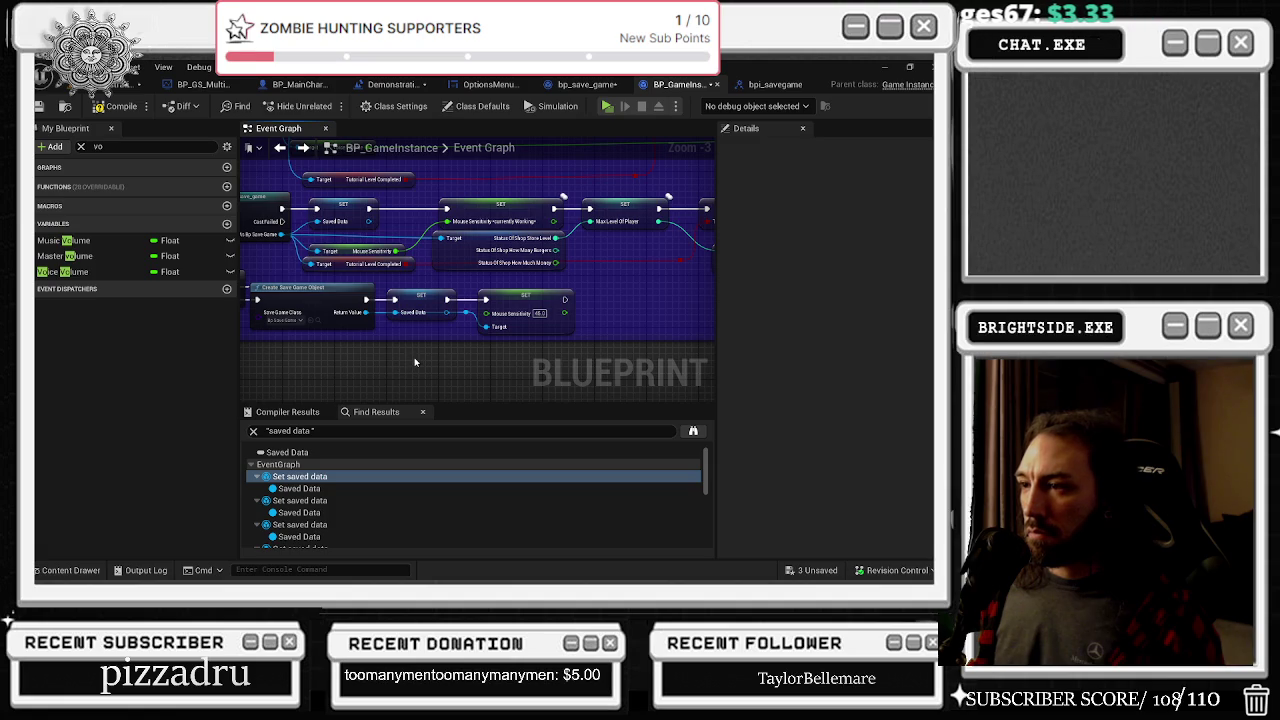
{"action": "left_click_drag", "start_coordinate": [415, 362], "coordinate": [98, 422]}
In bp_save_game, set Voice Volume's default to 1, compile, and return to BP_GameInstance
{"action": "left_click", "coordinate": [790, 84]}
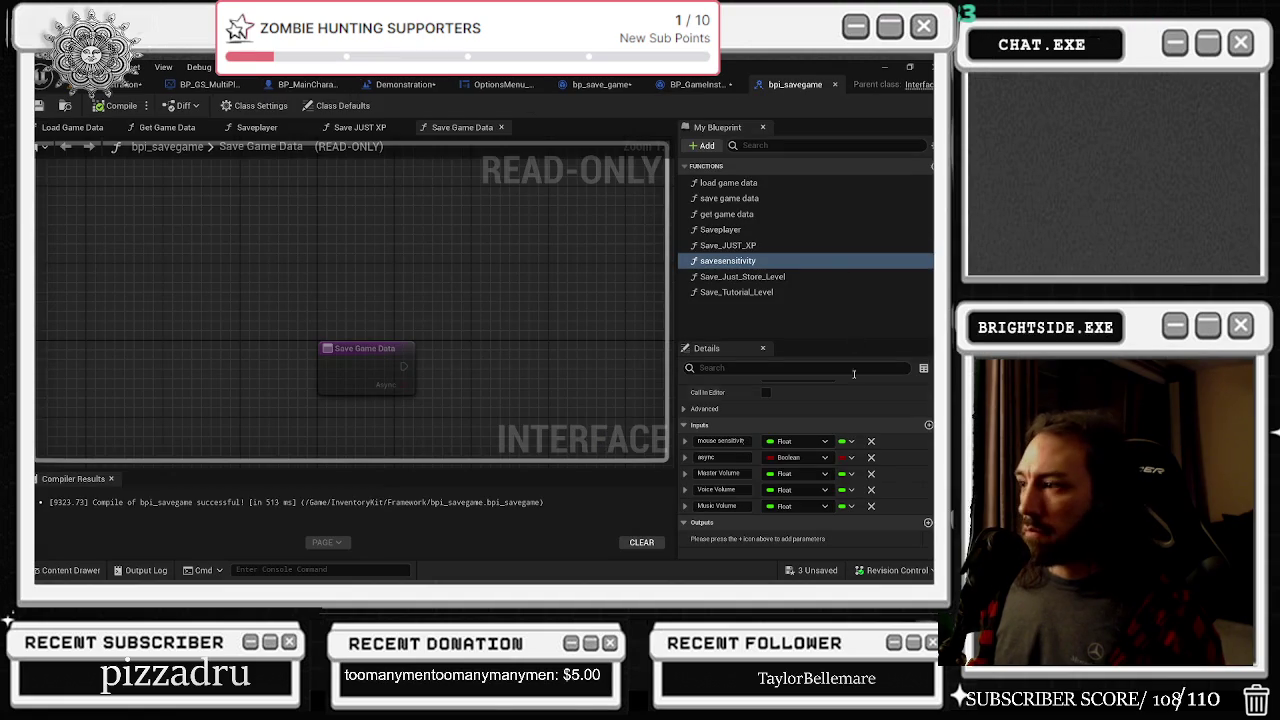
{"action": "left_click", "coordinate": [695, 84]}
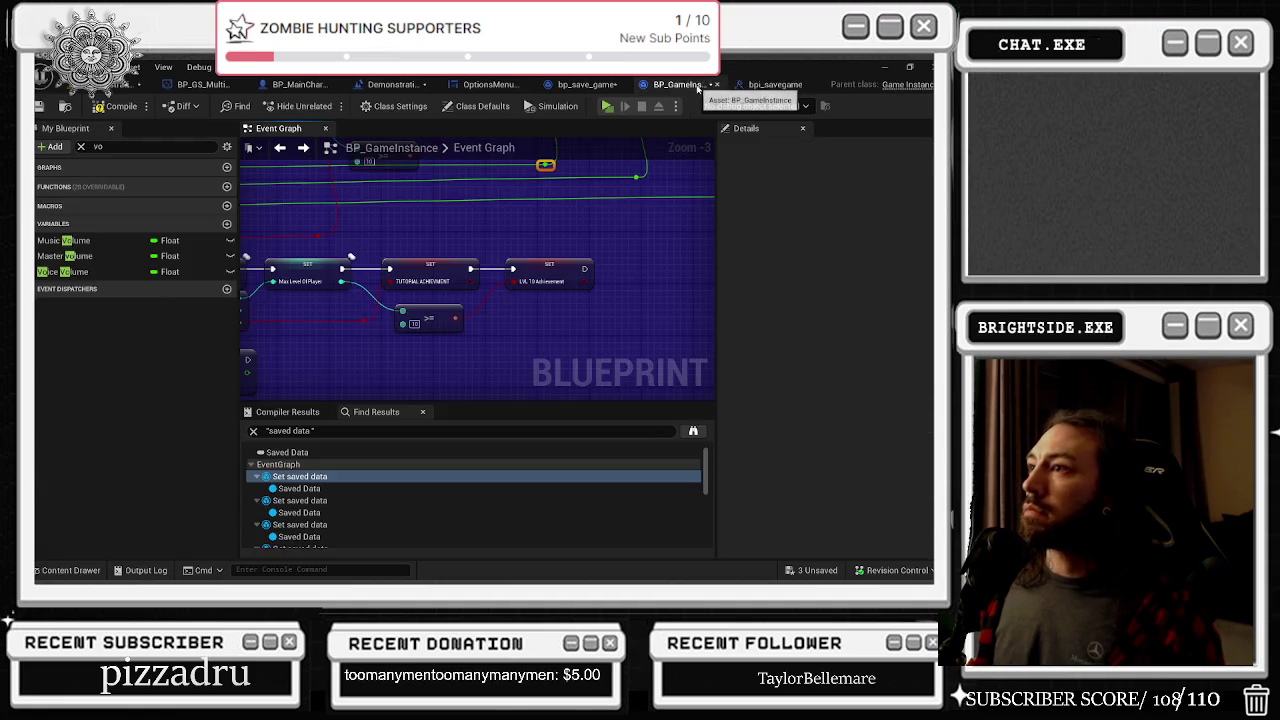
{"action": "left_click", "coordinate": [600, 84]}
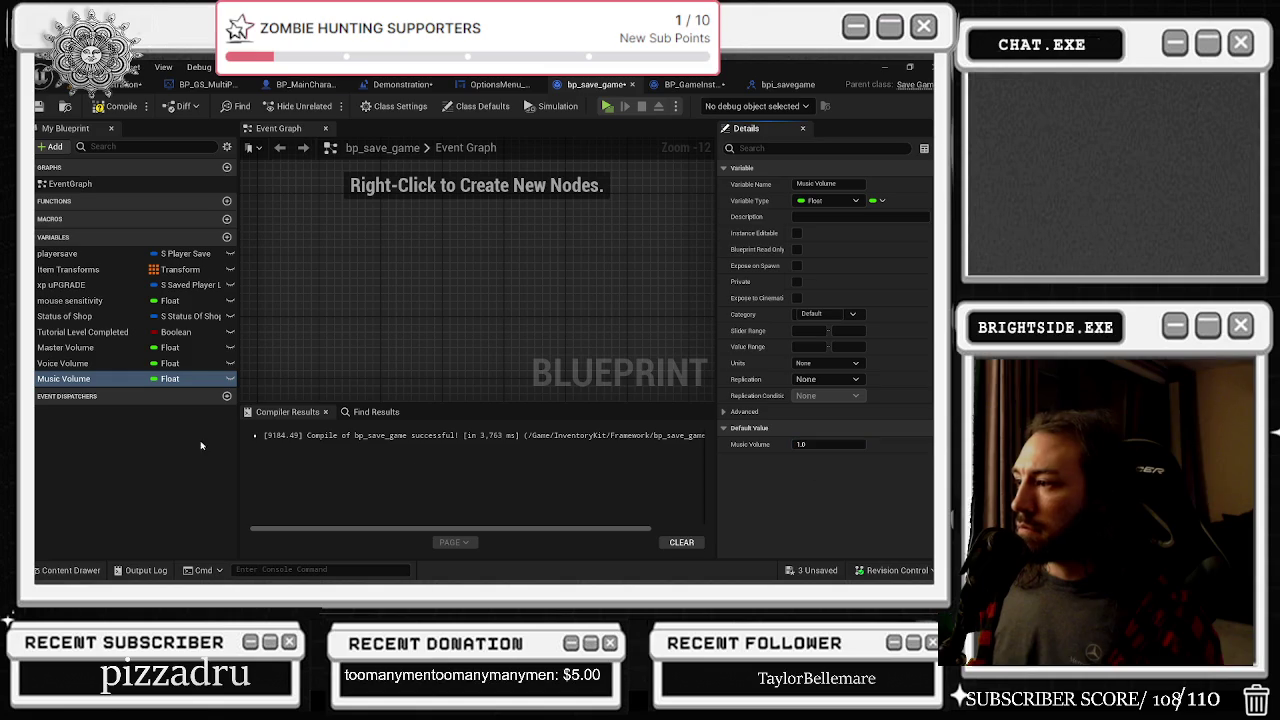
{"action": "left_click", "coordinate": [62, 363]}
{"action": "left_click", "coordinate": [829, 444]}
{"action": "type", "text": "1"}
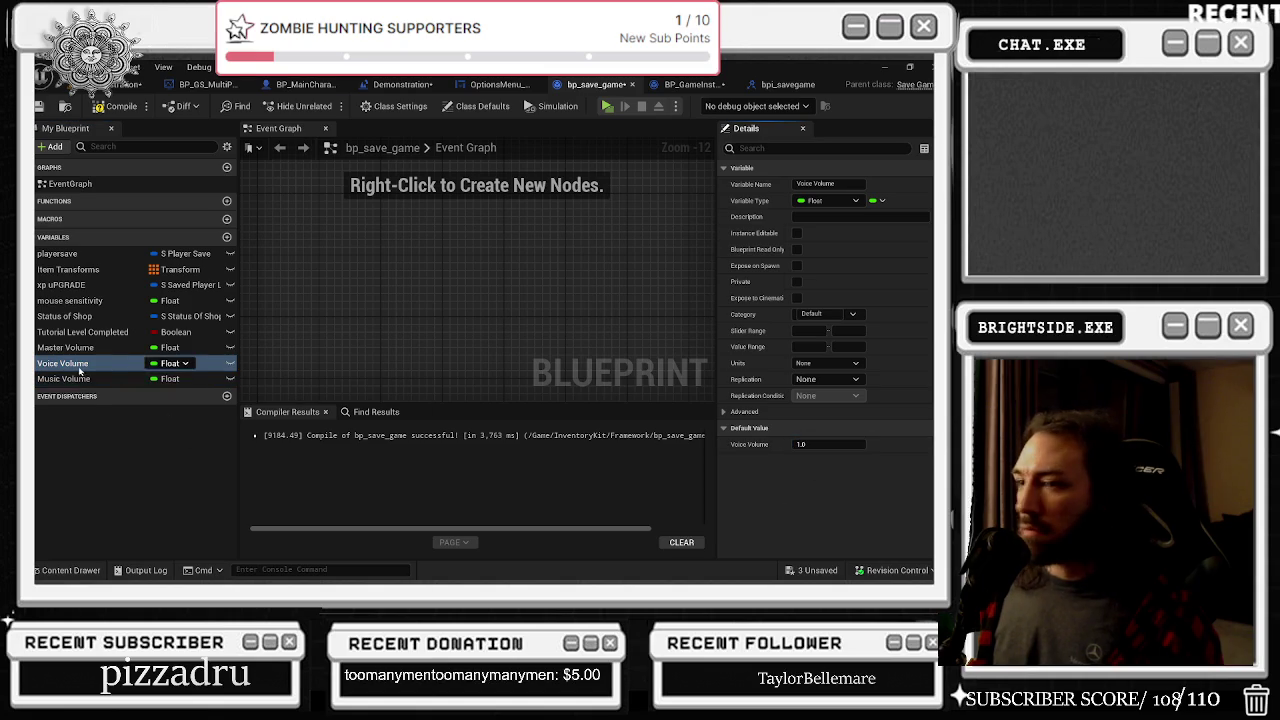
{"action": "left_click", "coordinate": [68, 347]}
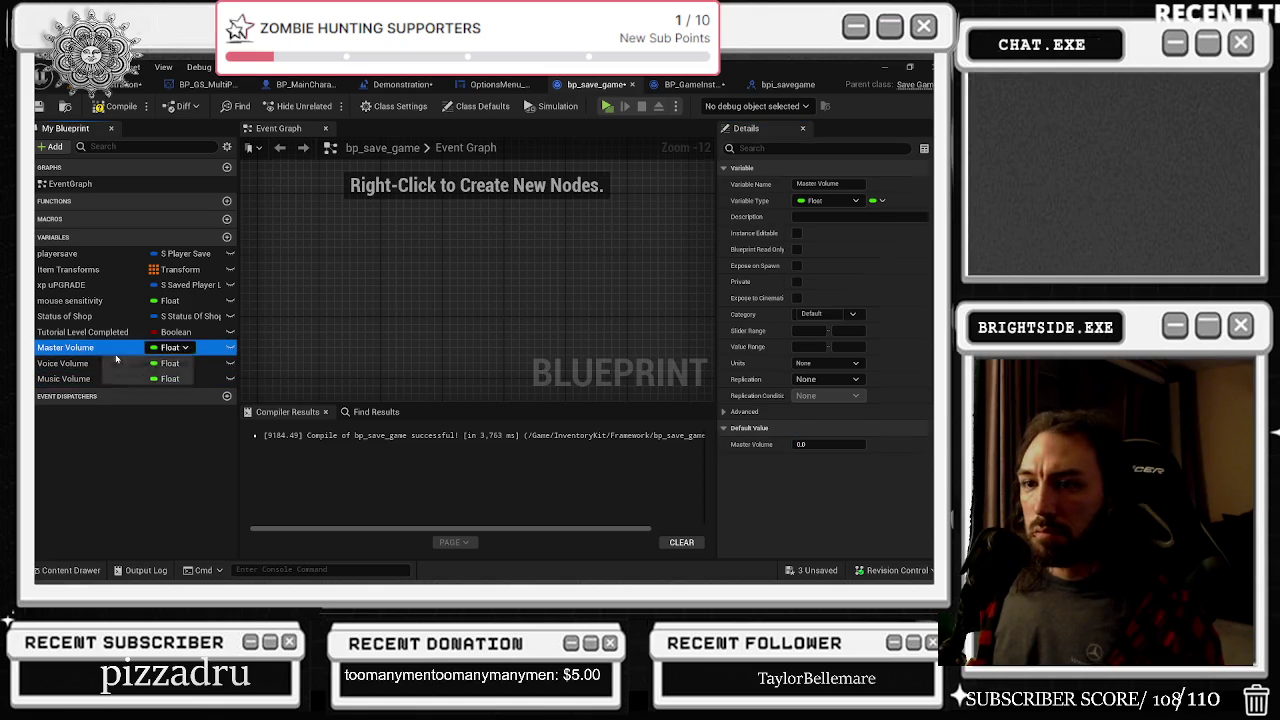
{"action": "left_click", "coordinate": [115, 106]}
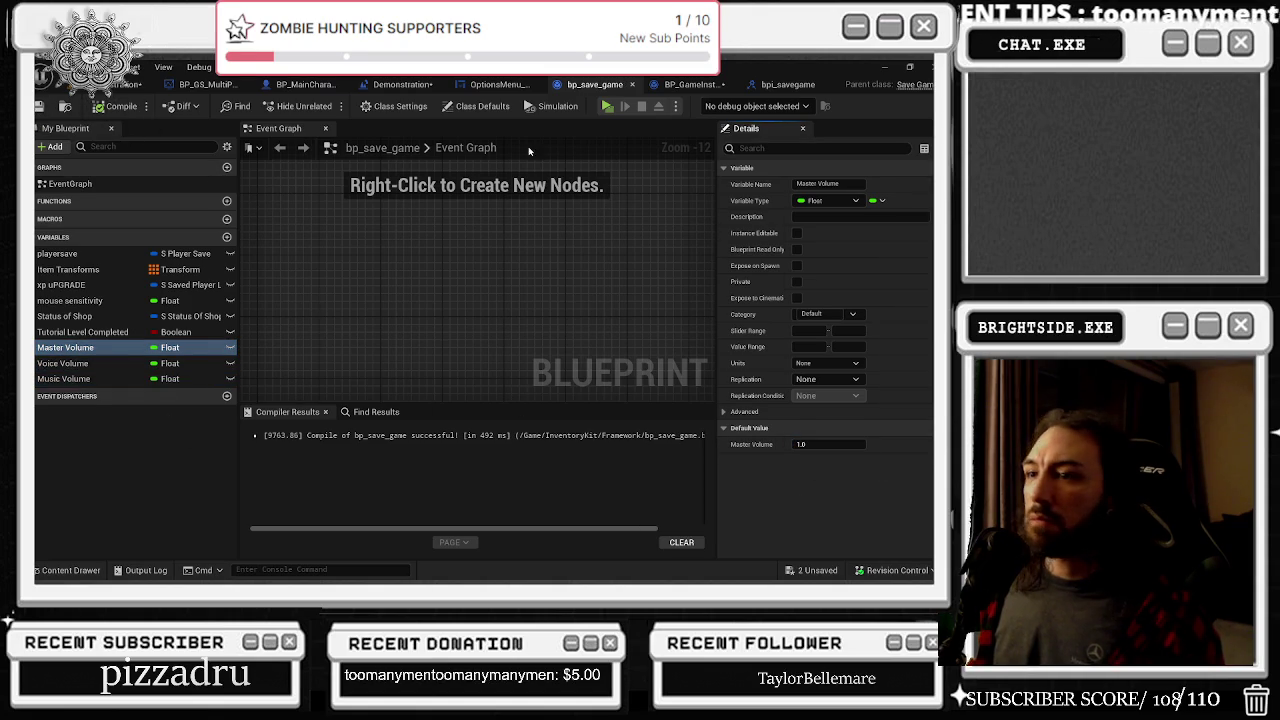
{"action": "left_click", "coordinate": [695, 84]}
{"action": "scroll", "coordinate": [508, 286], "scroll_direction": "down", "scroll_amount": 3}
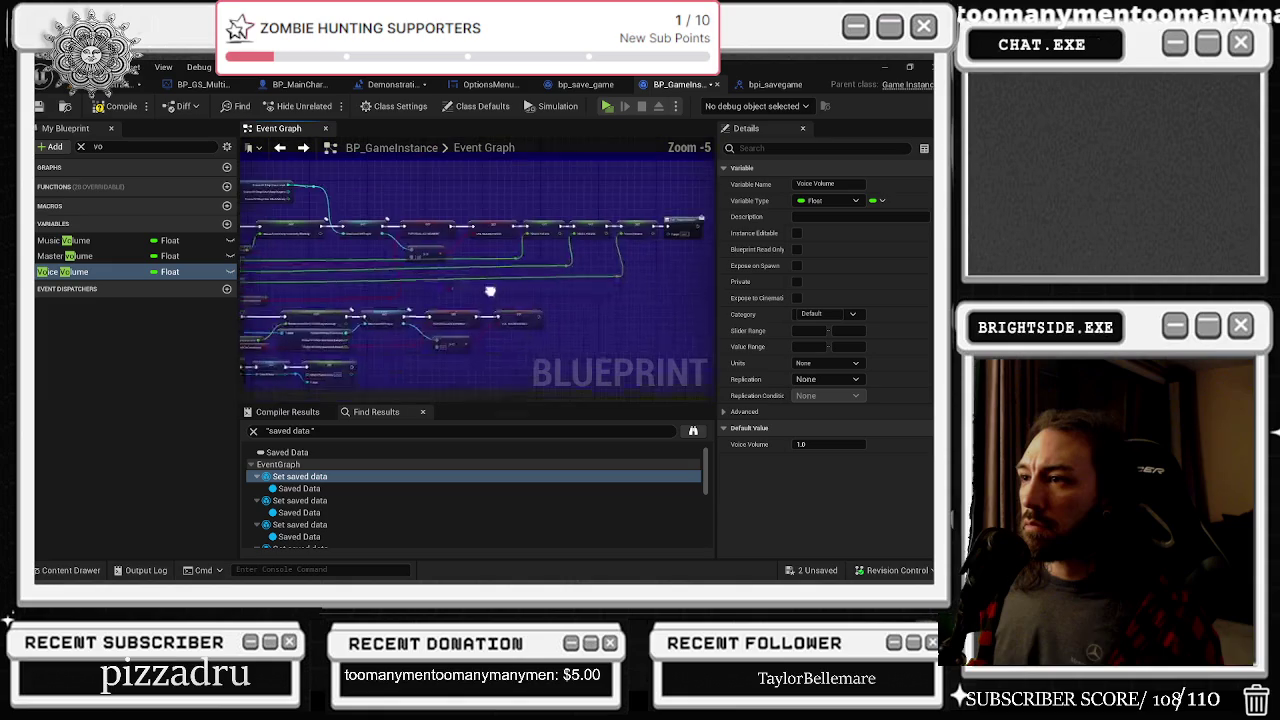
Select the Master, Music and Voice Volume getter nodes for copying
{"action": "scroll", "coordinate": [531, 247], "scroll_direction": "up", "scroll_amount": 1}
{"action": "left_click_drag", "start_coordinate": [525, 348], "coordinate": [170, 403]}
{"action": "mouse_move", "coordinate": [250, 390]}
{"action": "left_mouse_down"}
{"action": "mouse_move", "coordinate": [549, 309]}
{"action": "mouse_move", "coordinate": [633, 368]}
{"action": "left_mouse_up"}
{"action": "scroll", "coordinate": [413, 250], "scroll_direction": "up", "scroll_amount": 1}
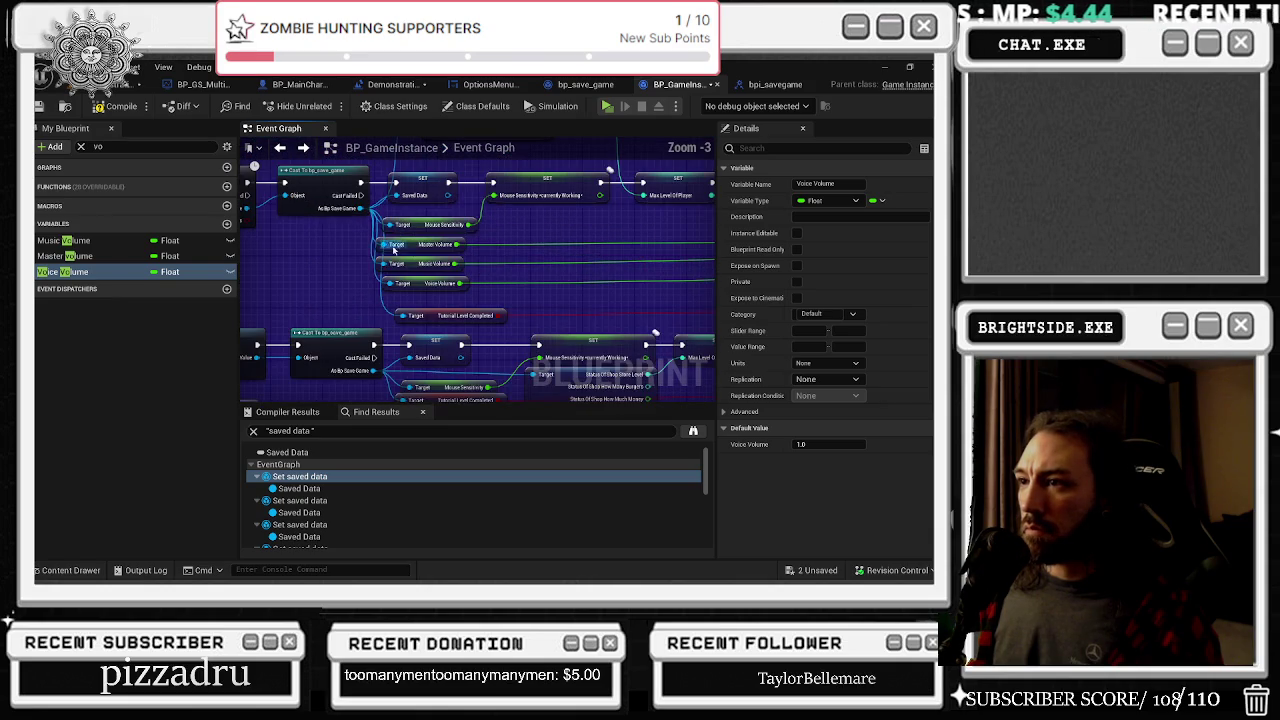
{"action": "left_click_drag", "start_coordinate": [395, 265], "coordinate": [396, 265]}
{"action": "scroll", "coordinate": [480, 225], "scroll_direction": "down", "scroll_amount": 2}
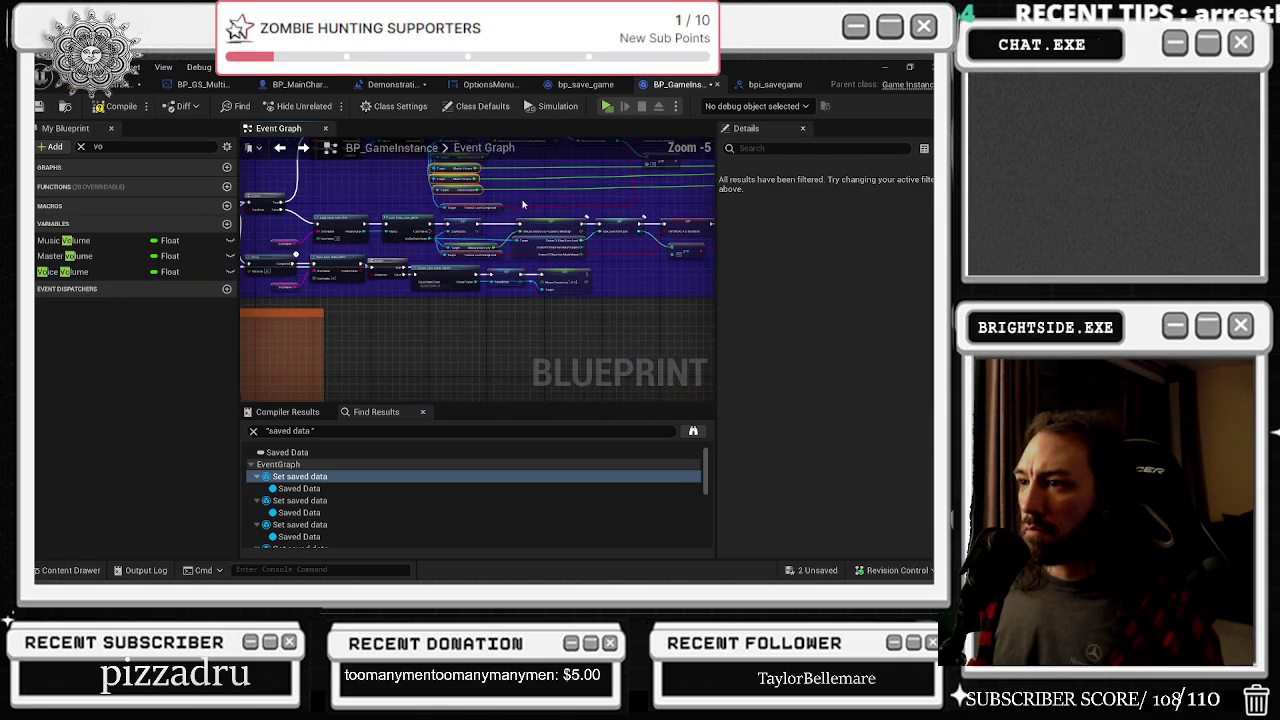
{"action": "scroll", "coordinate": [541, 296], "scroll_direction": "down", "scroll_amount": 2}
{"action": "mouse_move", "coordinate": [320, 340]}
{"action": "left_mouse_down"}
{"action": "mouse_move", "coordinate": [557, 263]}
{"action": "mouse_move", "coordinate": [500, 237]}
{"action": "mouse_move", "coordinate": [429, 232]}
{"action": "mouse_move", "coordinate": [335, 280]}
{"action": "left_mouse_up"}
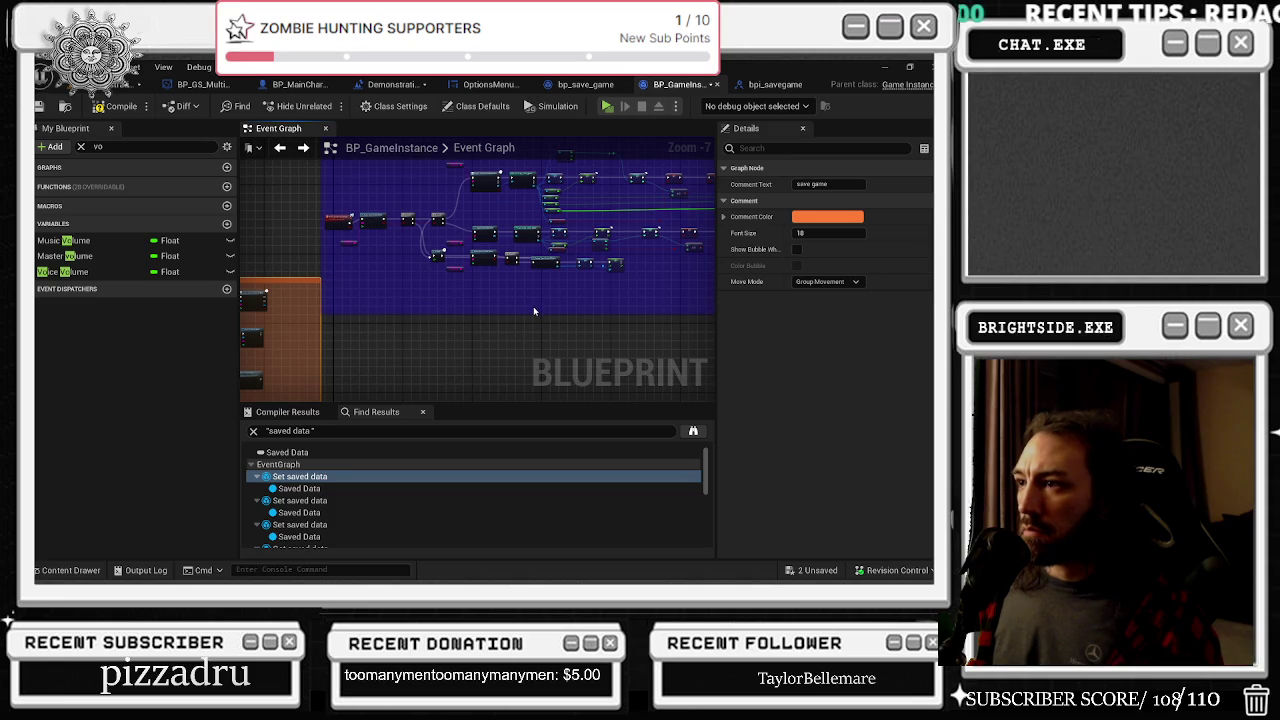
{"action": "scroll", "coordinate": [531, 366], "scroll_direction": "up", "scroll_amount": 1}
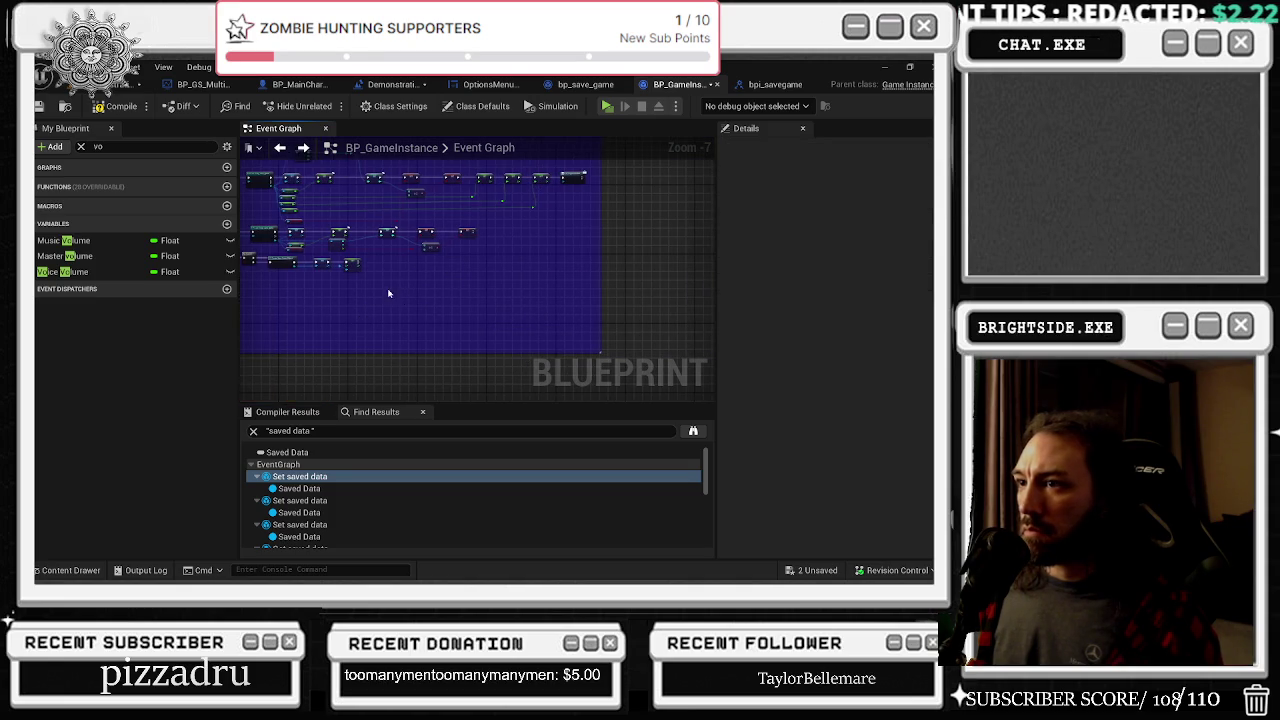
{"action": "left_click", "coordinate": [395, 296]}
{"action": "scroll", "coordinate": [521, 338], "scroll_direction": "up", "scroll_amount": 1}
{"action": "scroll", "coordinate": [515, 331], "scroll_direction": "up", "scroll_amount": 1}
Paste the volume getters and place them beneath the Cast to bp_save_game node
{"action": "mouse_move", "coordinate": [589, 342]}
{"action": "left_mouse_down"}
{"action": "mouse_move", "coordinate": [256, 254]}
{"action": "mouse_move", "coordinate": [295, 344]}
{"action": "left_mouse_up"}
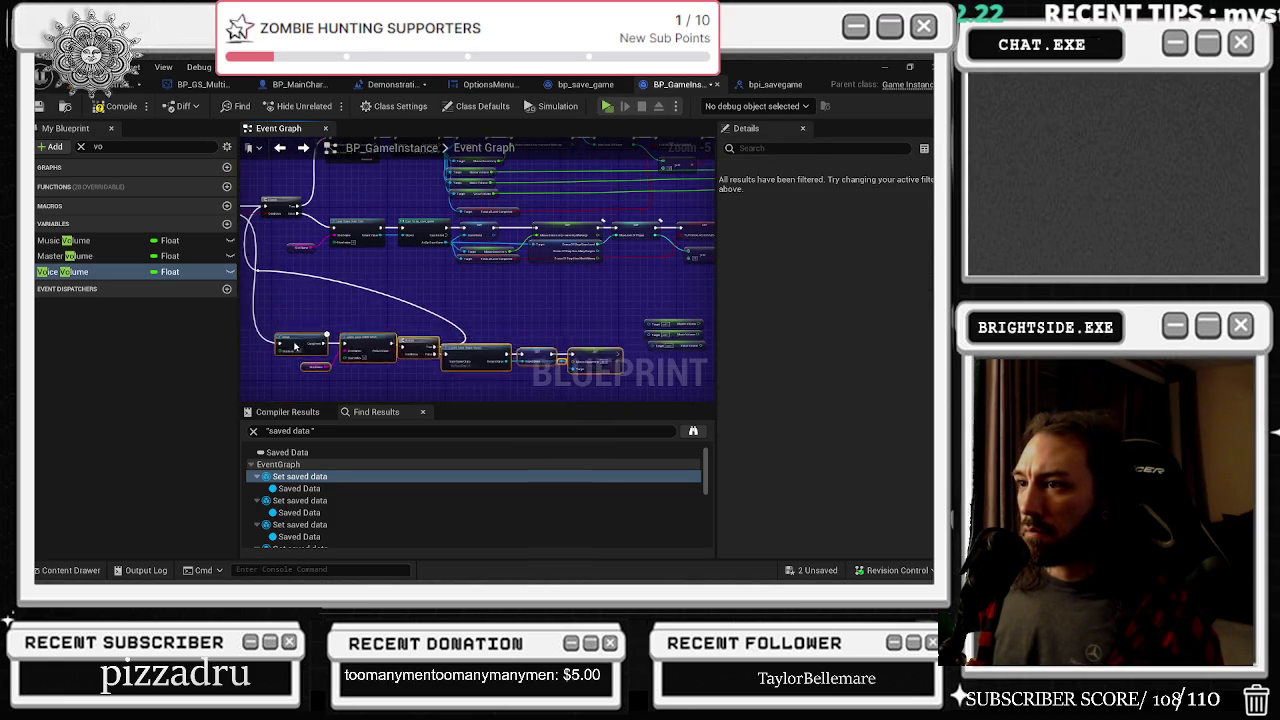
{"action": "mouse_move", "coordinate": [262, 291]}
{"action": "left_mouse_down"}
{"action": "mouse_move", "coordinate": [339, 295]}
{"action": "mouse_move", "coordinate": [322, 371]}
{"action": "left_mouse_up"}
{"action": "key", "text": "ctrl+z"}
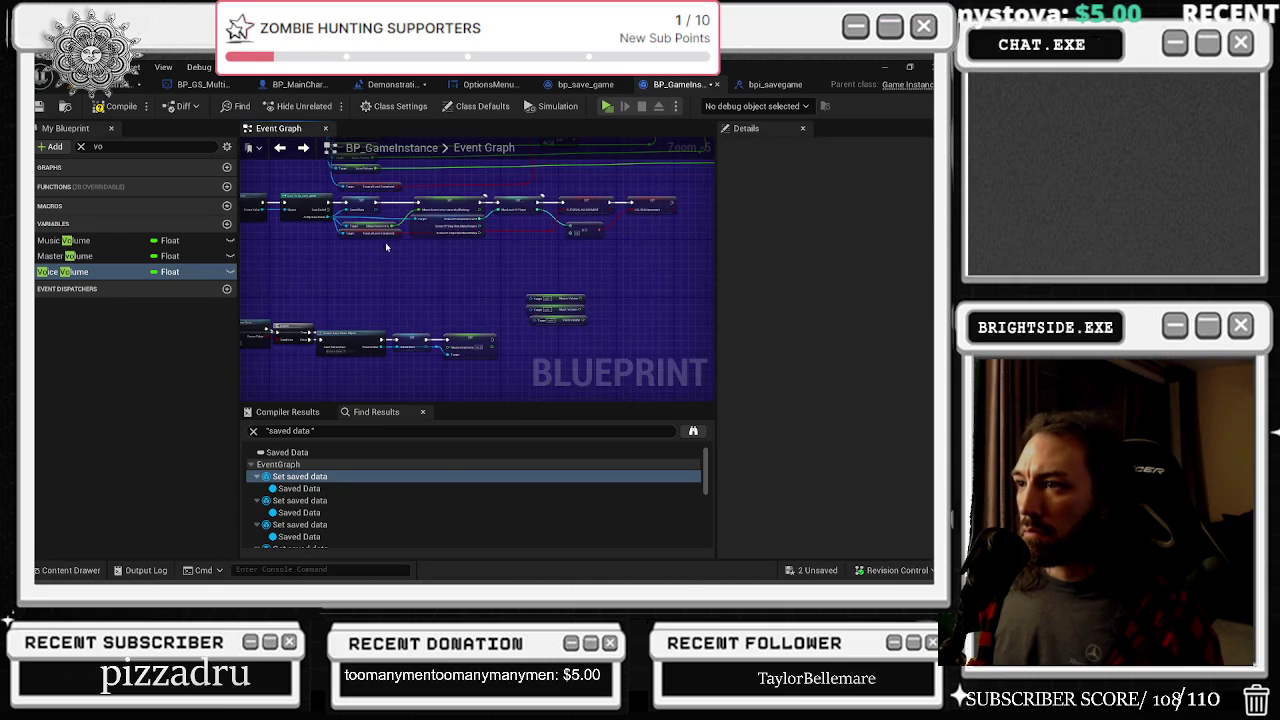
{"action": "left_click", "coordinate": [575, 312]}
{"action": "left_click_drag", "start_coordinate": [575, 312], "coordinate": [401, 261]}
{"action": "scroll", "coordinate": [401, 261], "scroll_direction": "up", "scroll_amount": 3}
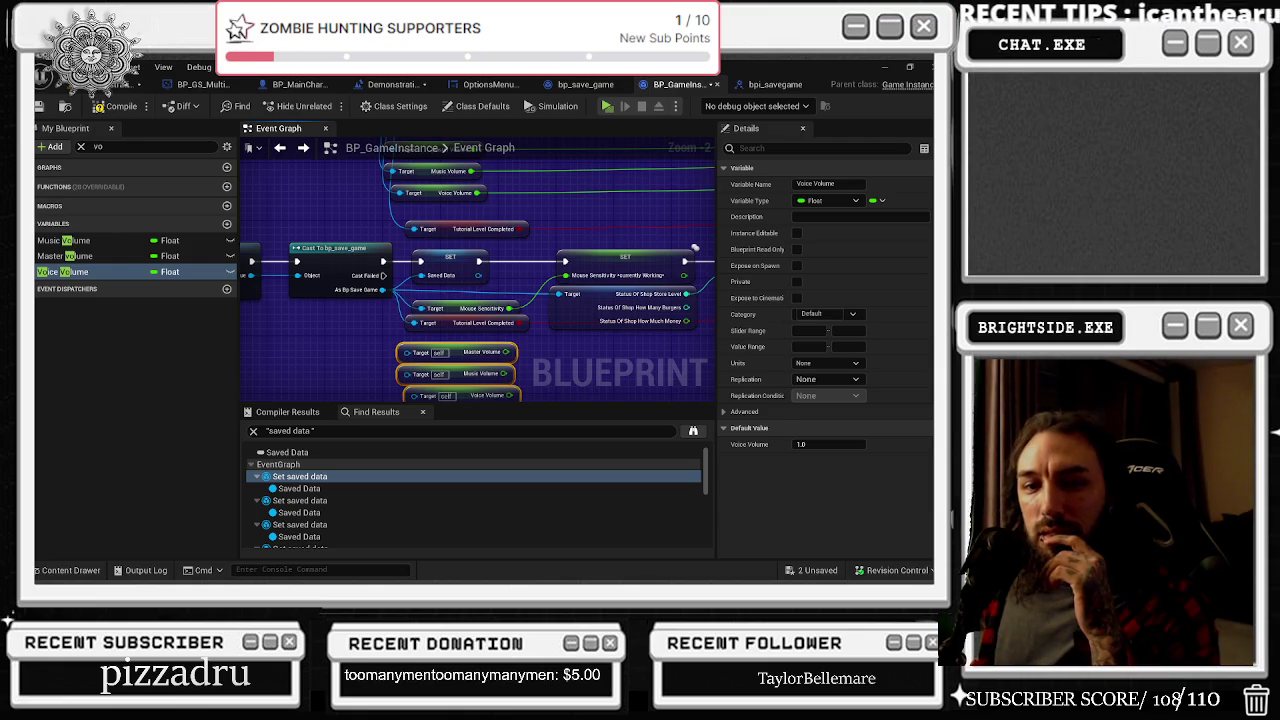
Wire As Bp Save Game into the Target pins of the three volume getters
{"action": "left_click", "coordinate": [383, 298]}
{"action": "mouse_move", "coordinate": [383, 298]}
{"action": "left_mouse_down"}
{"action": "mouse_move", "coordinate": [357, 198]}
{"action": "mouse_move", "coordinate": [366, 271]}
{"action": "left_mouse_up"}
{"action": "left_click_drag", "start_coordinate": [340, 187], "coordinate": [372, 293]}
{"action": "mouse_move", "coordinate": [448, 328]}
{"action": "left_mouse_down"}
{"action": "mouse_move", "coordinate": [385, 262]}
{"action": "mouse_move", "coordinate": [352, 190]}
{"action": "left_mouse_up"}
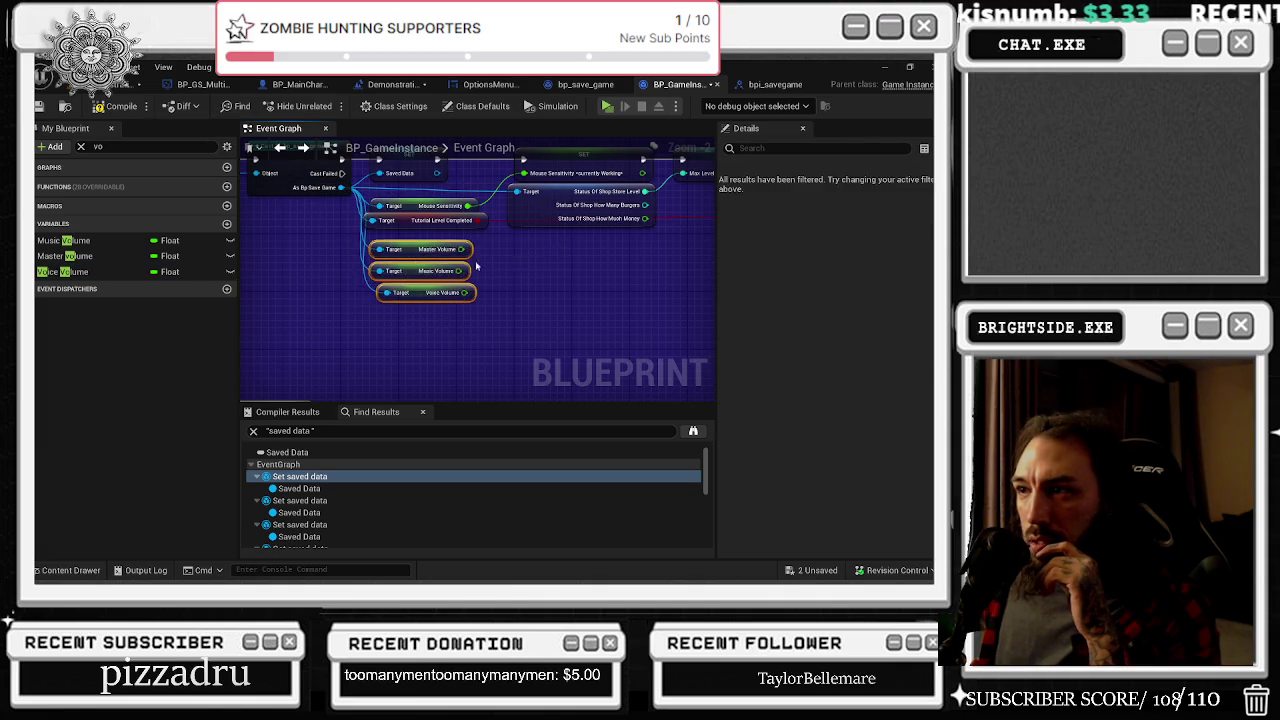
{"action": "scroll", "coordinate": [472, 326], "scroll_direction": "down", "scroll_amount": 2}
Move the volume SET nodes after LVL 10 Achievement and wire Master Volume's input
{"action": "mouse_move", "coordinate": [472, 326]}
{"action": "left_mouse_down"}
{"action": "mouse_move", "coordinate": [353, 312]}
{"action": "mouse_move", "coordinate": [250, 280]}
{"action": "left_mouse_up"}
{"action": "mouse_move", "coordinate": [493, 185]}
{"action": "left_mouse_down"}
{"action": "mouse_move", "coordinate": [566, 218]}
{"action": "mouse_move", "coordinate": [611, 218]}
{"action": "left_mouse_up"}
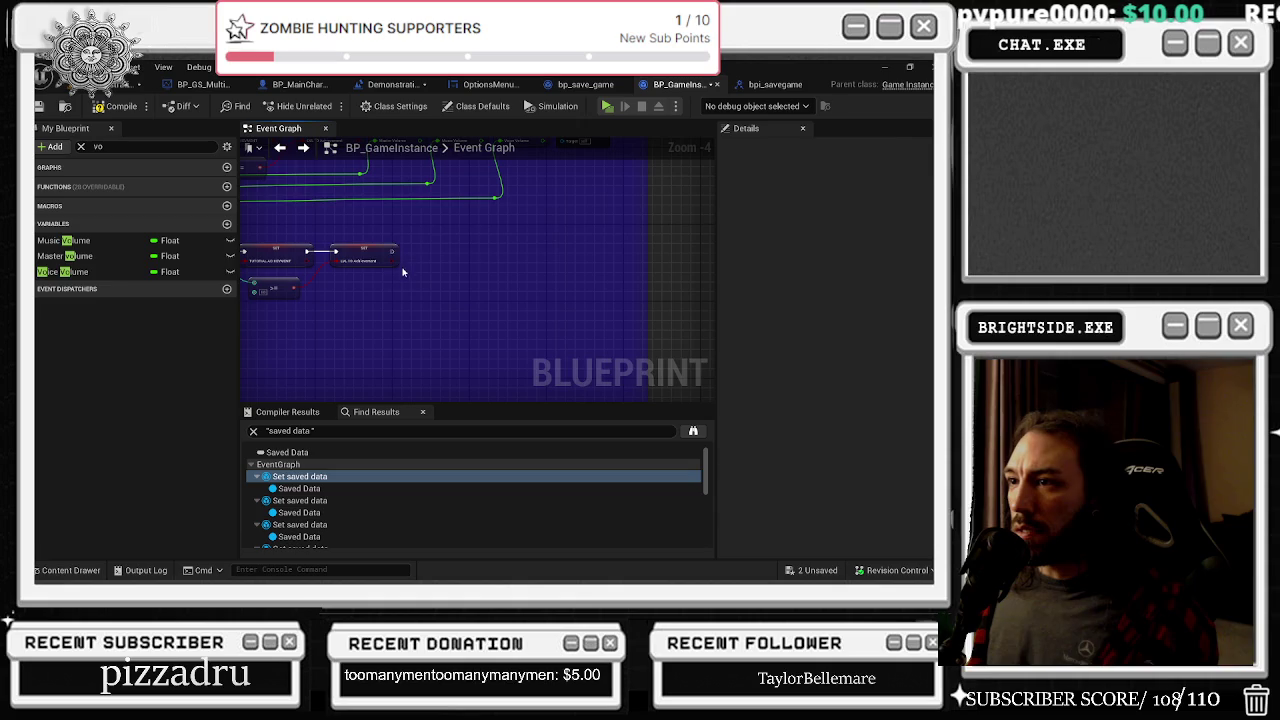
{"action": "left_click_drag", "start_coordinate": [456, 130], "coordinate": [453, 253]}
{"action": "scroll", "coordinate": [453, 253], "scroll_direction": "up", "scroll_amount": 2}
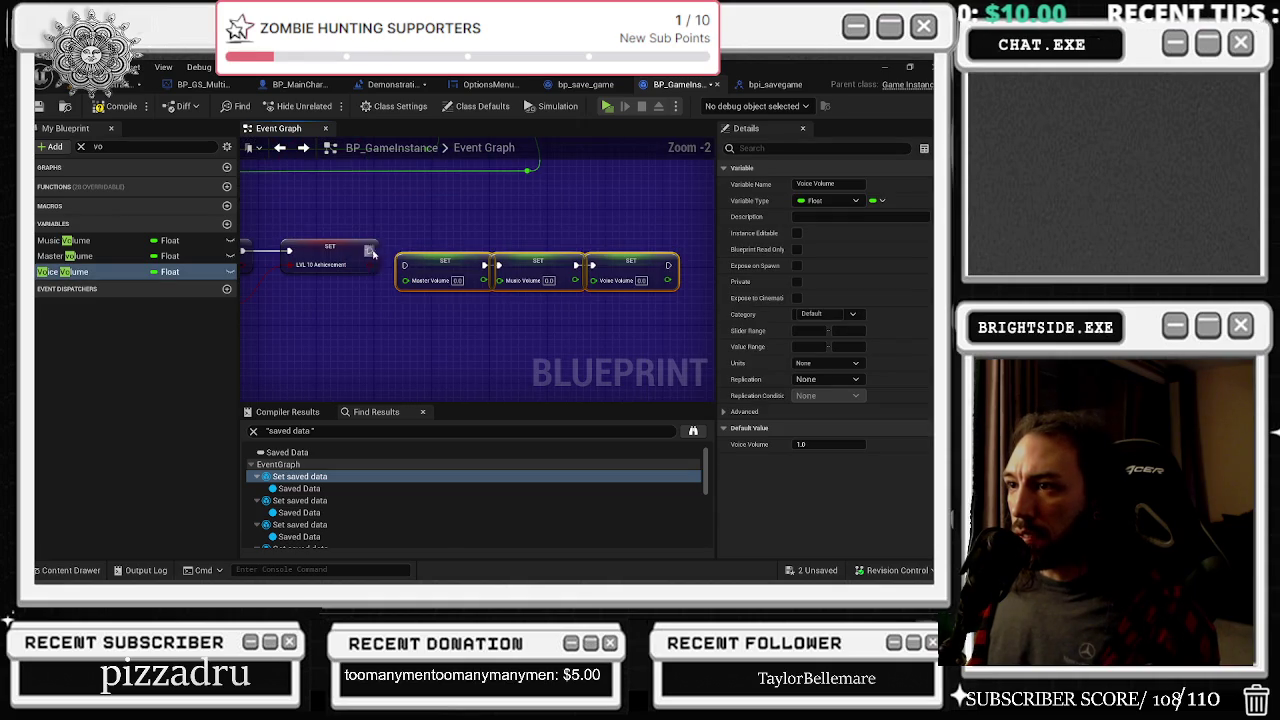
{"action": "left_click_drag", "start_coordinate": [566, 233], "coordinate": [472, 291]}
{"action": "left_click_drag", "start_coordinate": [405, 335], "coordinate": [456, 305]}
{"action": "mouse_move", "coordinate": [327, 298]}
{"action": "left_mouse_down"}
{"action": "mouse_move", "coordinate": [480, 318]}
{"action": "mouse_move", "coordinate": [420, 328]}
{"action": "mouse_move", "coordinate": [608, 298]}
{"action": "mouse_move", "coordinate": [407, 252]}
{"action": "left_mouse_up"}
{"action": "left_click_drag", "start_coordinate": [405, 323], "coordinate": [658, 344]}
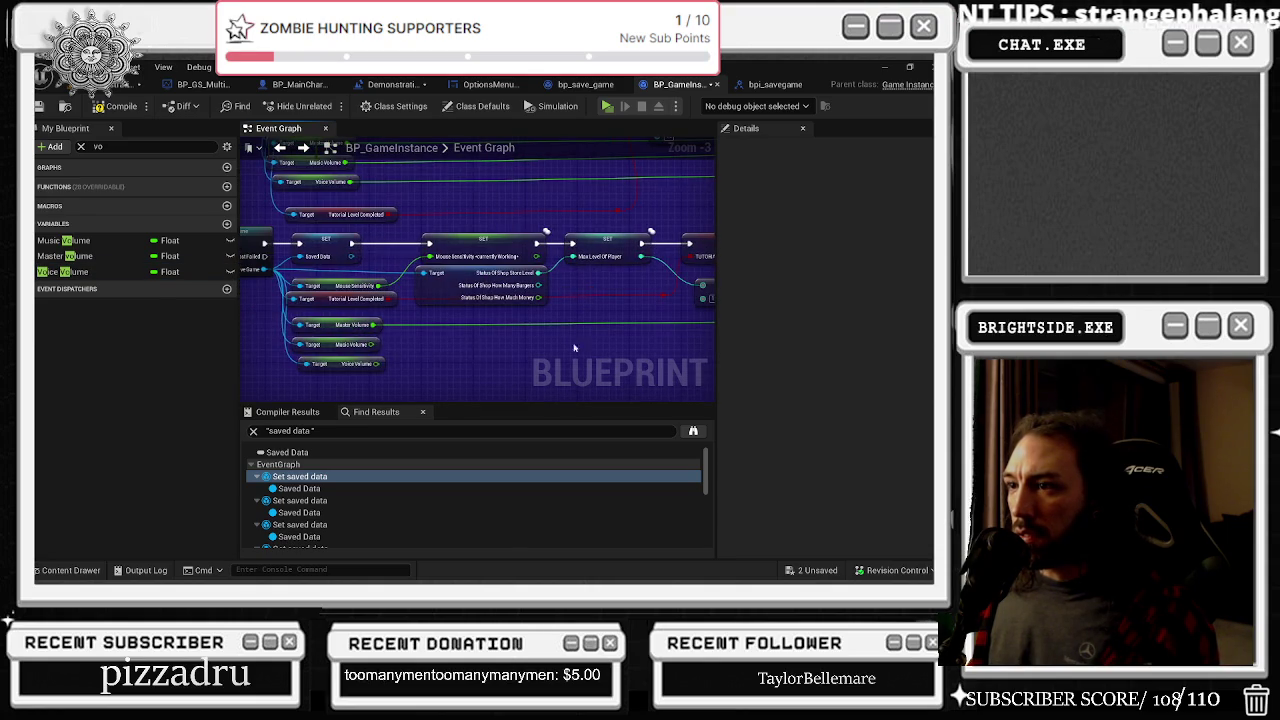
Connect Music and Voice Volume getters to their setters, rerouting the Voice Volume wire below
{"action": "left_click_drag", "start_coordinate": [375, 350], "coordinate": [772, 362]}
{"action": "left_click_drag", "start_coordinate": [411, 268], "coordinate": [390, 257]}
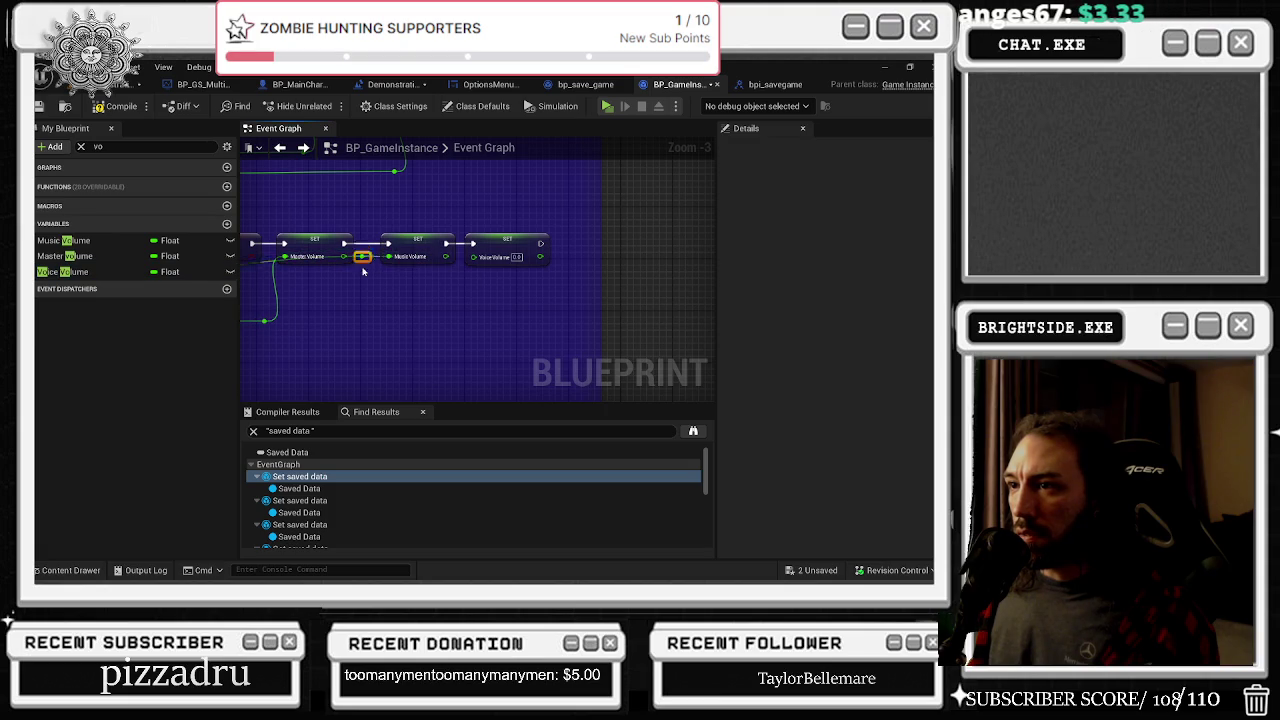
{"action": "mouse_move", "coordinate": [365, 260]}
{"action": "left_mouse_down"}
{"action": "mouse_move", "coordinate": [330, 340]}
{"action": "mouse_move", "coordinate": [314, 323]}
{"action": "left_mouse_up"}
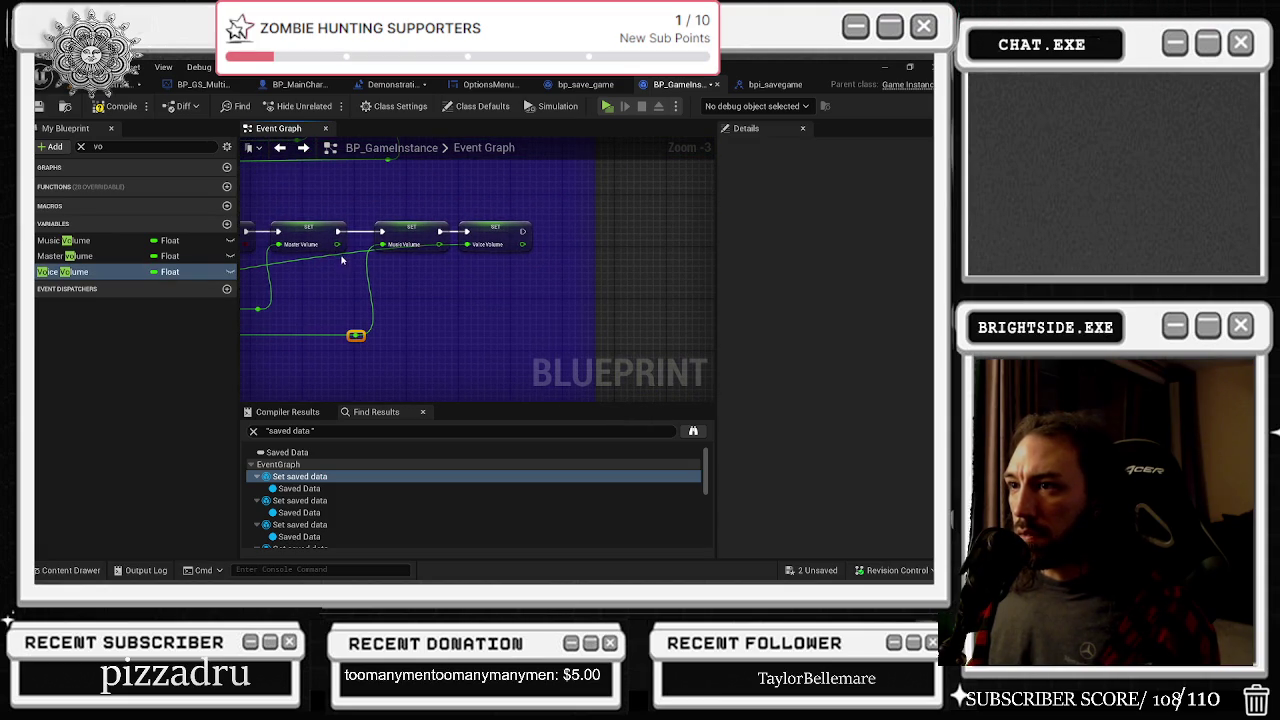
{"action": "double_click", "coordinate": [323, 250]}
{"action": "mouse_move", "coordinate": [323, 250]}
{"action": "left_mouse_down"}
{"action": "mouse_move", "coordinate": [445, 352]}
{"action": "mouse_move", "coordinate": [440, 363]}
{"action": "left_mouse_up"}
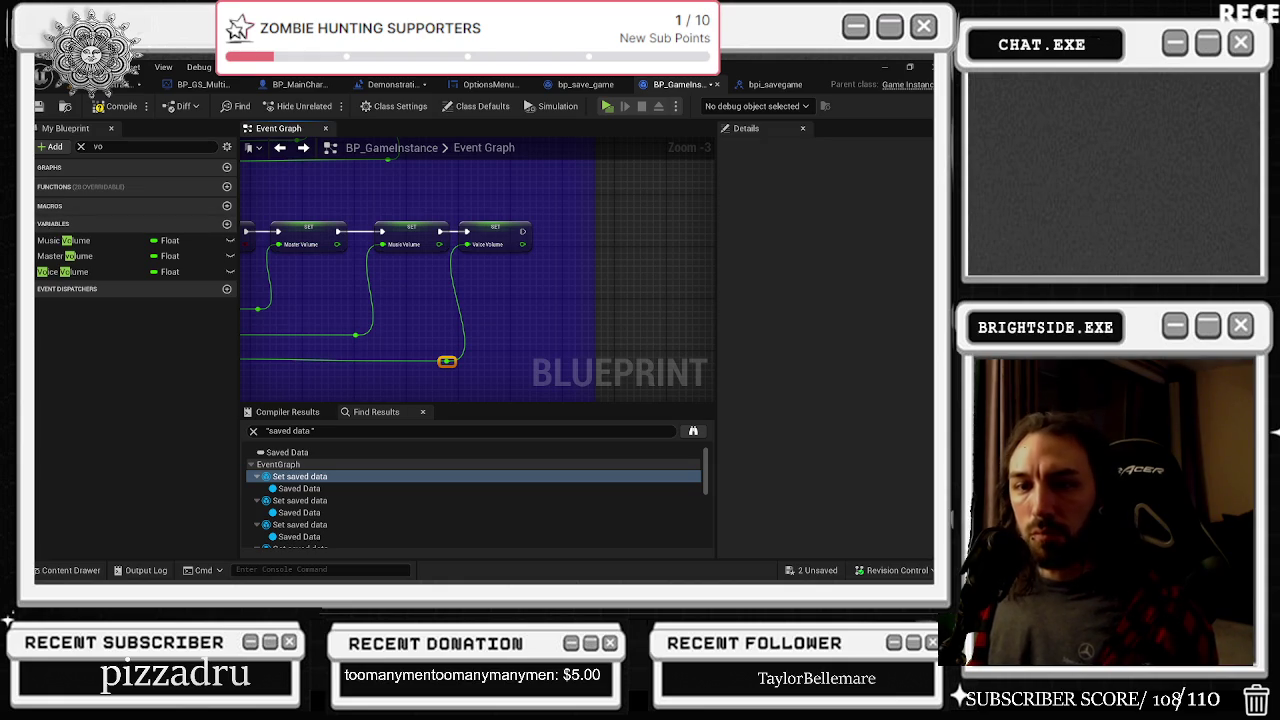
{"action": "scroll", "coordinate": [628, 308], "scroll_direction": "down", "scroll_amount": 3}
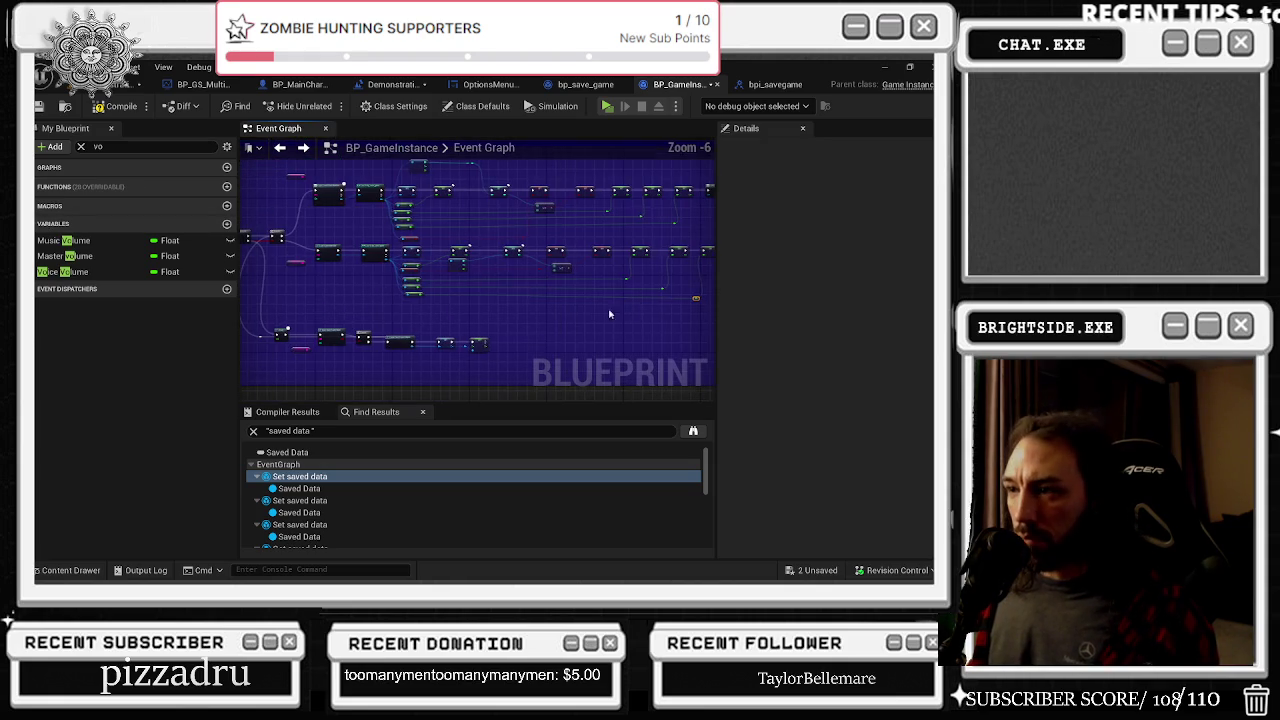
{"action": "left_click_drag", "start_coordinate": [509, 303], "coordinate": [358, 329]}
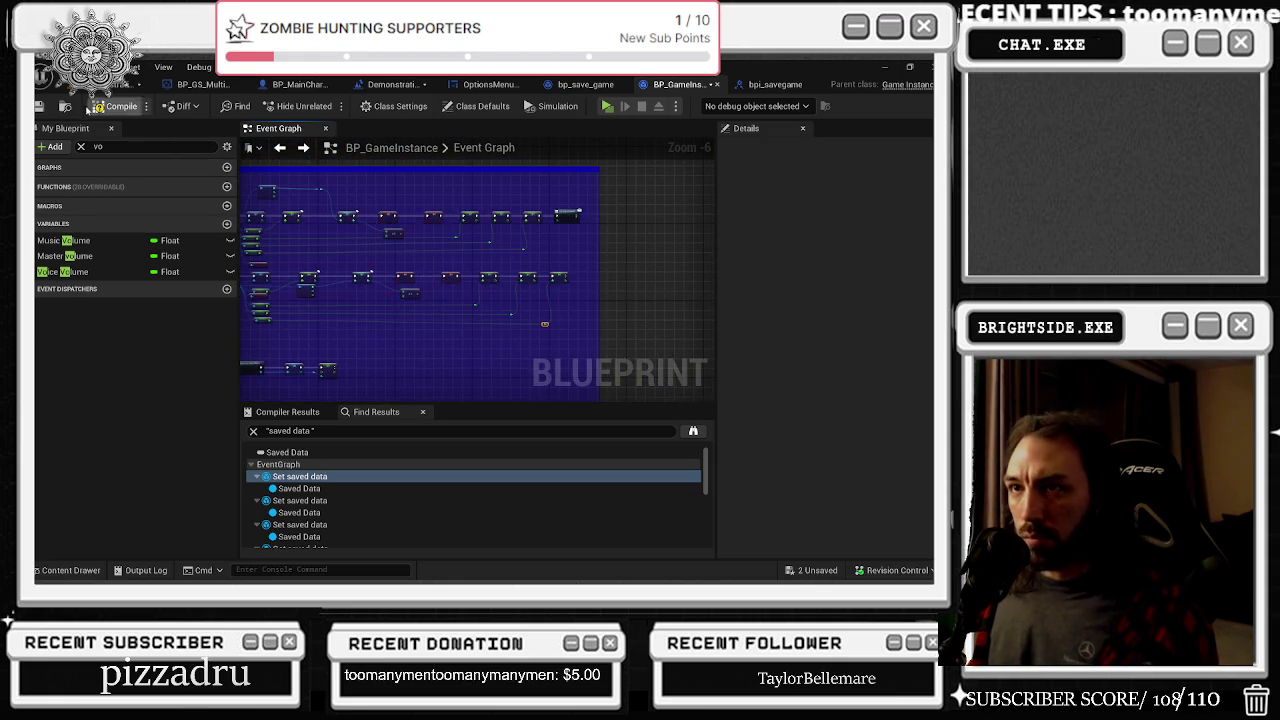
Compile and save BP_GameInstance, then add reroute points on the volume wires
{"action": "left_click", "coordinate": [63, 271]}
{"action": "key", "text": "ctrl+s"}
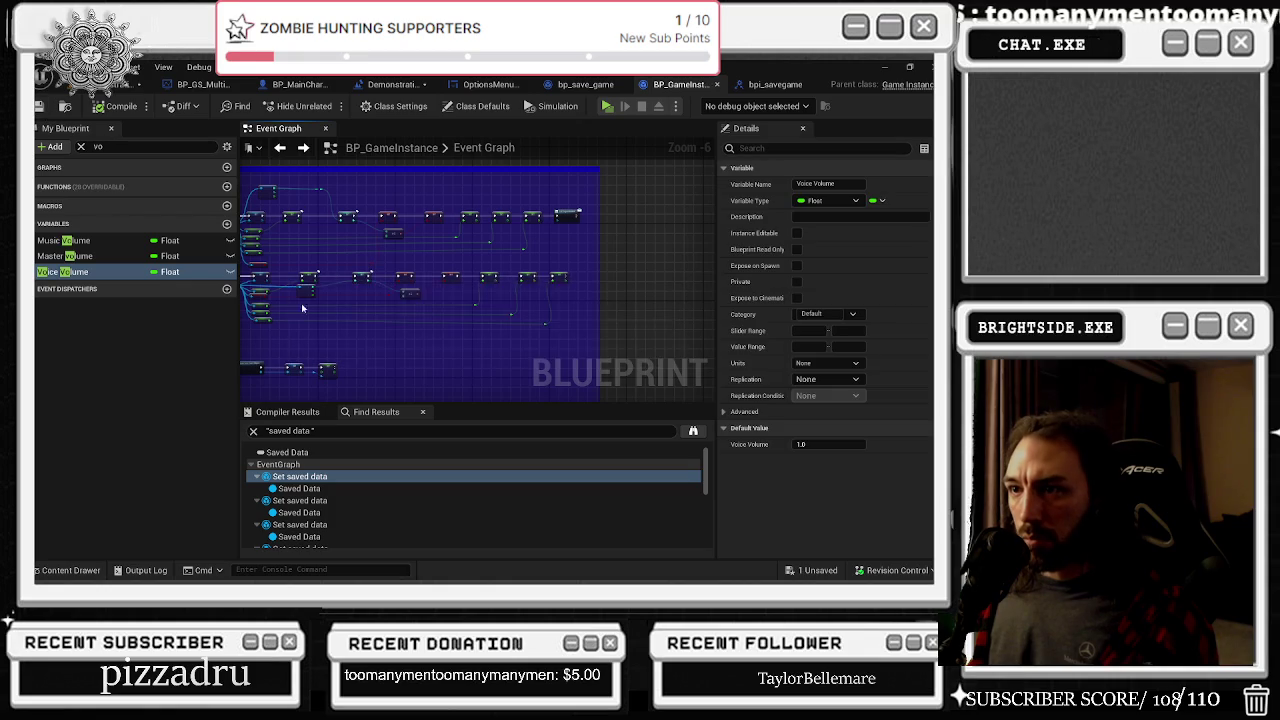
{"action": "scroll", "coordinate": [368, 337], "scroll_direction": "up", "scroll_amount": 3}
{"action": "left_click_drag", "start_coordinate": [447, 319], "coordinate": [389, 290]}
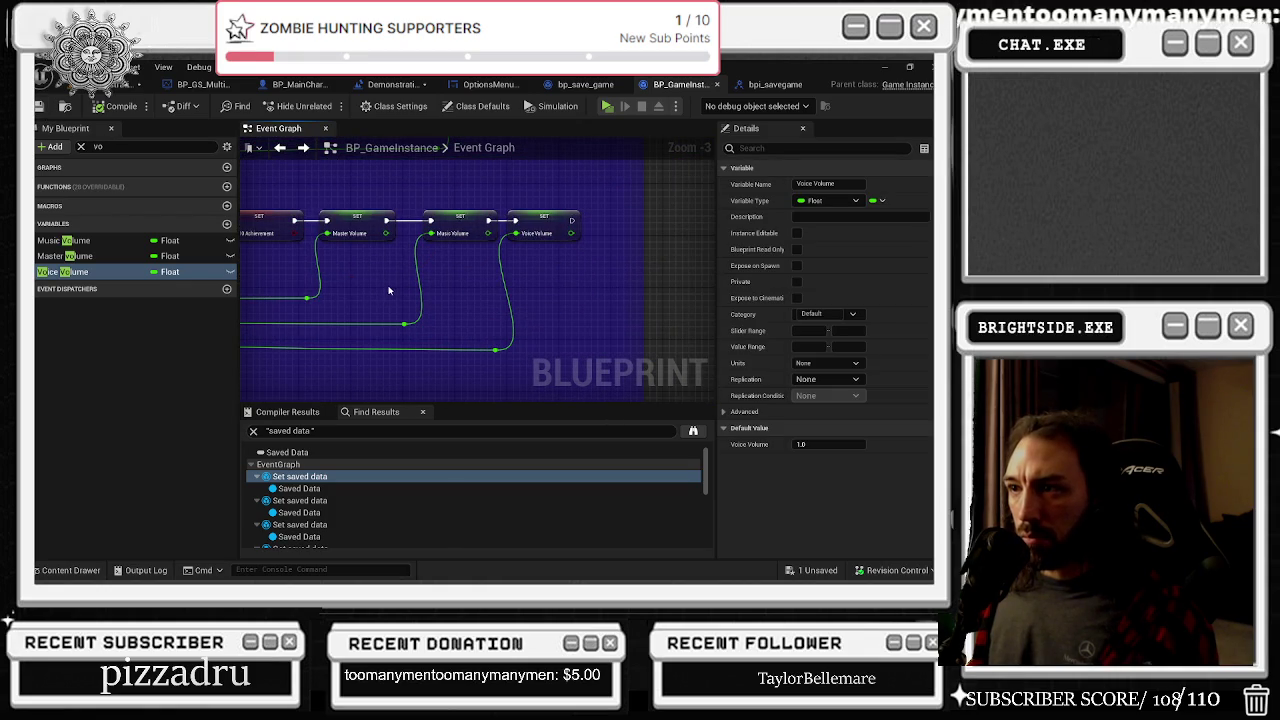
{"action": "double_click", "coordinate": [309, 302]}
{"action": "double_click", "coordinate": [497, 348]}
{"action": "scroll", "coordinate": [391, 339], "scroll_direction": "down", "scroll_amount": 2}
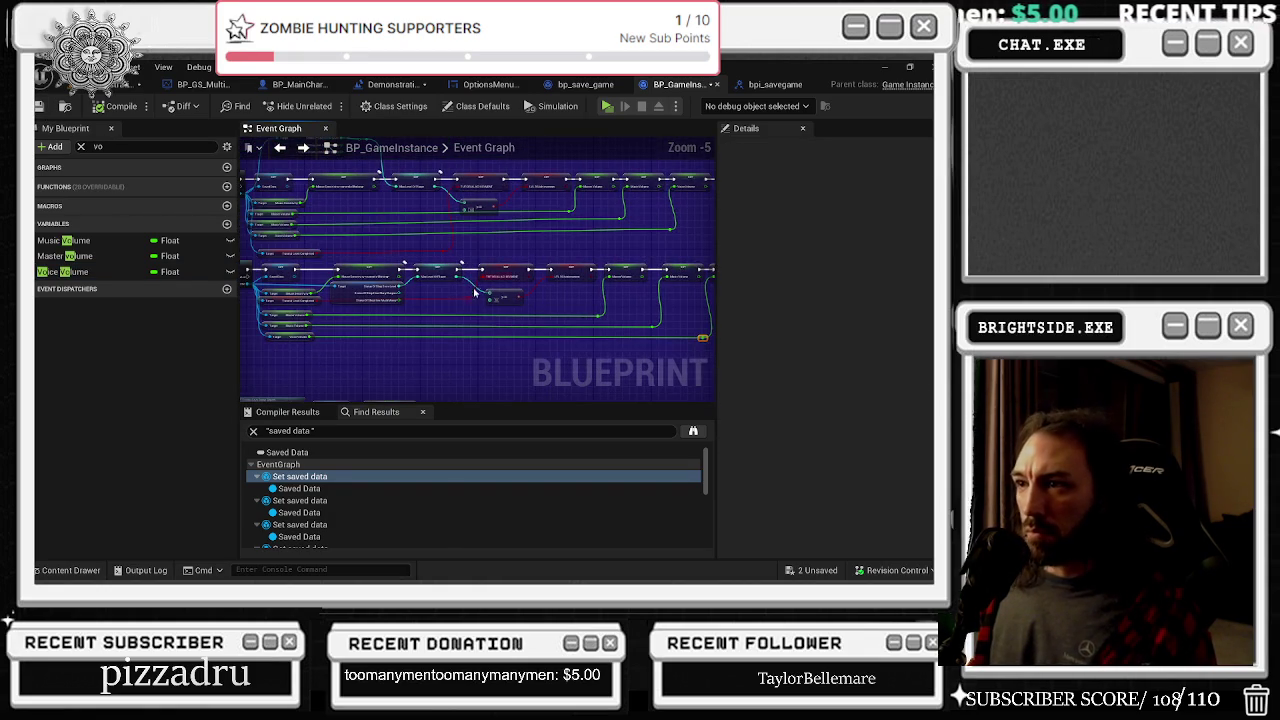
Save all assets from the level editor and return to BP_GameInstance's event graph
{"action": "left_click", "coordinate": [55, 112]}
{"action": "key", "text": "ctrl+s"}
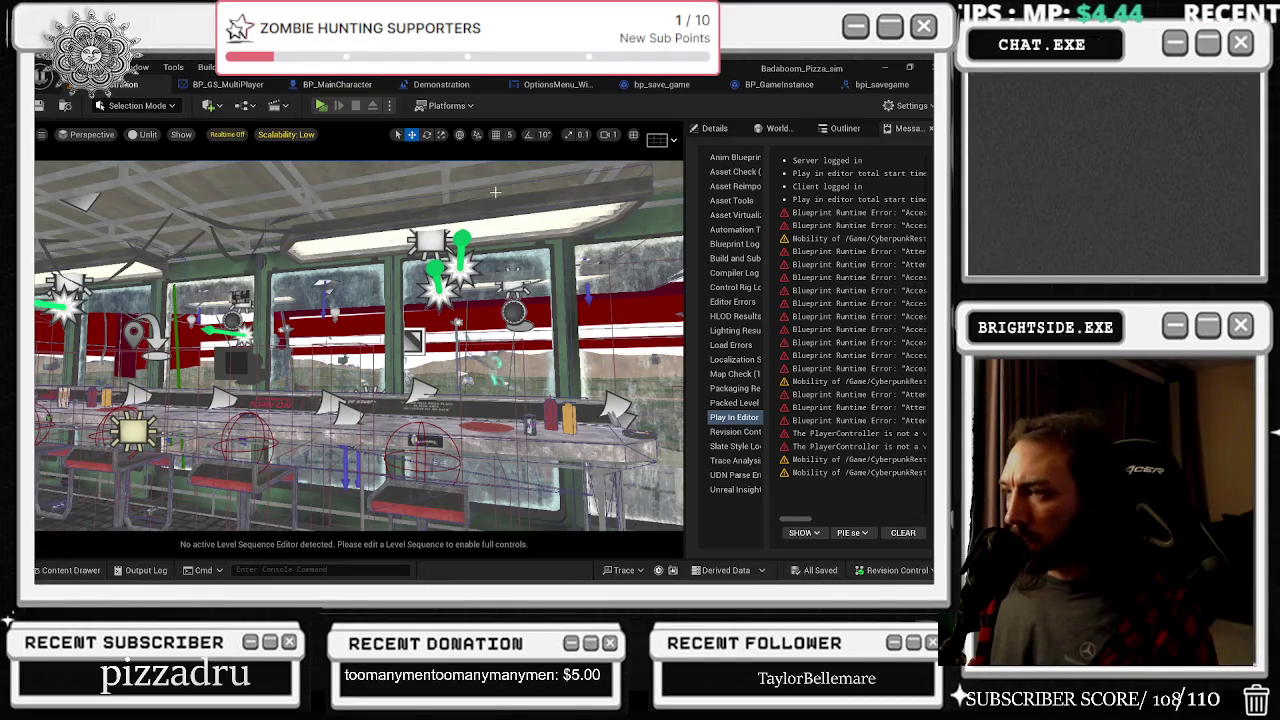
{"action": "left_click", "coordinate": [881, 84]}
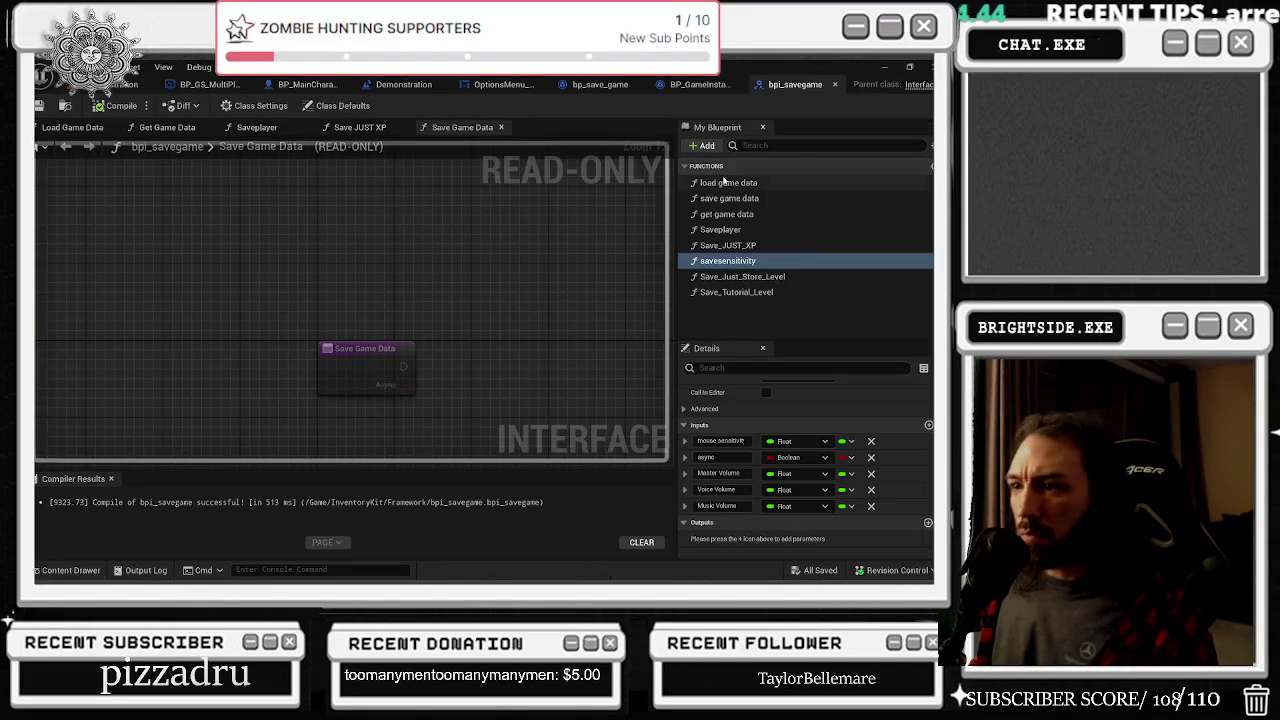
{"action": "left_click", "coordinate": [690, 84]}
{"action": "scroll", "coordinate": [551, 335], "scroll_direction": "up", "scroll_amount": 3}
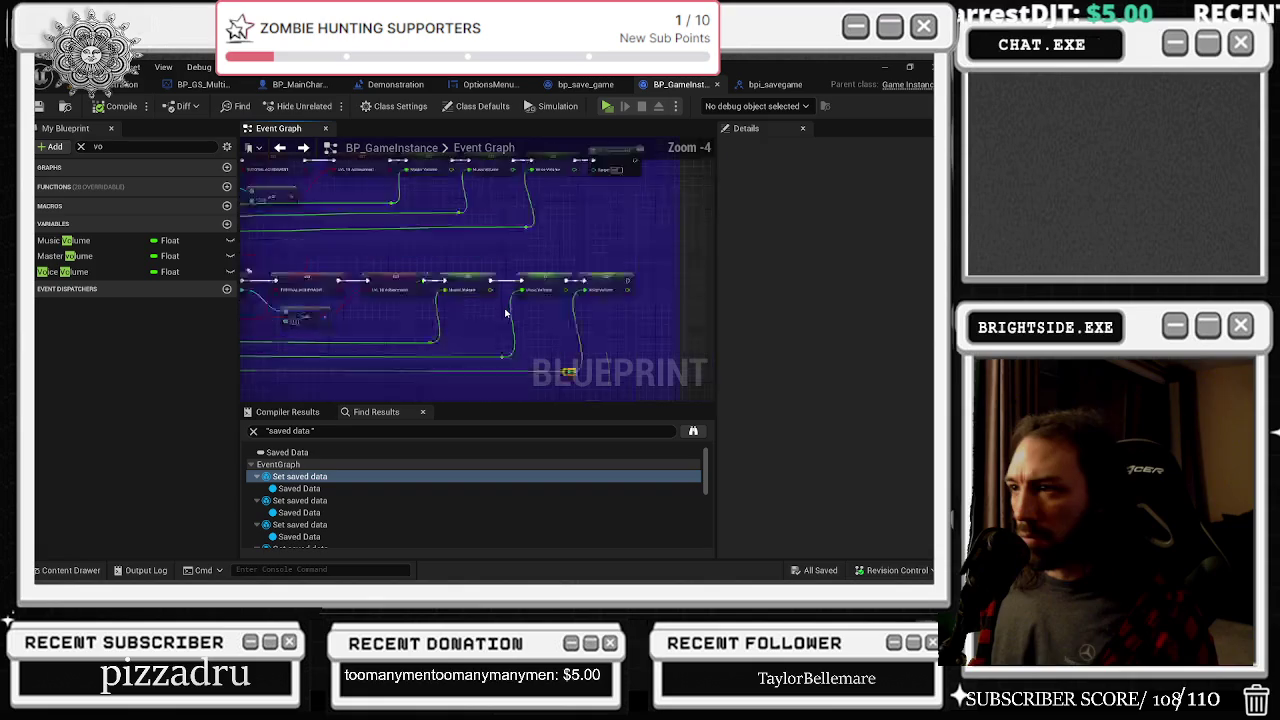
{"action": "left_click_drag", "start_coordinate": [700, 290], "coordinate": [563, 343]}
{"action": "scroll", "coordinate": [519, 315], "scroll_direction": "down", "scroll_amount": 3}
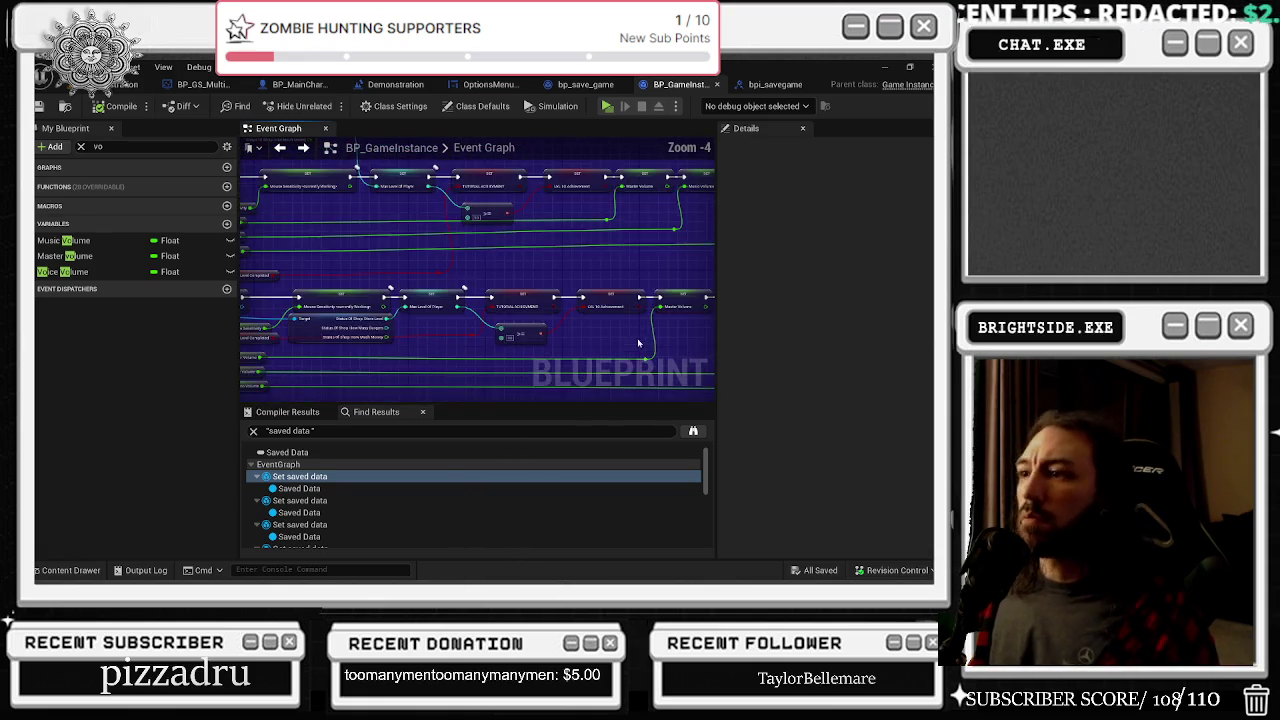
{"action": "scroll", "coordinate": [471, 289], "scroll_direction": "up", "scroll_amount": 2}
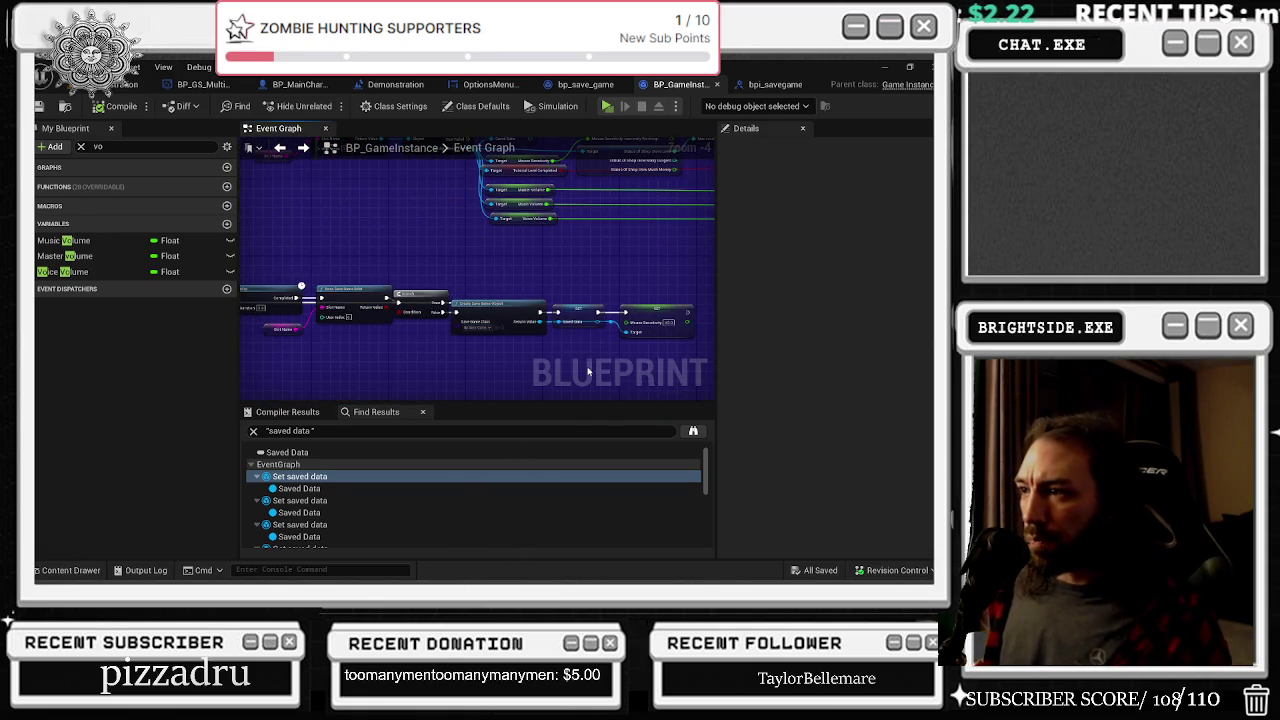
Enter volume values in the SET nodes: Master 1, Music 0.1, Voice 1
{"action": "mouse_move", "coordinate": [362, 203]}
{"action": "left_mouse_down"}
{"action": "mouse_move", "coordinate": [500, 230]}
{"action": "mouse_move", "coordinate": [648, 207]}
{"action": "left_mouse_up"}
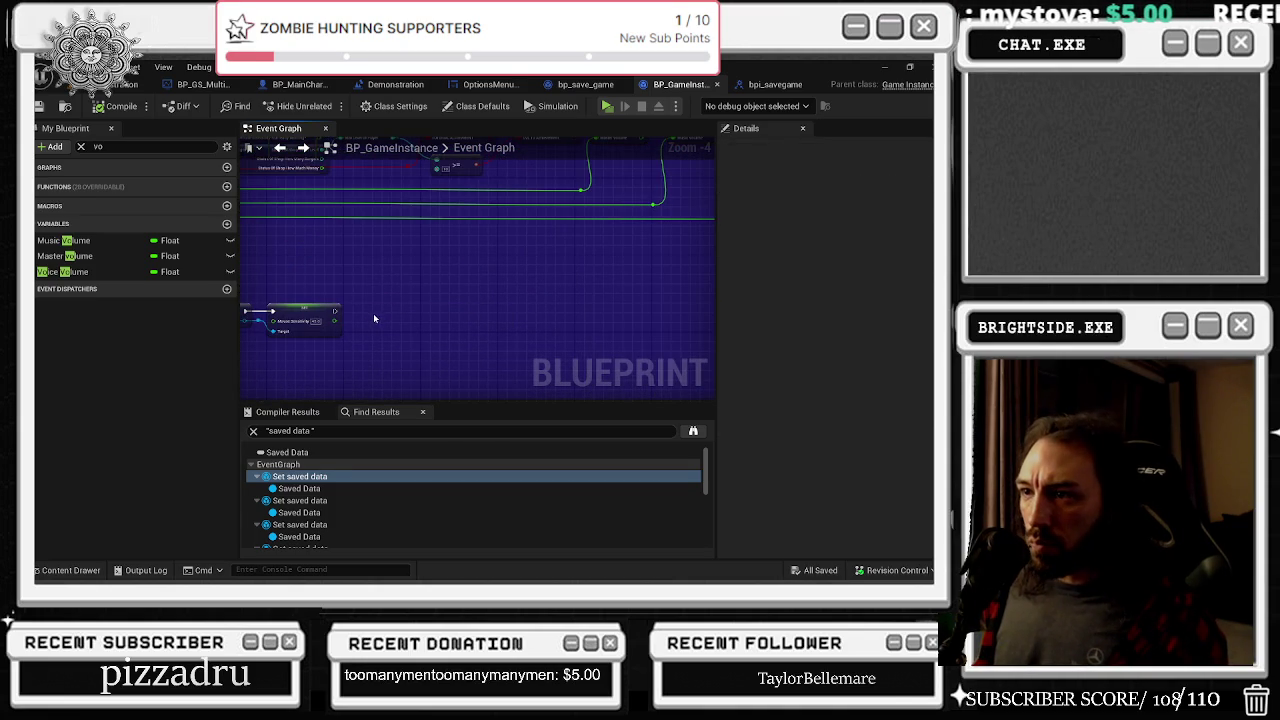
{"action": "scroll", "coordinate": [373, 313], "scroll_direction": "up", "scroll_amount": 2}
{"action": "left_click", "coordinate": [399, 329]}
{"action": "type", "text": "1"}
{"action": "left_click", "coordinate": [512, 329]}
{"action": "type", "text": "0.1"}
{"action": "left_click", "coordinate": [606, 329]}
{"action": "type", "text": "1"}
{"action": "left_click", "coordinate": [510, 329]}
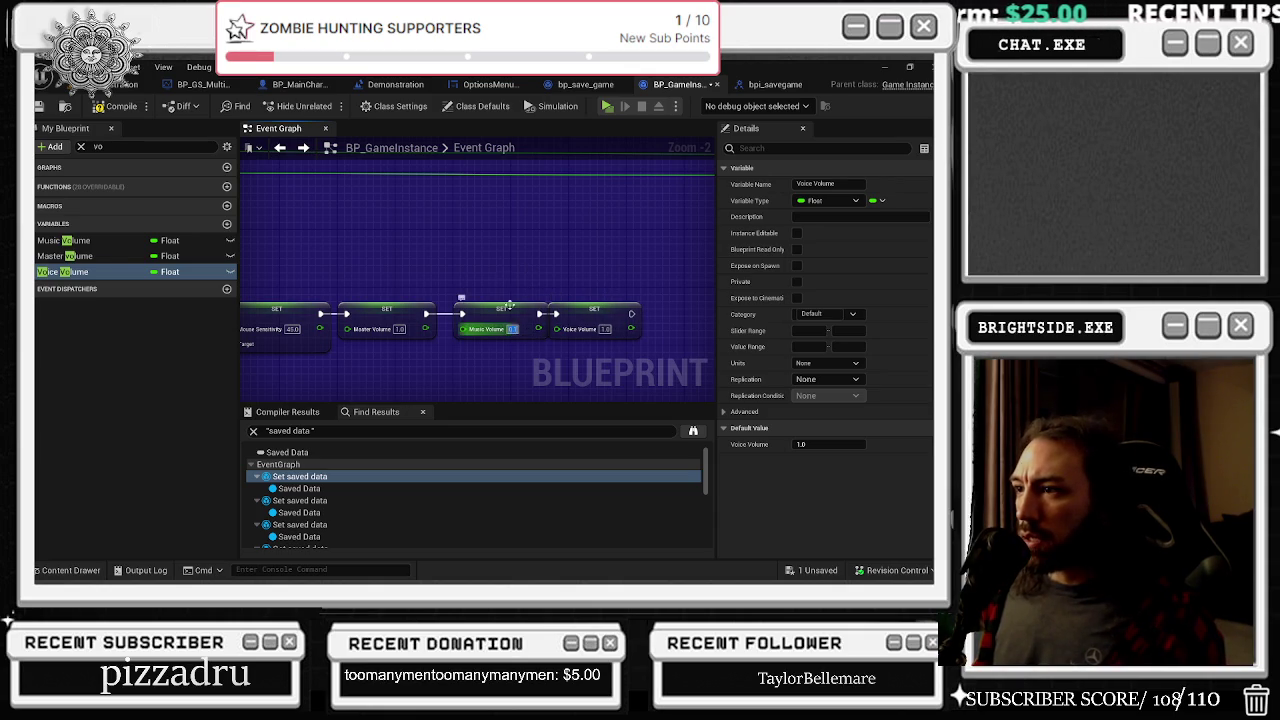
{"action": "left_click", "coordinate": [604, 321]}
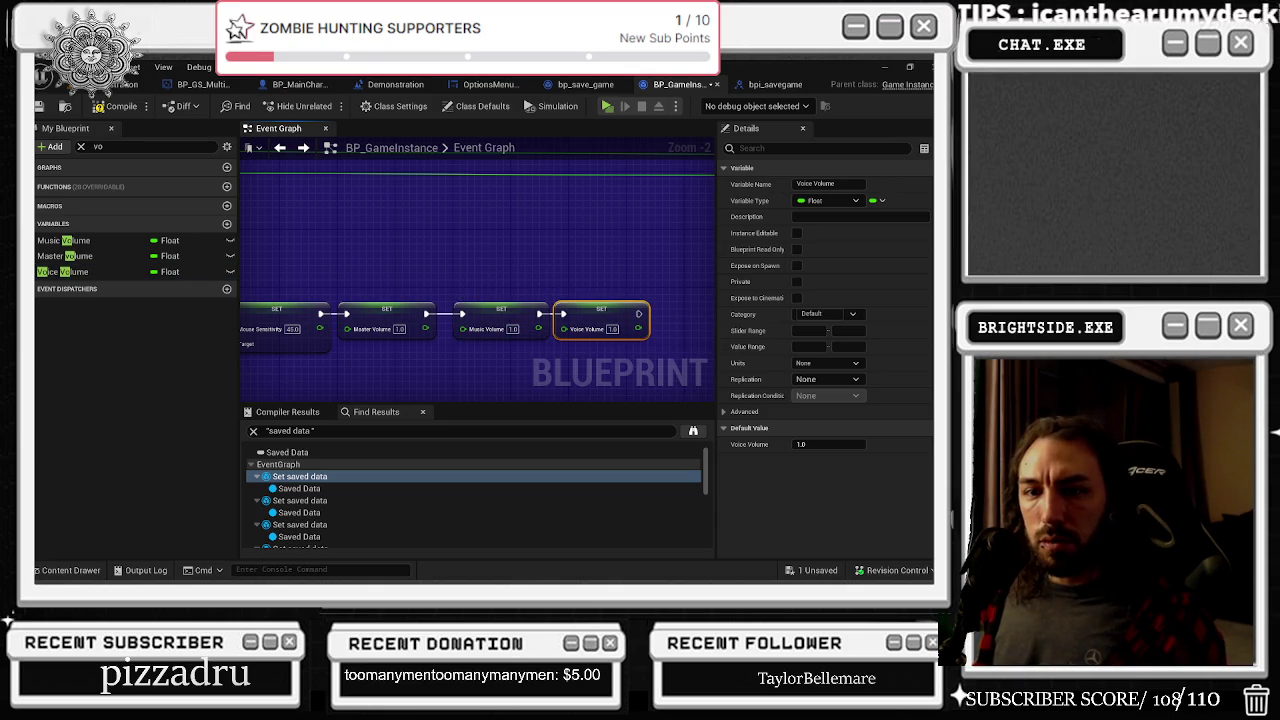
Review the save setters and sensitivity comment block, then switch to bp_save_game
{"action": "scroll", "coordinate": [422, 343], "scroll_direction": "down", "scroll_amount": 8}
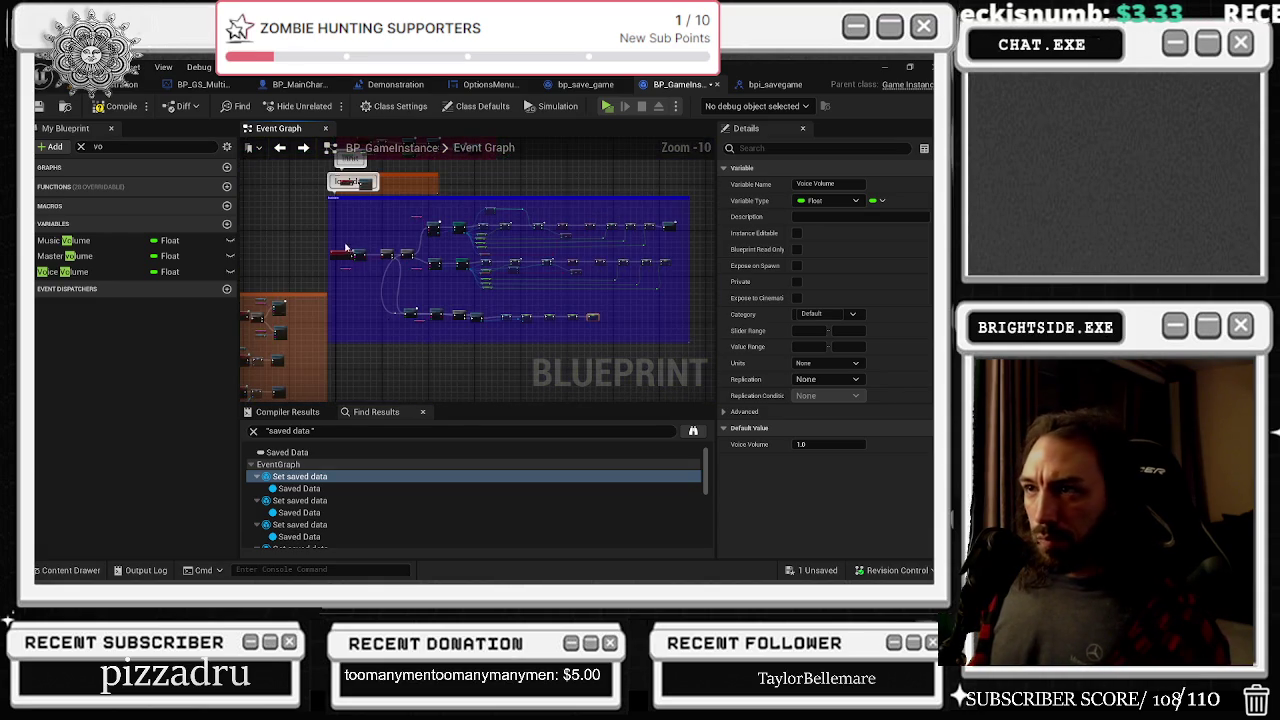
{"action": "scroll", "coordinate": [346, 248], "scroll_direction": "up", "scroll_amount": 5}
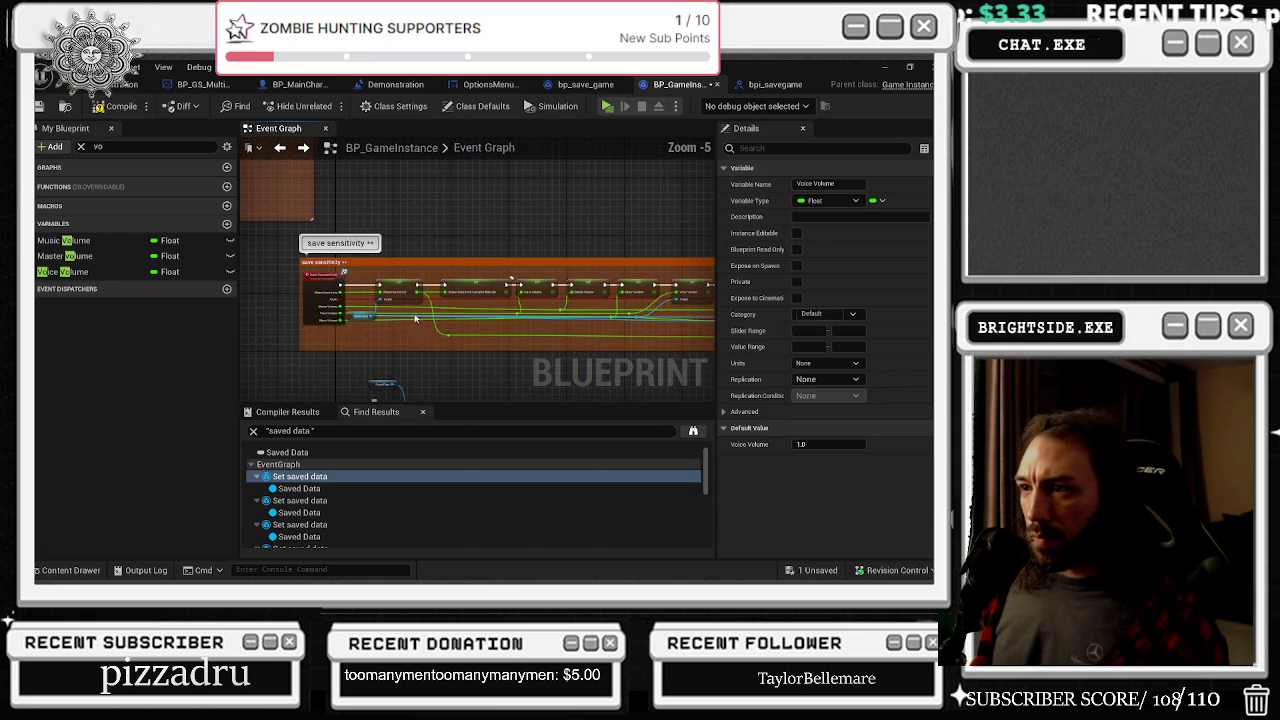
{"action": "scroll", "coordinate": [381, 303], "scroll_direction": "up", "scroll_amount": 2}
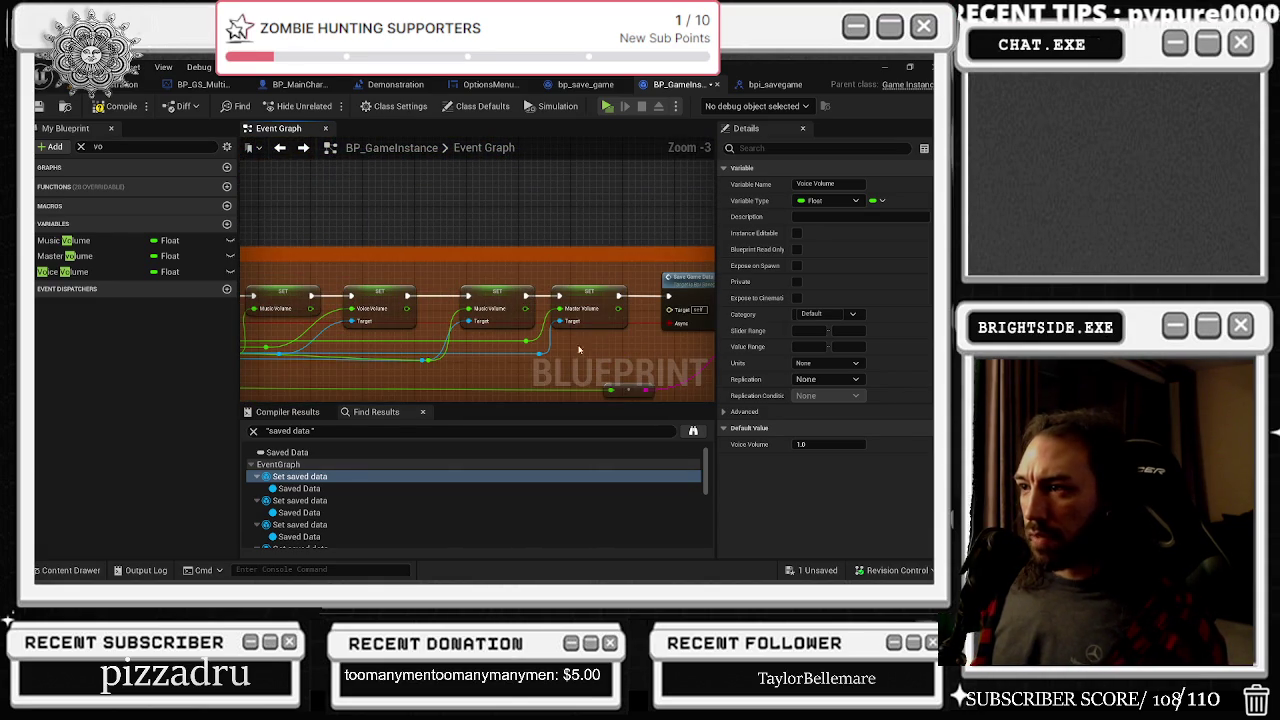
{"action": "mouse_move", "coordinate": [585, 352]}
{"action": "left_mouse_down"}
{"action": "mouse_move", "coordinate": [346, 203]}
{"action": "mouse_move", "coordinate": [537, 211]}
{"action": "mouse_move", "coordinate": [599, 141]}
{"action": "left_mouse_up"}
{"action": "scroll", "coordinate": [405, 216], "scroll_direction": "down", "scroll_amount": 3}
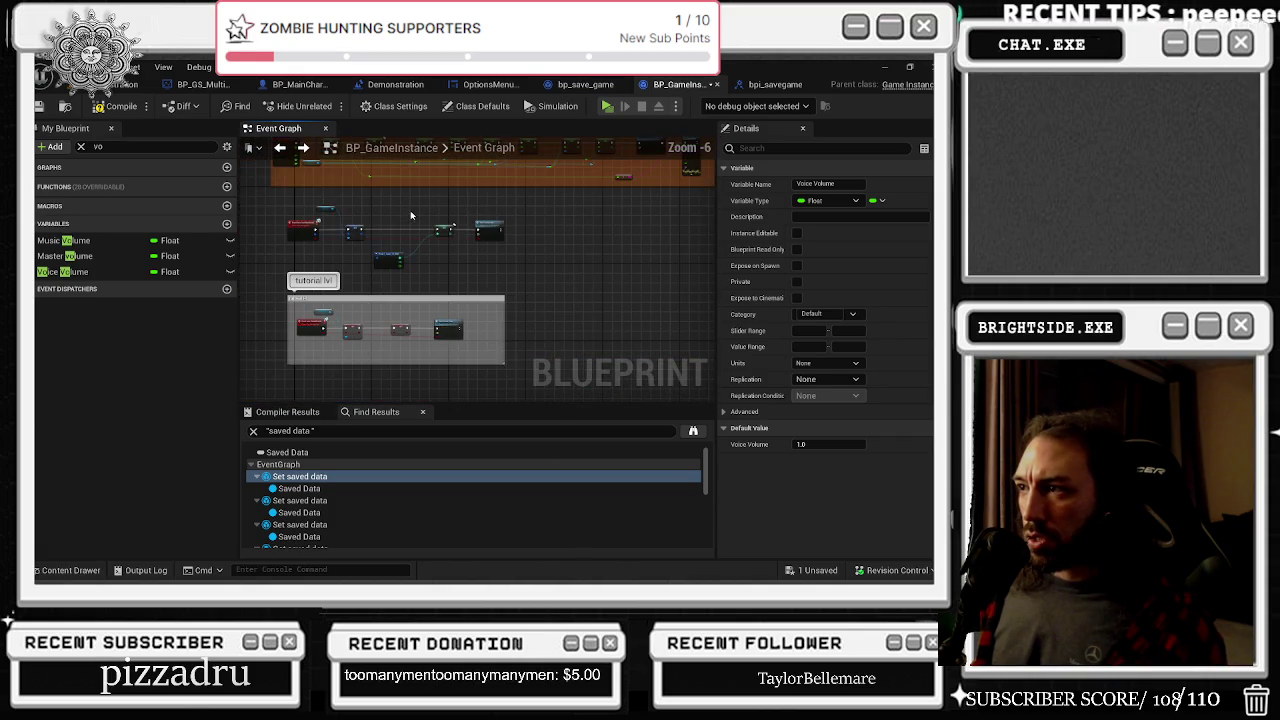
{"action": "left_click_drag", "start_coordinate": [369, 287], "coordinate": [406, 348]}
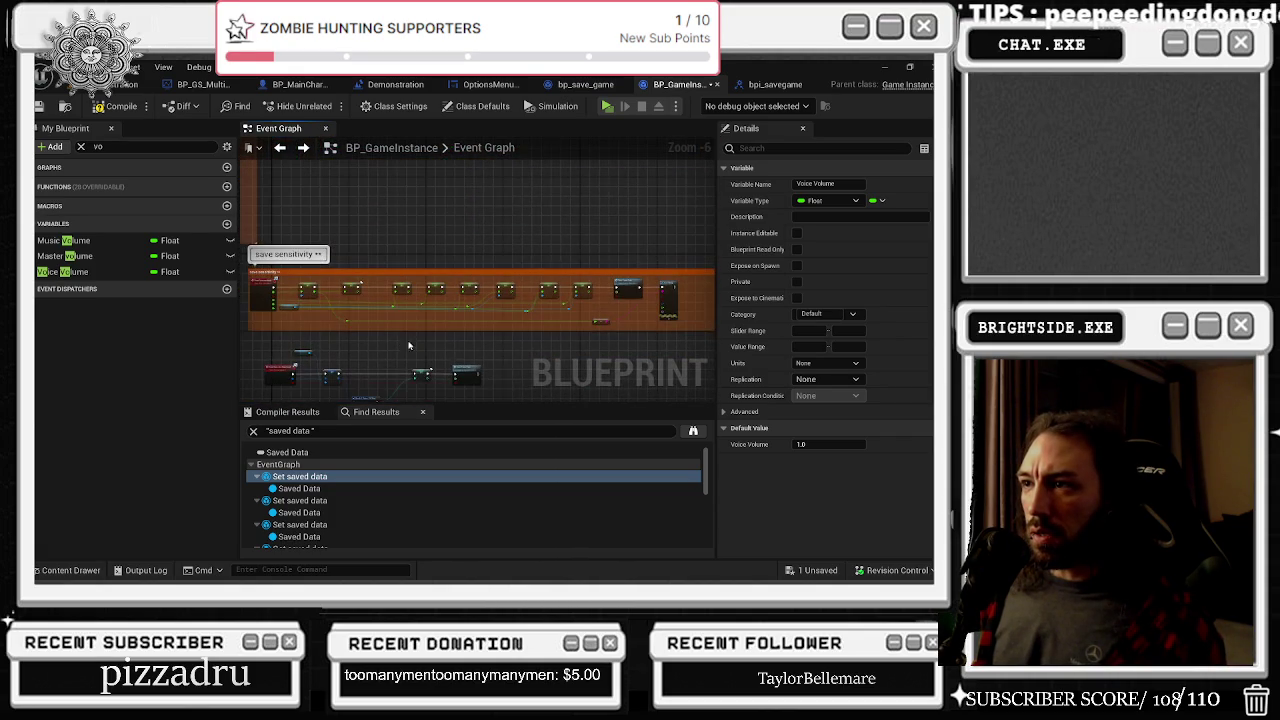
{"action": "left_click", "coordinate": [585, 84]}
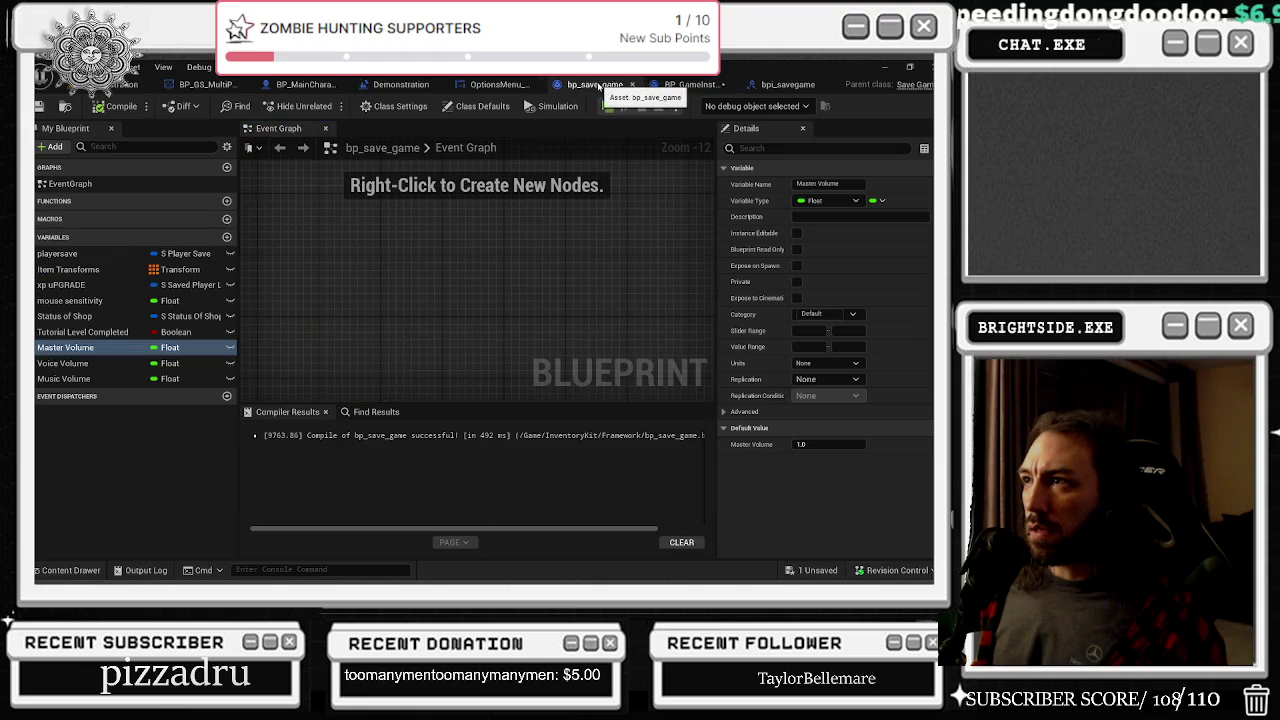
In the OptionsMenu_Widget graph, follow Event Construct into the Update Info event
{"action": "left_click", "coordinate": [501, 86]}
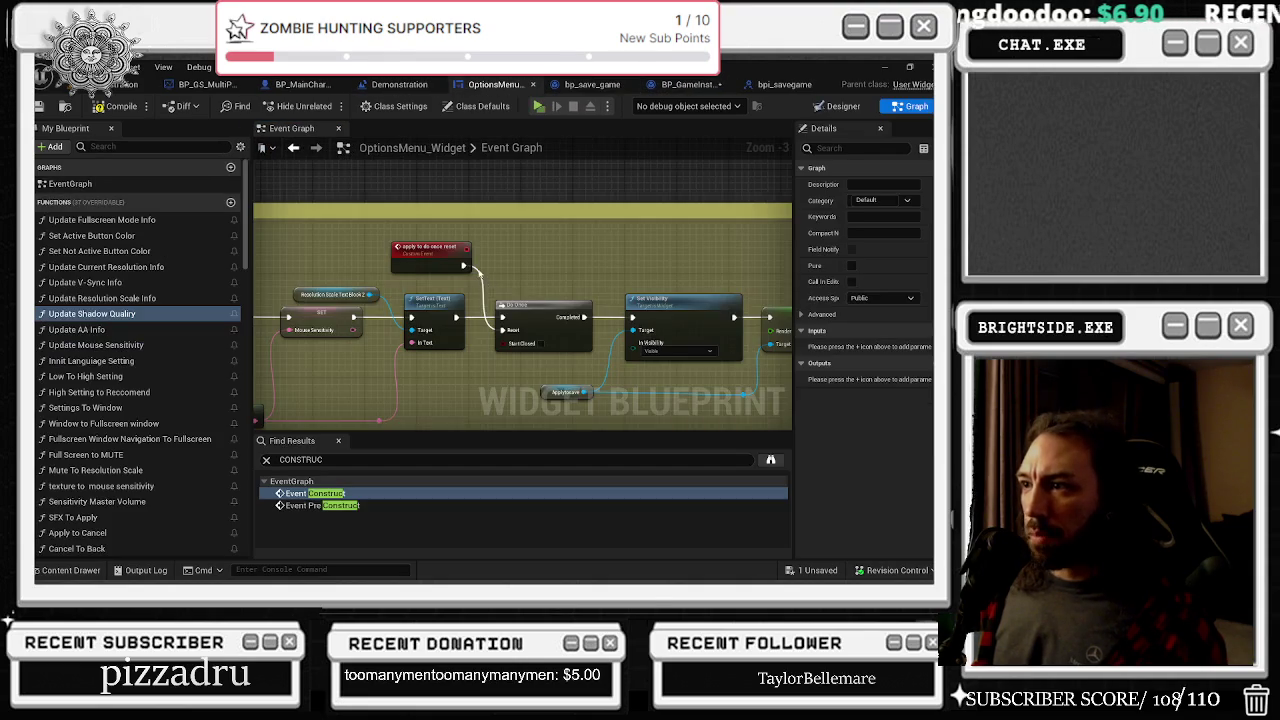
{"action": "scroll", "coordinate": [320, 245], "scroll_direction": "down", "scroll_amount": 3}
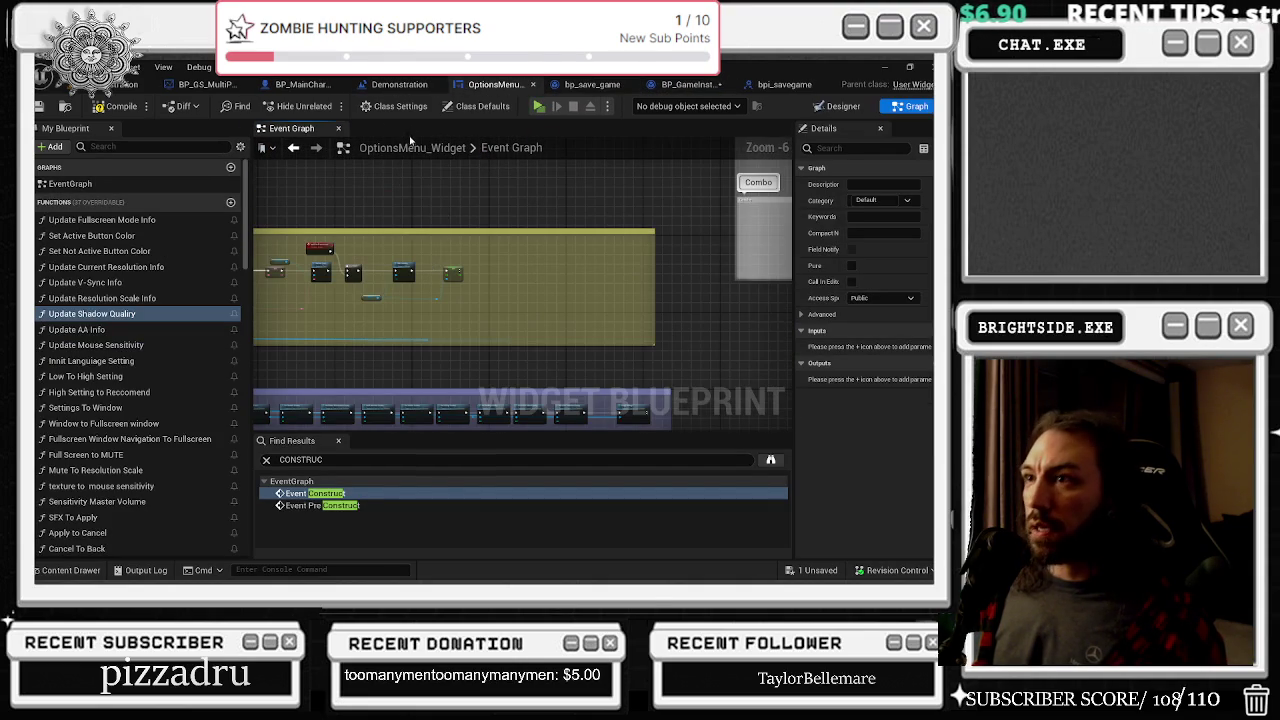
{"action": "scroll", "coordinate": [400, 223], "scroll_direction": "down", "scroll_amount": 4}
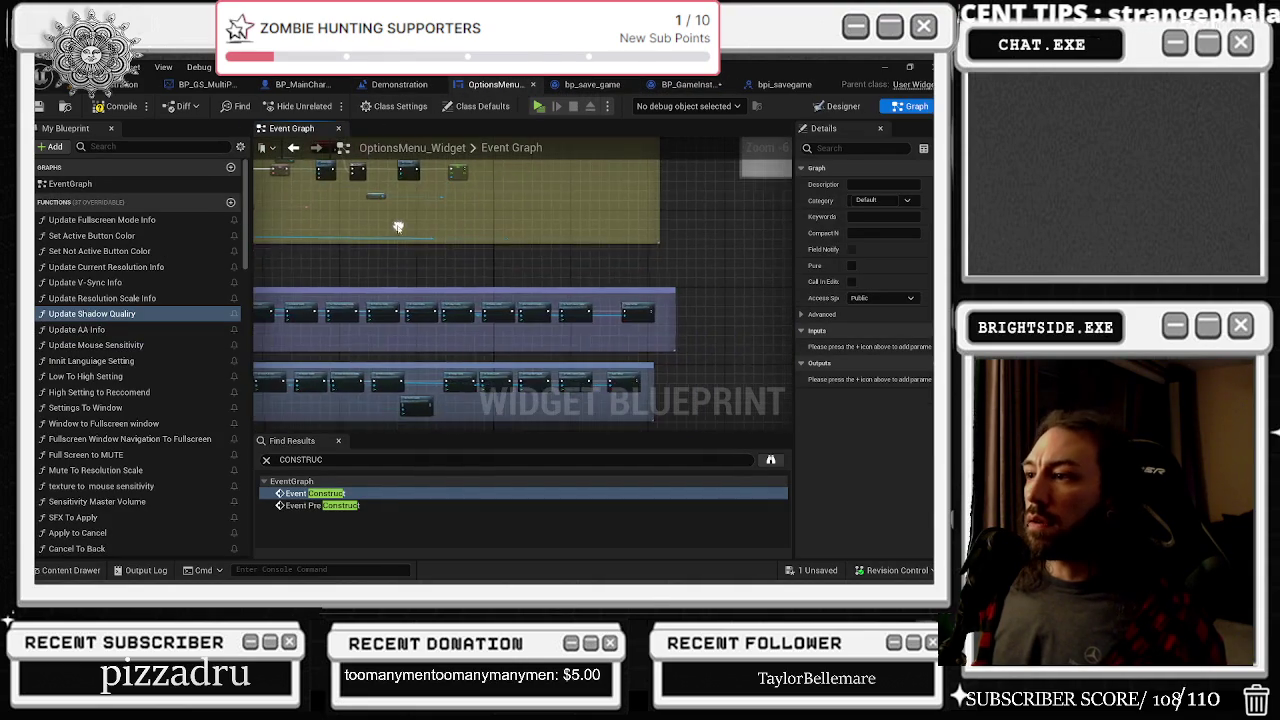
{"action": "scroll", "coordinate": [488, 314], "scroll_direction": "down", "scroll_amount": 1}
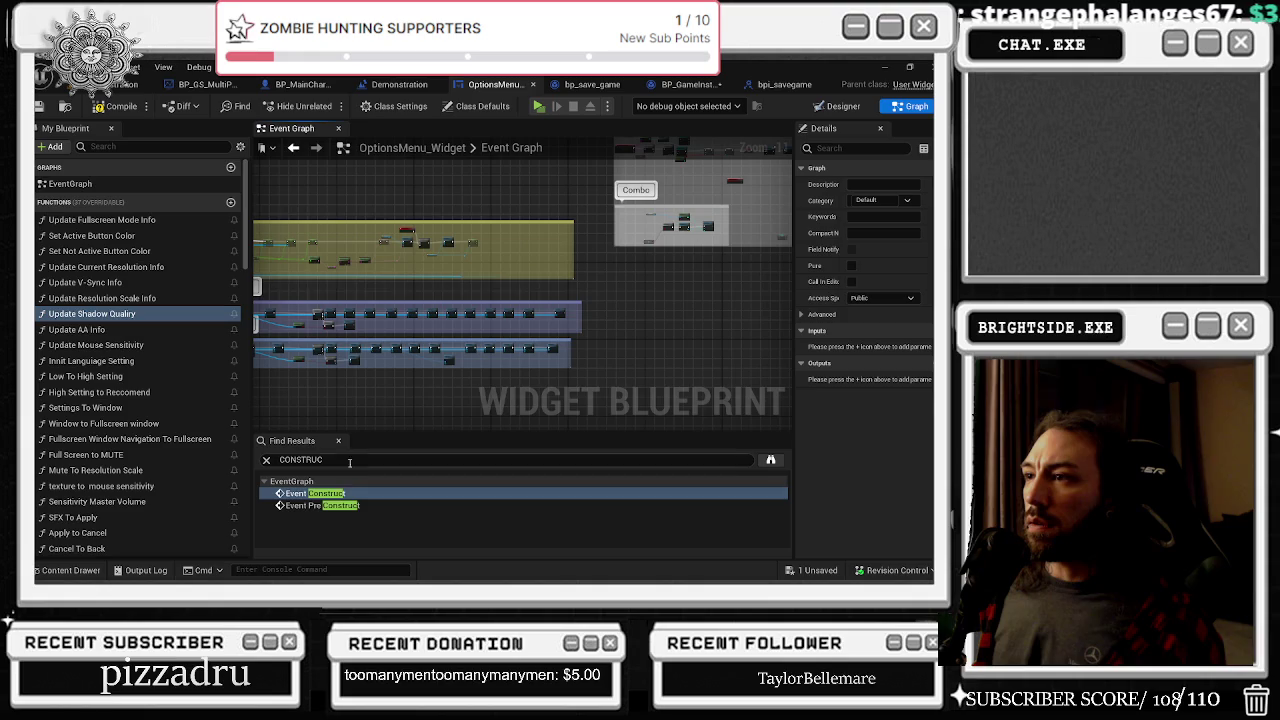
{"action": "double_click", "coordinate": [327, 494]}
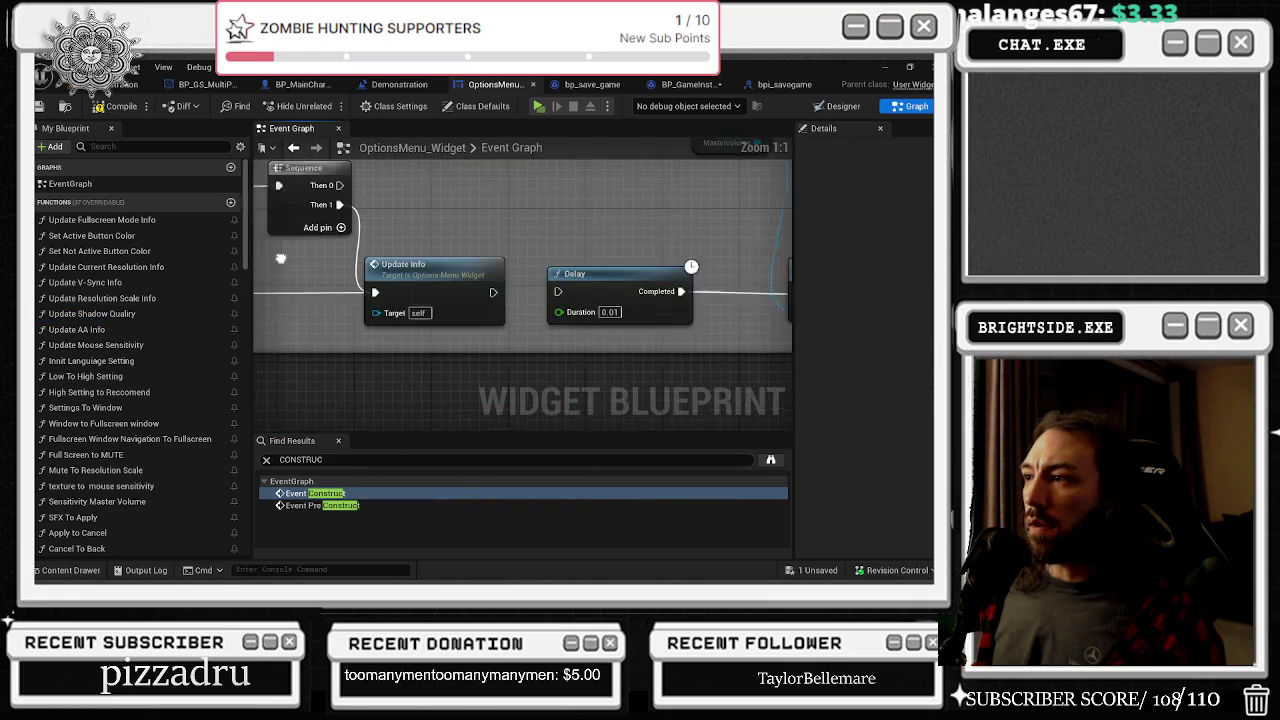
{"action": "double_click", "coordinate": [386, 265]}
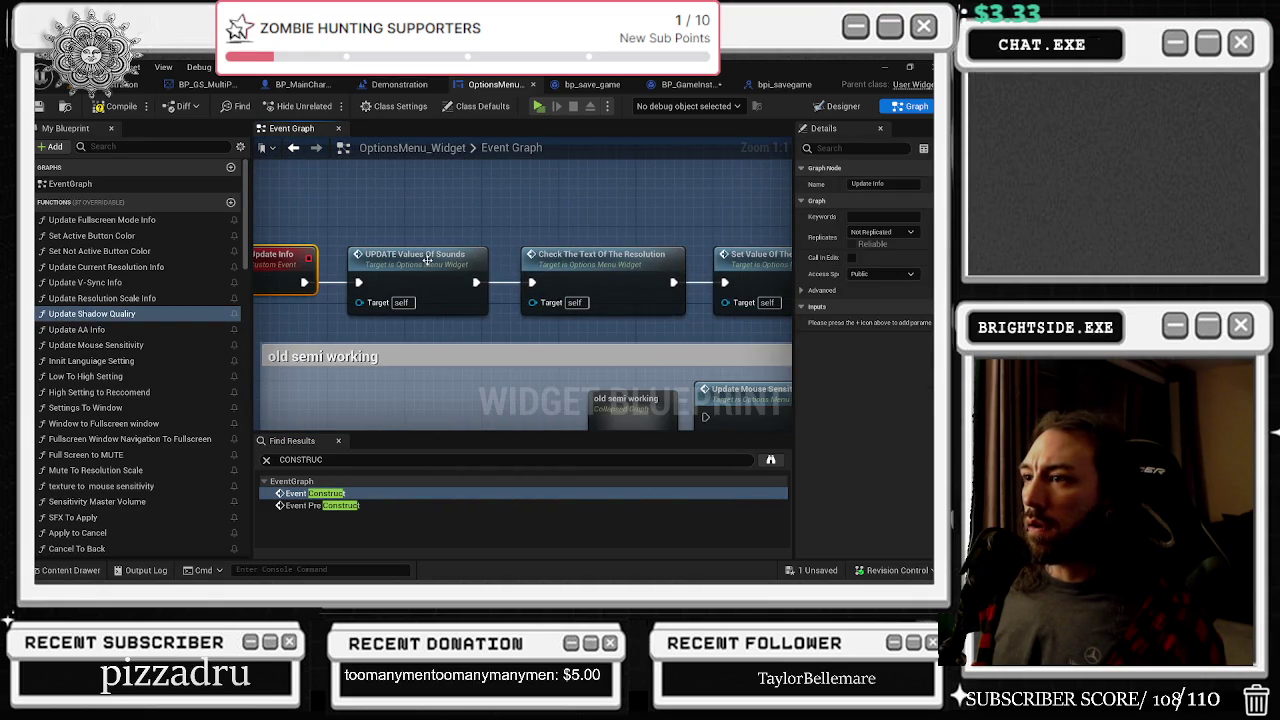
{"action": "left_click_drag", "start_coordinate": [449, 258], "coordinate": [413, 236]}
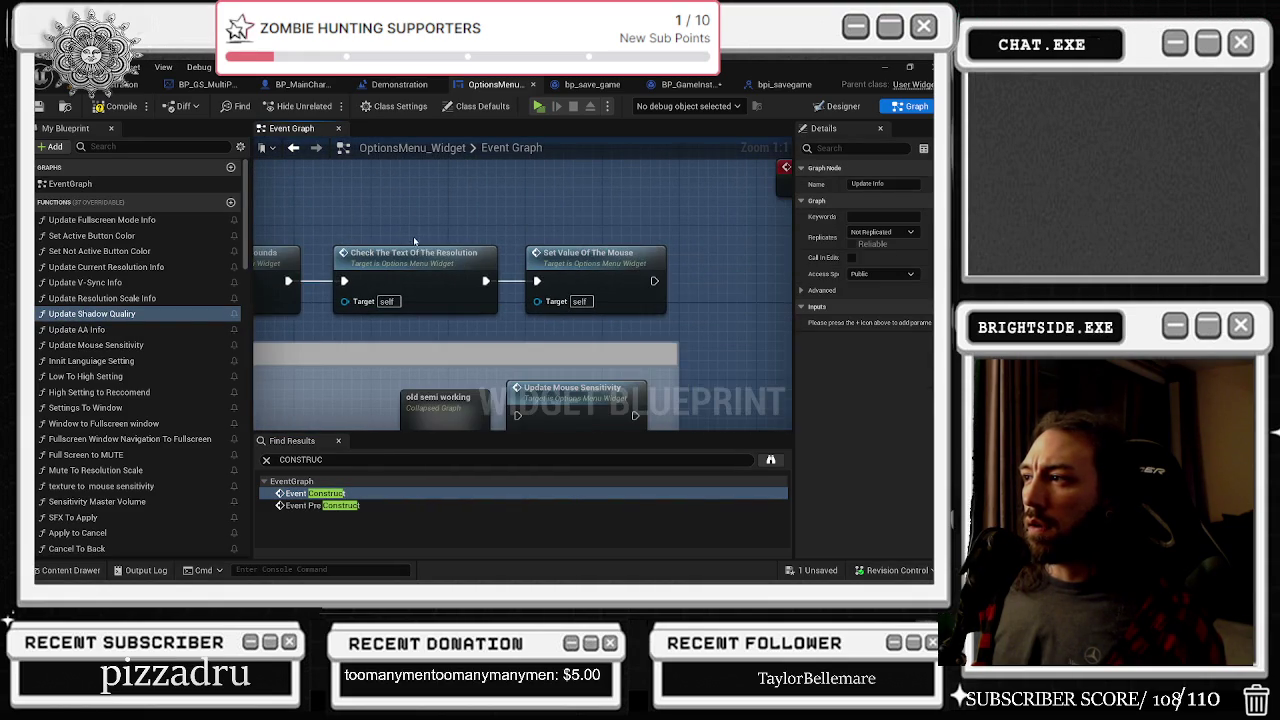
Jump via Set Value Of The Mouse to the UPDATE values of sounds event and give it space
{"action": "double_click", "coordinate": [563, 257]}
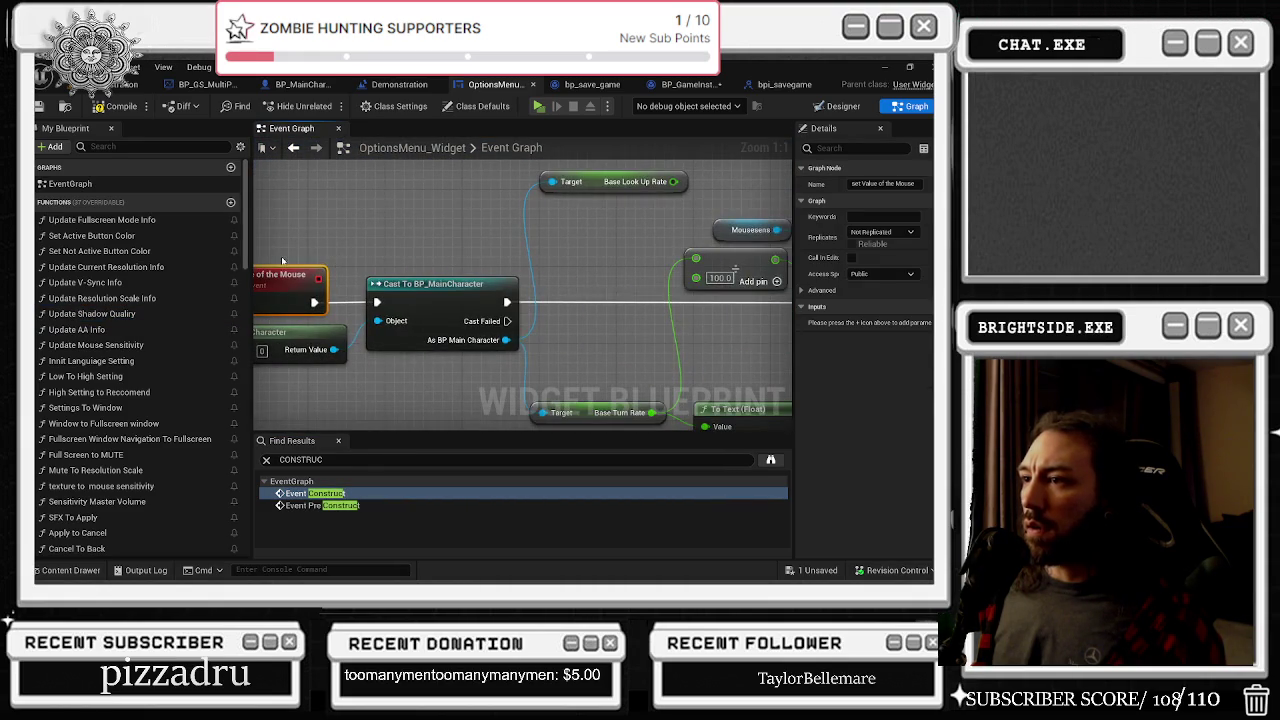
{"action": "scroll", "coordinate": [355, 250], "scroll_direction": "down", "scroll_amount": 1}
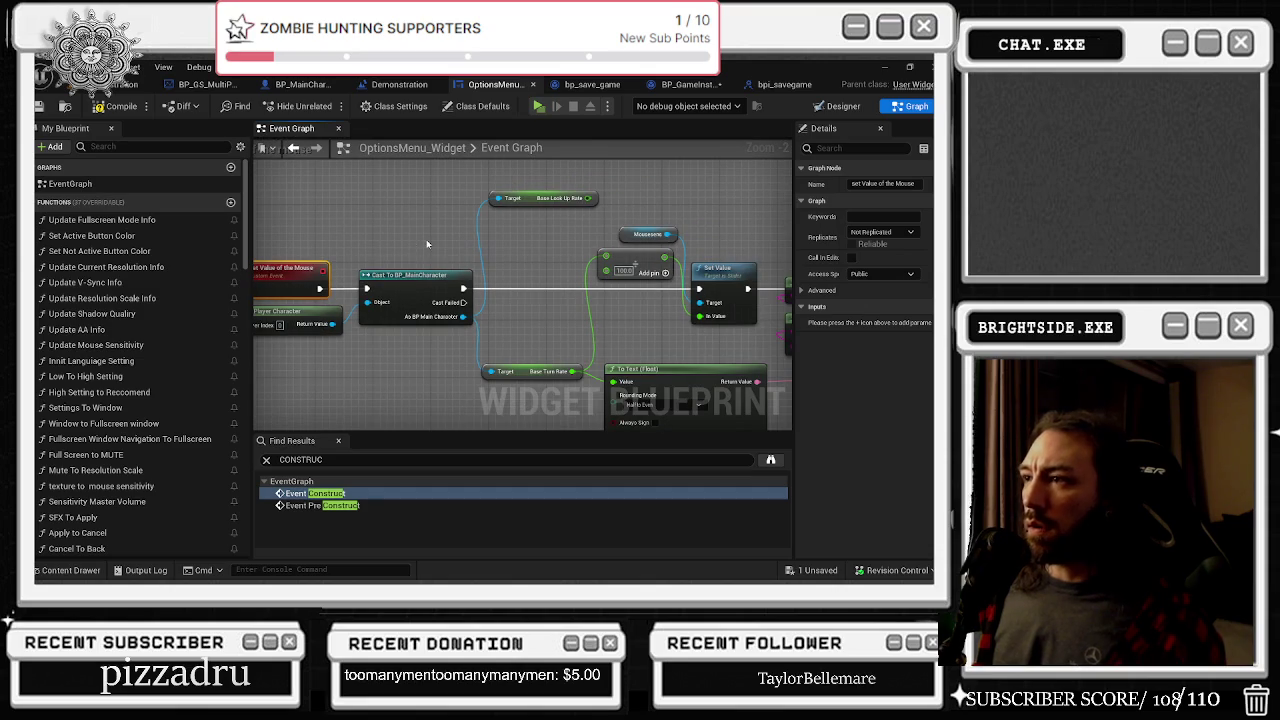
{"action": "scroll", "coordinate": [441, 234], "scroll_direction": "down", "scroll_amount": 3}
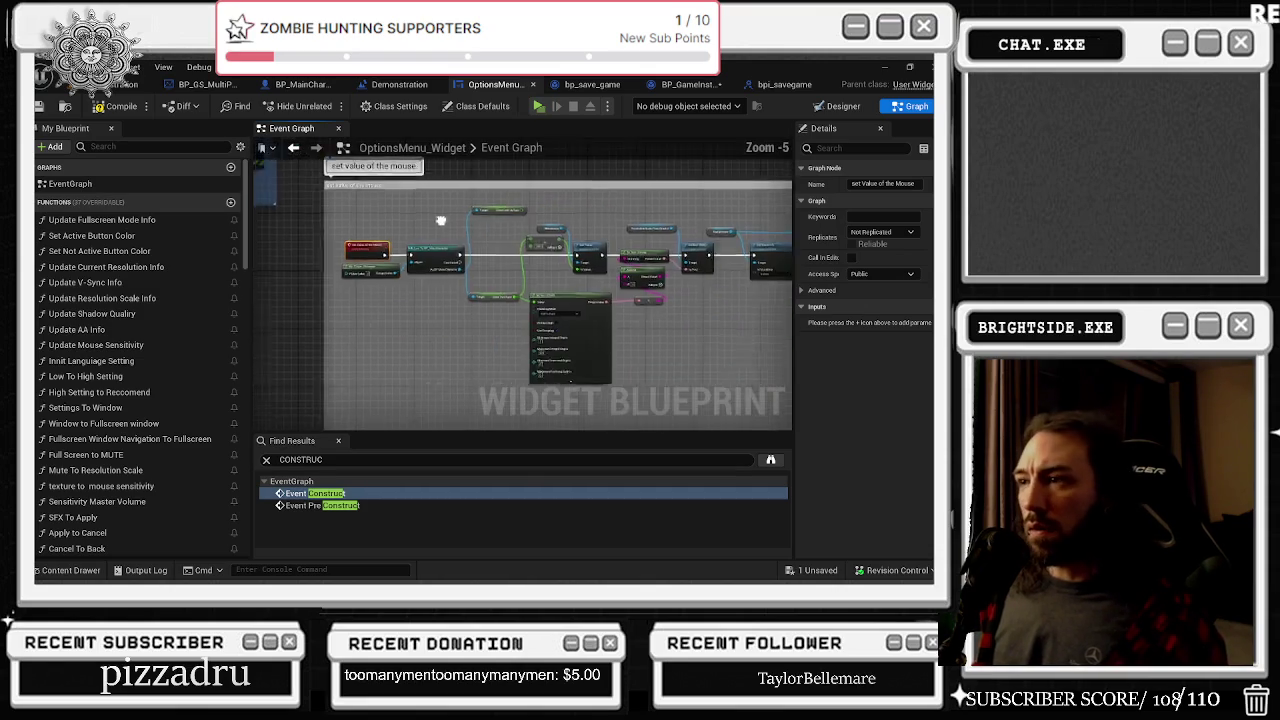
{"action": "left_click_drag", "start_coordinate": [605, 318], "coordinate": [595, 275]}
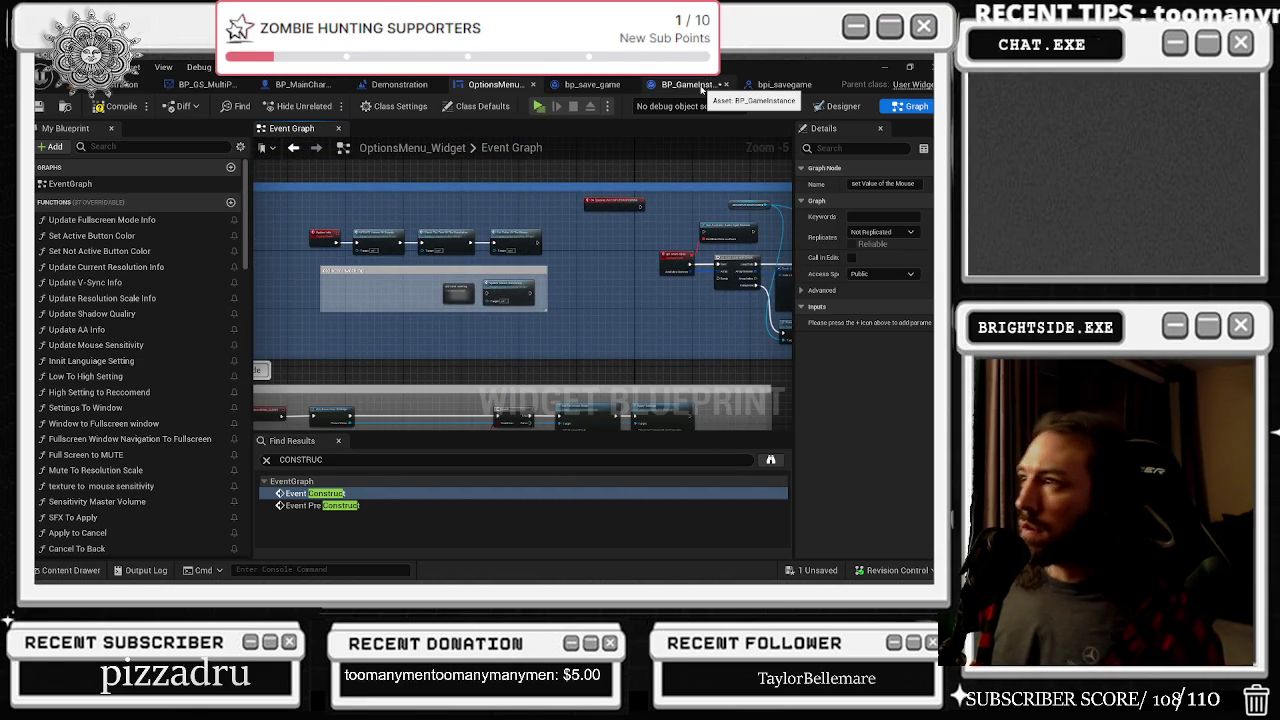
{"action": "scroll", "coordinate": [490, 346], "scroll_direction": "up", "scroll_amount": 1}
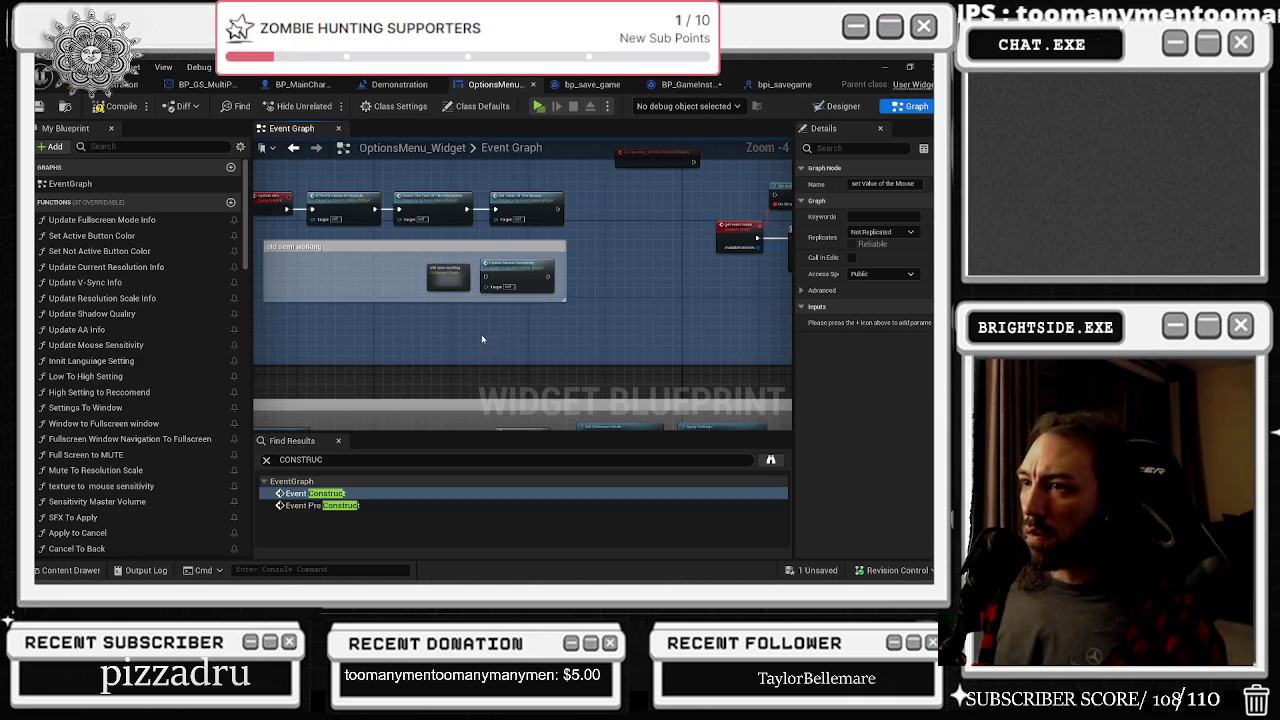
{"action": "double_click", "coordinate": [353, 203]}
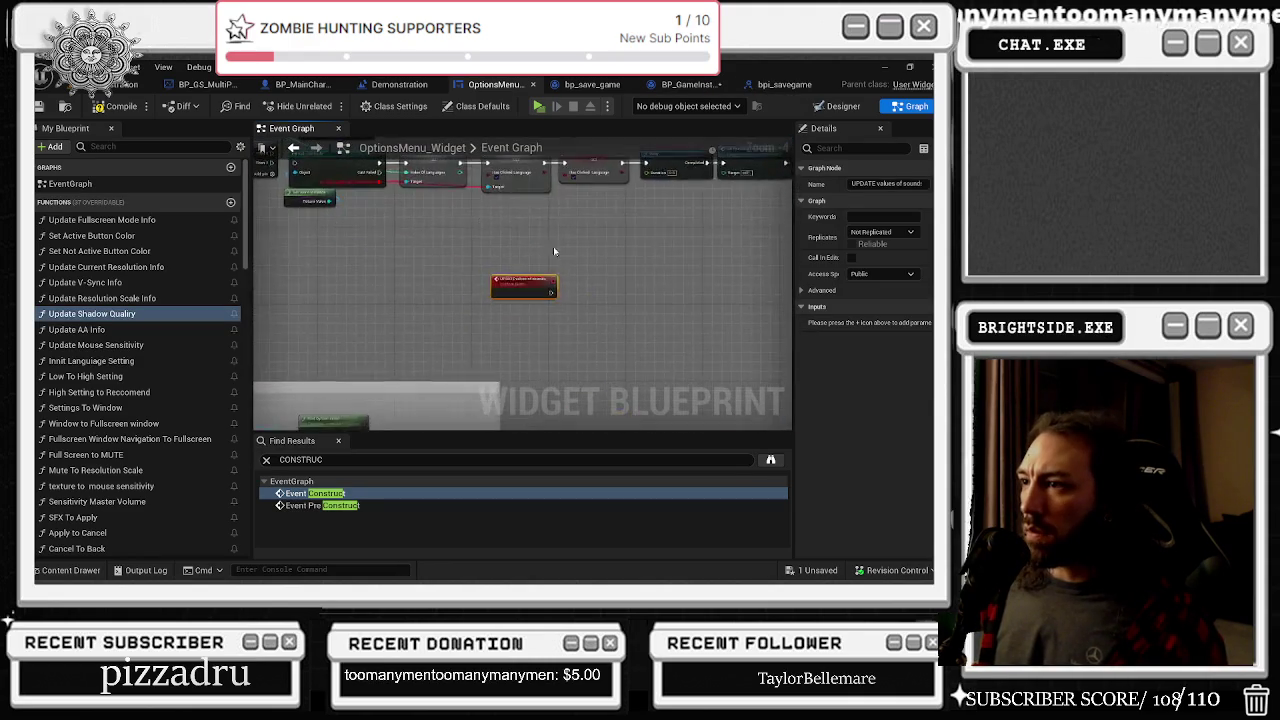
{"action": "mouse_move", "coordinate": [554, 298]}
{"action": "left_mouse_down"}
{"action": "mouse_move", "coordinate": [428, 277]}
{"action": "mouse_move", "coordinate": [457, 306]}
{"action": "mouse_move", "coordinate": [418, 290]}
{"action": "mouse_move", "coordinate": [567, 328]}
{"action": "left_mouse_up"}
{"action": "scroll", "coordinate": [421, 300], "scroll_direction": "down", "scroll_amount": 1}
Run the event into a Cast To BP_GameInstance fed by Get Game Instance
{"action": "type", "text": "get bp_game"}
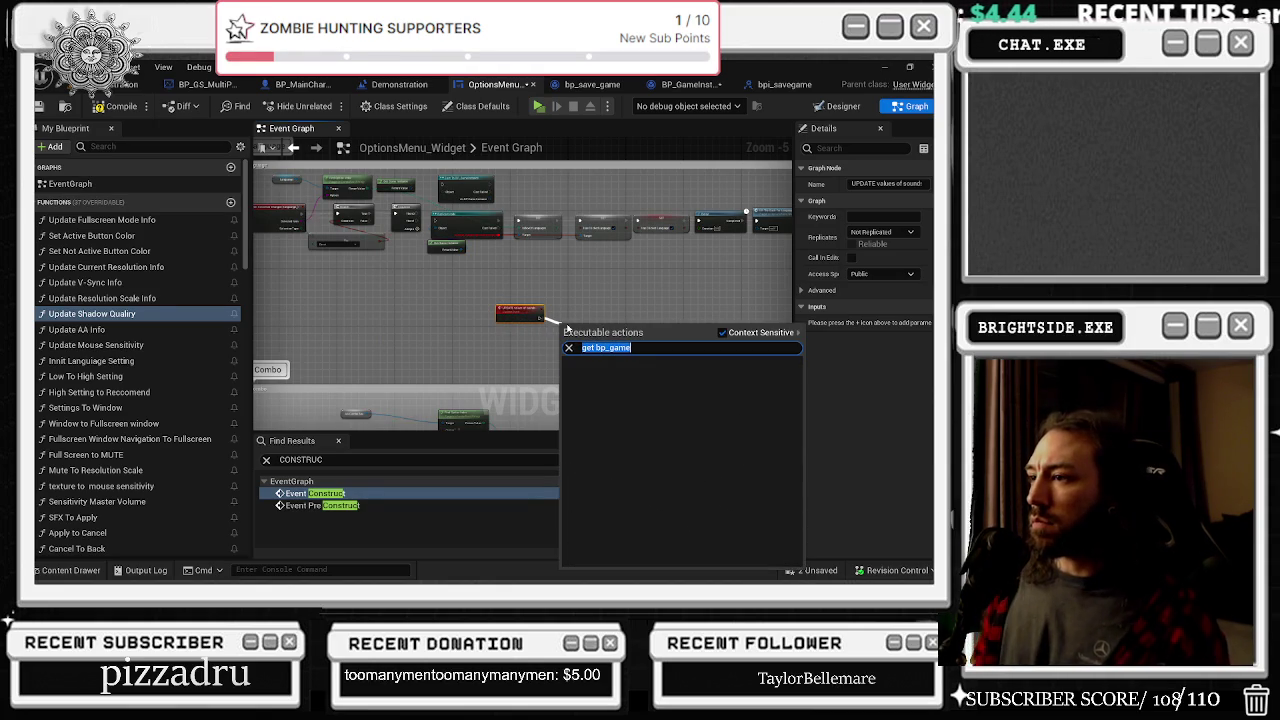
{"action": "scroll", "coordinate": [553, 323], "scroll_direction": "up", "scroll_amount": 4}
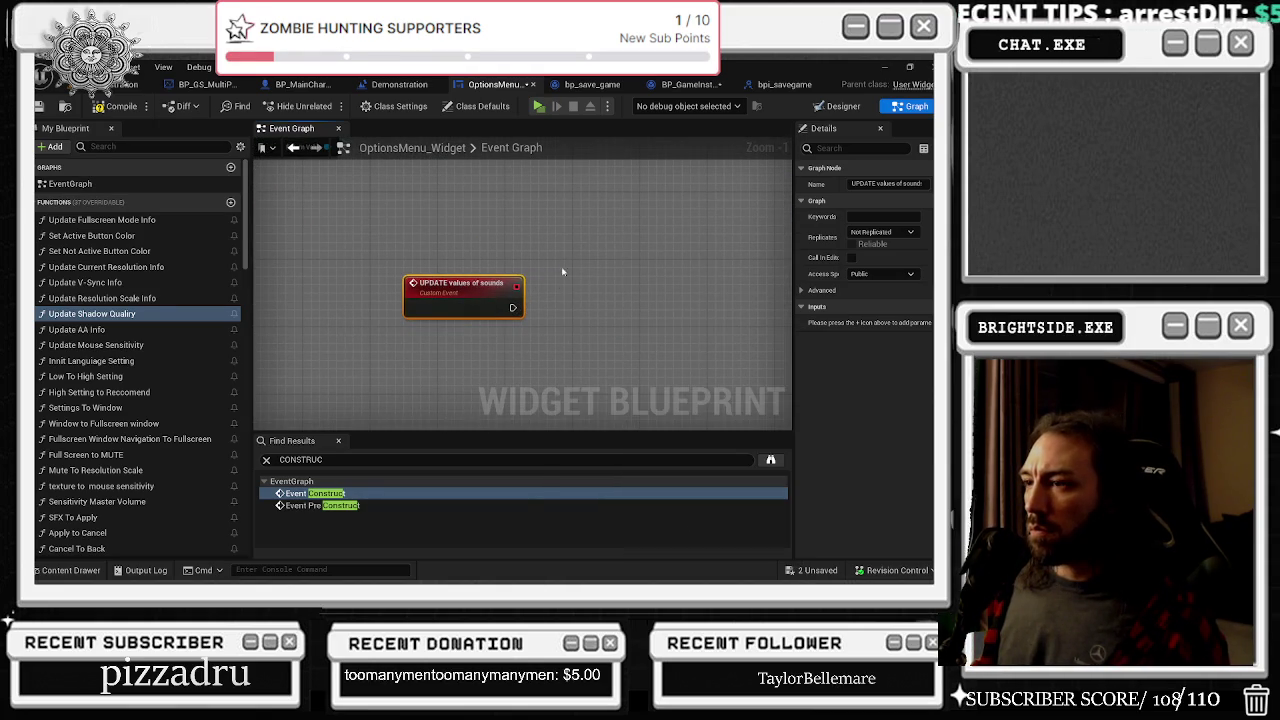
{"action": "mouse_move", "coordinate": [515, 318]}
{"action": "left_mouse_down"}
{"action": "mouse_move", "coordinate": [557, 336]}
{"action": "mouse_move", "coordinate": [555, 322]}
{"action": "left_mouse_up"}
{"action": "type", "text": "cast"}
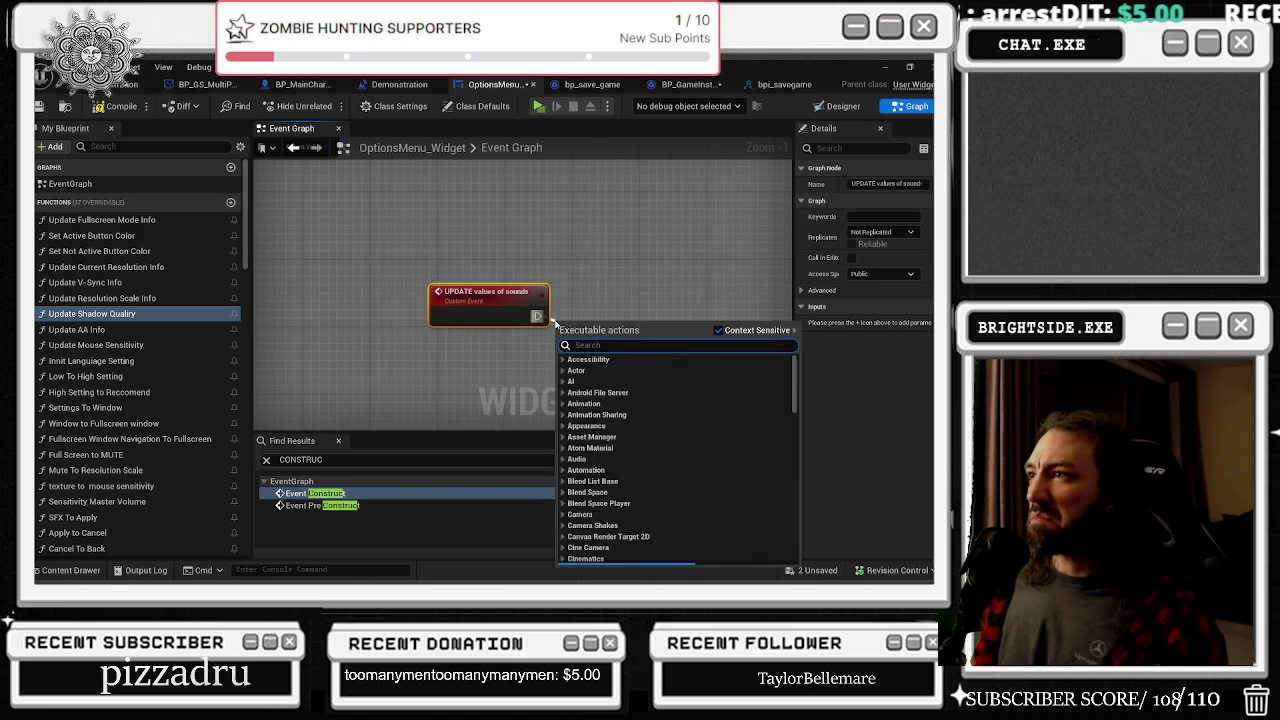
{"action": "type", "text": " bp_game"}
{"action": "key", "text": "Return"}
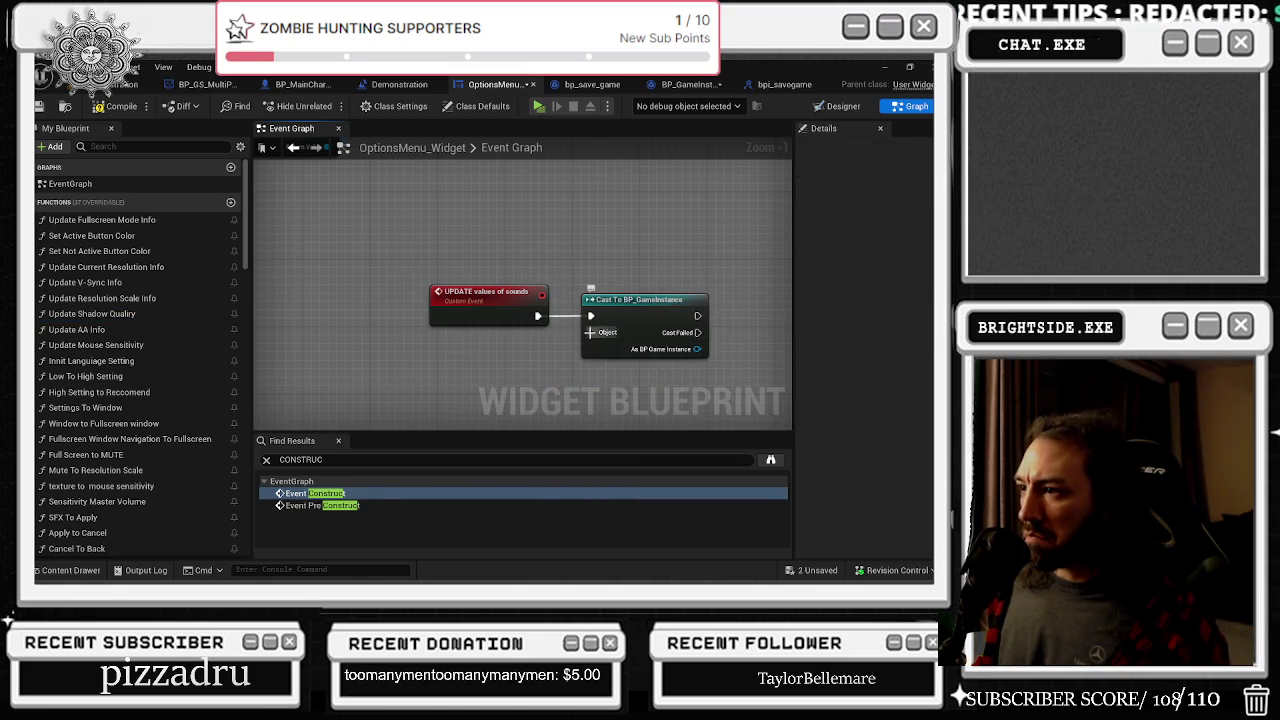
{"action": "left_click_drag", "start_coordinate": [591, 331], "coordinate": [525, 369]}
{"action": "type", "text": "get game insta"}
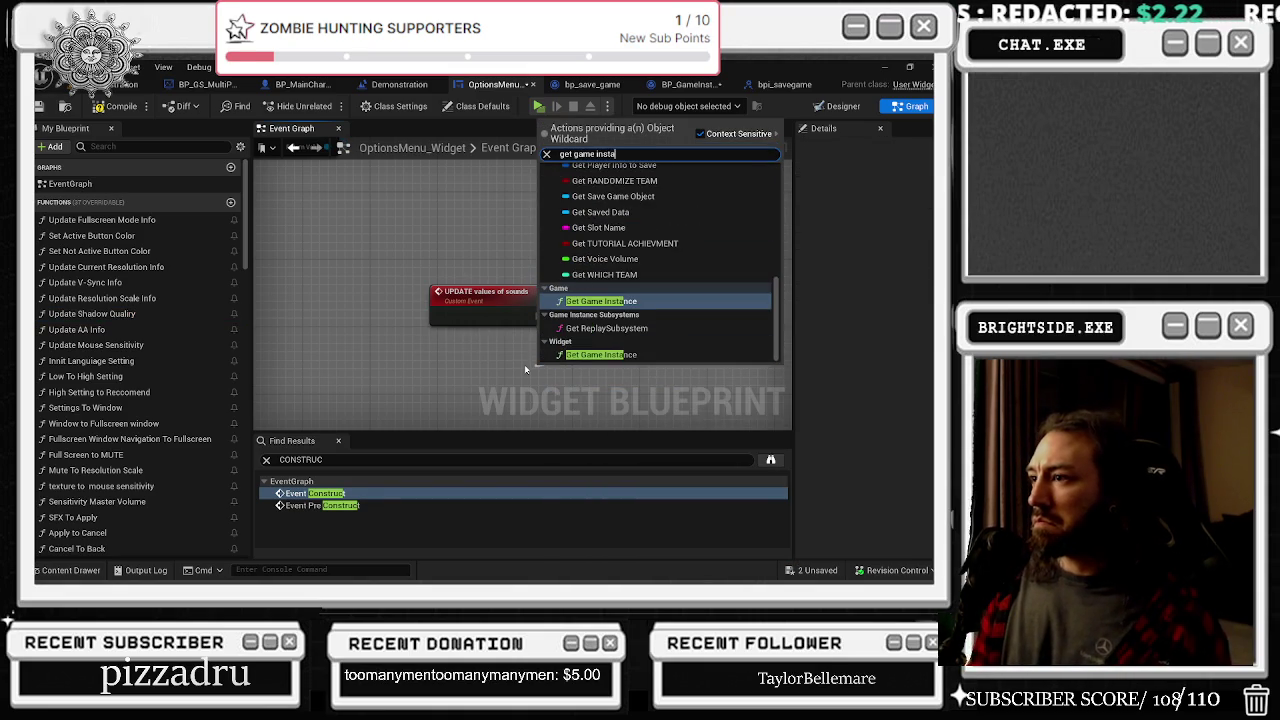
{"action": "key", "text": "Return"}
{"action": "mouse_move", "coordinate": [538, 364]}
{"action": "left_mouse_down"}
{"action": "mouse_move", "coordinate": [456, 356]}
{"action": "mouse_move", "coordinate": [337, 220]}
{"action": "mouse_move", "coordinate": [304, 227]}
{"action": "left_mouse_up"}
Add Master Volume, Music Volume and Voice Volume getters from the cast's BP Game Instance output
{"action": "left_click_drag", "start_coordinate": [465, 325], "coordinate": [509, 344]}
{"action": "type", "text": "get vol"}
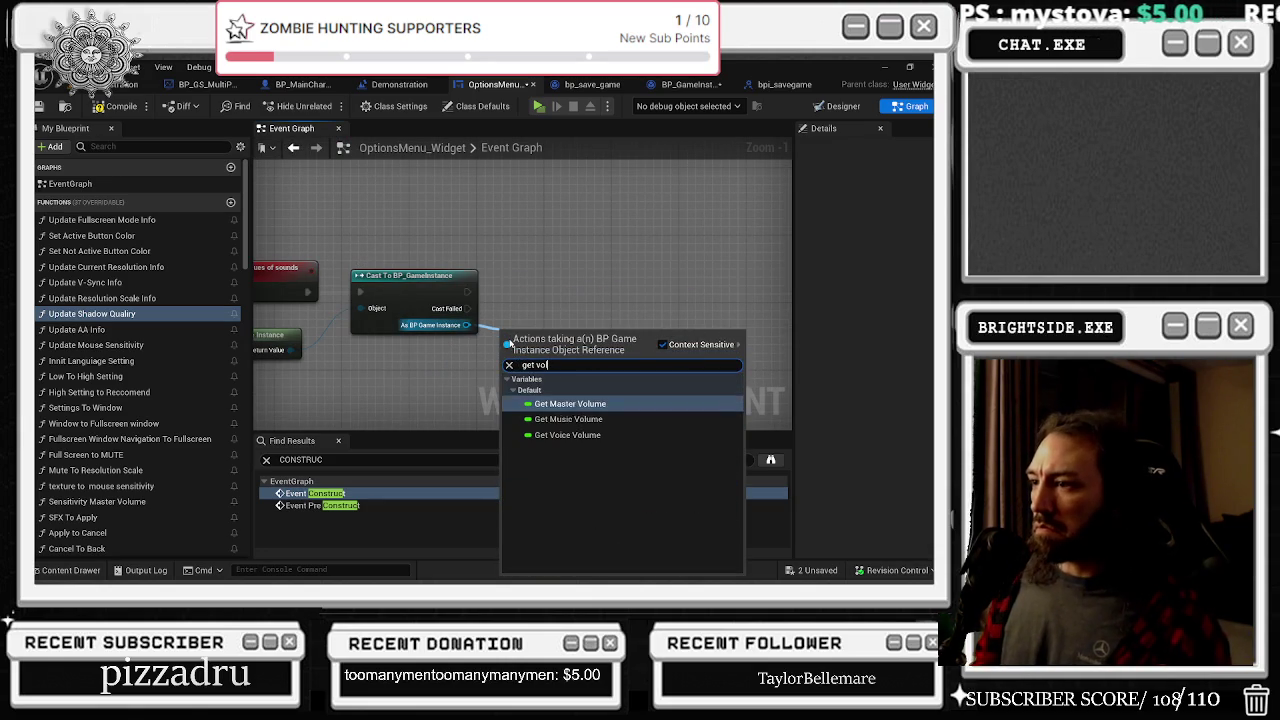
{"action": "key", "text": "Return"}
{"action": "left_click_drag", "start_coordinate": [466, 325], "coordinate": [500, 358]}
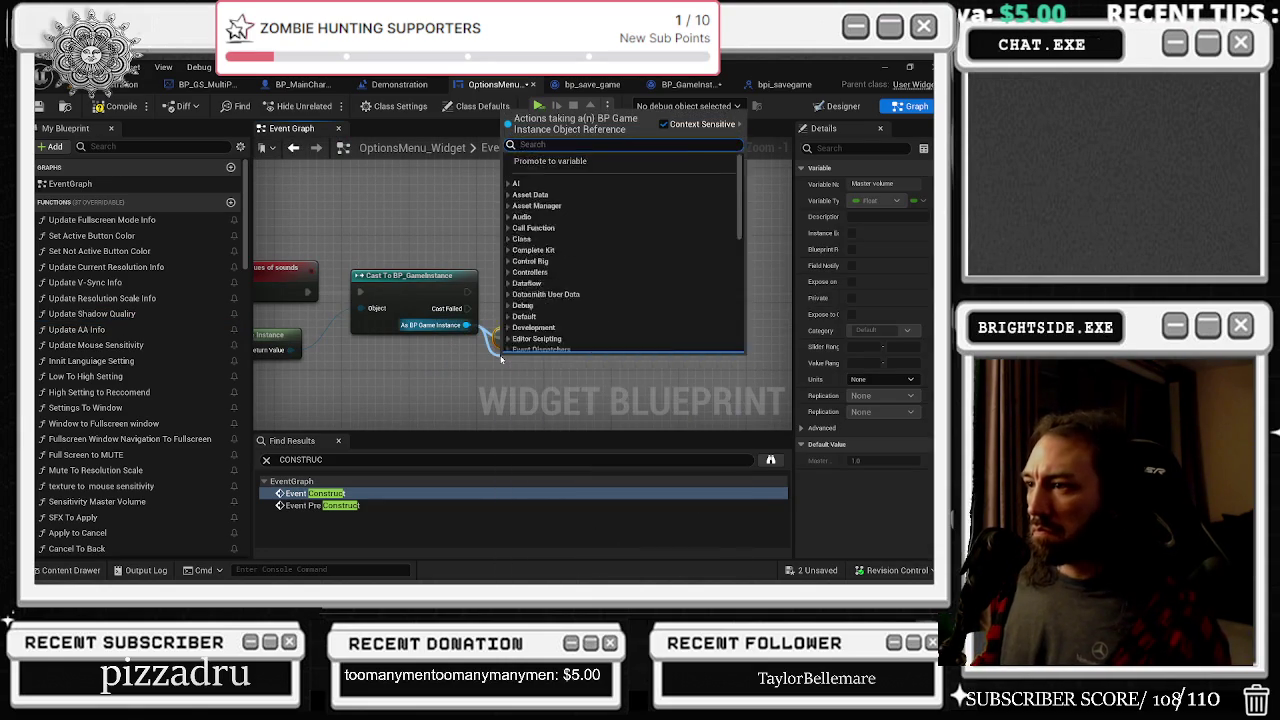
{"action": "type", "text": "get bo"}
{"action": "key", "text": "BackSpace"}
{"action": "key", "text": "BackSpace"}
{"action": "type", "text": "mu"}
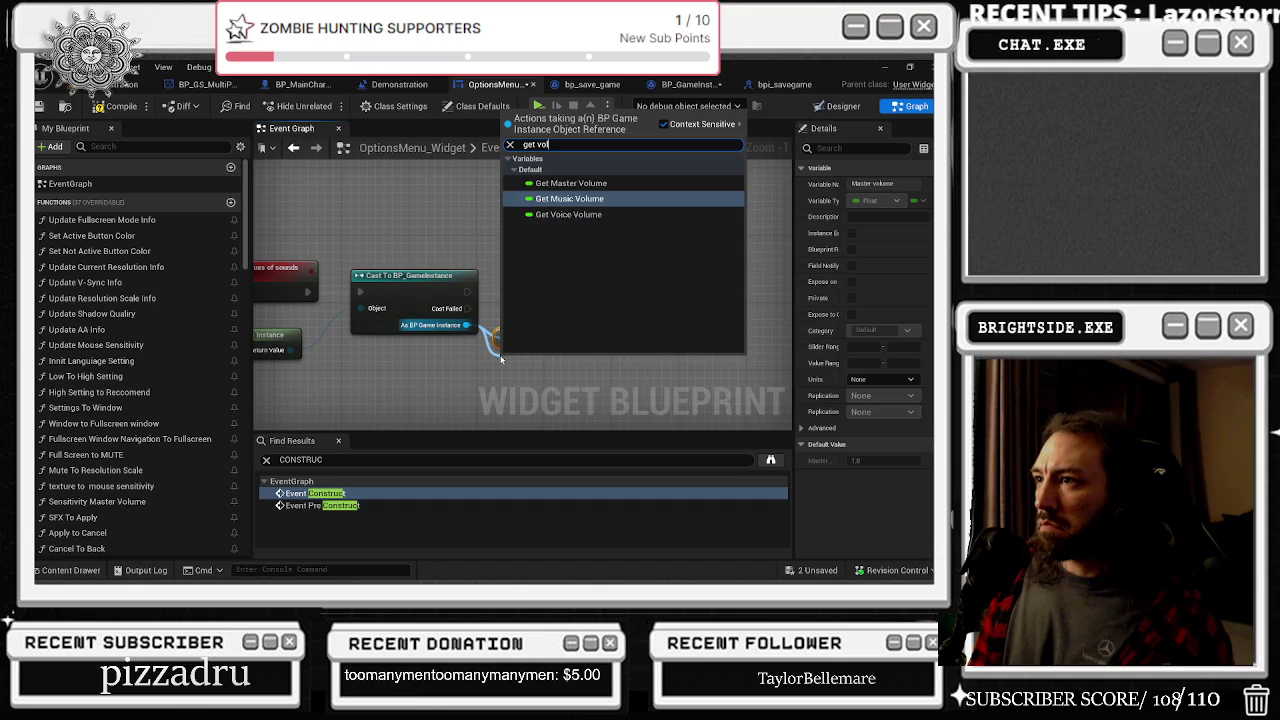
{"action": "key", "text": "Return"}
{"action": "left_click_drag", "start_coordinate": [466, 325], "coordinate": [483, 398]}
{"action": "type", "text": "get vo"}
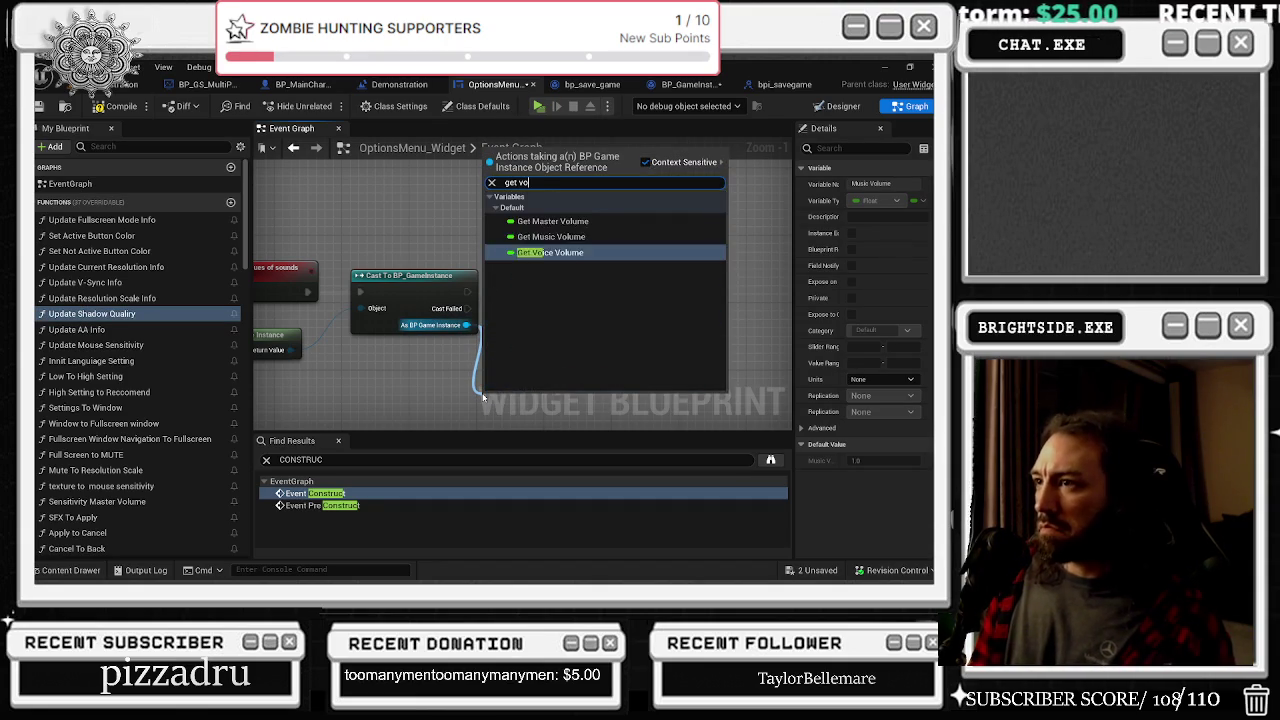
{"action": "key", "text": "Return"}
Align the volume getters and Get Game Instance node into a tidy layout
{"action": "left_click_drag", "start_coordinate": [481, 395], "coordinate": [505, 397]}
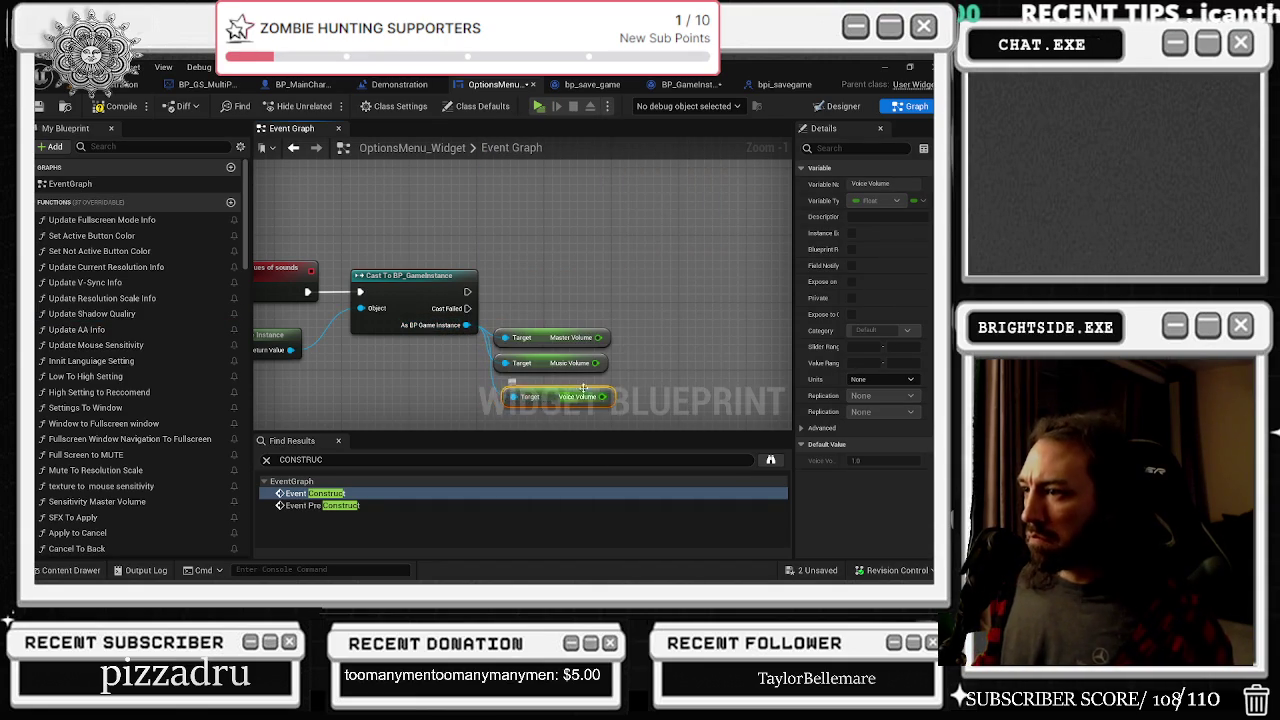
{"action": "left_click", "coordinate": [581, 298]}
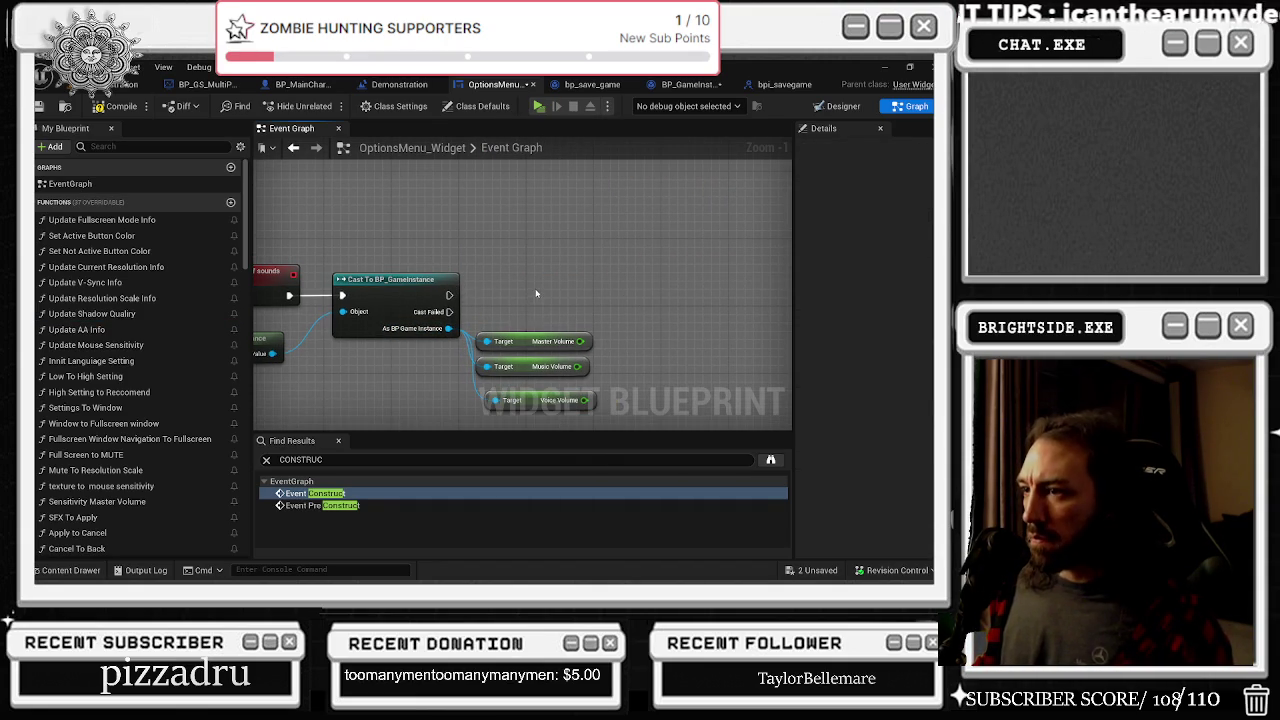
{"action": "scroll", "coordinate": [536, 293], "scroll_direction": "down", "scroll_amount": 2}
{"action": "left_click_drag", "start_coordinate": [525, 355], "coordinate": [513, 361]}
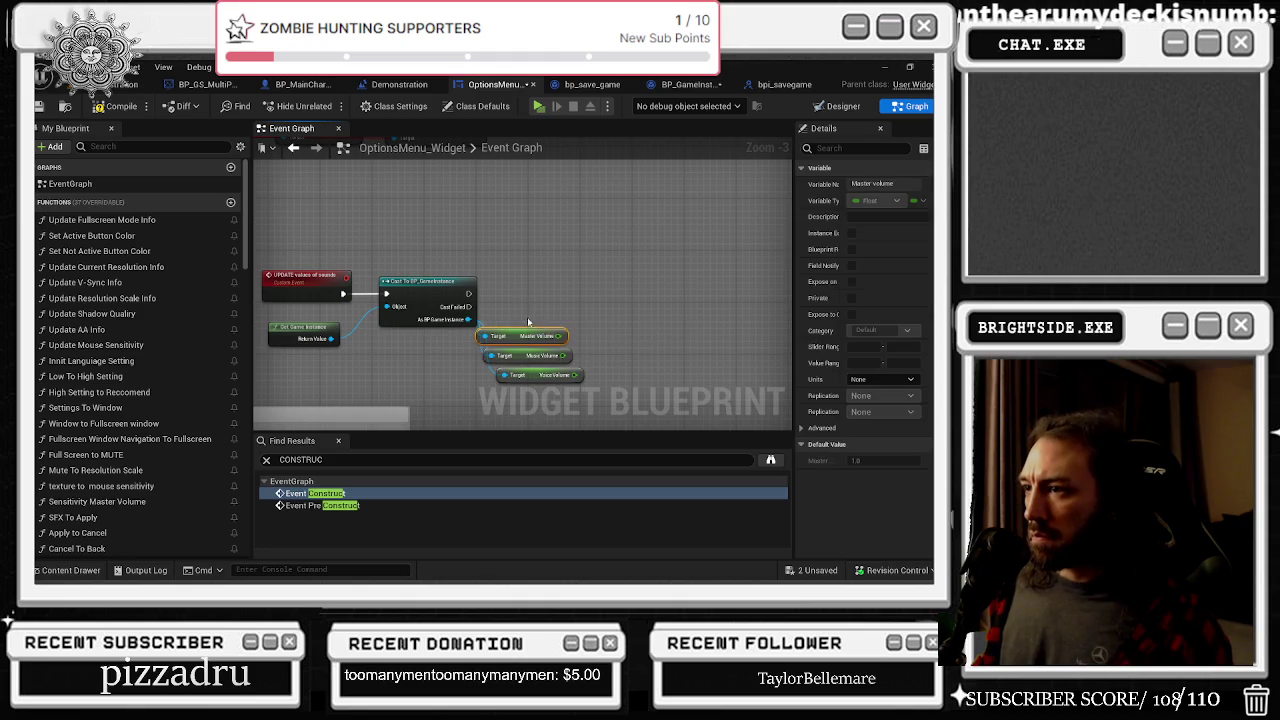
{"action": "left_click", "coordinate": [561, 412]}
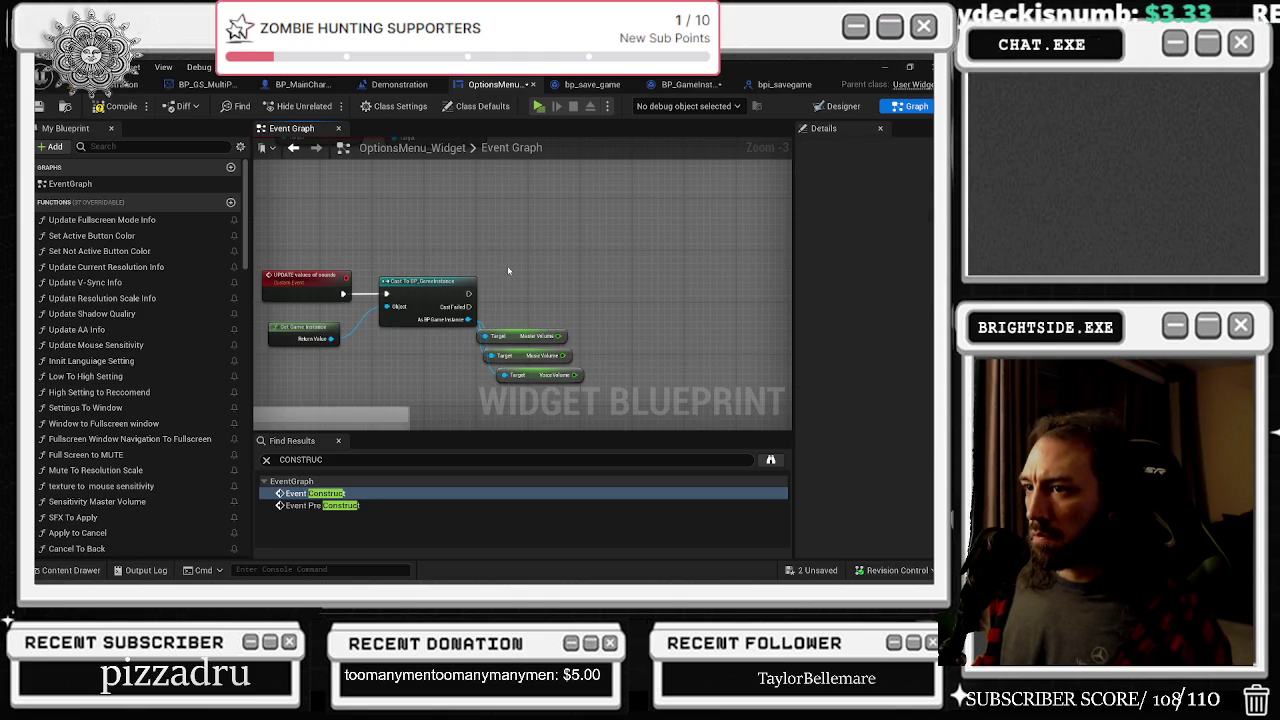
{"action": "left_click_drag", "start_coordinate": [293, 339], "coordinate": [305, 345]}
{"action": "mouse_move", "coordinate": [458, 290]}
{"action": "left_mouse_down"}
{"action": "mouse_move", "coordinate": [690, 240]}
{"action": "mouse_move", "coordinate": [452, 297]}
{"action": "left_mouse_up"}
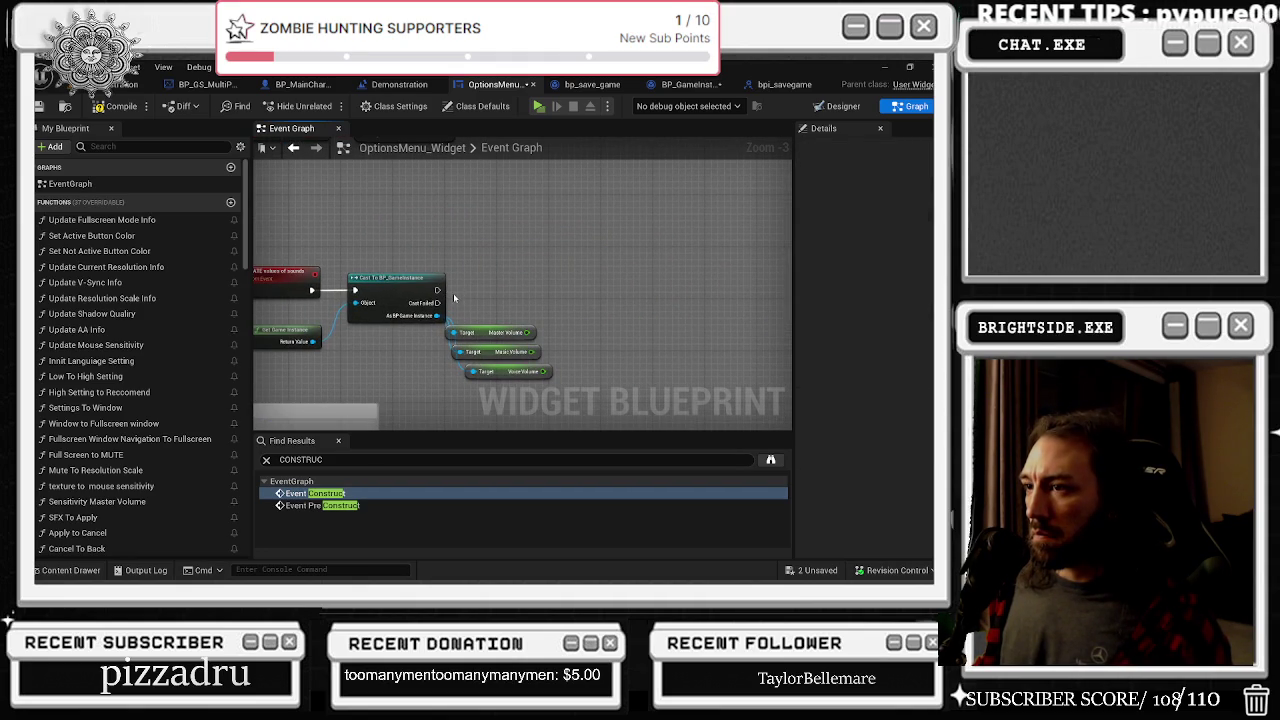
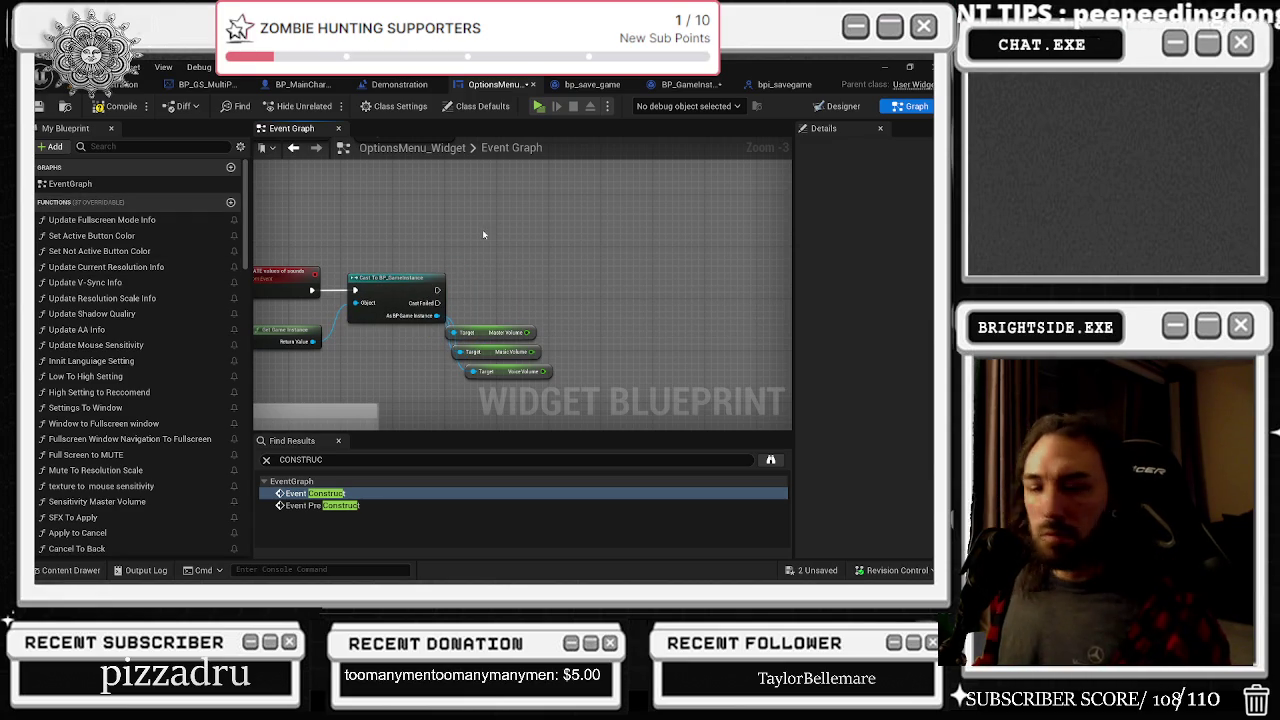
Check the Master Volume slider's variable name in the options menu layout
{"action": "scroll", "coordinate": [578, 250], "scroll_direction": "down", "scroll_amount": 1}
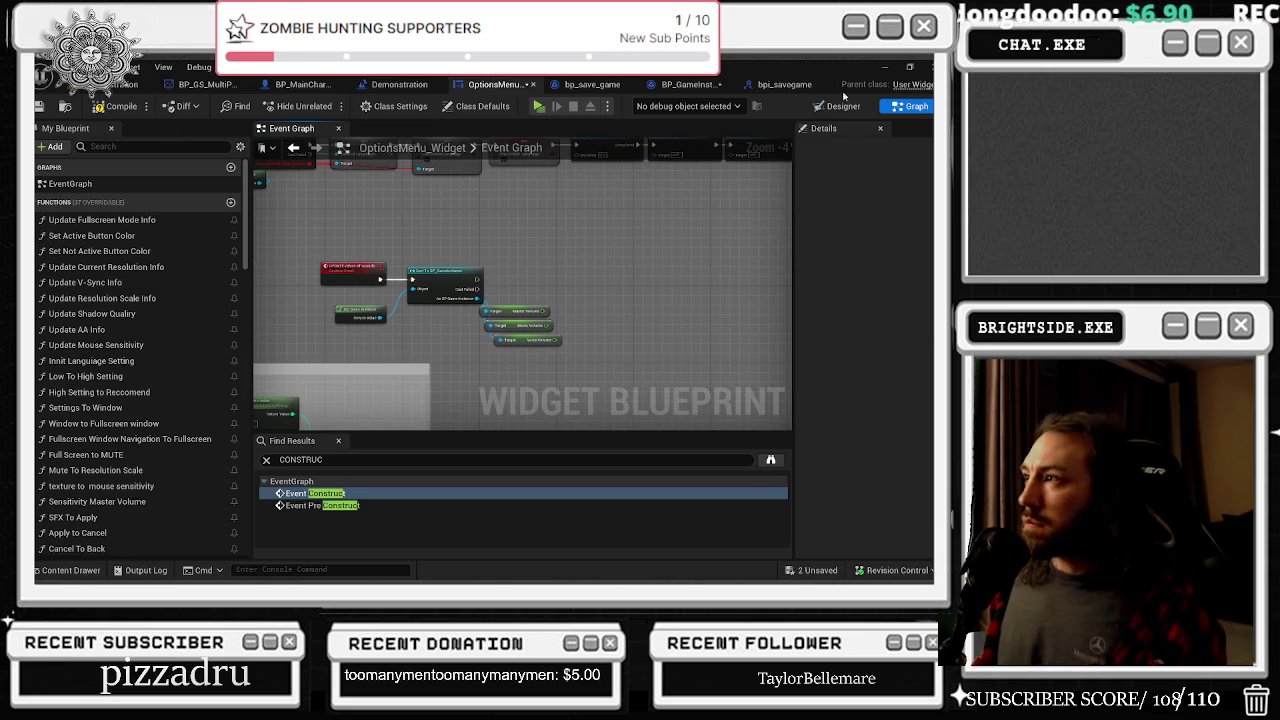
{"action": "key", "text": "ctrl+shift+alt+d"}
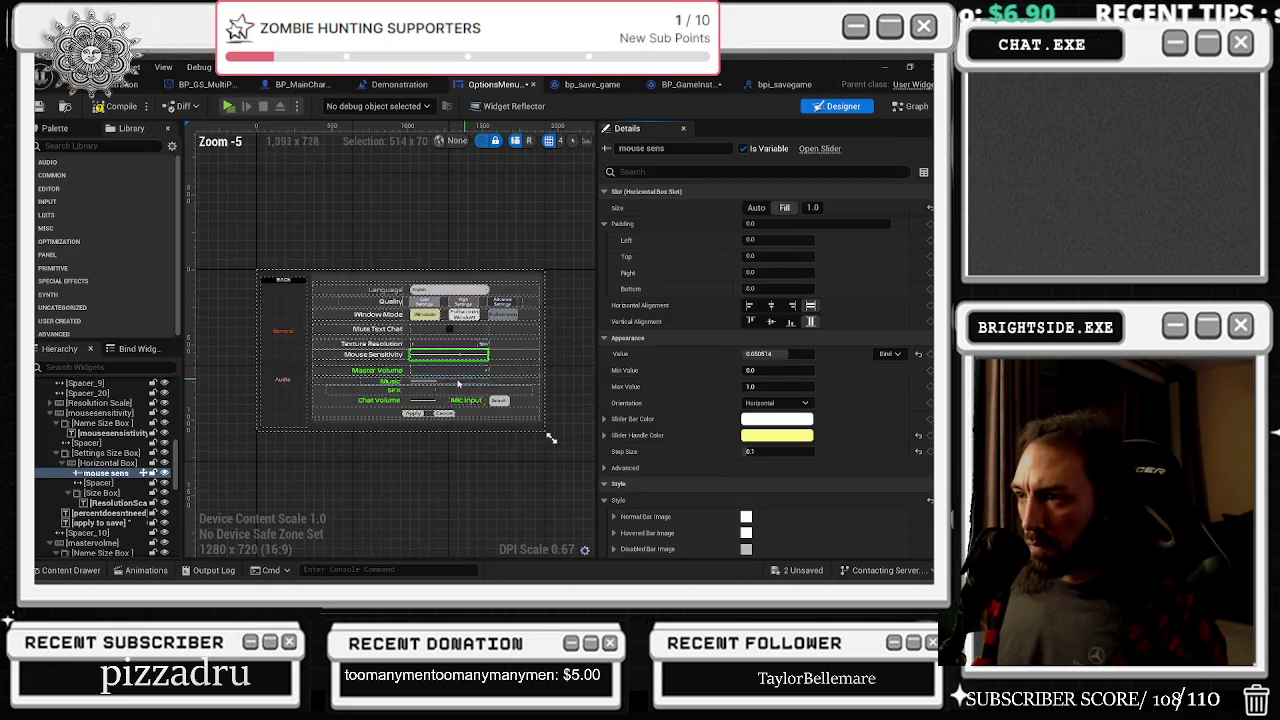
{"action": "left_click", "coordinate": [439, 358]}
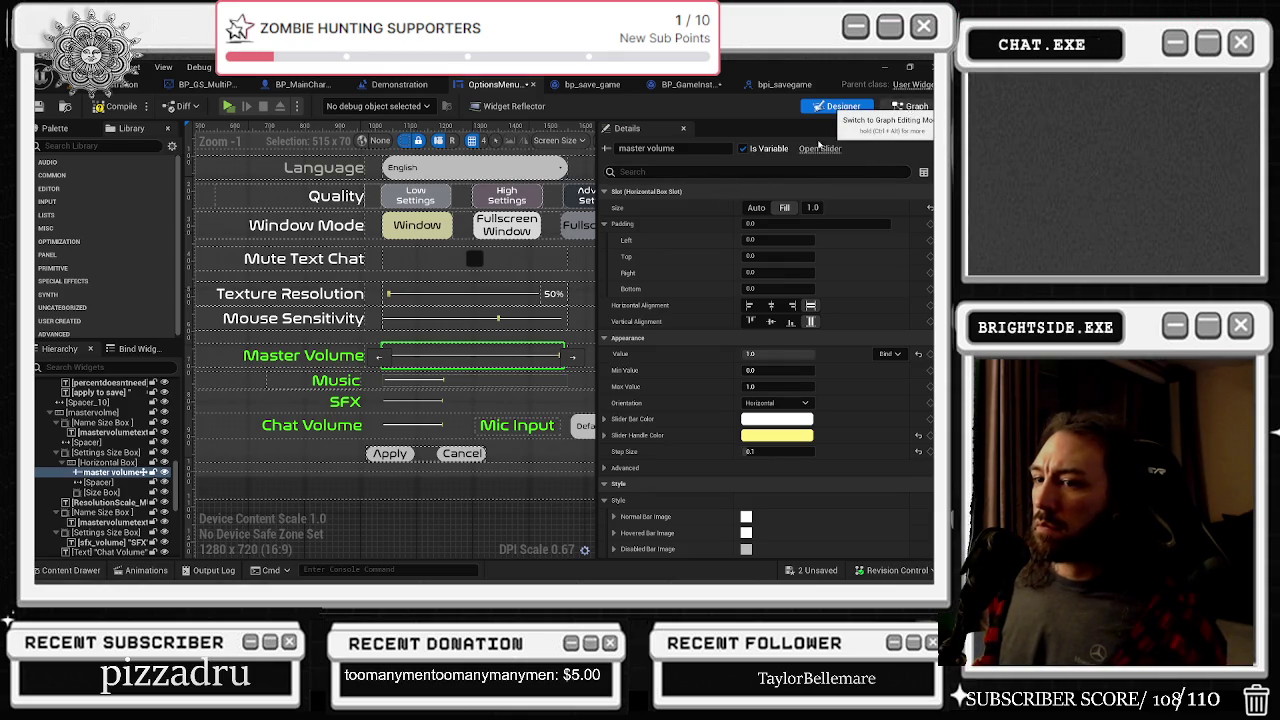
{"action": "left_click", "coordinate": [905, 106]}
Add a Set Value on the mastervolume slider after the game instance cast, fed by Master Volume
{"action": "mouse_move", "coordinate": [465, 320]}
{"action": "left_mouse_down"}
{"action": "mouse_move", "coordinate": [540, 282]}
{"action": "mouse_move", "coordinate": [573, 294]}
{"action": "left_mouse_up"}
{"action": "type", "text": "set v"}
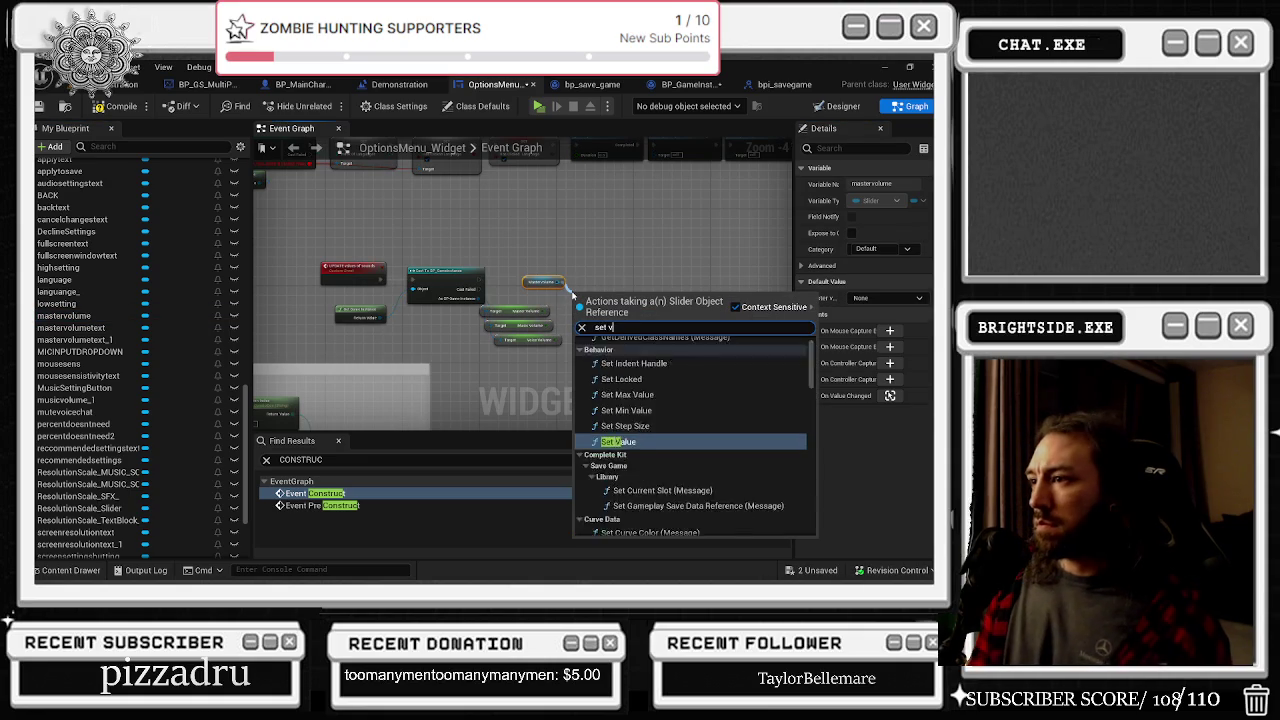
{"action": "type", "text": "al"}
{"action": "key", "text": "Return"}
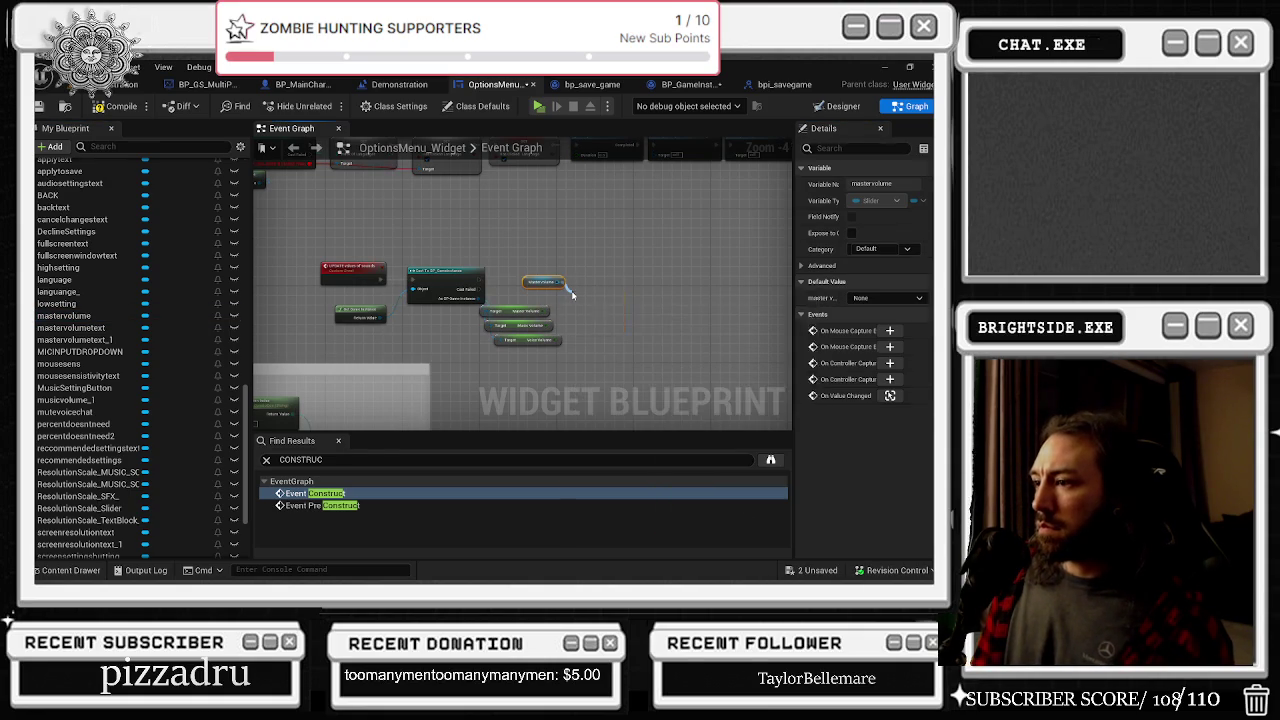
{"action": "scroll", "coordinate": [591, 303], "scroll_direction": "up", "scroll_amount": 2}
{"action": "left_click_drag", "start_coordinate": [591, 303], "coordinate": [597, 273]}
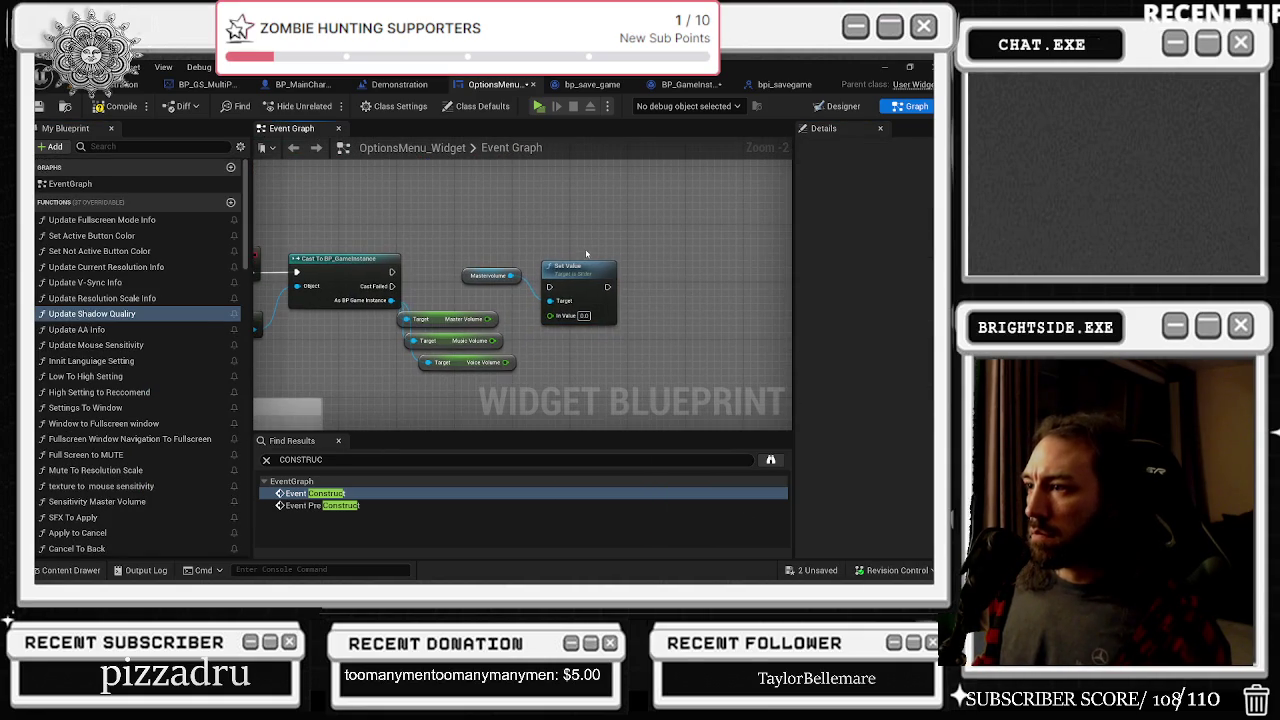
{"action": "mouse_move", "coordinate": [392, 272]}
{"action": "left_mouse_down"}
{"action": "mouse_move", "coordinate": [549, 287]}
{"action": "mouse_move", "coordinate": [590, 252]}
{"action": "left_mouse_up"}
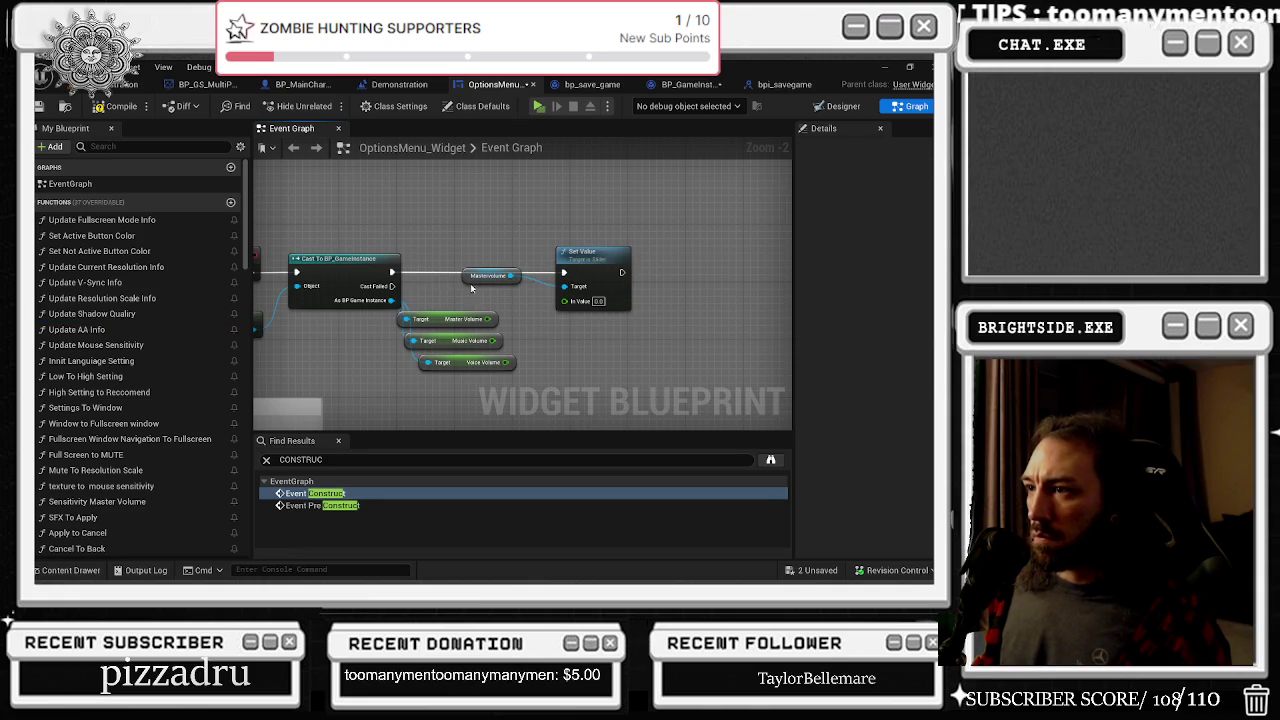
{"action": "left_click_drag", "start_coordinate": [488, 276], "coordinate": [495, 233]}
{"action": "mouse_move", "coordinate": [489, 319]}
{"action": "left_mouse_down"}
{"action": "mouse_move", "coordinate": [530, 320]}
{"action": "mouse_move", "coordinate": [565, 300]}
{"action": "left_mouse_up"}
{"action": "left_click_drag", "start_coordinate": [434, 319], "coordinate": [454, 319]}
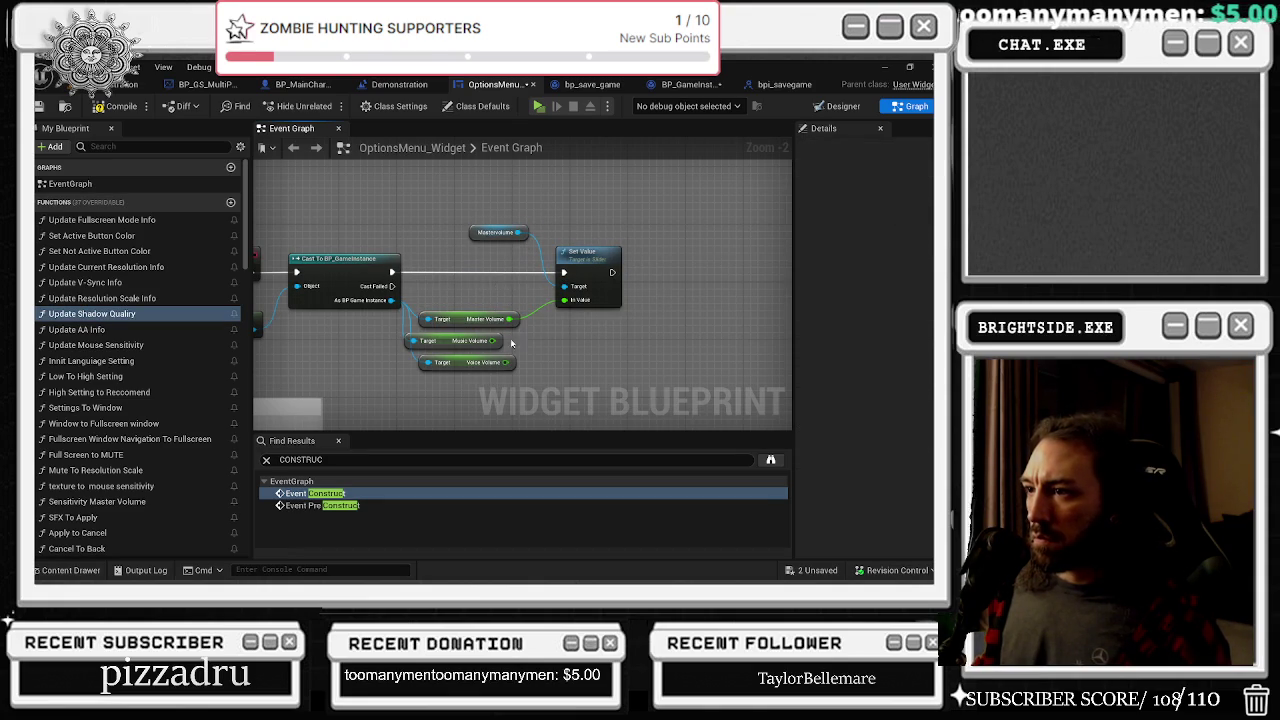
{"action": "left_click", "coordinate": [125, 147]}
Place a musicvolume_1 reference and confirm it is the Music slider's variable
{"action": "type", "text": "music"}
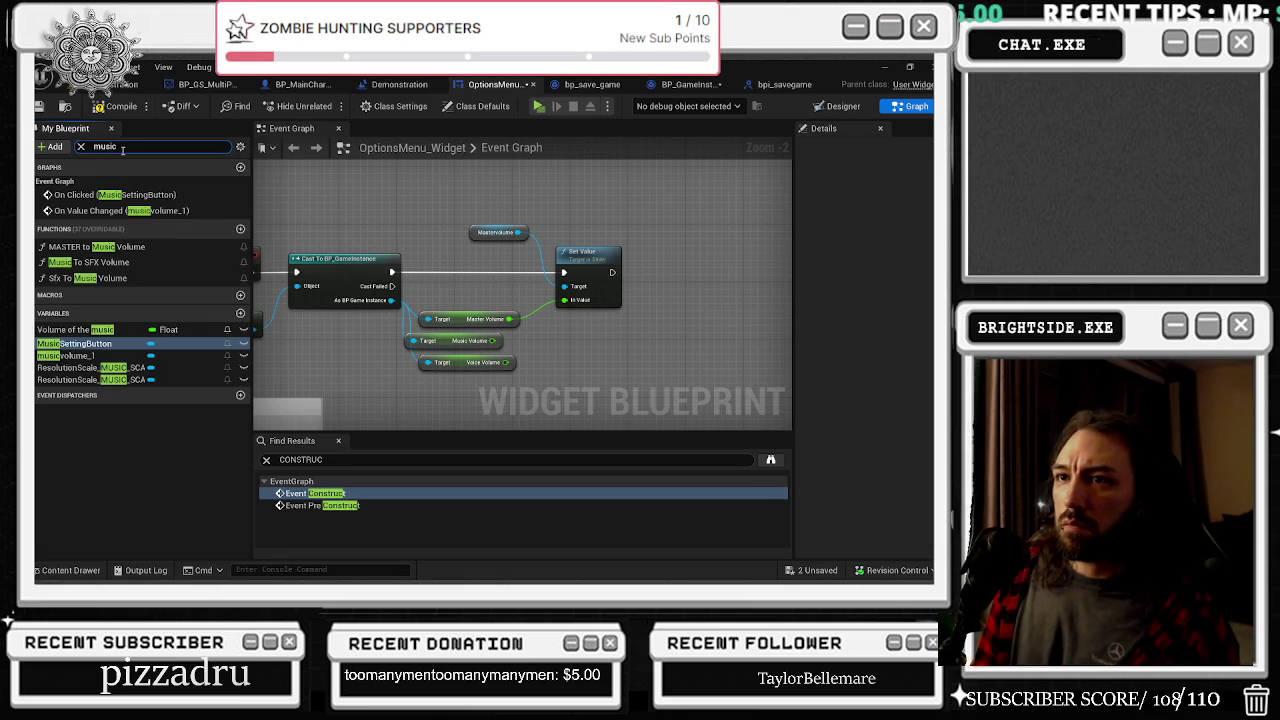
{"action": "left_click", "coordinate": [80, 356]}
{"action": "mouse_move", "coordinate": [84, 360]}
{"action": "left_mouse_down"}
{"action": "mouse_move", "coordinate": [505, 350]}
{"action": "mouse_move", "coordinate": [594, 223]}
{"action": "left_mouse_up"}
{"action": "left_click", "coordinate": [612, 230]}
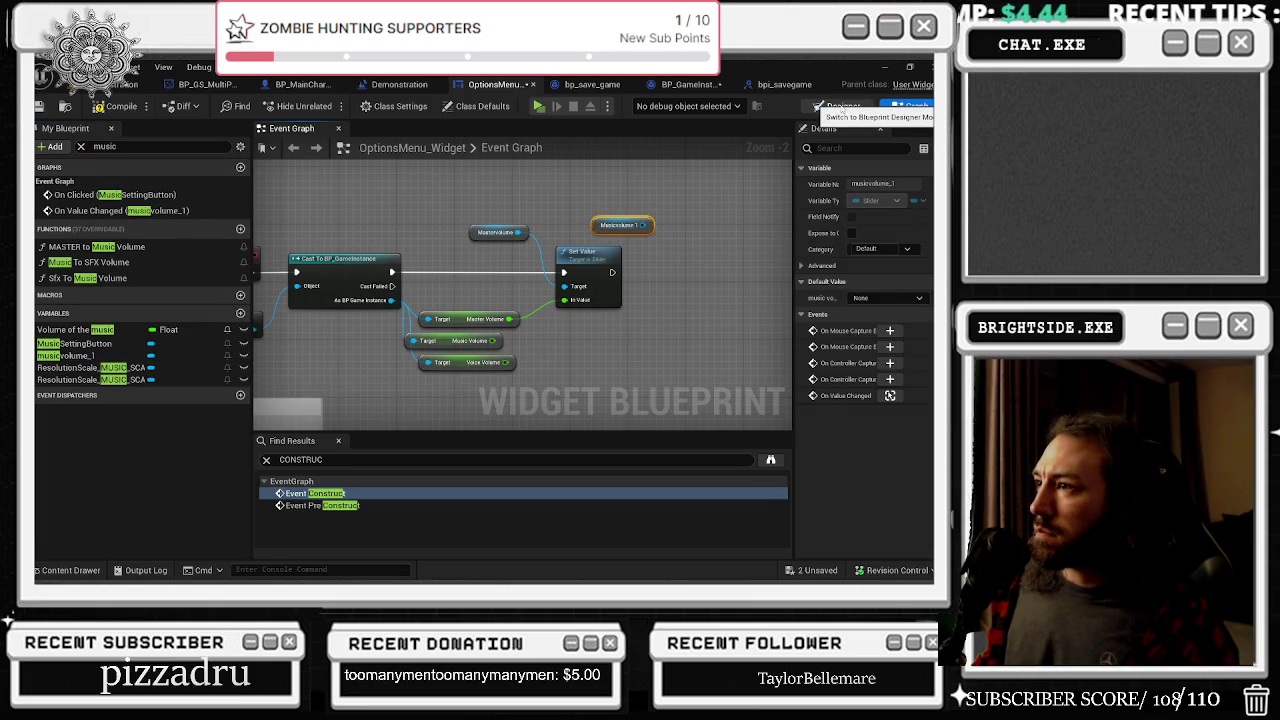
{"action": "scroll", "coordinate": [454, 383], "scroll_direction": "up", "scroll_amount": 3}
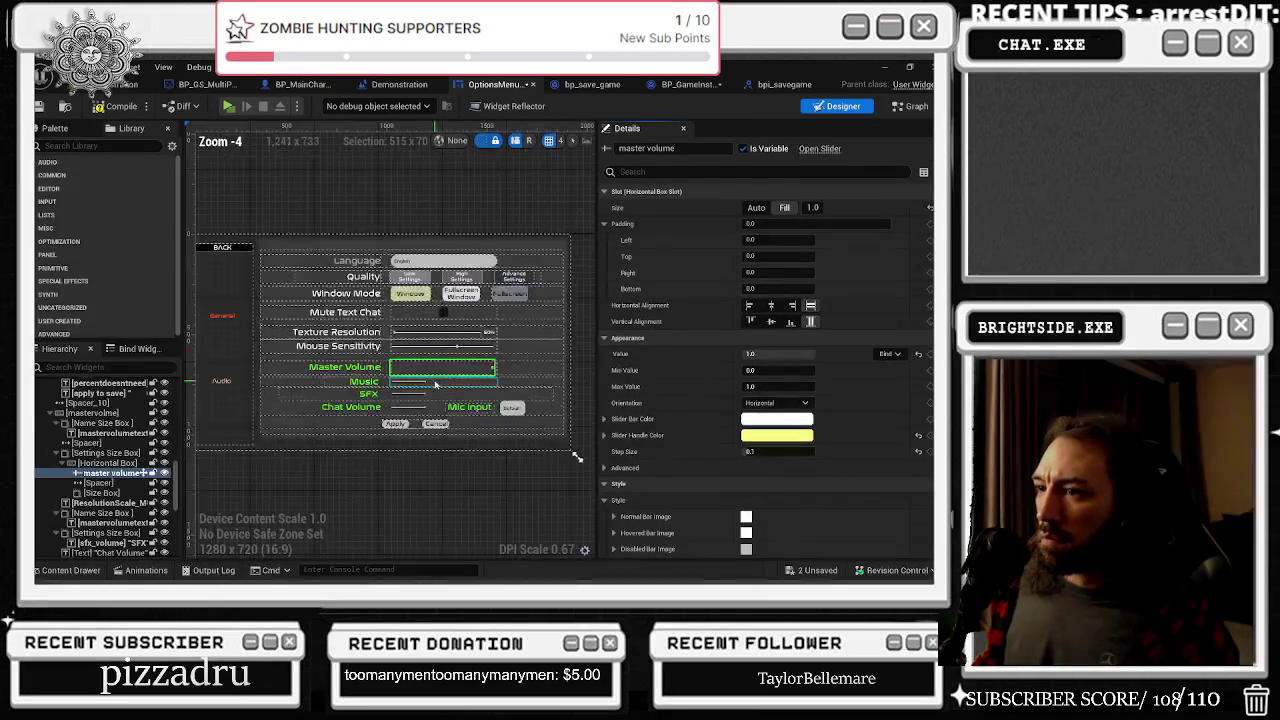
{"action": "left_click", "coordinate": [395, 379]}
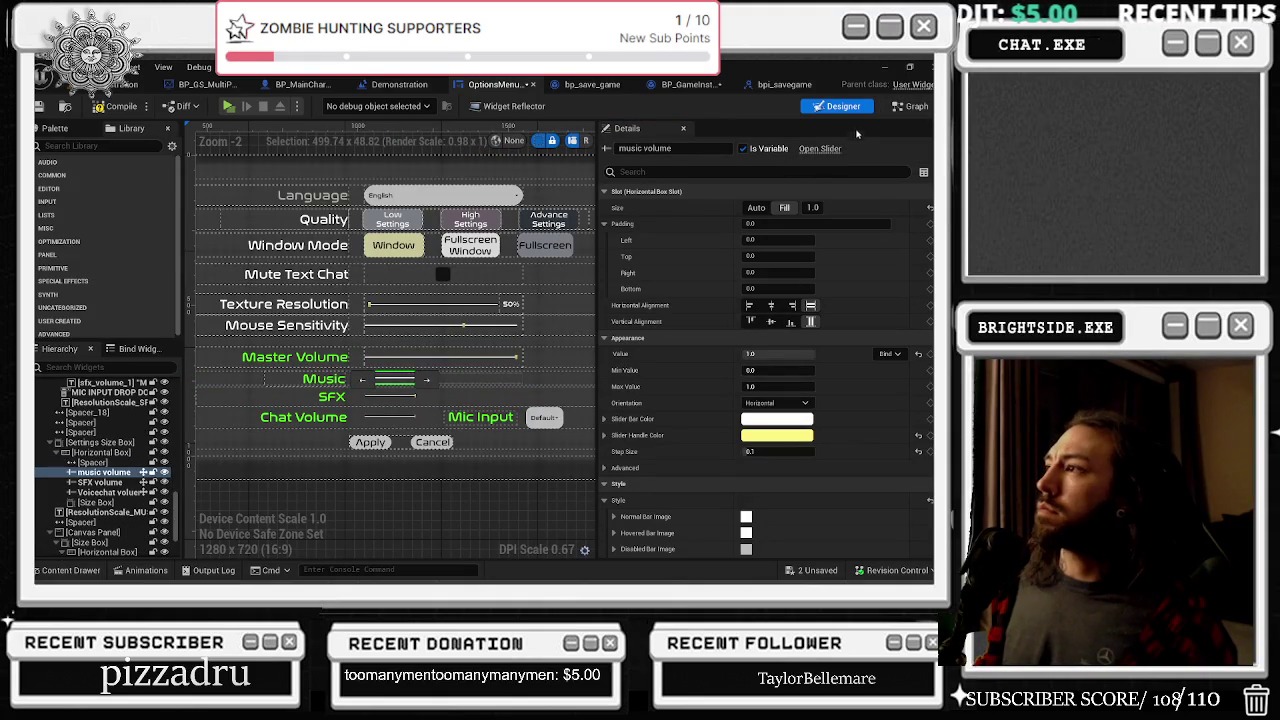
{"action": "key", "text": "ctrl+Tab"}
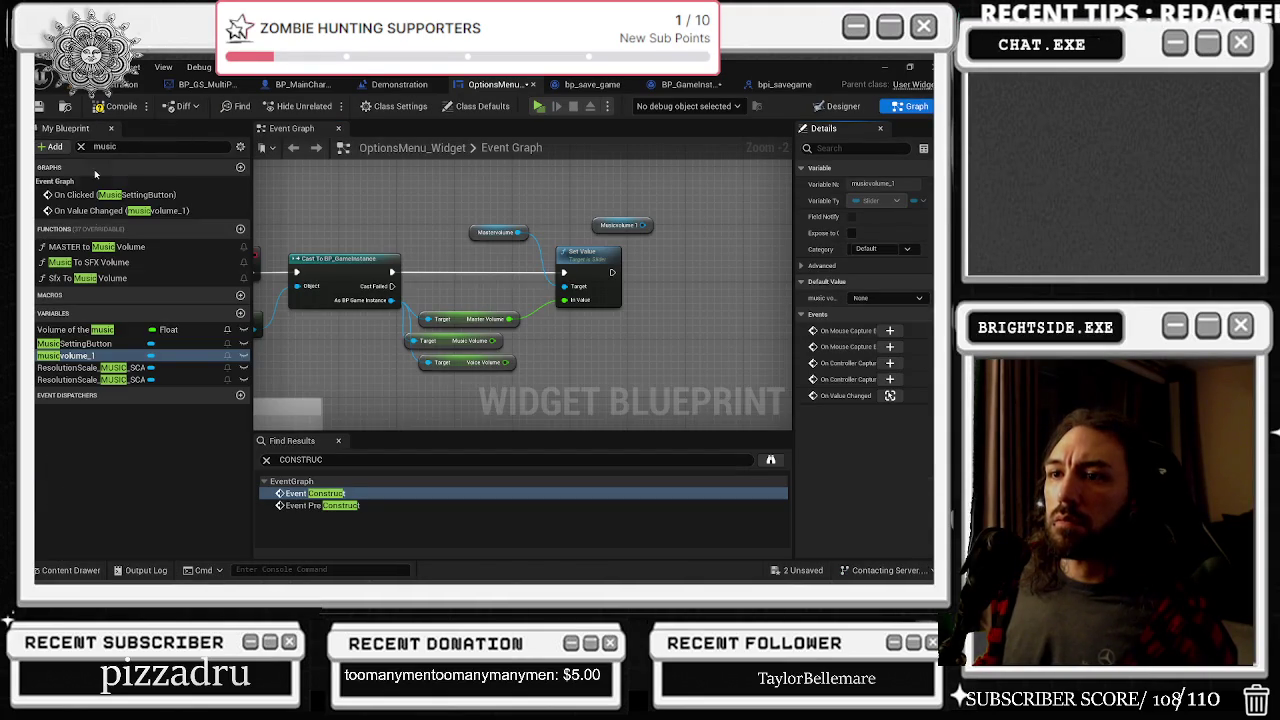
{"action": "scroll", "coordinate": [560, 315], "scroll_direction": "up", "scroll_amount": 2}
Chain a second Set Value on musicvolume_1, feeding Music Volume into In Value
{"action": "mouse_move", "coordinate": [668, 193]}
{"action": "left_mouse_down"}
{"action": "mouse_move", "coordinate": [663, 246]}
{"action": "mouse_move", "coordinate": [689, 266]}
{"action": "left_mouse_up"}
{"action": "type", "text": "set value"}
{"action": "key", "text": "Return"}
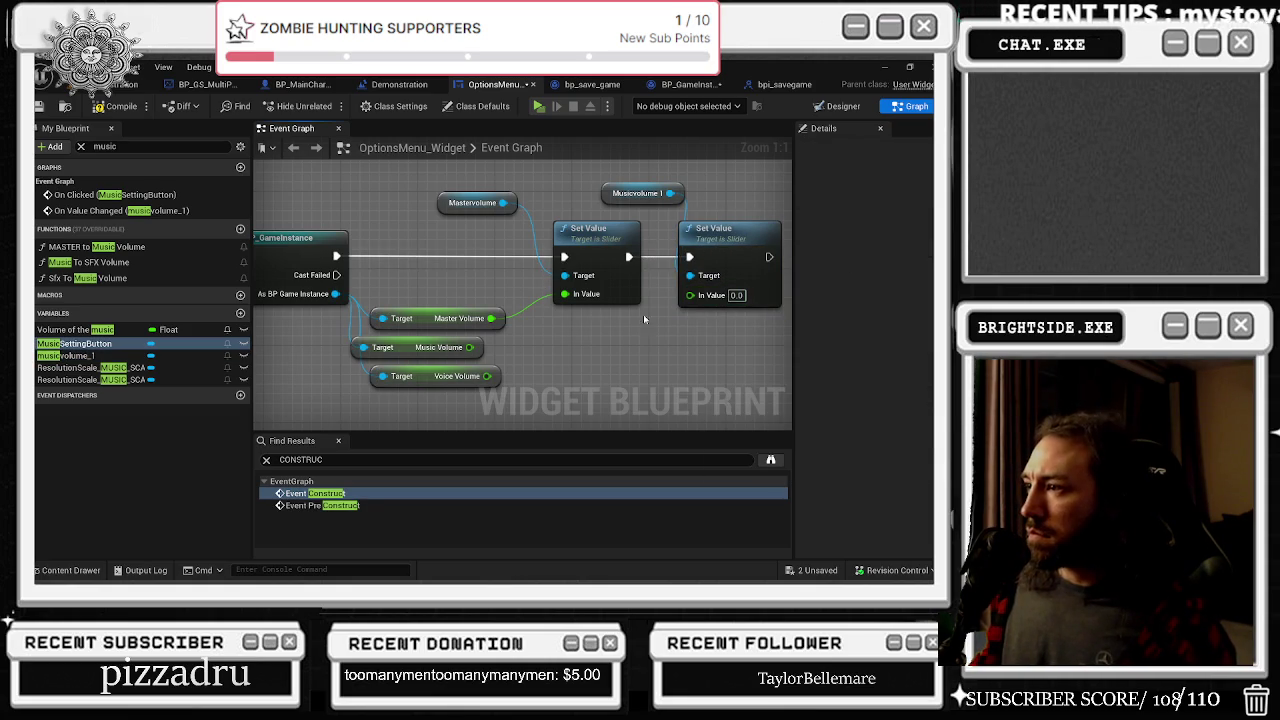
{"action": "left_click_drag", "start_coordinate": [470, 347], "coordinate": [690, 295]}
{"action": "left_click", "coordinate": [401, 339]}
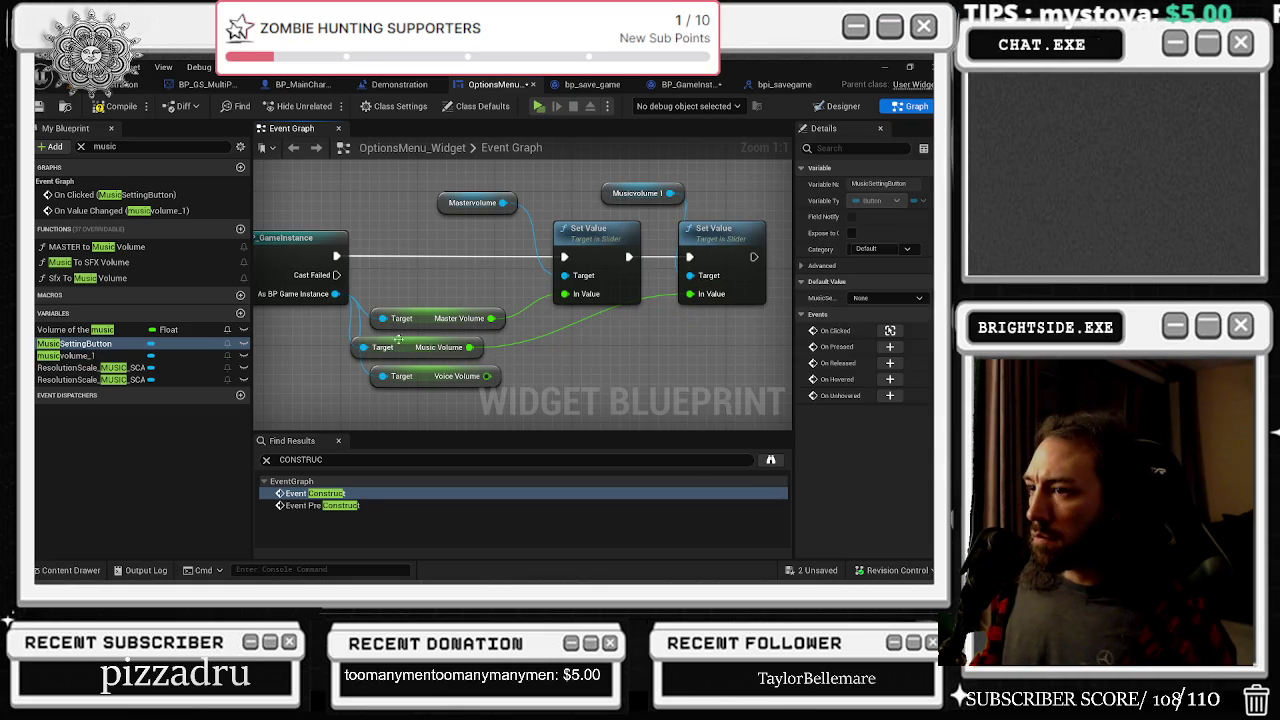
{"action": "left_click", "coordinate": [660, 282]}
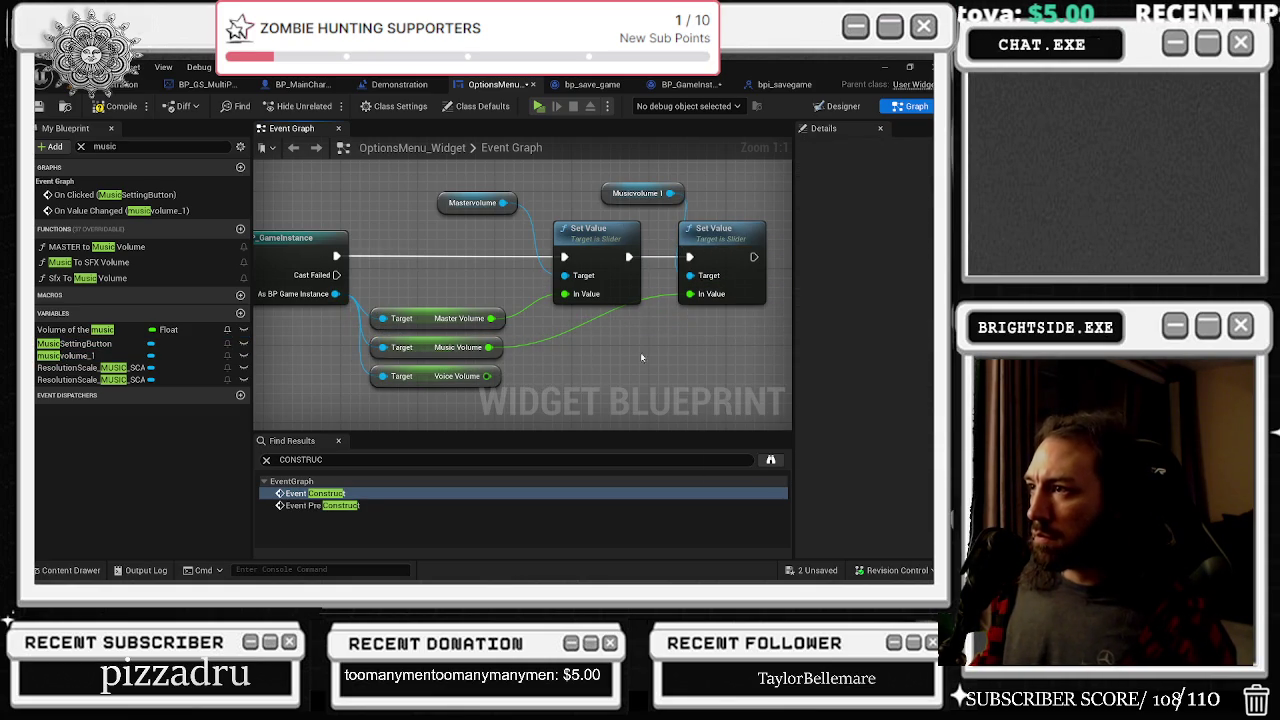
{"action": "left_click_drag", "start_coordinate": [725, 269], "coordinate": [631, 270]}
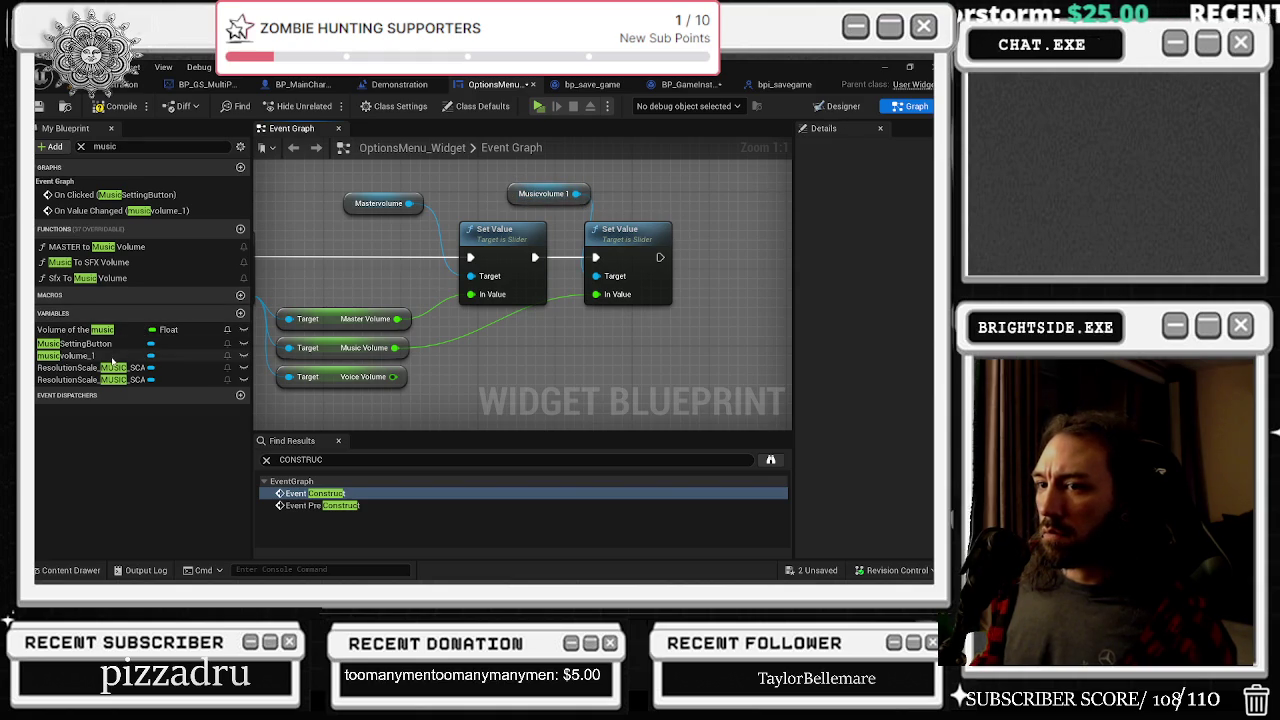
{"action": "key", "text": "ctrl+a"}
{"action": "type", "text": "voice"}
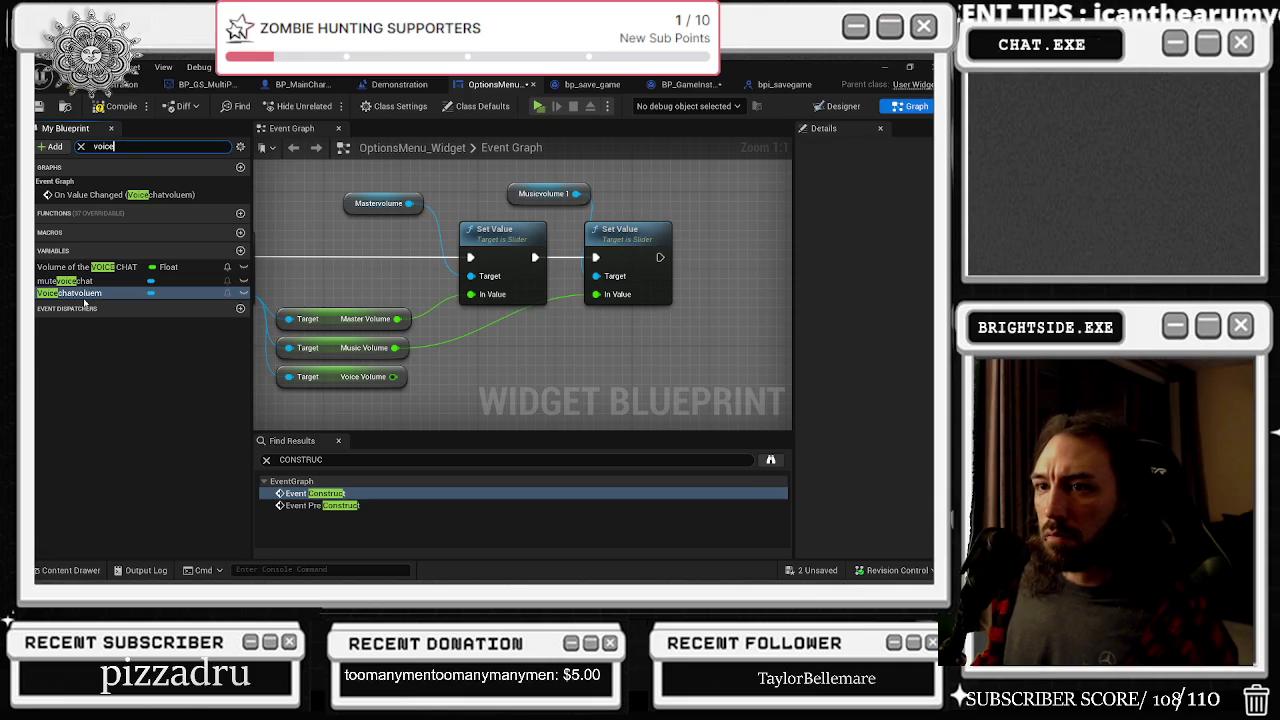
Chain a third Set Value on the Voicechatvoluem slider, confirming it is the Chat Volume slider
{"action": "mouse_move", "coordinate": [65, 293]}
{"action": "left_mouse_down"}
{"action": "mouse_move", "coordinate": [690, 220]}
{"action": "mouse_move", "coordinate": [697, 194]}
{"action": "mouse_move", "coordinate": [729, 240]}
{"action": "left_mouse_up"}
{"action": "type", "text": "set v"}
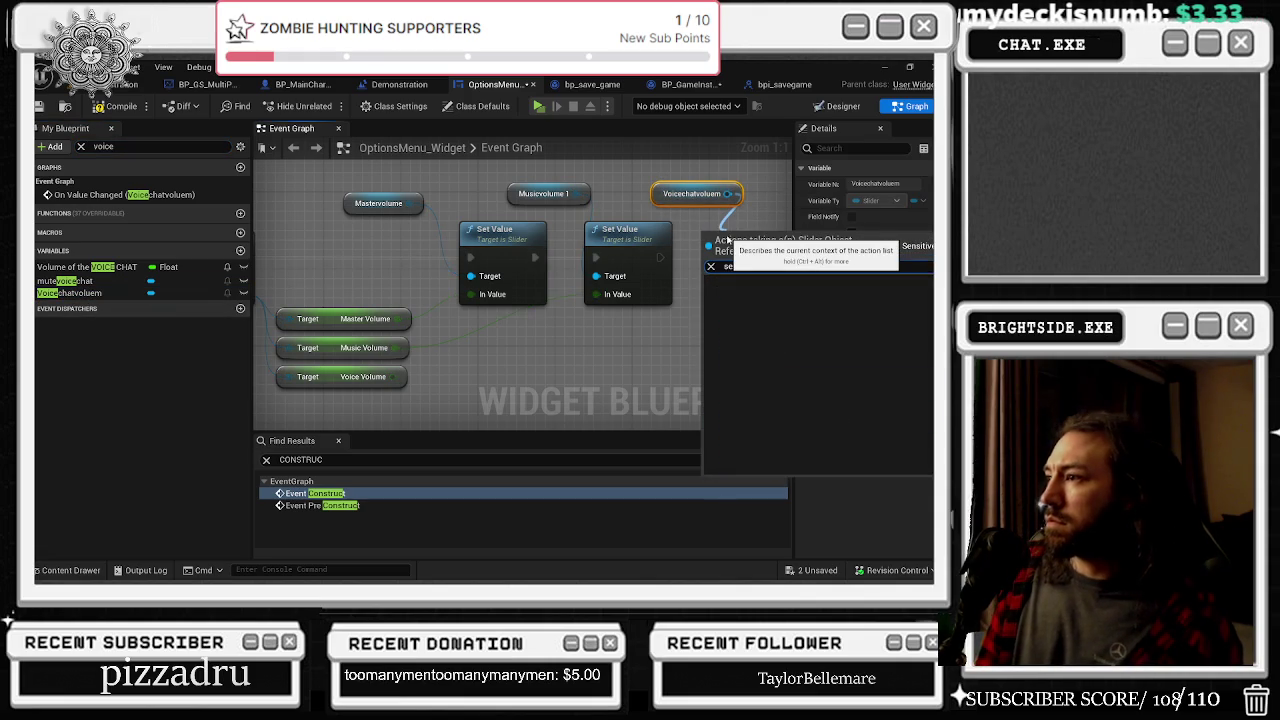
{"action": "left_click", "coordinate": [750, 399]}
{"action": "left_click_drag", "start_coordinate": [661, 258], "coordinate": [771, 229]}
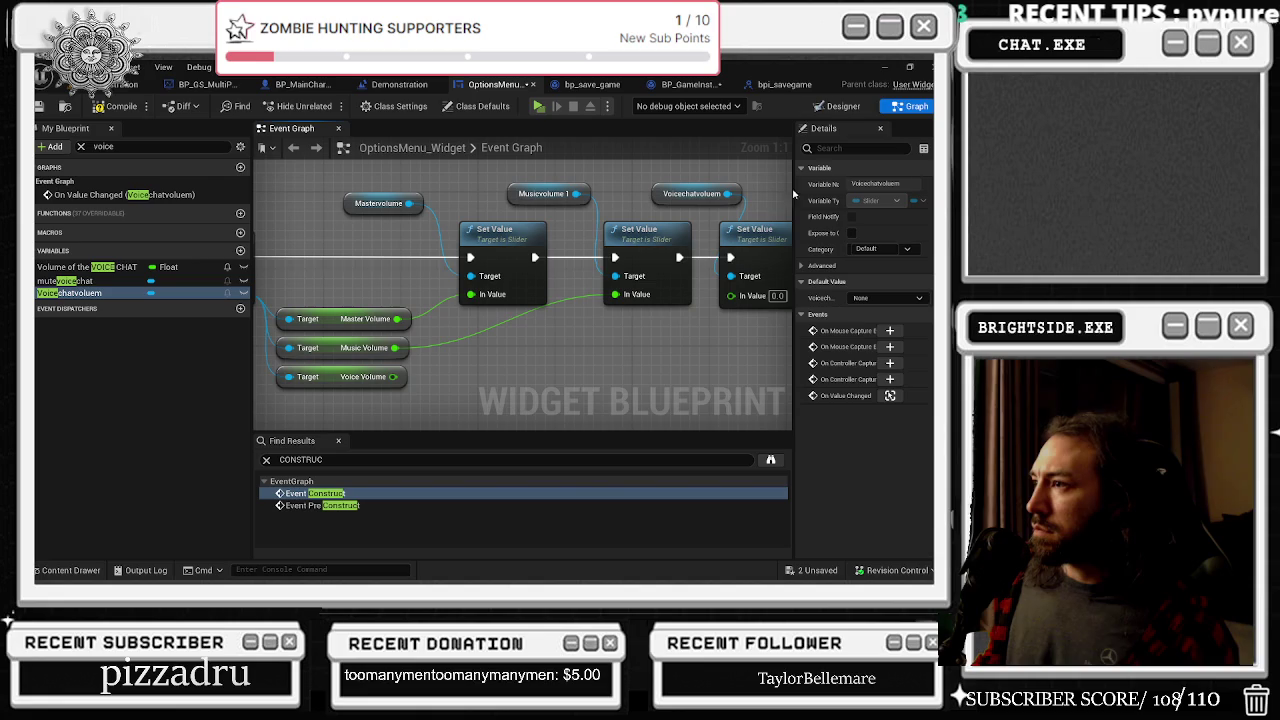
{"action": "left_click", "coordinate": [843, 106]}
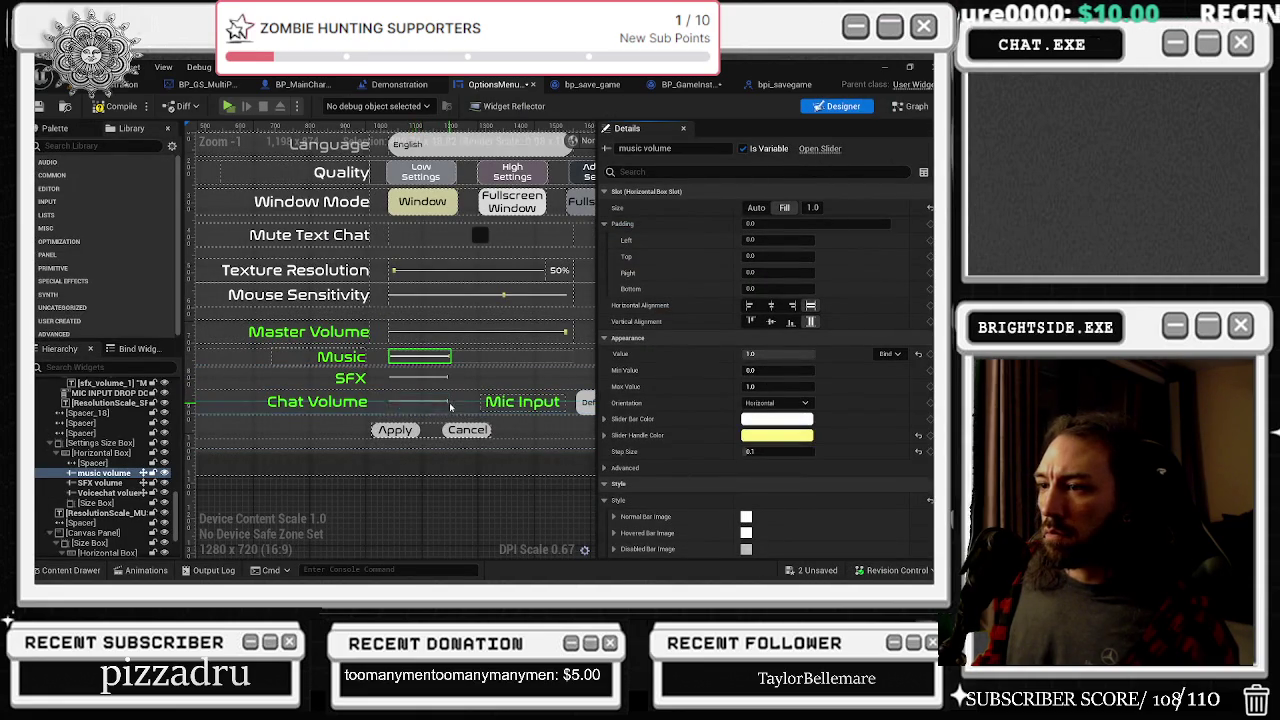
{"action": "left_click", "coordinate": [420, 403]}
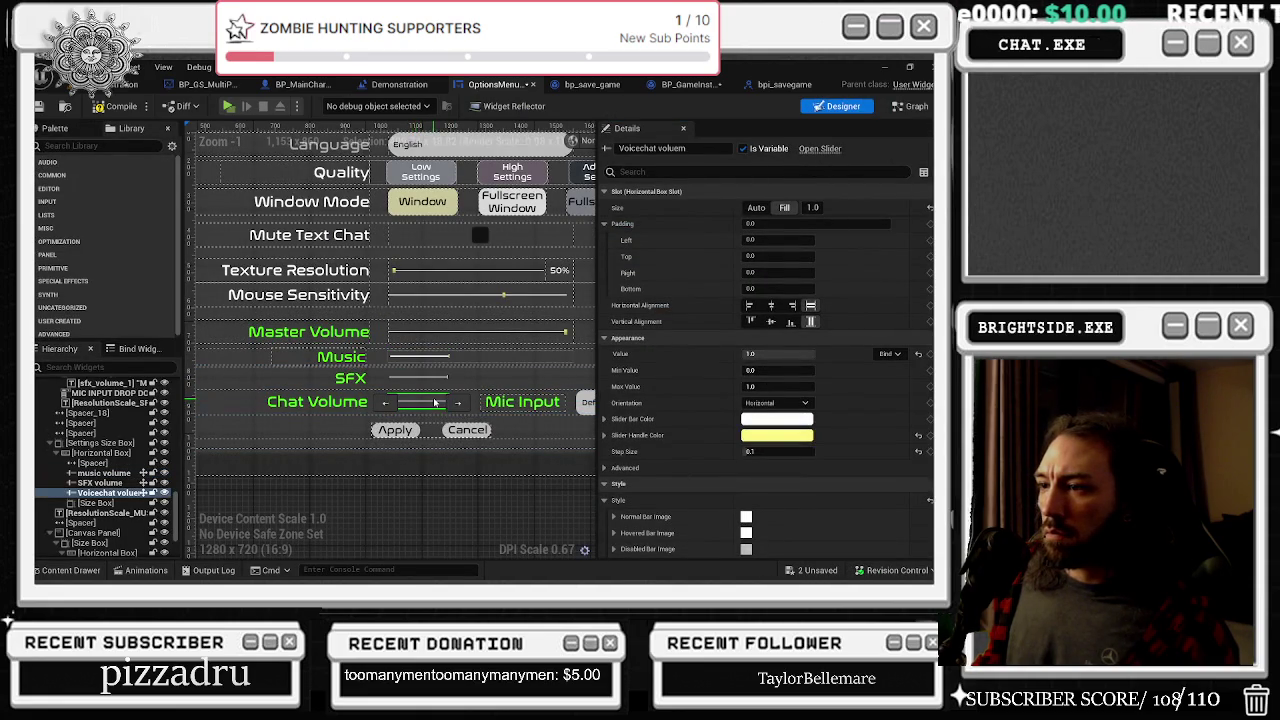
{"action": "left_click", "coordinate": [910, 106]}
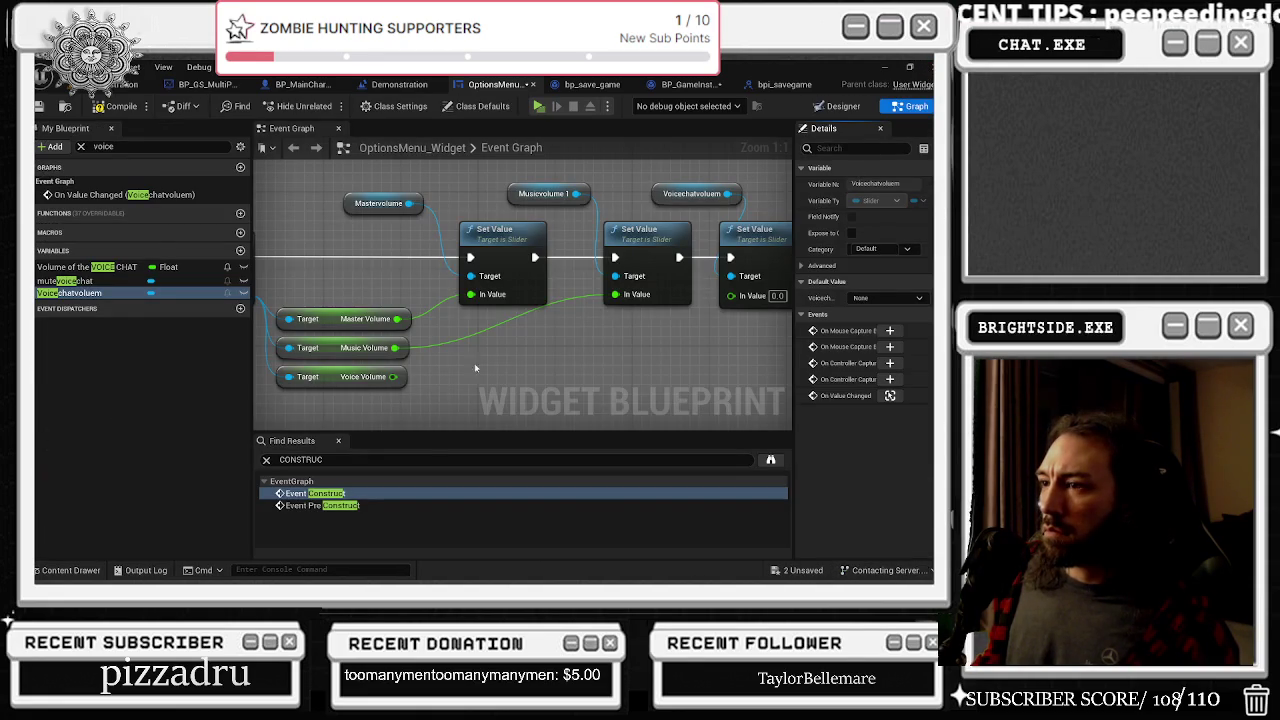
Feed Voice Volume into the third Set Value through a reroute point, then save both unsaved assets
{"action": "mouse_move", "coordinate": [393, 376]}
{"action": "left_mouse_down"}
{"action": "mouse_move", "coordinate": [745, 296]}
{"action": "mouse_move", "coordinate": [731, 295]}
{"action": "left_mouse_up"}
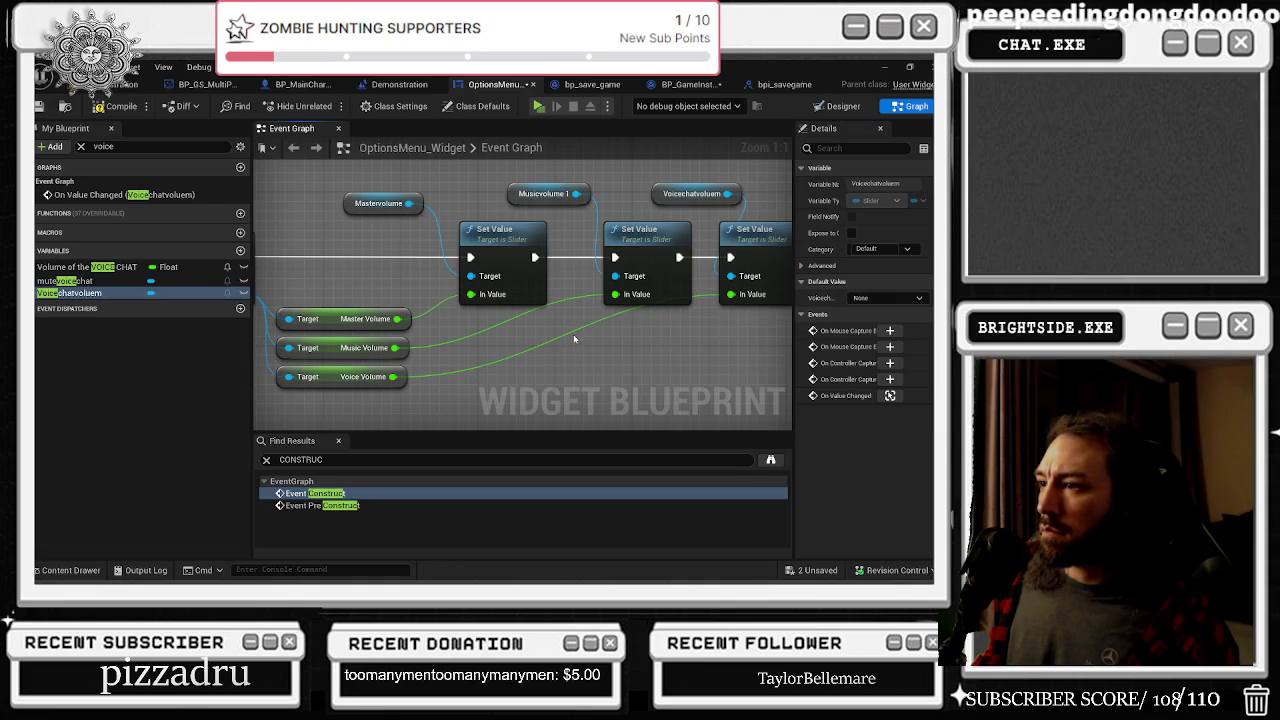
{"action": "double_click", "coordinate": [462, 365]}
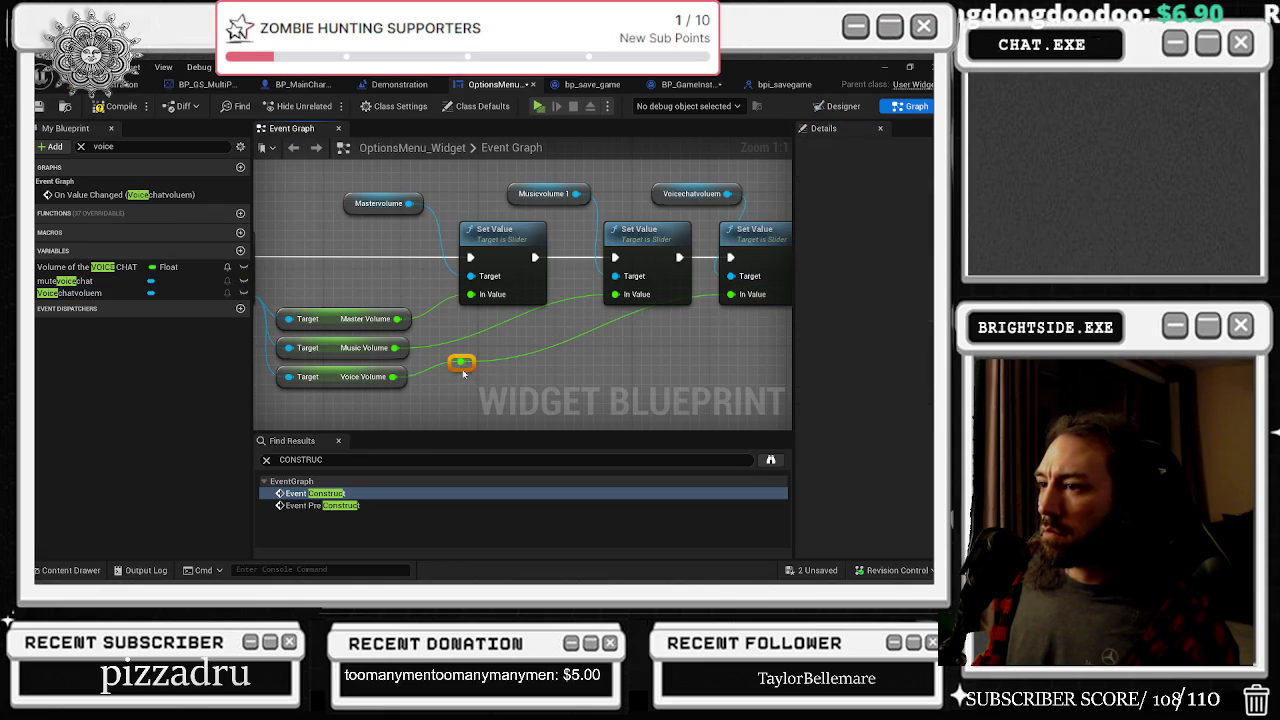
{"action": "mouse_move", "coordinate": [462, 363]}
{"action": "left_mouse_down"}
{"action": "mouse_move", "coordinate": [471, 323]}
{"action": "mouse_move", "coordinate": [557, 347]}
{"action": "left_mouse_up"}
{"action": "key", "text": "Escape"}
{"action": "left_click_drag", "start_coordinate": [471, 323], "coordinate": [576, 342]}
{"action": "left_click", "coordinate": [669, 358]}
{"action": "scroll", "coordinate": [669, 358], "scroll_direction": "down", "scroll_amount": 4}
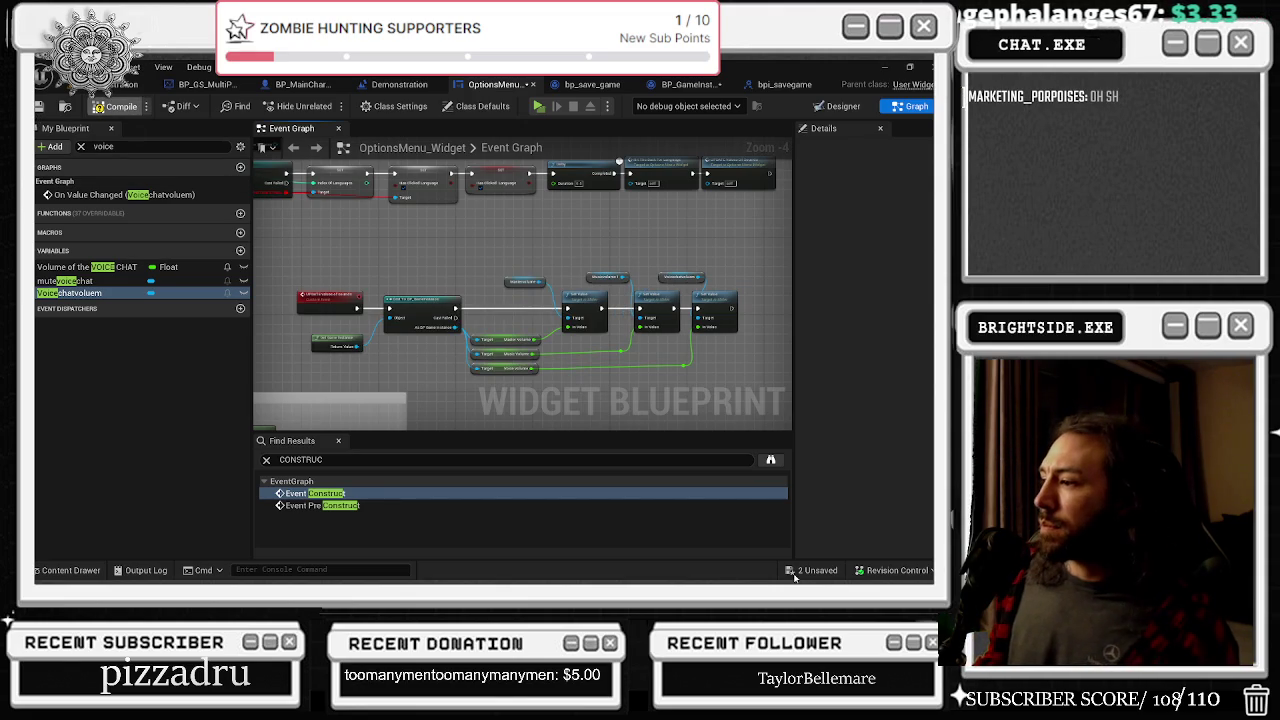
{"action": "left_click", "coordinate": [795, 577]}
{"action": "left_click", "coordinate": [588, 460]}
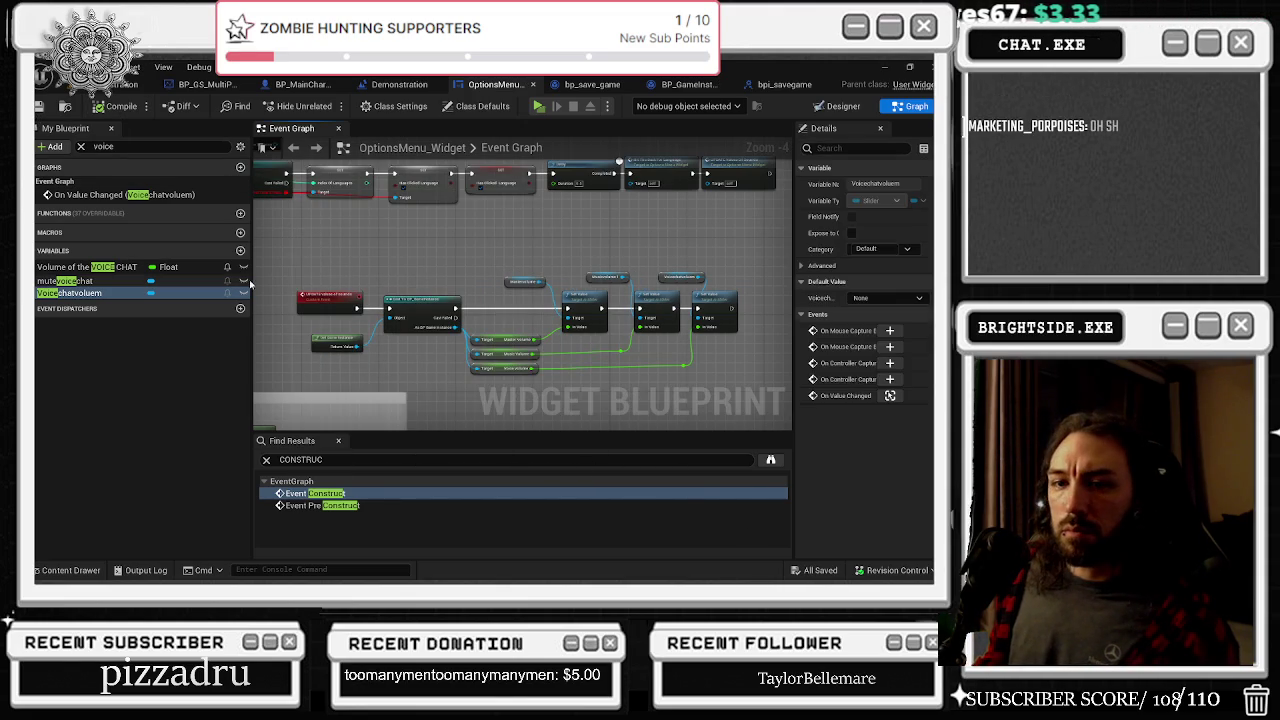
Save the map, run a play-in-editor test showing the F1 controls, then stop it
{"action": "left_click", "coordinate": [140, 85]}
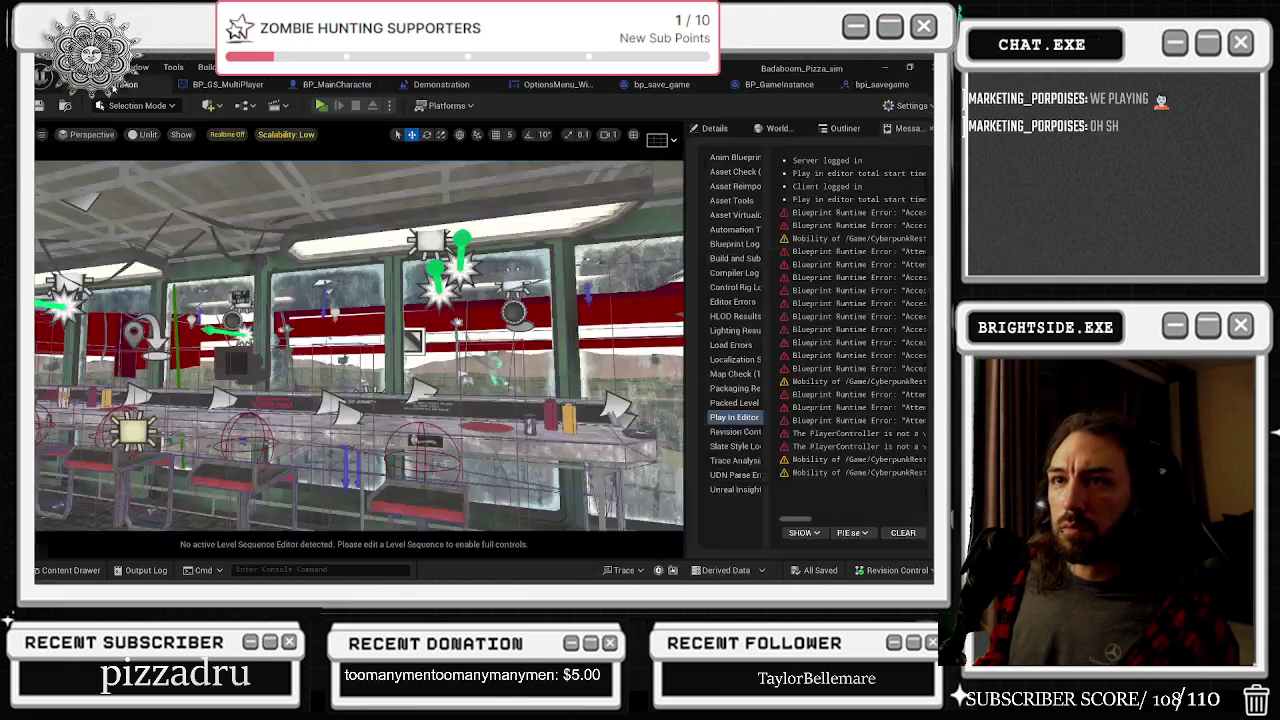
{"action": "key", "text": "ctrl+s"}
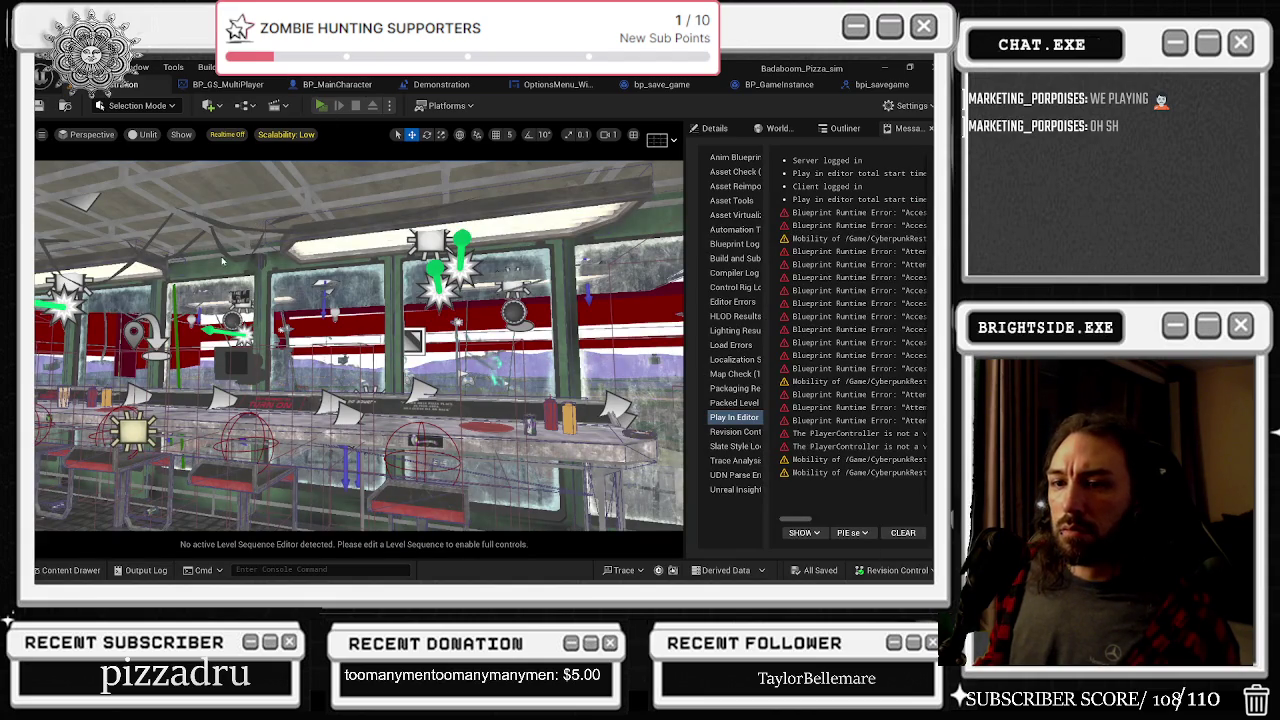
{"action": "key", "text": "alt+Tab"}
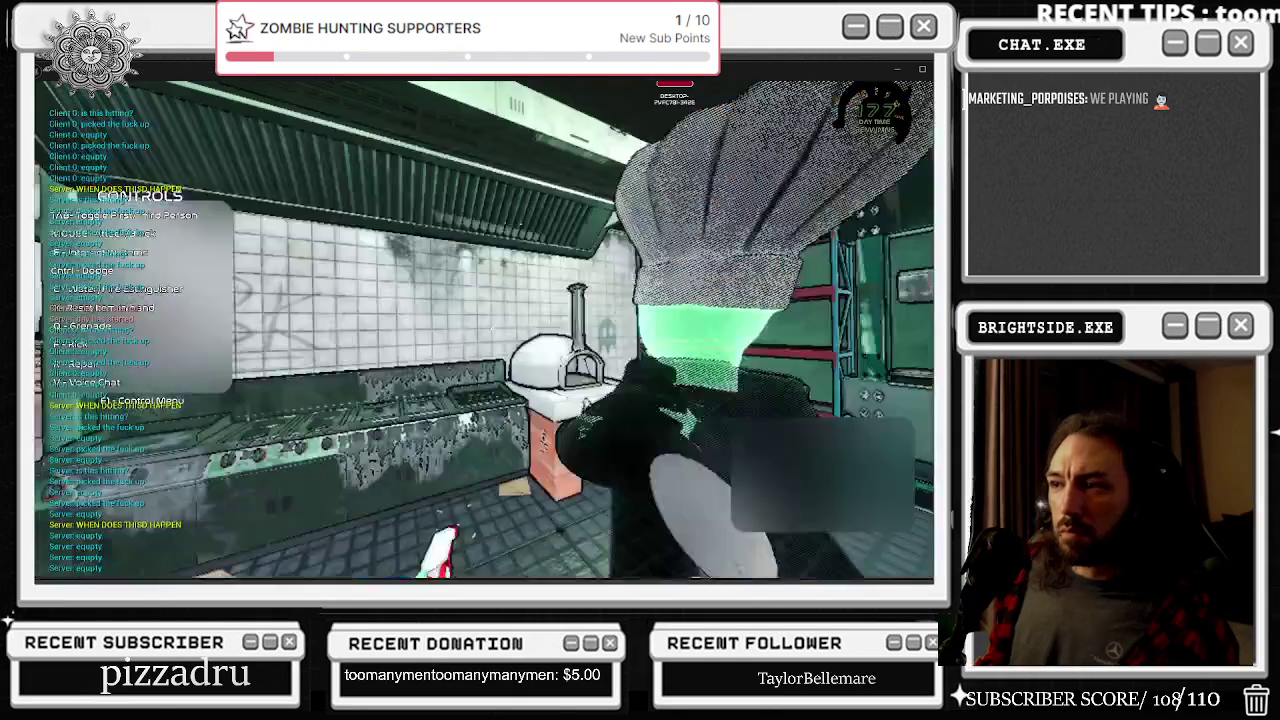
{"action": "key", "text": "alt+Tab"}
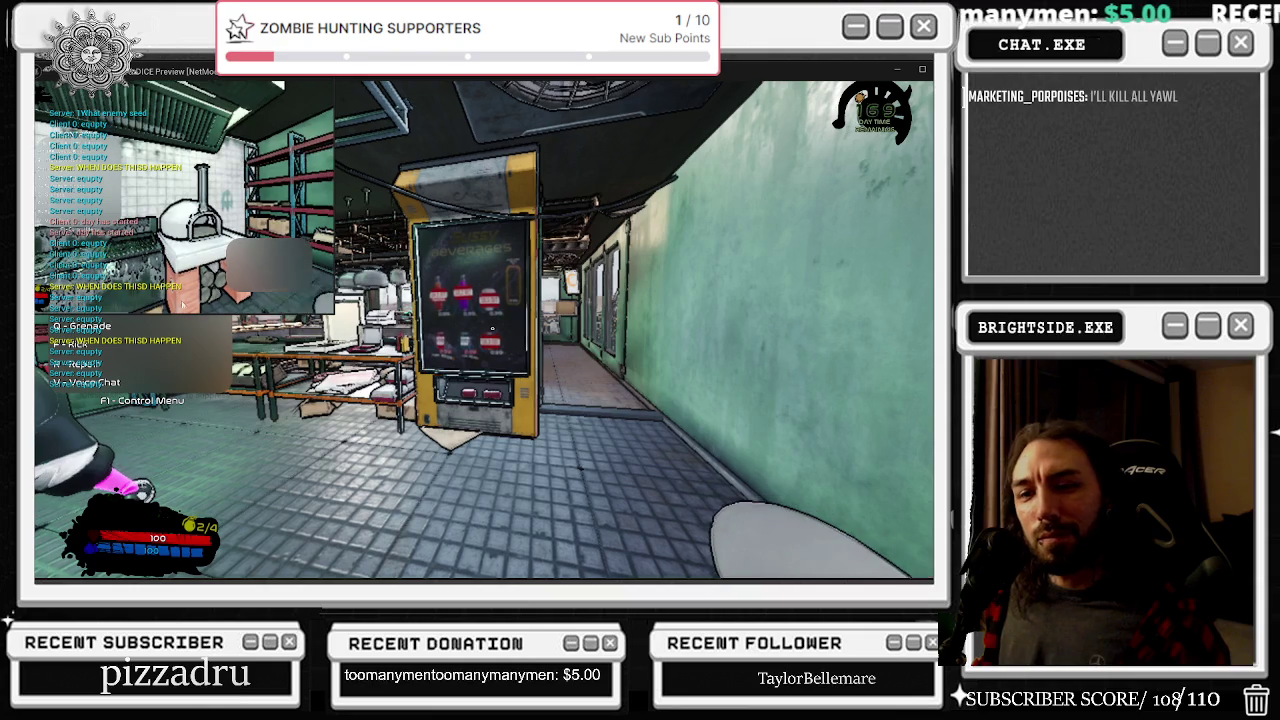
{"action": "key", "text": "F1"}
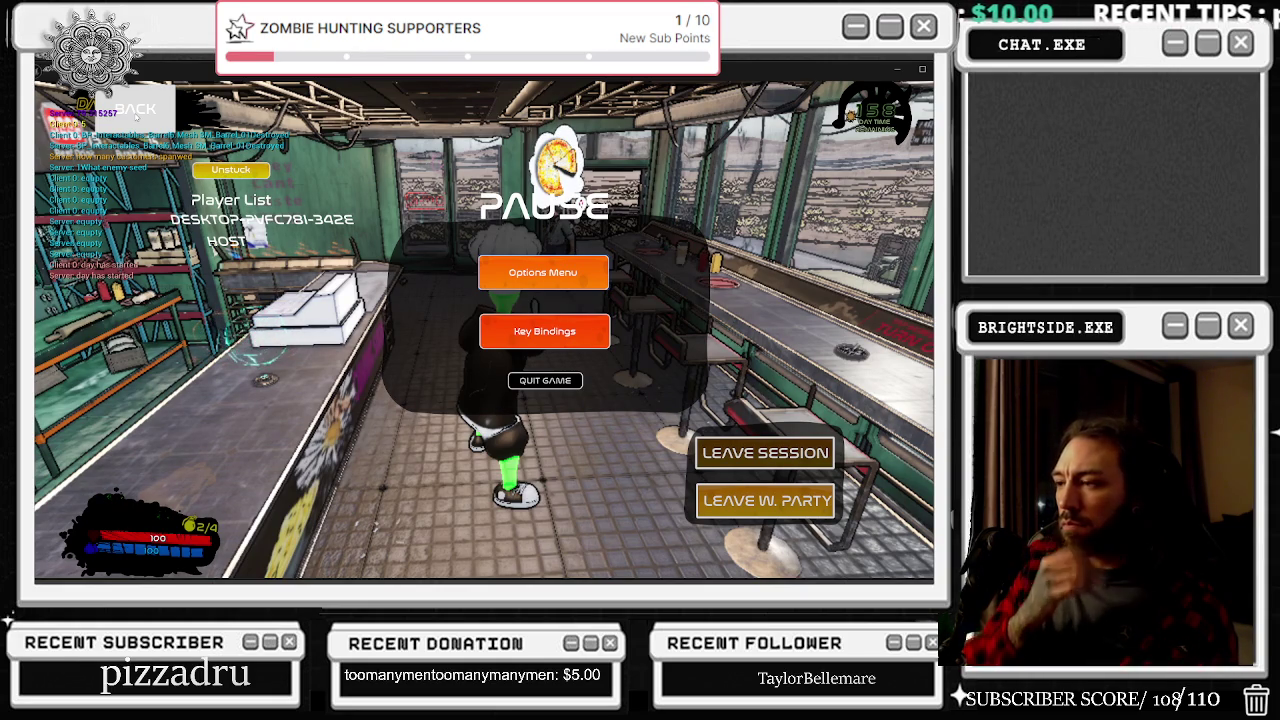
{"action": "left_click", "coordinate": [135, 110]}
{"action": "left_click", "coordinate": [349, 106]}
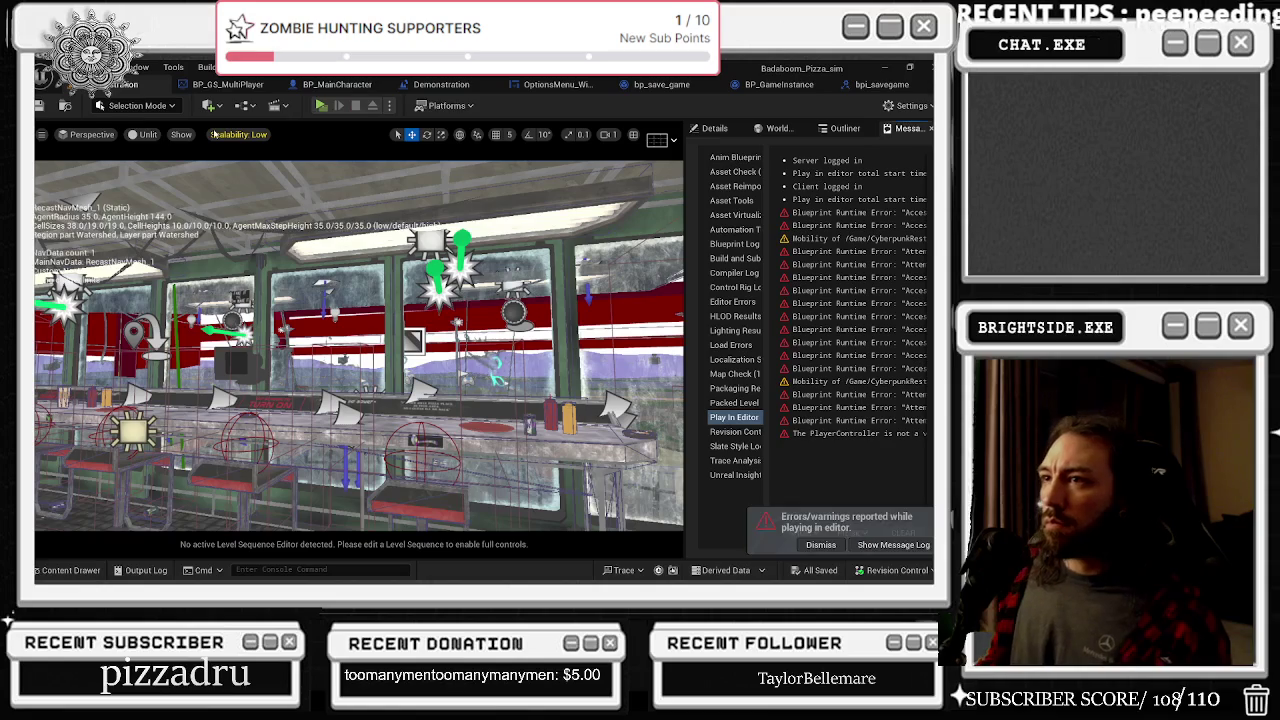
Pan through the OptionsMenu_Widget event graph's comment boxes and resolution slider logic
{"action": "left_click", "coordinate": [581, 85]}
{"action": "scroll", "coordinate": [424, 260], "scroll_direction": "down", "scroll_amount": 4}
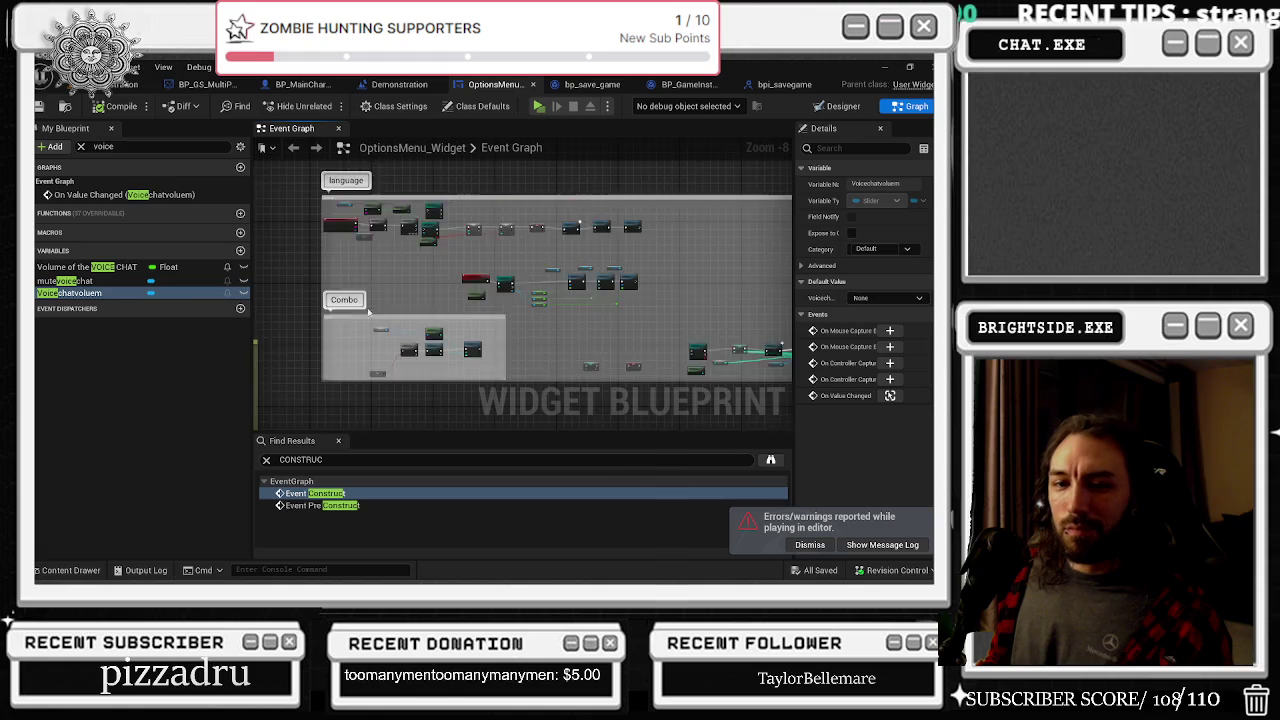
{"action": "left_click_drag", "start_coordinate": [365, 343], "coordinate": [533, 323]}
{"action": "mouse_move", "coordinate": [401, 321]}
{"action": "left_mouse_down"}
{"action": "mouse_move", "coordinate": [460, 321]}
{"action": "mouse_move", "coordinate": [520, 300]}
{"action": "mouse_move", "coordinate": [430, 260]}
{"action": "mouse_move", "coordinate": [416, 287]}
{"action": "left_mouse_up"}
{"action": "left_click_drag", "start_coordinate": [487, 267], "coordinate": [309, 166]}
{"action": "mouse_move", "coordinate": [478, 249]}
{"action": "left_mouse_down"}
{"action": "mouse_move", "coordinate": [331, 190]}
{"action": "mouse_move", "coordinate": [492, 237]}
{"action": "mouse_move", "coordinate": [332, 326]}
{"action": "mouse_move", "coordinate": [650, 410]}
{"action": "left_mouse_up"}
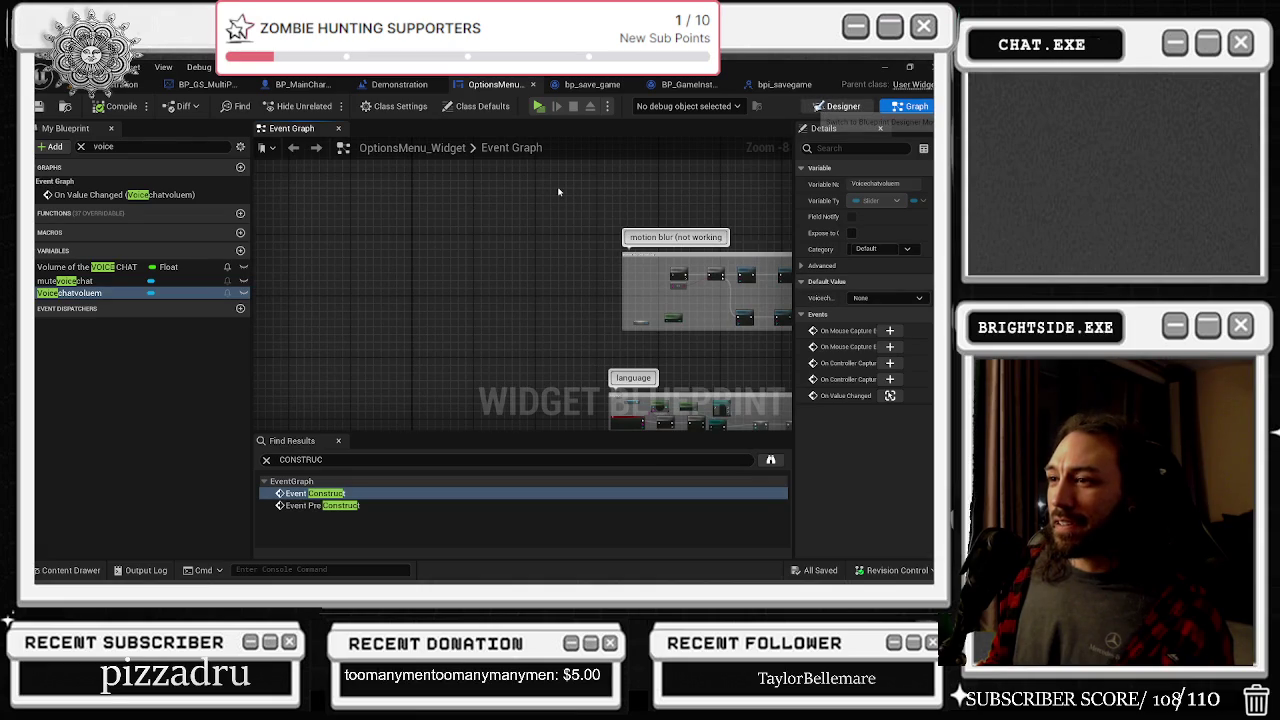
Inspect the Accept Settings button's properties in the designer, then return to the graph
{"action": "scroll", "coordinate": [423, 330], "scroll_direction": "up", "scroll_amount": 2}
{"action": "left_click", "coordinate": [300, 438]}
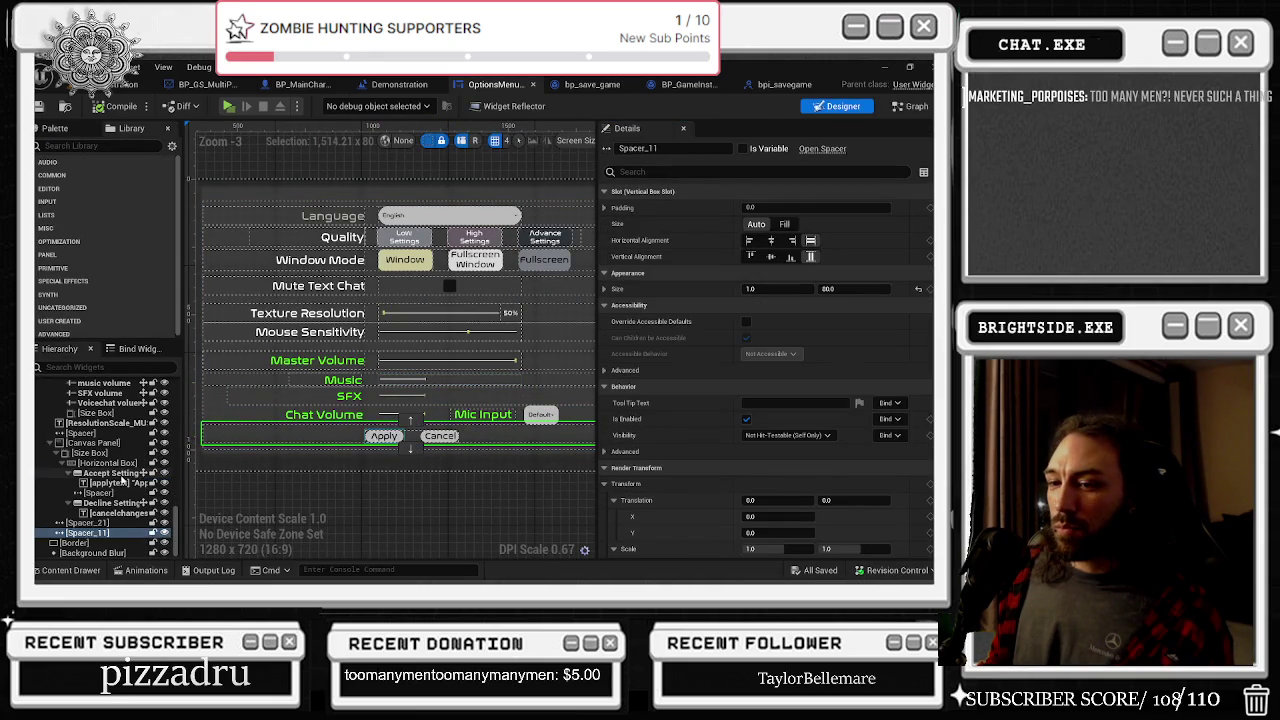
{"action": "left_click", "coordinate": [110, 473]}
{"action": "scroll", "coordinate": [780, 450], "scroll_direction": "down", "scroll_amount": 10}
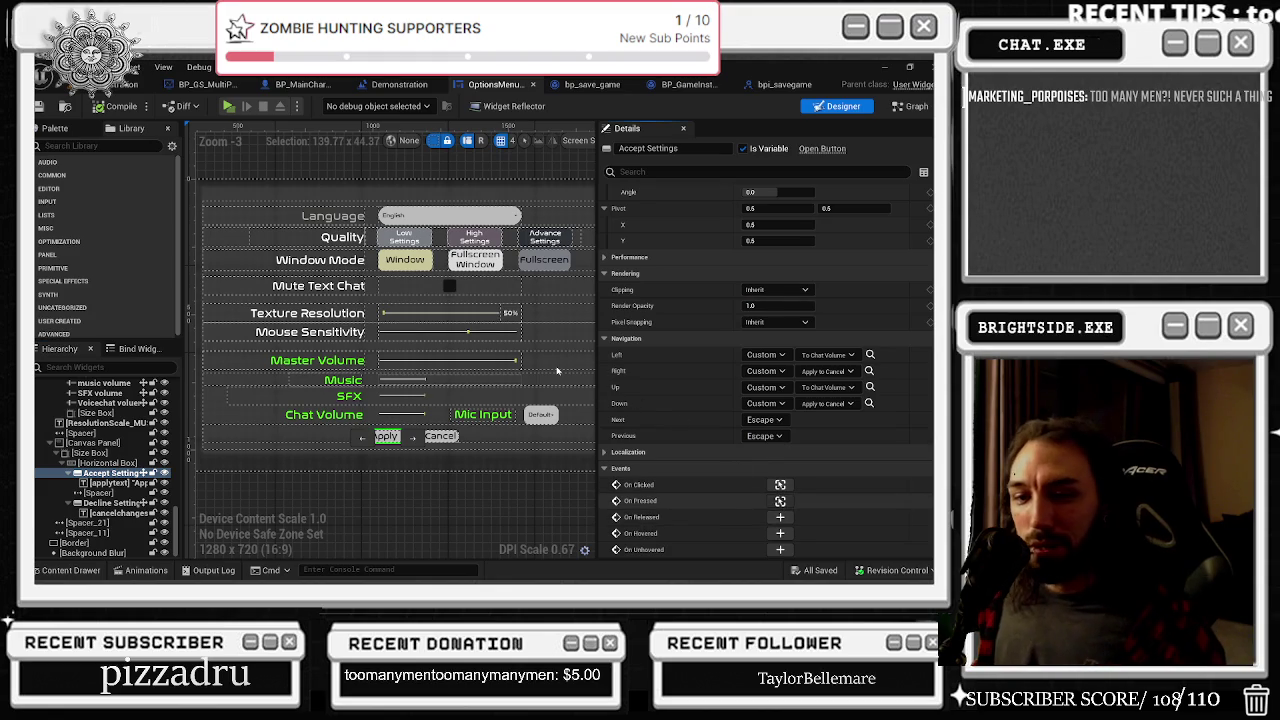
{"action": "left_click", "coordinate": [910, 106]}
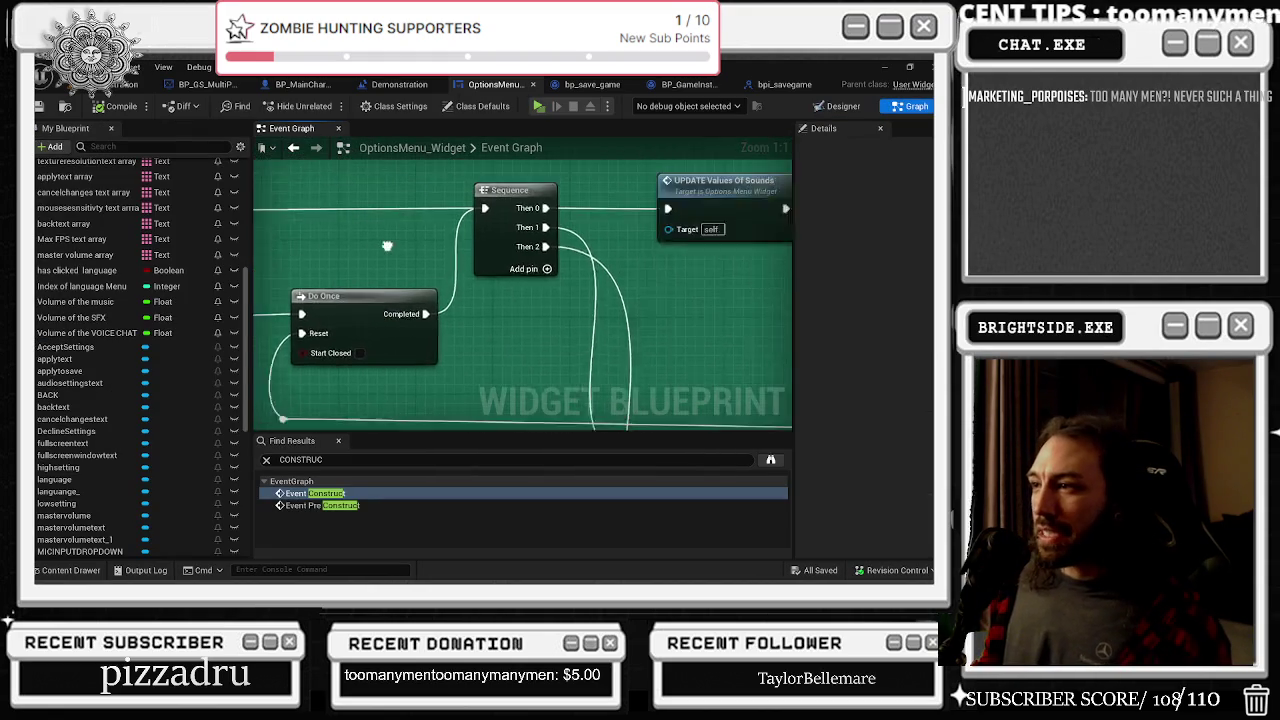
Promote Savesensitivity's Master Volume input to a variable and place its getter below the cast
{"action": "left_click_drag", "start_coordinate": [575, 225], "coordinate": [604, 225]}
{"action": "mouse_move", "coordinate": [399, 355]}
{"action": "left_mouse_down"}
{"action": "mouse_move", "coordinate": [453, 388]}
{"action": "mouse_move", "coordinate": [408, 370]}
{"action": "left_mouse_up"}
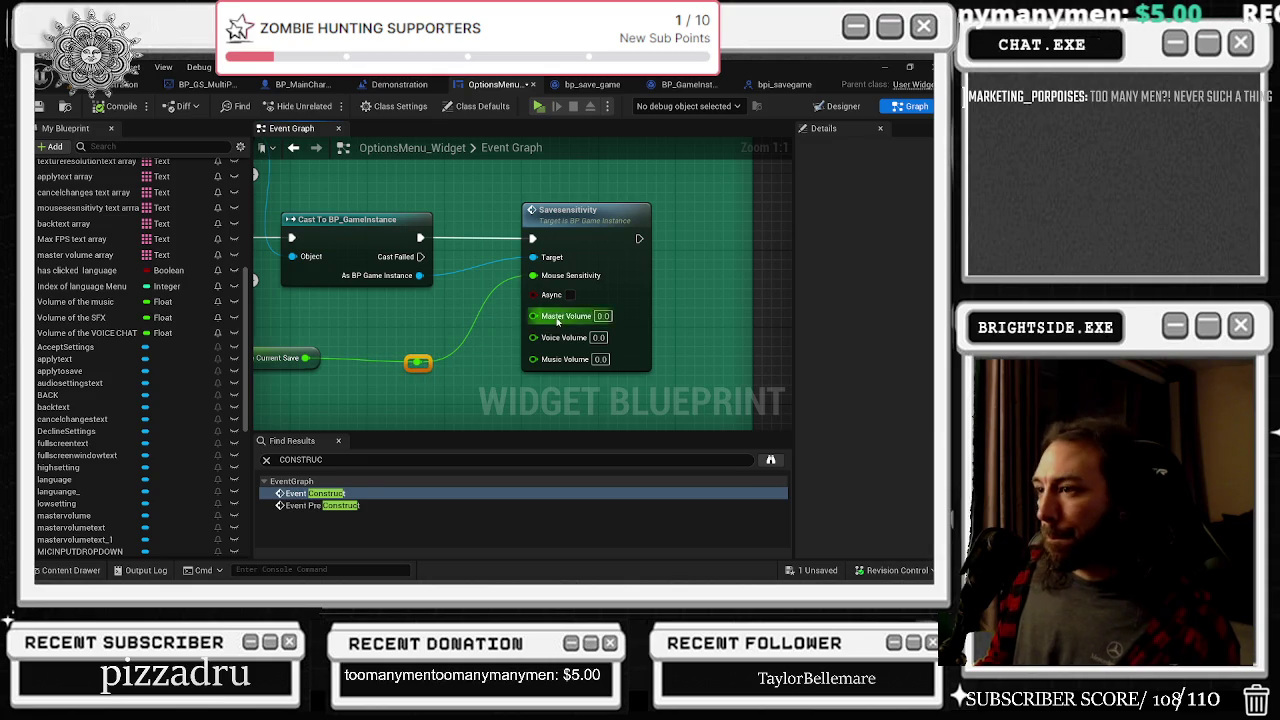
{"action": "right_click", "coordinate": [556, 324]}
{"action": "key", "text": "Escape"}
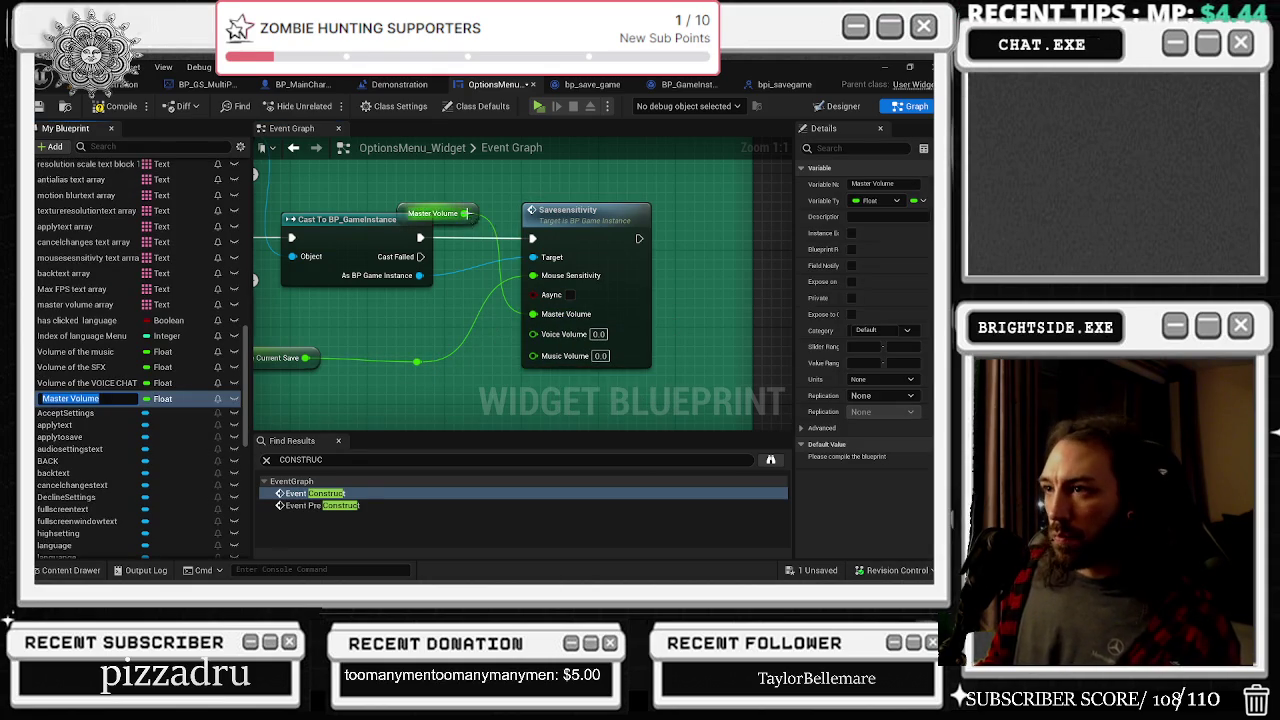
{"action": "mouse_move", "coordinate": [462, 205]}
{"action": "left_mouse_down"}
{"action": "mouse_move", "coordinate": [445, 385]}
{"action": "mouse_move", "coordinate": [433, 378]}
{"action": "left_mouse_up"}
Promote the Voice Volume input to a variable, then delete both volume getter nodes
{"action": "right_click", "coordinate": [536, 343]}
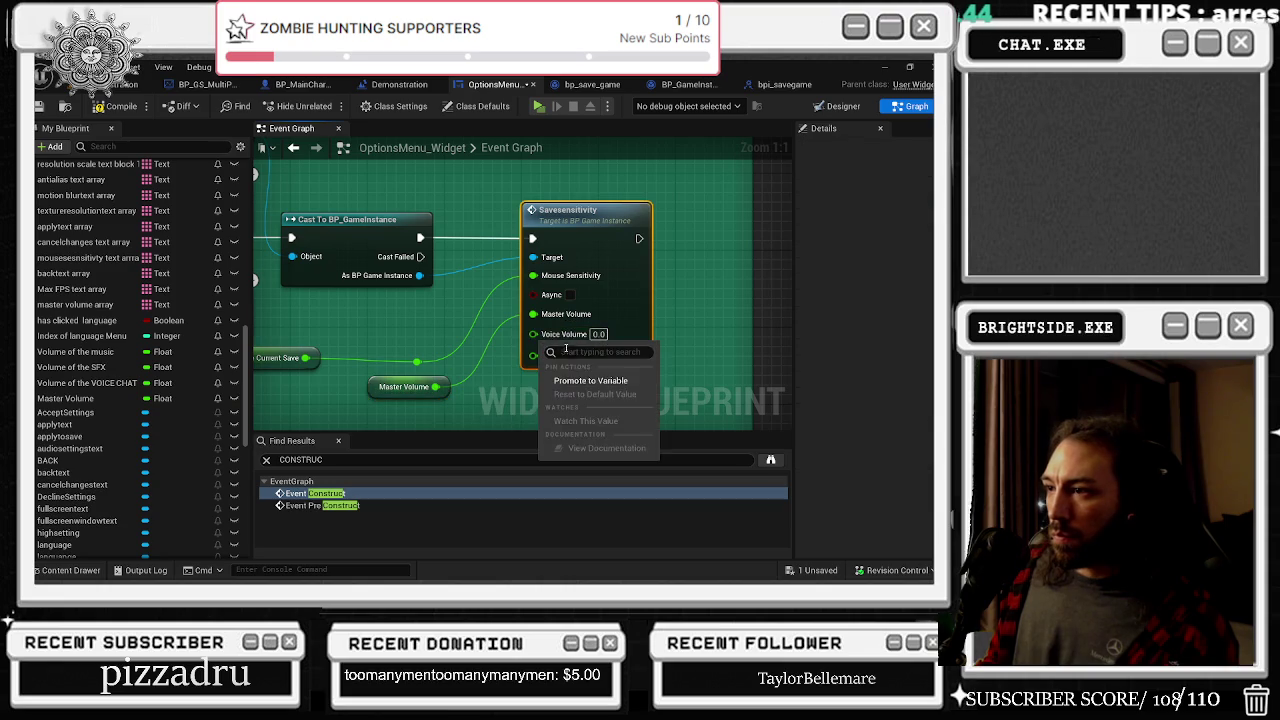
{"action": "left_click", "coordinate": [585, 385]}
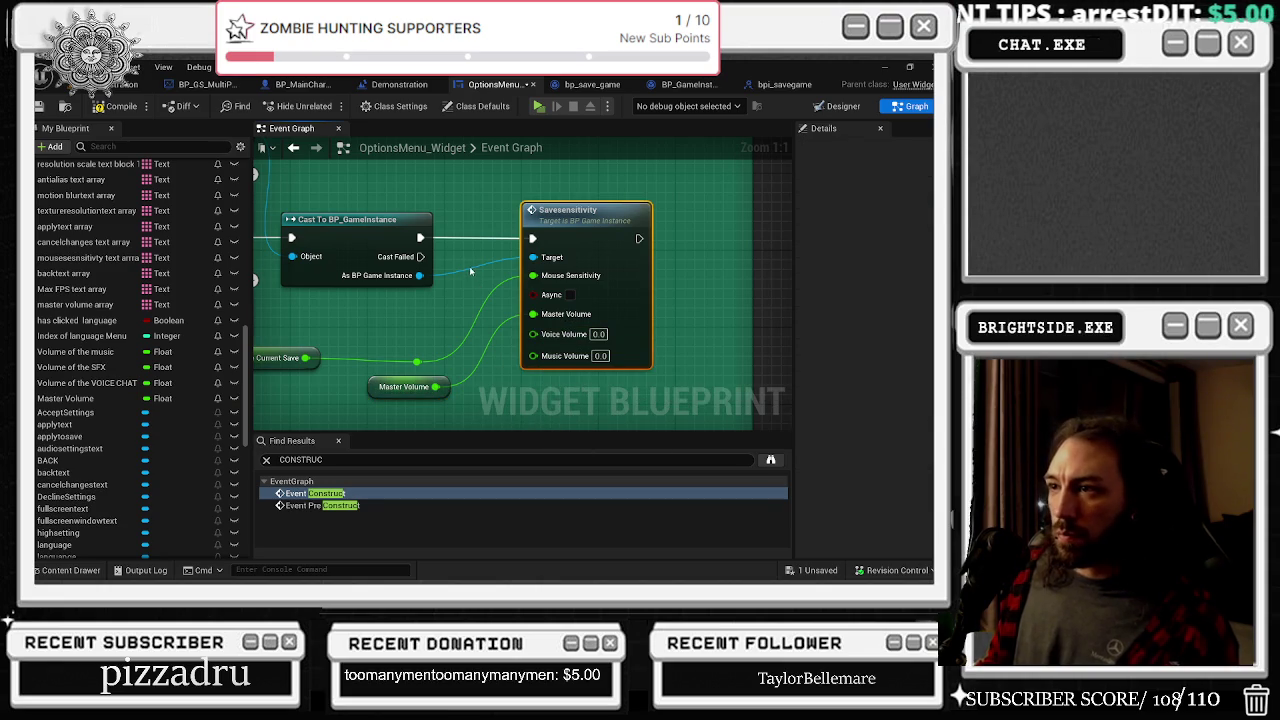
{"action": "mouse_move", "coordinate": [463, 205]}
{"action": "left_mouse_down"}
{"action": "mouse_move", "coordinate": [466, 418]}
{"action": "mouse_move", "coordinate": [466, 309]}
{"action": "mouse_move", "coordinate": [443, 301]}
{"action": "left_mouse_up"}
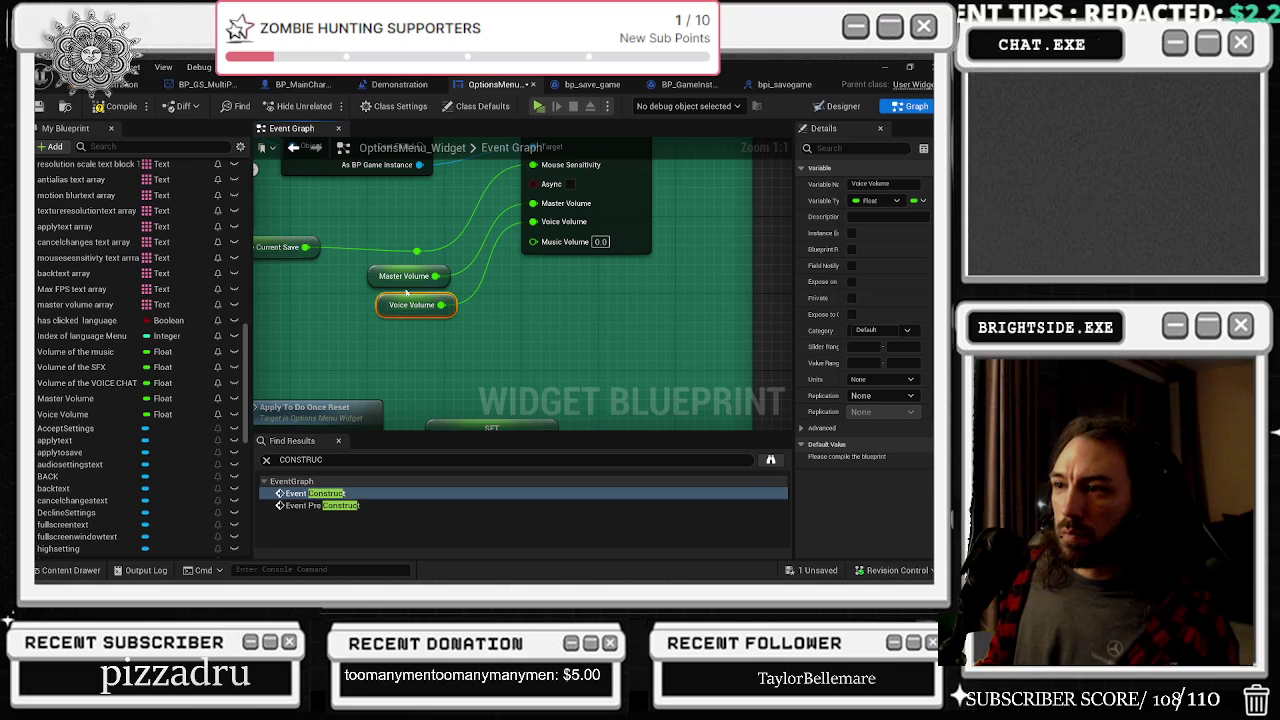
{"action": "left_click", "coordinate": [77, 416]}
{"action": "left_click", "coordinate": [70, 398]}
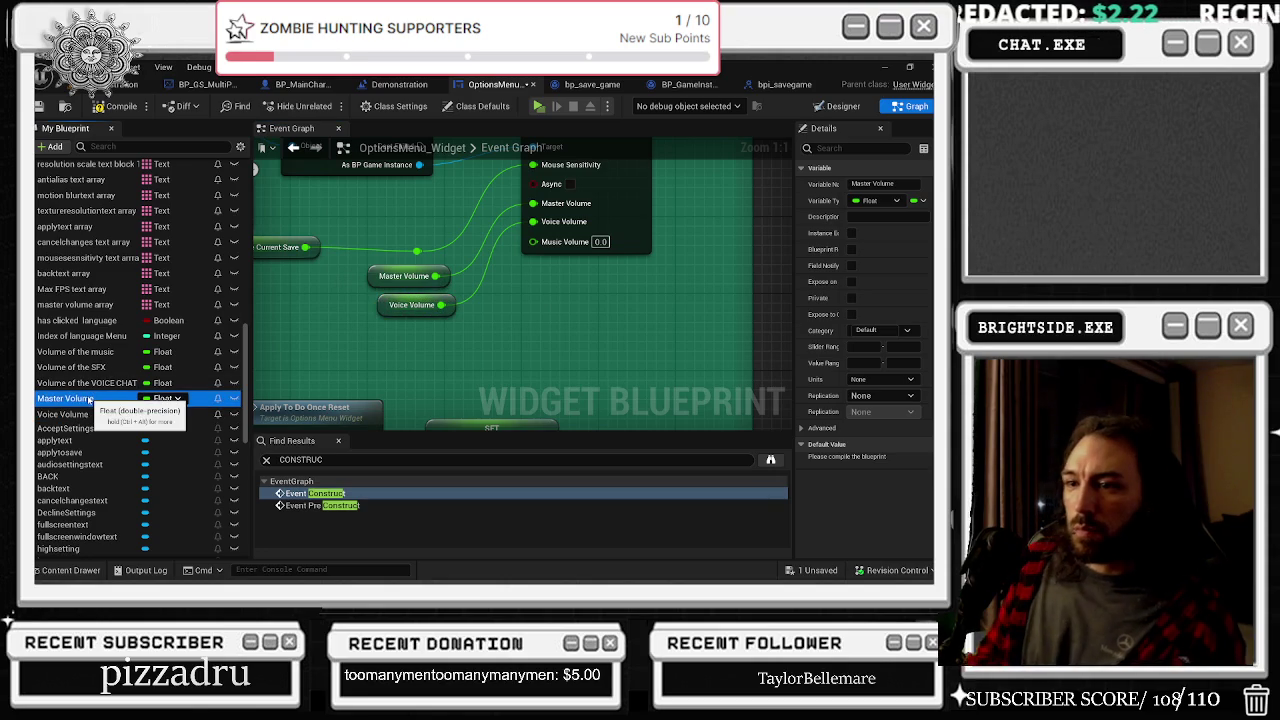
{"action": "left_click_drag", "start_coordinate": [349, 268], "coordinate": [405, 334]}
{"action": "key", "text": "Delete"}
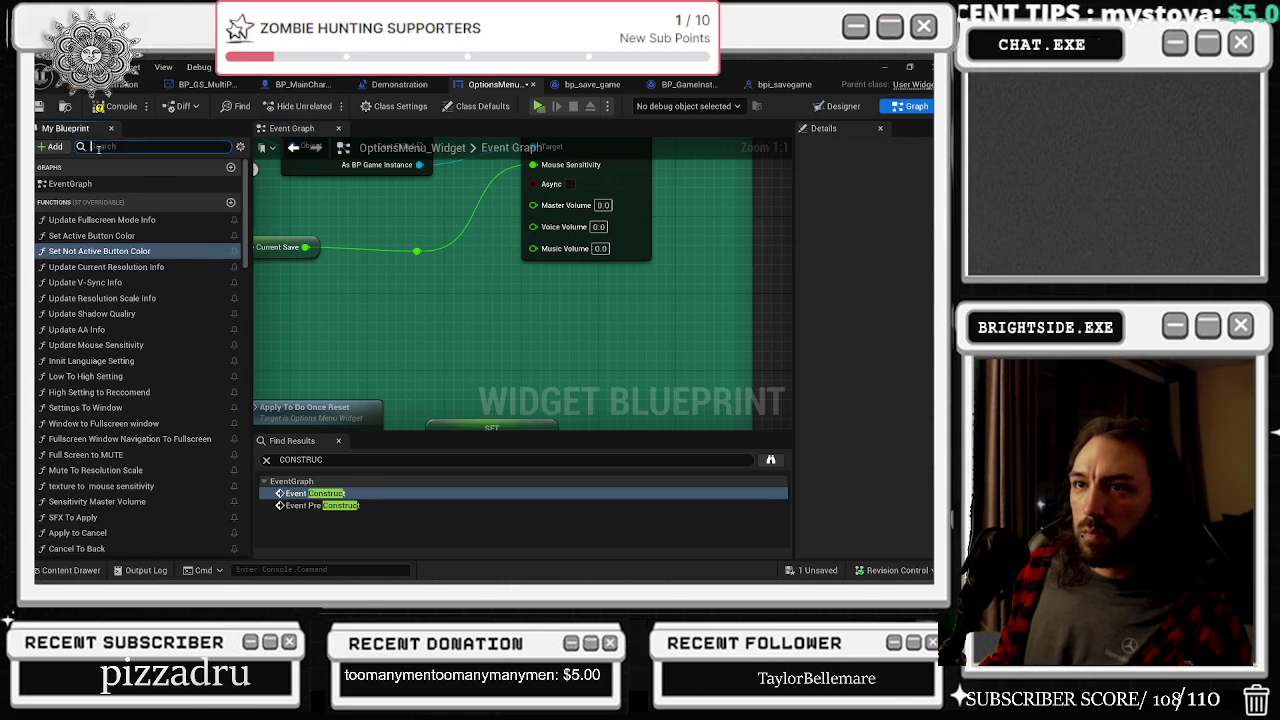
Find and delete the Master Volume variable in My Blueprint
{"action": "type", "text": "vol"}
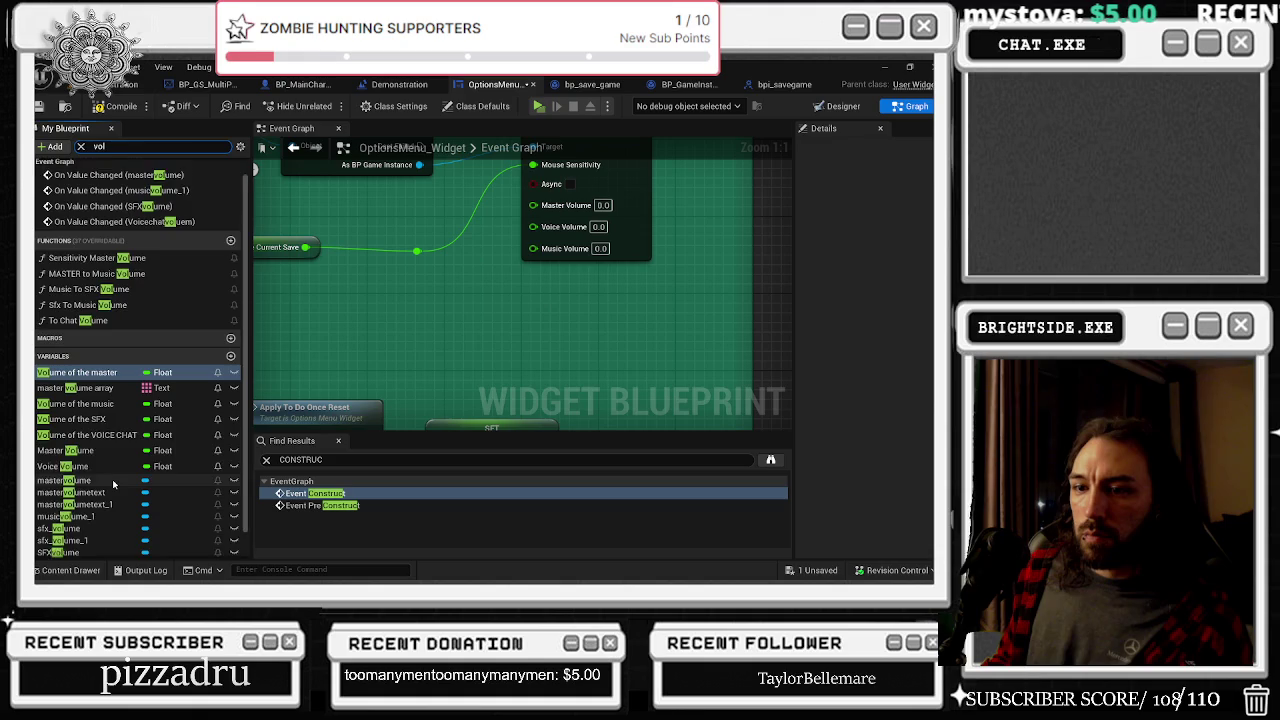
{"action": "scroll", "coordinate": [112, 479], "scroll_direction": "down", "scroll_amount": 2}
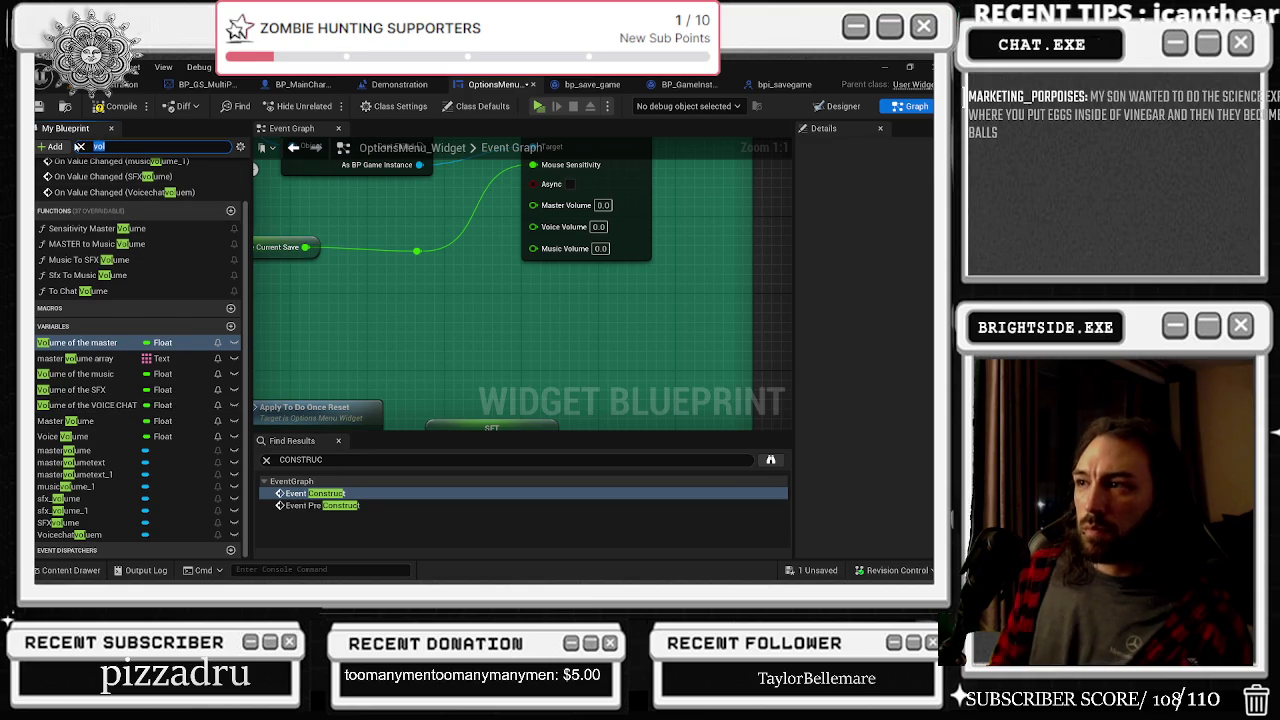
{"action": "type", "text": "master b"}
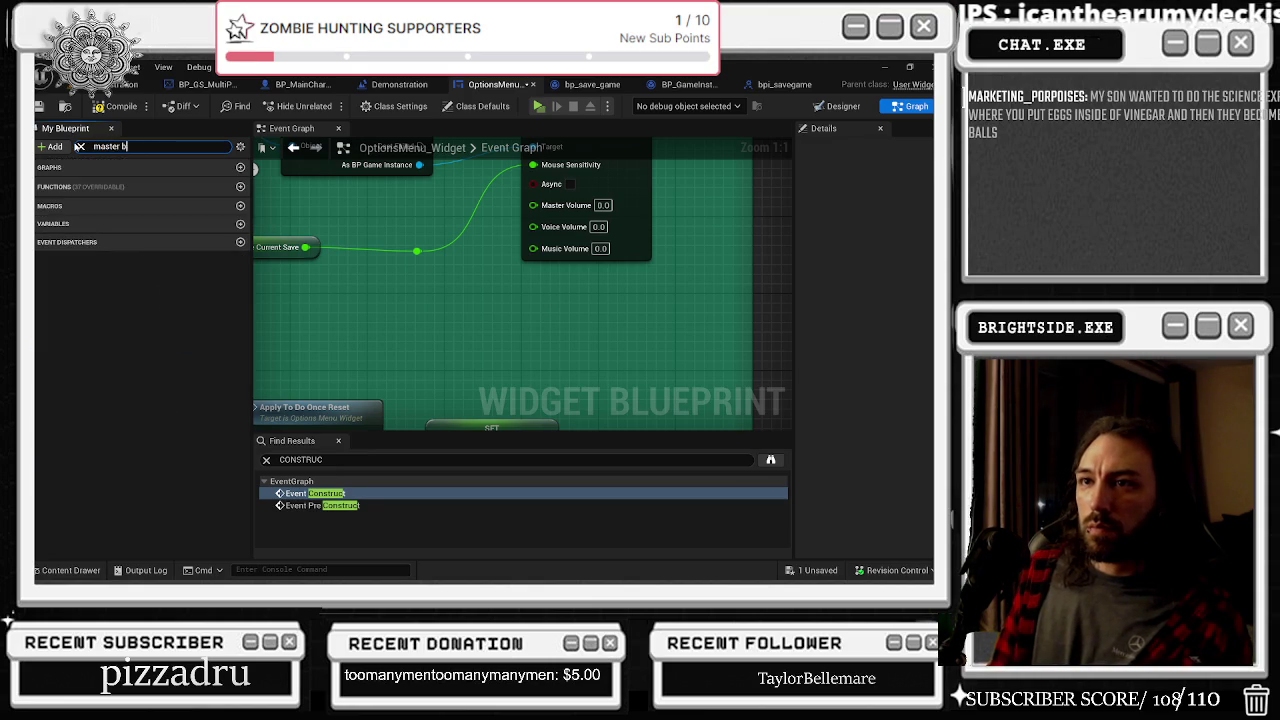
{"action": "key", "text": "BackSpace"}
{"action": "type", "text": "vol"}
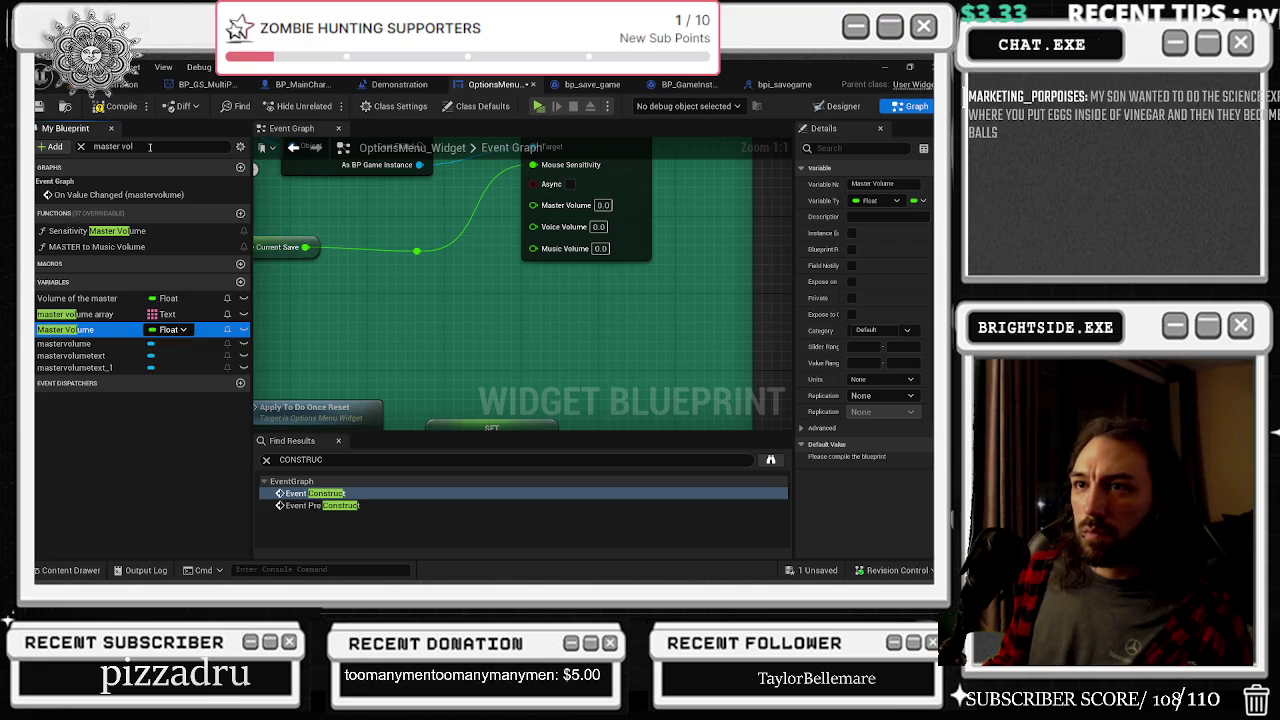
{"action": "key", "text": "Delete"}
Delete the Voice Volume variable and filter the members list by 'volume'
{"action": "type", "text": "voice vo"}
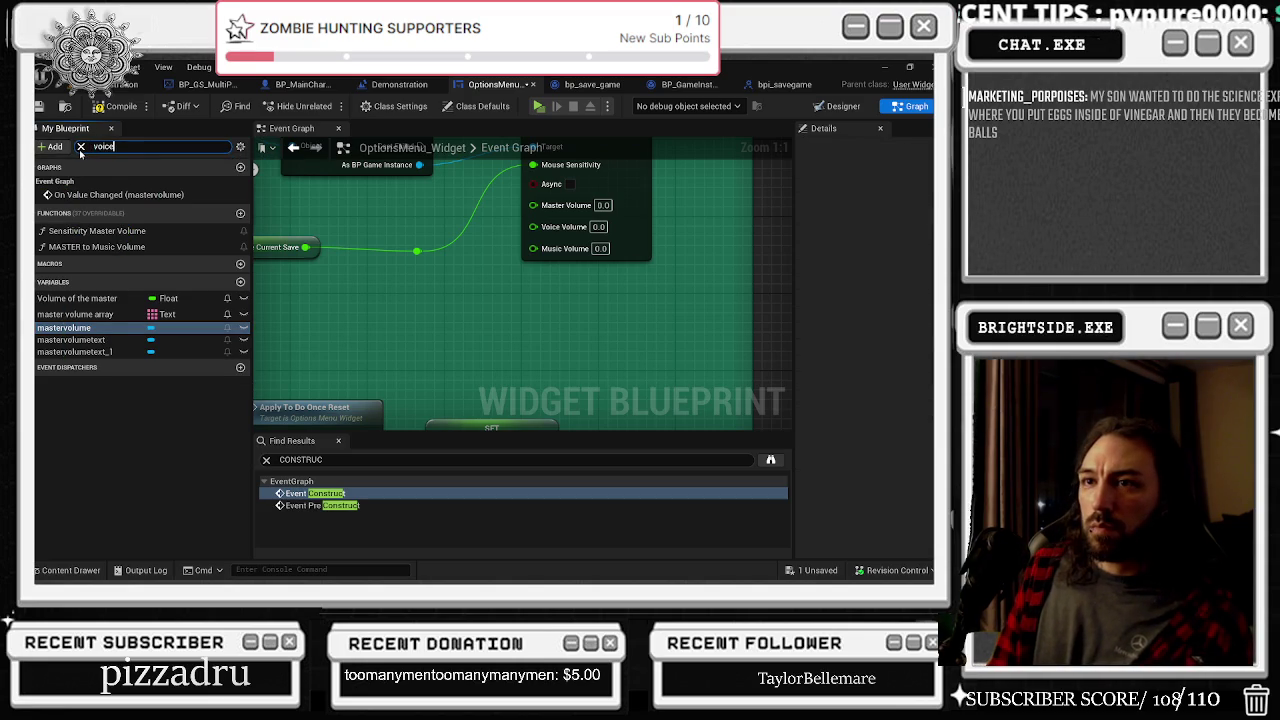
{"action": "left_click", "coordinate": [70, 283]}
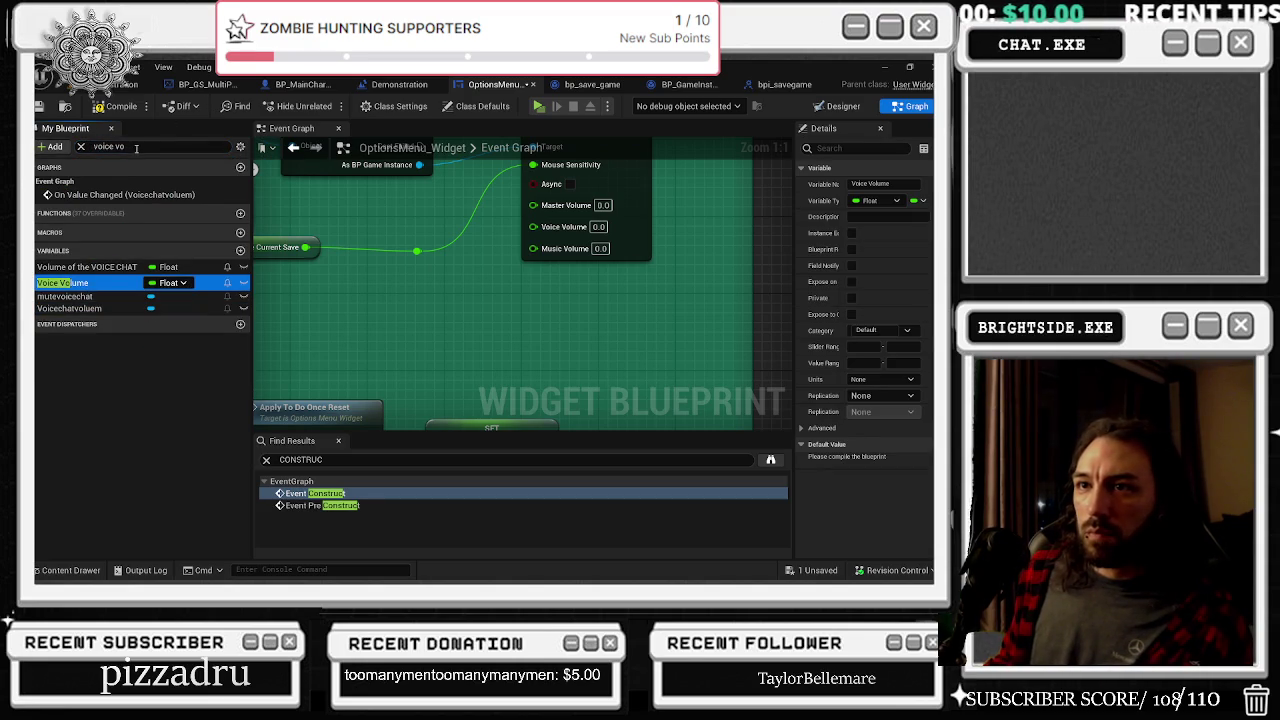
{"action": "key", "text": "Delete"}
{"action": "key", "text": "BackSpace"}
{"action": "type", "text": "volui"}
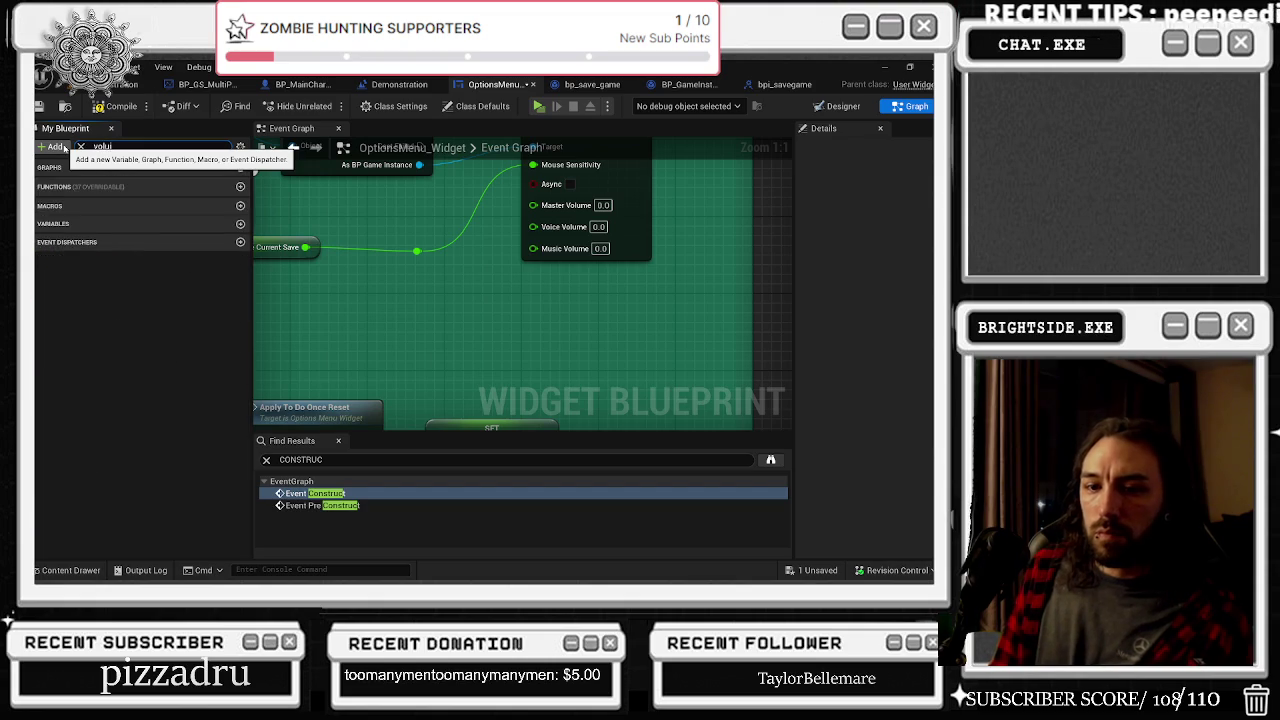
{"action": "key", "text": "BackSpace"}
{"action": "key", "text": "BackSpace"}
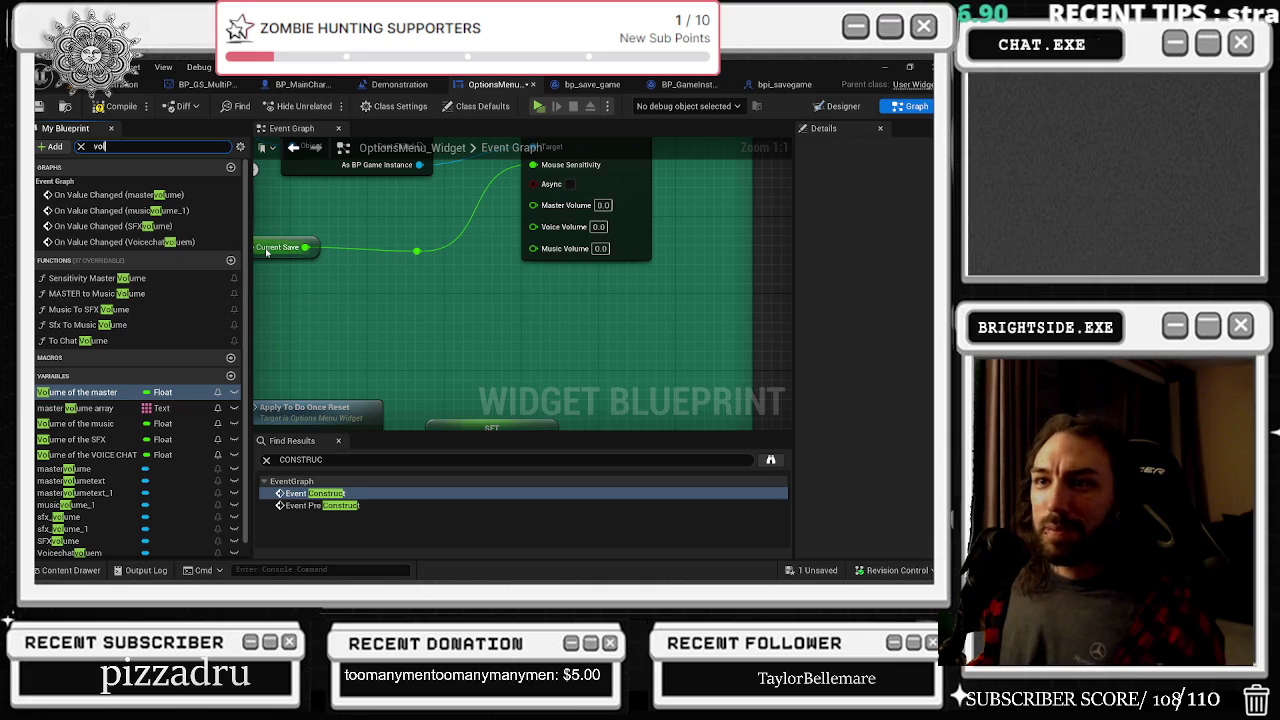
{"action": "type", "text": "ume"}
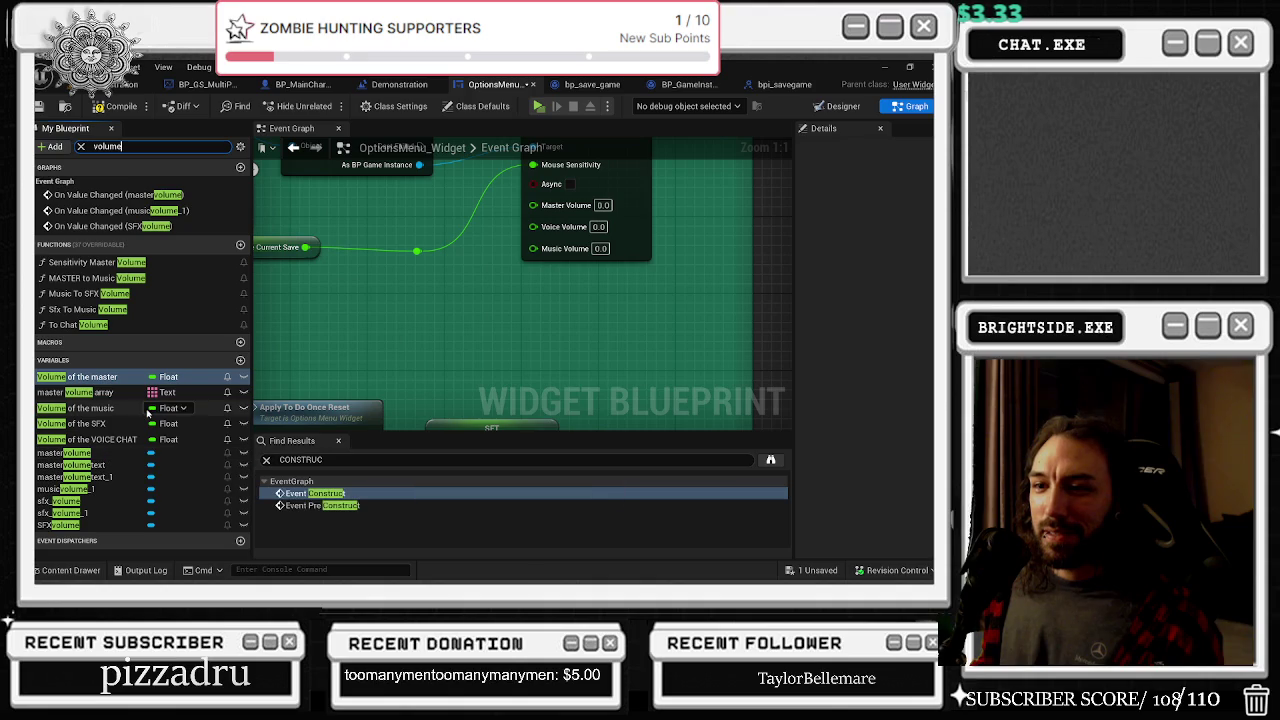
Add Volume of the music and Volume of the VOICE CHAT getters beside SaveSensitivity
{"action": "mouse_move", "coordinate": [95, 408]}
{"action": "left_mouse_down"}
{"action": "mouse_move", "coordinate": [258, 407]}
{"action": "mouse_move", "coordinate": [398, 270]}
{"action": "mouse_move", "coordinate": [160, 420]}
{"action": "mouse_move", "coordinate": [398, 308]}
{"action": "left_mouse_up"}
{"action": "mouse_move", "coordinate": [120, 438]}
{"action": "left_mouse_down"}
{"action": "mouse_move", "coordinate": [429, 389]}
{"action": "mouse_move", "coordinate": [437, 336]}
{"action": "mouse_move", "coordinate": [408, 359]}
{"action": "left_mouse_up"}
{"action": "left_click", "coordinate": [425, 314]}
{"action": "left_click", "coordinate": [113, 424]}
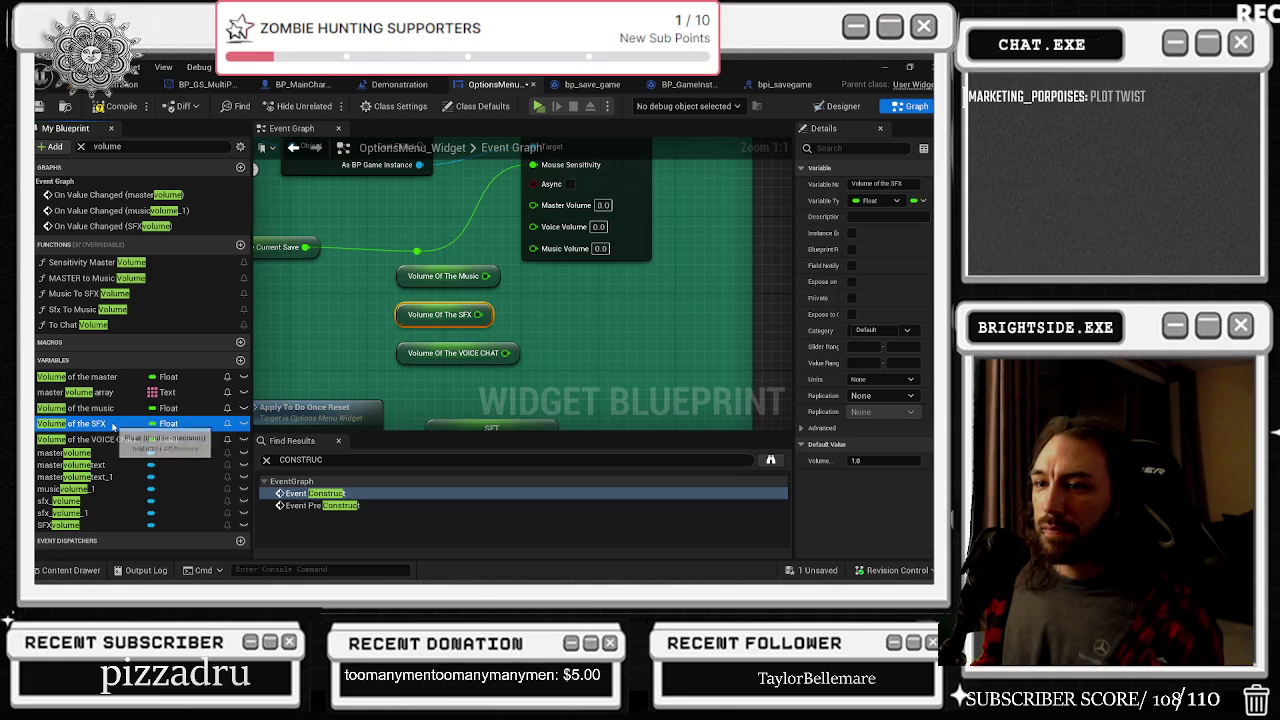
{"action": "double_click", "coordinate": [113, 424]}
{"action": "key", "text": "BackSpace"}
{"action": "key", "text": "BackSpace"}
{"action": "key", "text": "BackSpace"}
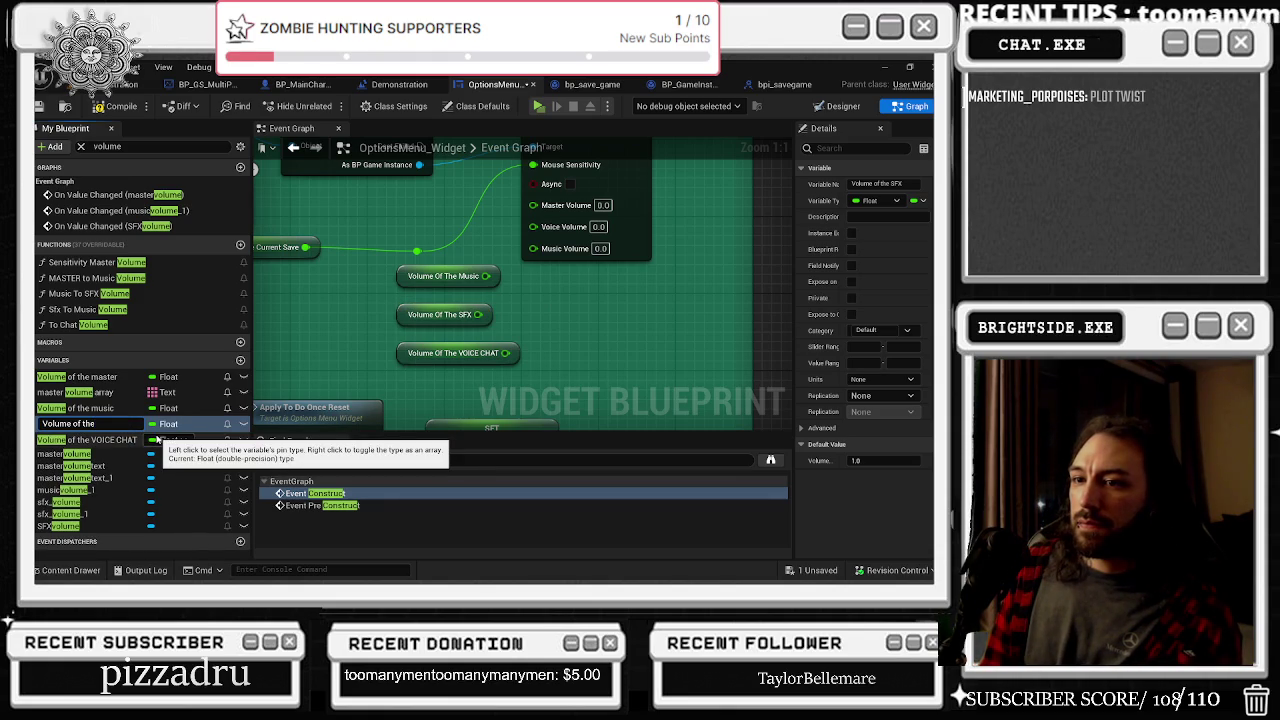
{"action": "type", "text": "M"}
{"action": "key", "text": "BackSpace"}
{"action": "key", "text": "Escape"}
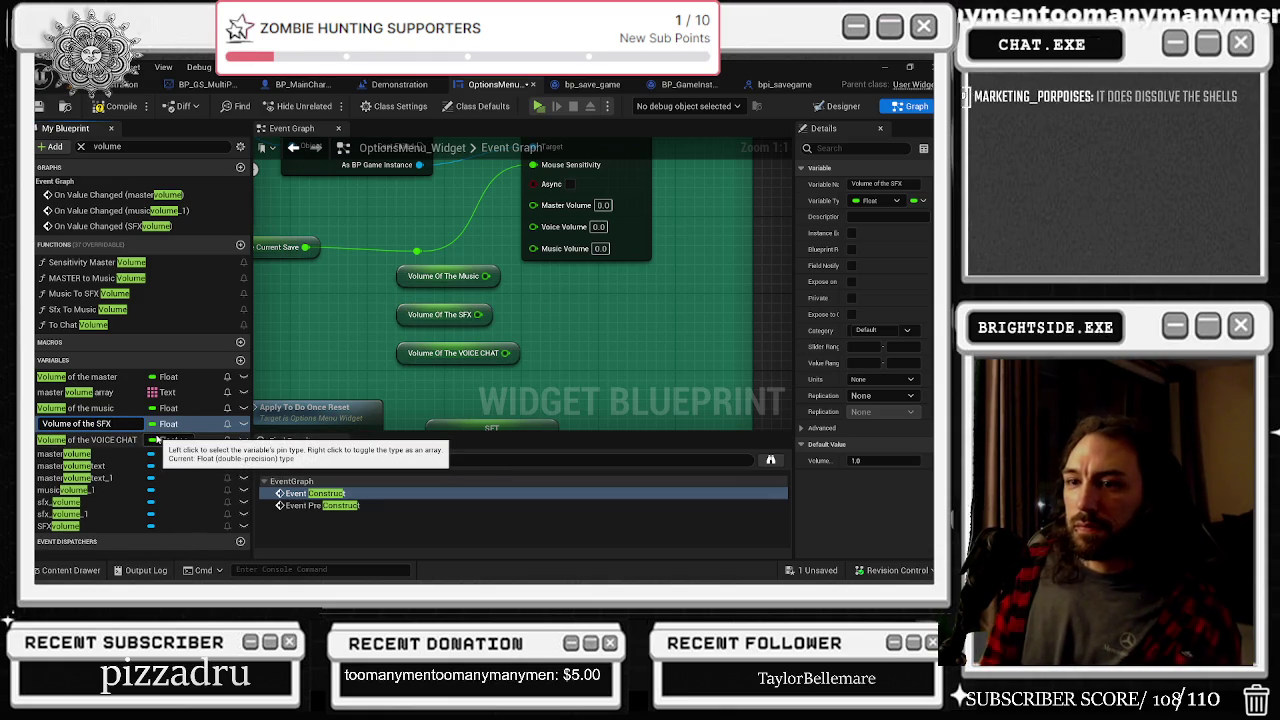
Add a Volume of the master getter and delete the stray Volume Of The SFX getter
{"action": "left_click", "coordinate": [90, 453]}
{"action": "mouse_move", "coordinate": [116, 378]}
{"action": "left_mouse_down"}
{"action": "mouse_move", "coordinate": [150, 380]}
{"action": "mouse_move", "coordinate": [488, 209]}
{"action": "mouse_move", "coordinate": [533, 205]}
{"action": "left_mouse_up"}
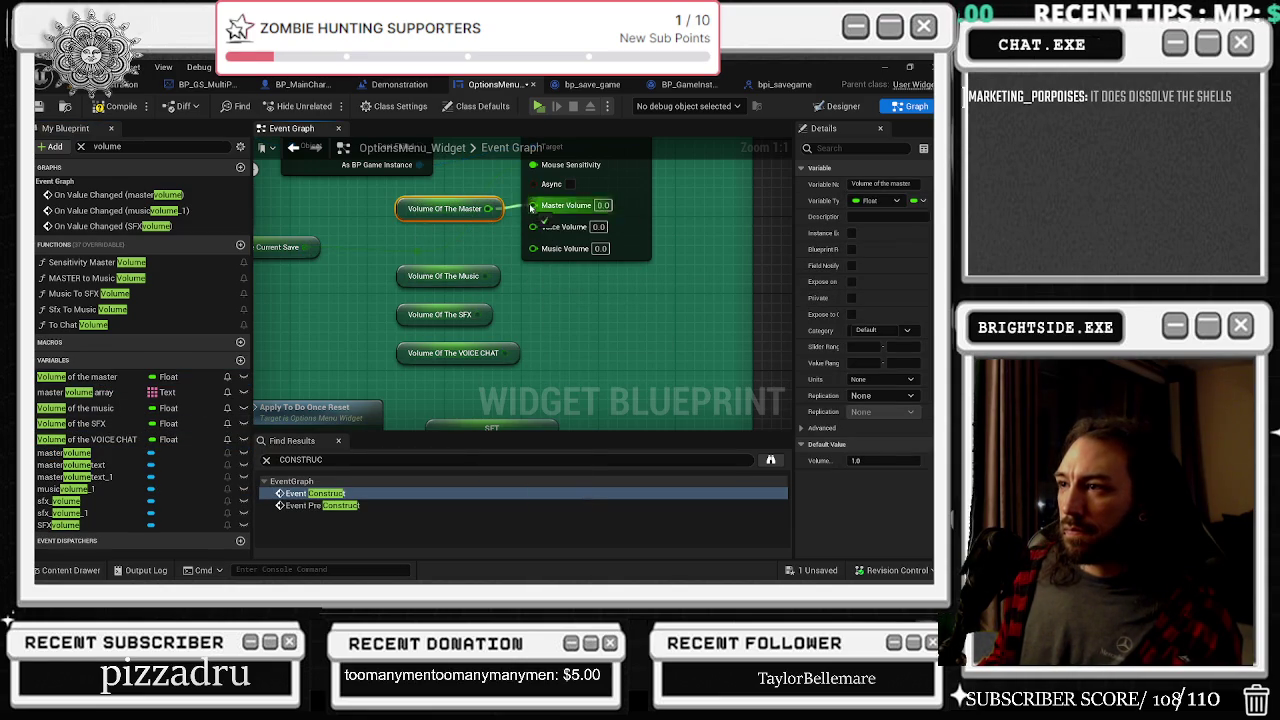
{"action": "left_click", "coordinate": [460, 316]}
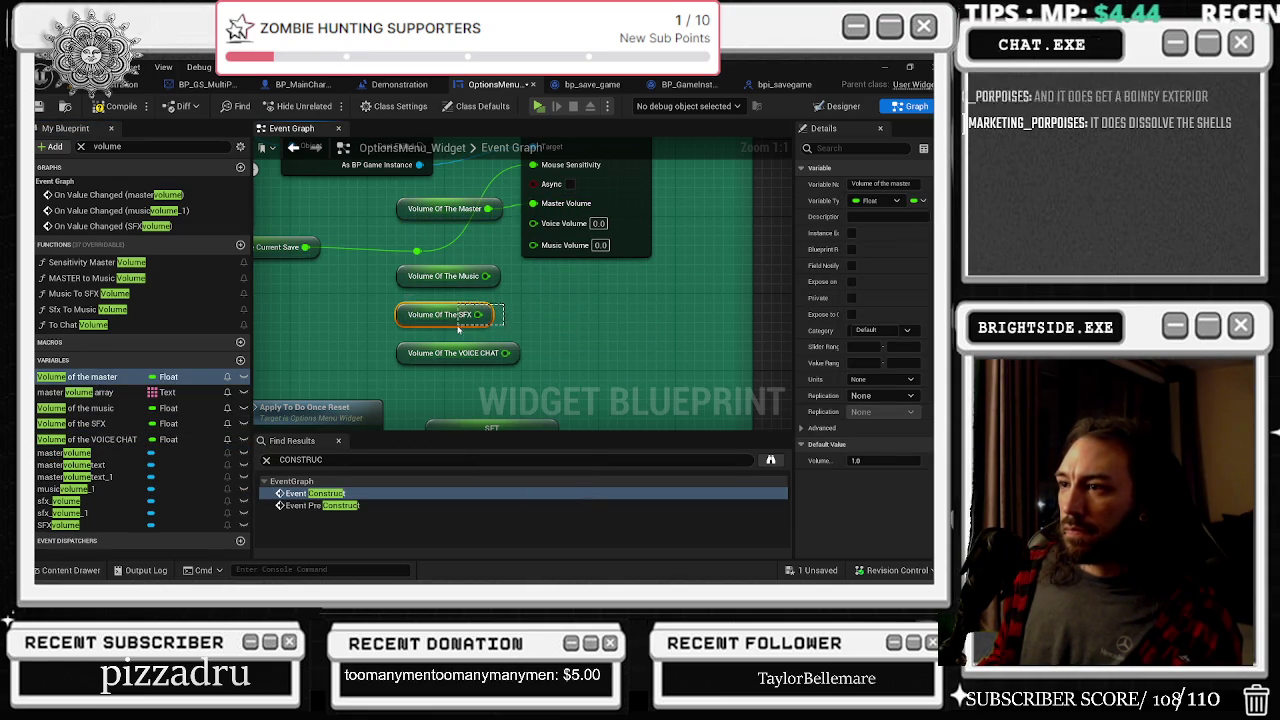
{"action": "key", "text": "Delete"}
Wire the music and voice chat getters into SaveSensitivity, stack the getters, and compile
{"action": "mouse_move", "coordinate": [486, 276]}
{"action": "left_mouse_down"}
{"action": "mouse_move", "coordinate": [540, 256]}
{"action": "mouse_move", "coordinate": [533, 244]}
{"action": "left_mouse_up"}
{"action": "mouse_move", "coordinate": [506, 353]}
{"action": "left_mouse_down"}
{"action": "mouse_move", "coordinate": [538, 308]}
{"action": "mouse_move", "coordinate": [533, 223]}
{"action": "left_mouse_up"}
{"action": "mouse_move", "coordinate": [397, 358]}
{"action": "left_mouse_down"}
{"action": "mouse_move", "coordinate": [404, 242]}
{"action": "mouse_move", "coordinate": [404, 309]}
{"action": "left_mouse_up"}
{"action": "left_click_drag", "start_coordinate": [400, 279], "coordinate": [400, 336]}
{"action": "left_click_drag", "start_coordinate": [410, 210], "coordinate": [398, 292]}
{"action": "left_click", "coordinate": [307, 380]}
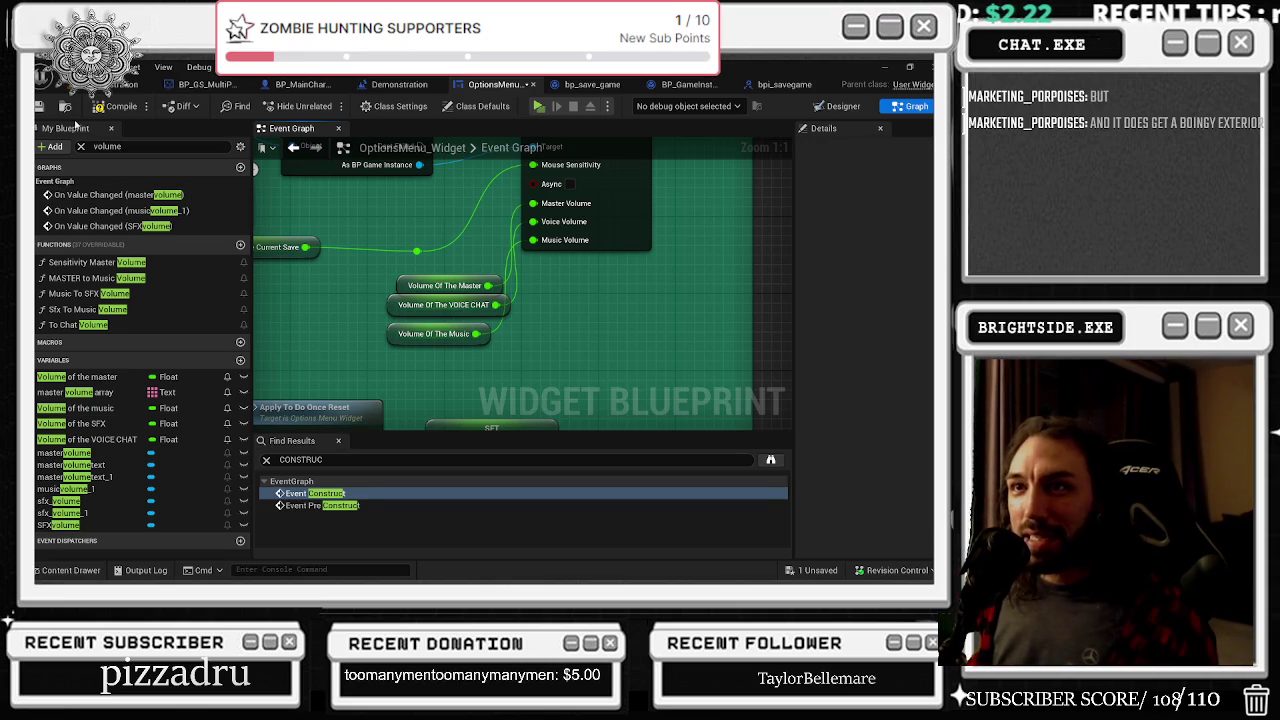
{"action": "left_click", "coordinate": [121, 106]}
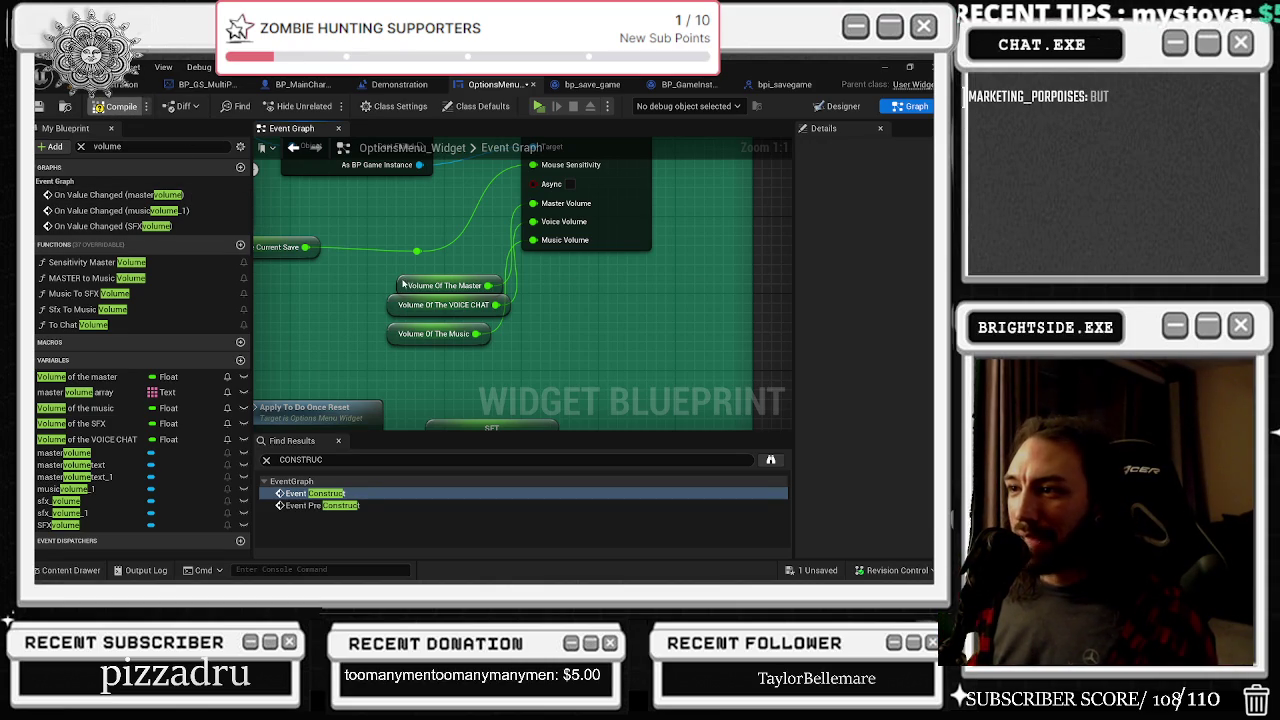
{"action": "left_click_drag", "start_coordinate": [403, 285], "coordinate": [403, 276]}
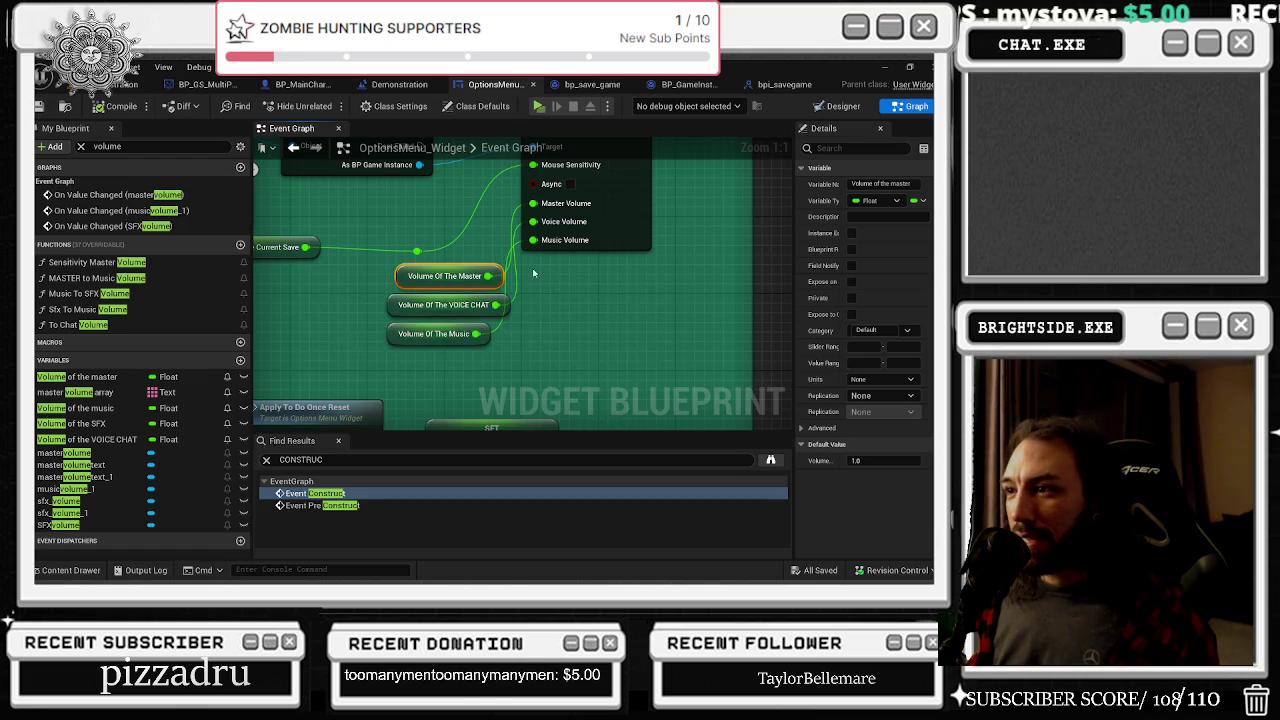
Select the Music slider in Designer and jump to its On Value Changed event node
{"action": "scroll", "coordinate": [556, 274], "scroll_direction": "down", "scroll_amount": 8}
{"action": "scroll", "coordinate": [538, 242], "scroll_direction": "up", "scroll_amount": 3}
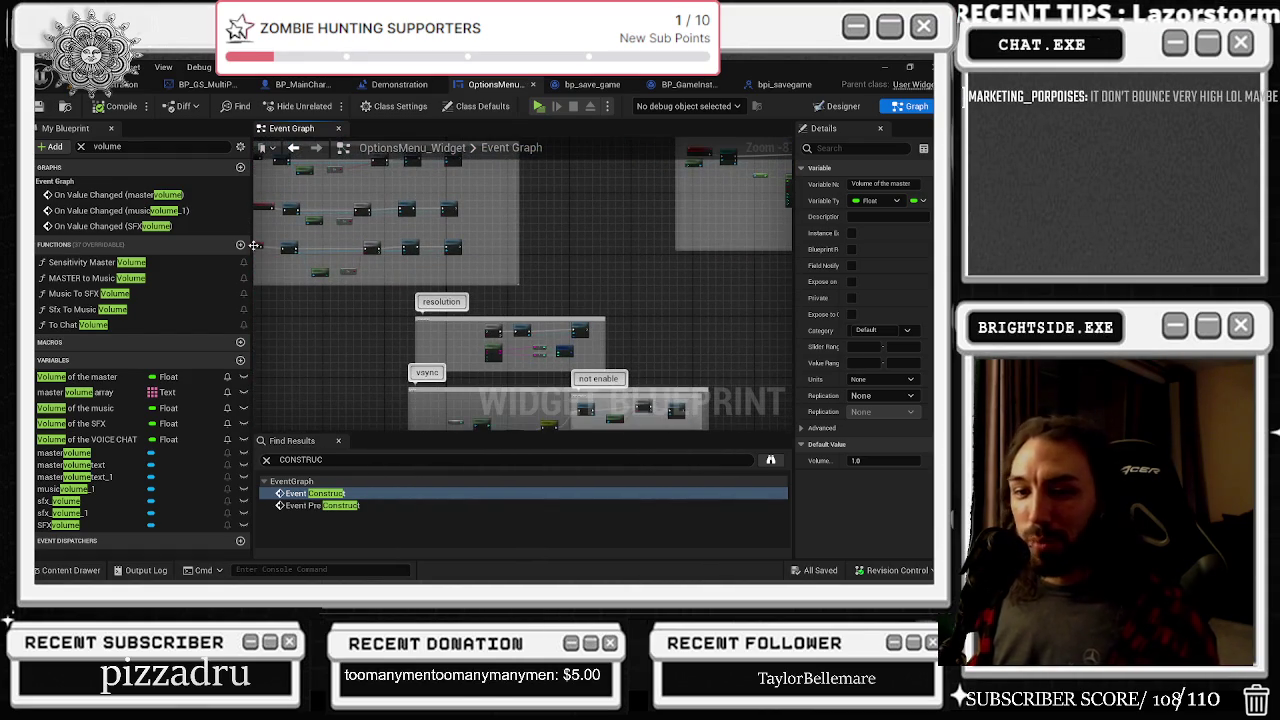
{"action": "left_click_drag", "start_coordinate": [438, 240], "coordinate": [591, 305]}
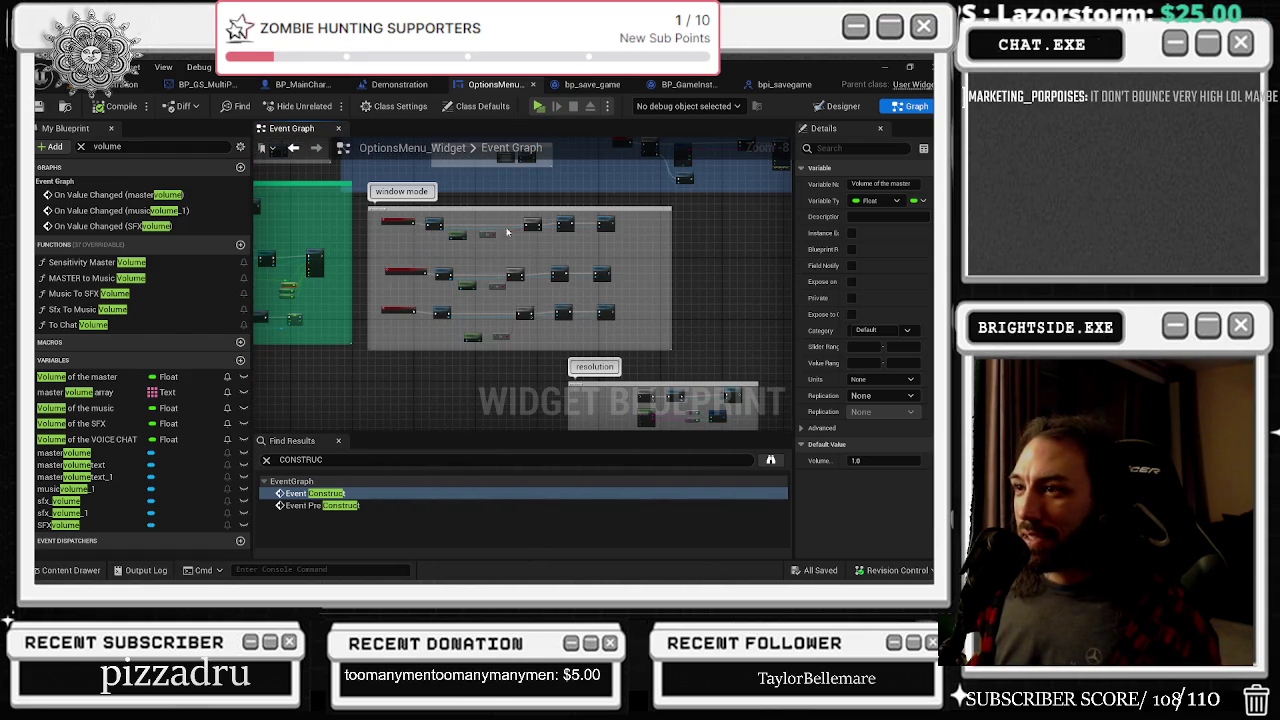
{"action": "left_click_drag", "start_coordinate": [494, 251], "coordinate": [468, 375]}
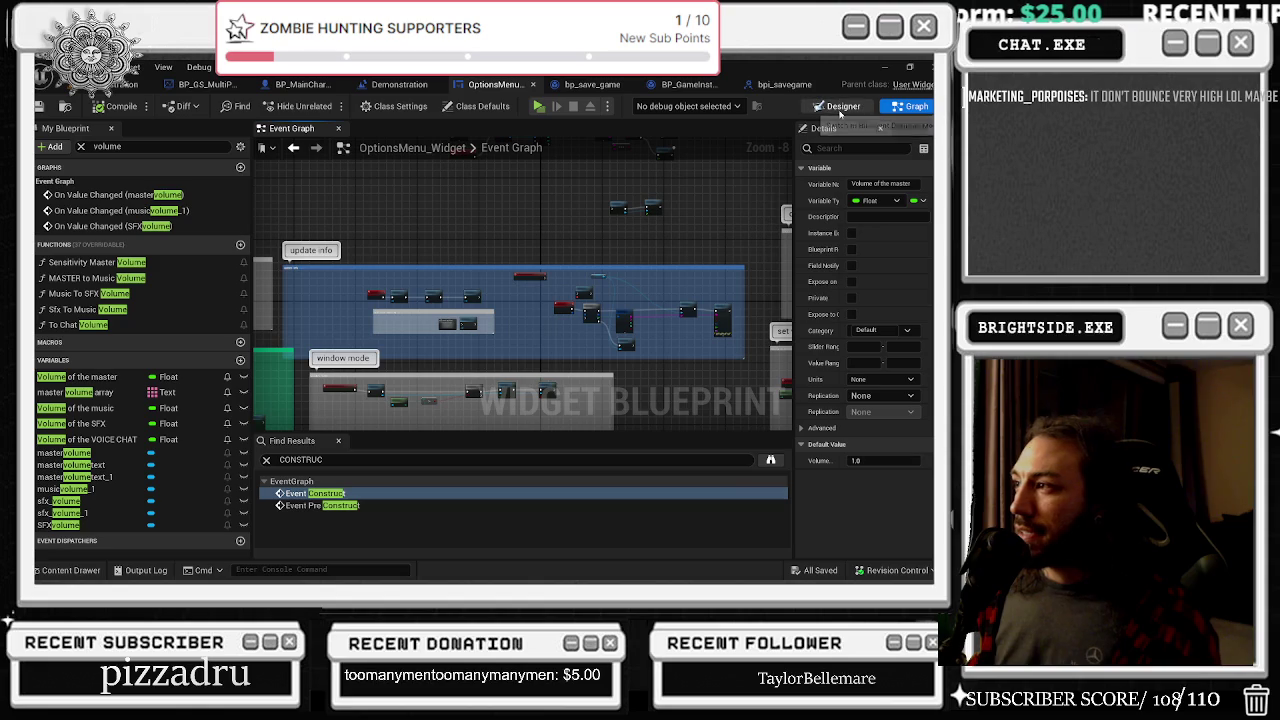
{"action": "left_click", "coordinate": [843, 106]}
{"action": "scroll", "coordinate": [551, 434], "scroll_direction": "up", "scroll_amount": 5}
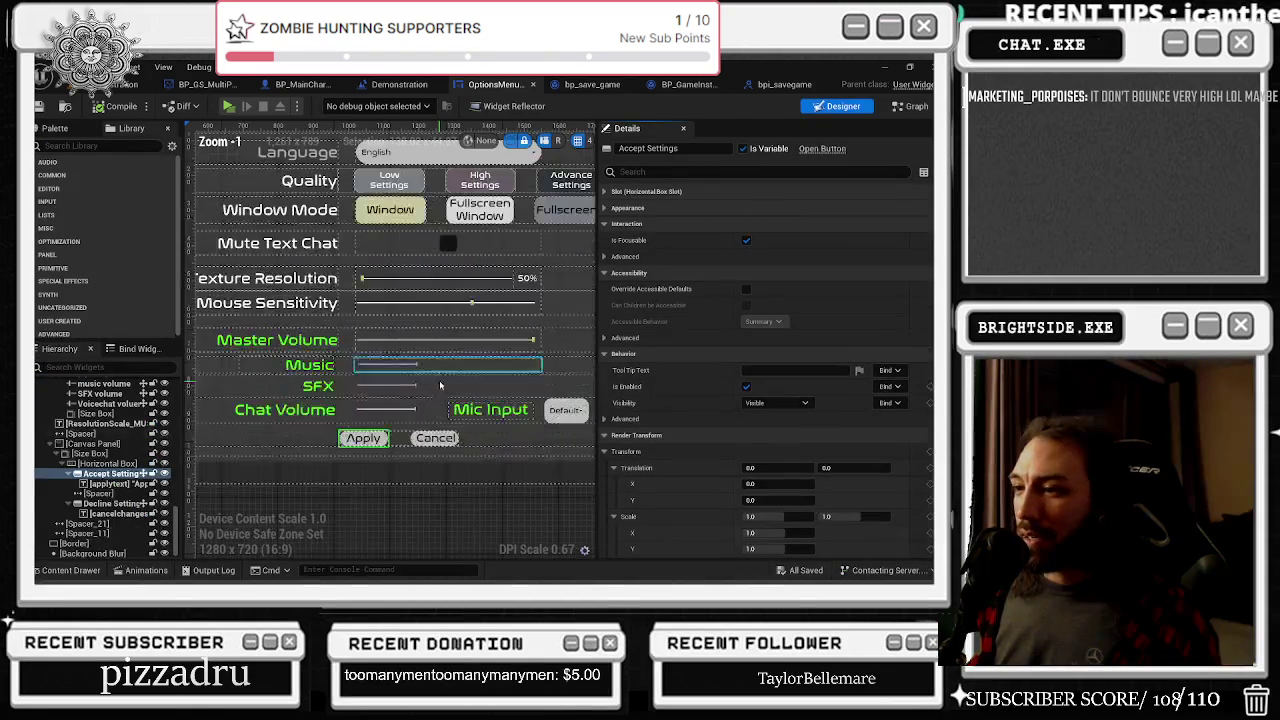
{"action": "left_click", "coordinate": [379, 369]}
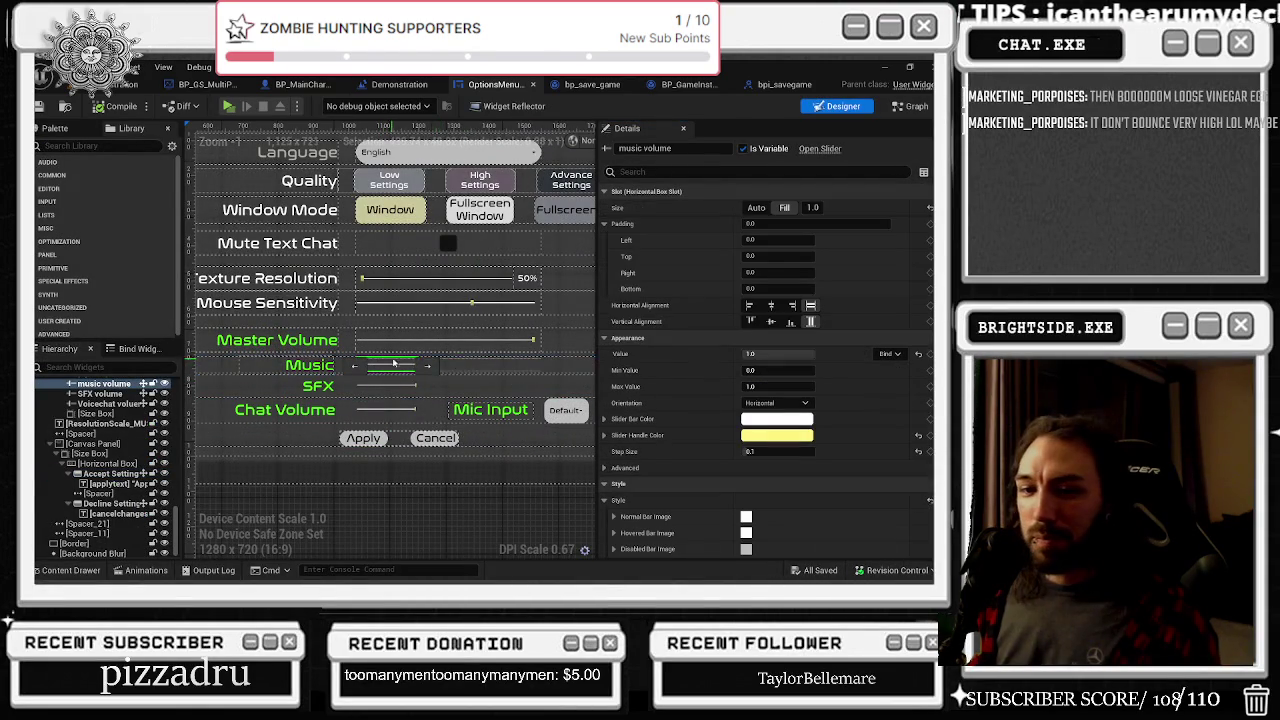
{"action": "scroll", "coordinate": [817, 388], "scroll_direction": "down", "scroll_amount": 3}
{"action": "scroll", "coordinate": [817, 388], "scroll_direction": "down", "scroll_amount": 10}
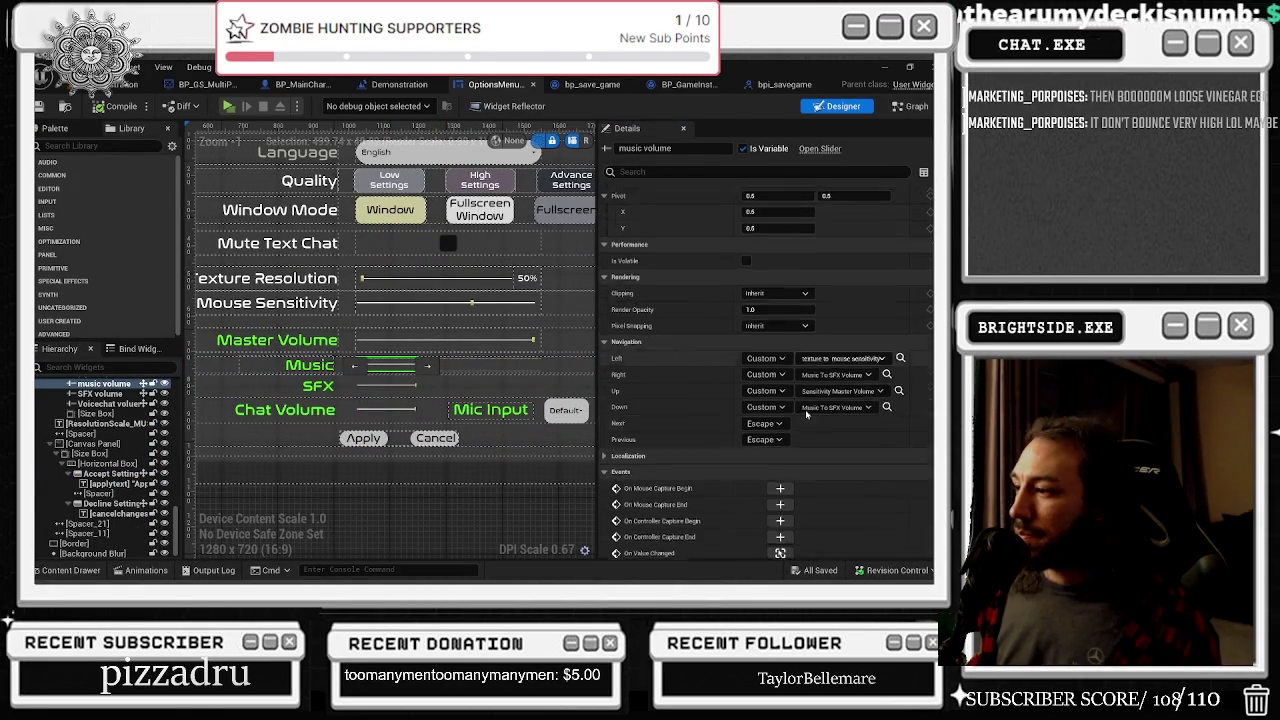
{"action": "left_click", "coordinate": [780, 550]}
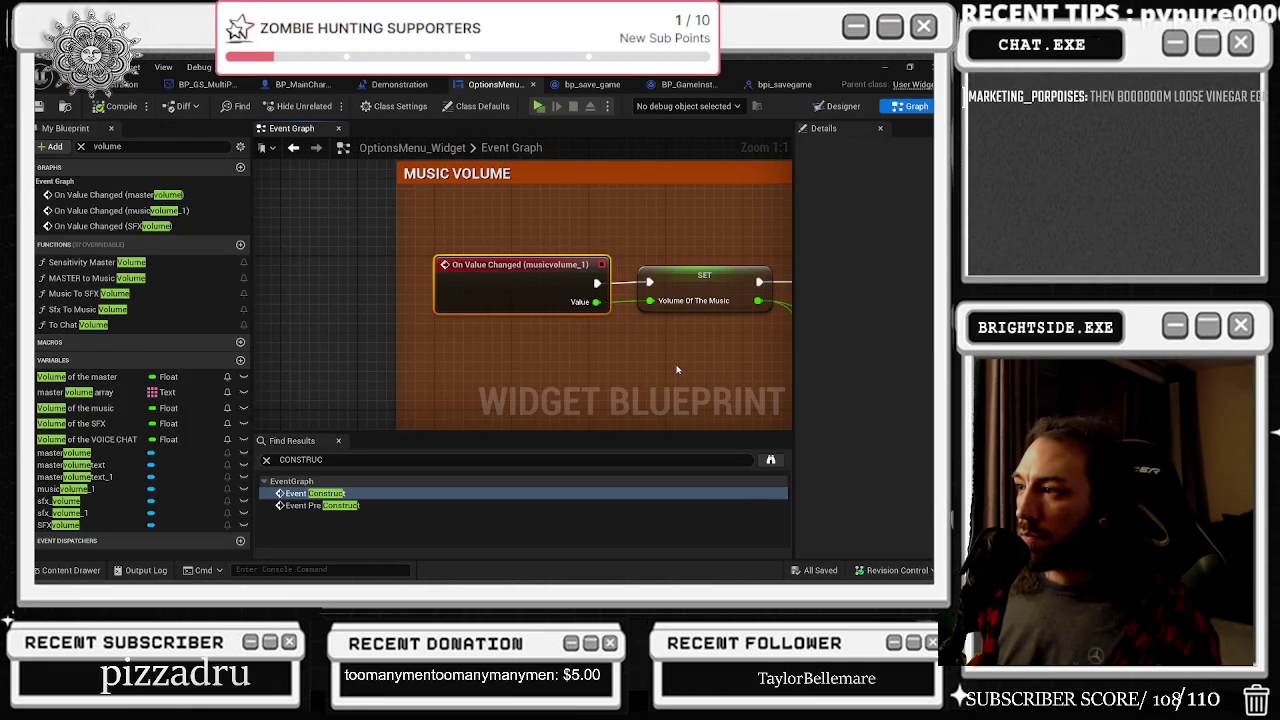
{"action": "scroll", "coordinate": [677, 369], "scroll_direction": "down", "scroll_amount": 5}
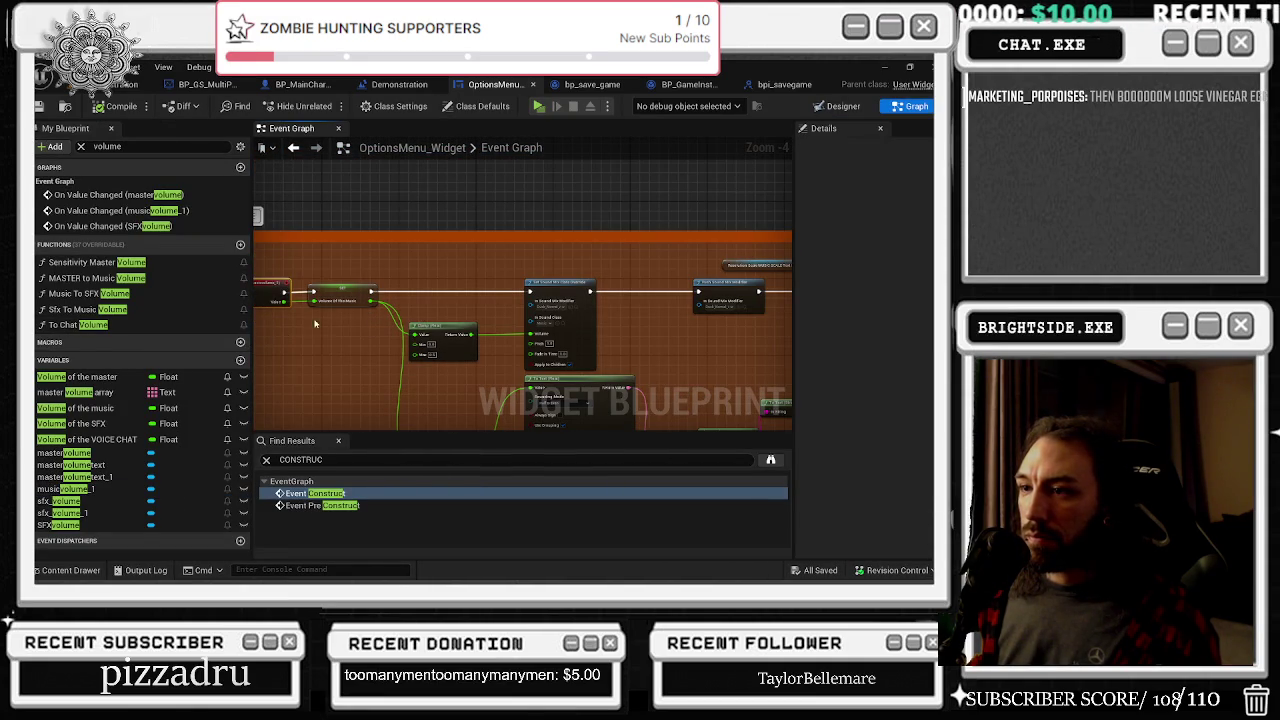
{"action": "mouse_move", "coordinate": [313, 325]}
{"action": "left_mouse_down"}
{"action": "mouse_move", "coordinate": [388, 304]}
{"action": "mouse_move", "coordinate": [400, 195]}
{"action": "left_mouse_up"}
{"action": "scroll", "coordinate": [477, 374], "scroll_direction": "up", "scroll_amount": 2}
{"action": "scroll", "coordinate": [469, 385], "scroll_direction": "down", "scroll_amount": 4}
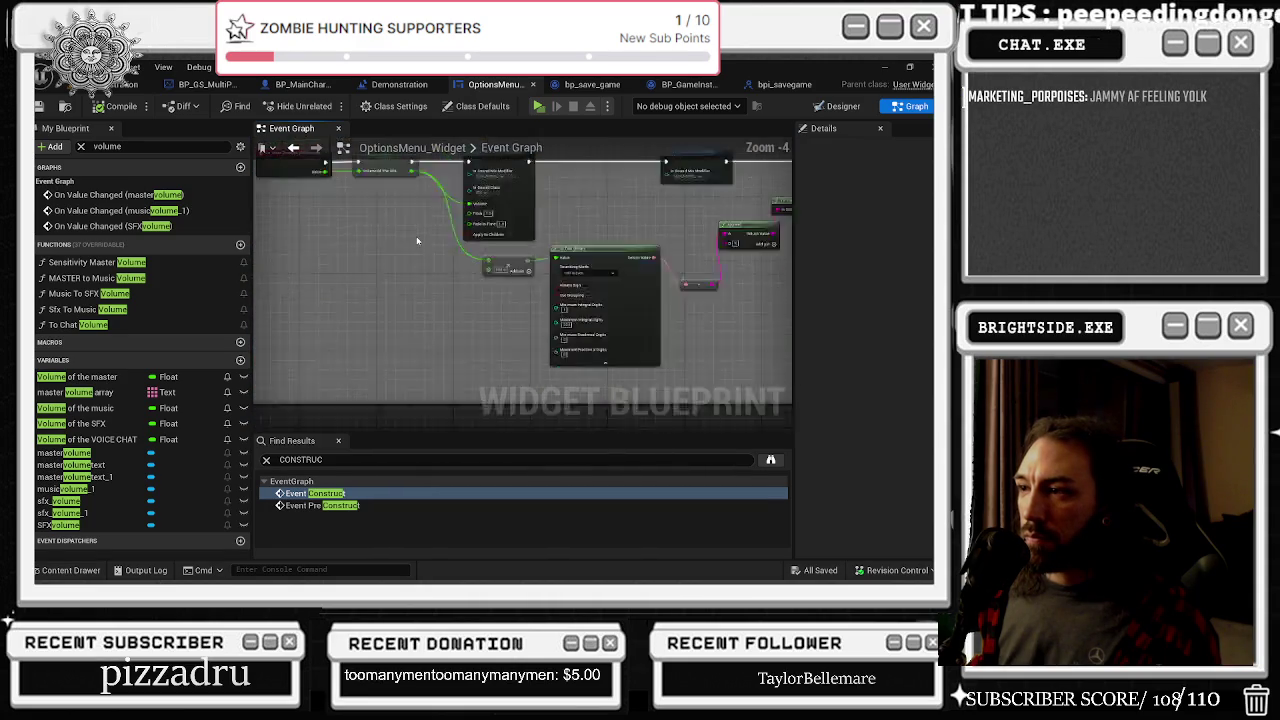
{"action": "scroll", "coordinate": [420, 405], "scroll_direction": "up", "scroll_amount": 4}
{"action": "mouse_move", "coordinate": [420, 405]}
{"action": "left_mouse_down"}
{"action": "mouse_move", "coordinate": [435, 255]}
{"action": "mouse_move", "coordinate": [461, 253]}
{"action": "left_mouse_up"}
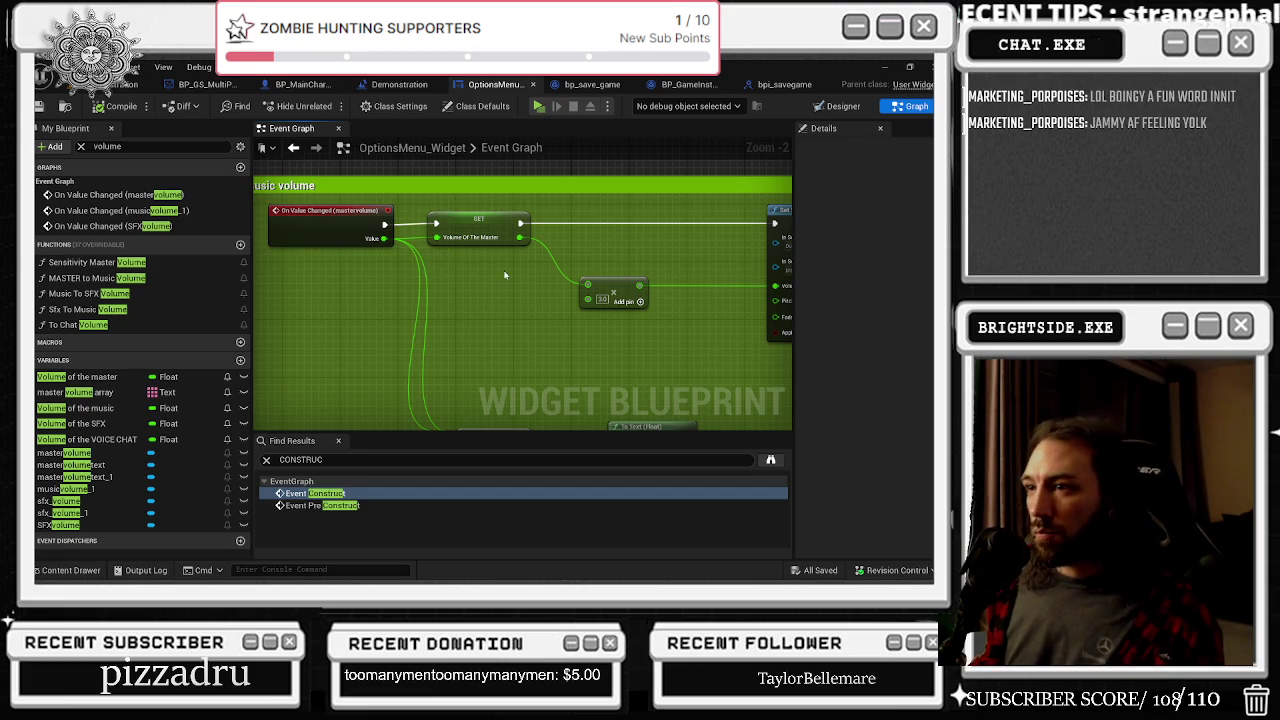
{"action": "mouse_move", "coordinate": [491, 272]}
{"action": "left_mouse_down"}
{"action": "mouse_move", "coordinate": [310, 272]}
{"action": "mouse_move", "coordinate": [410, 287]}
{"action": "left_mouse_up"}
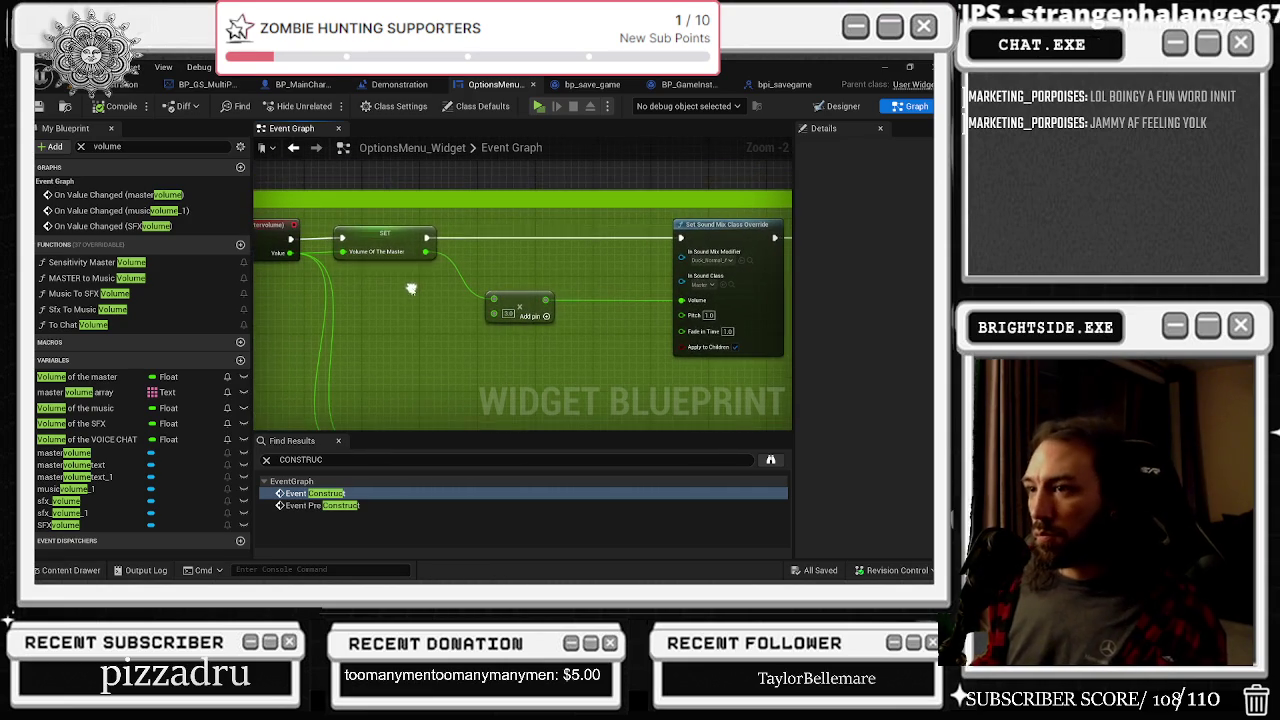
{"action": "left_click", "coordinate": [400, 232]}
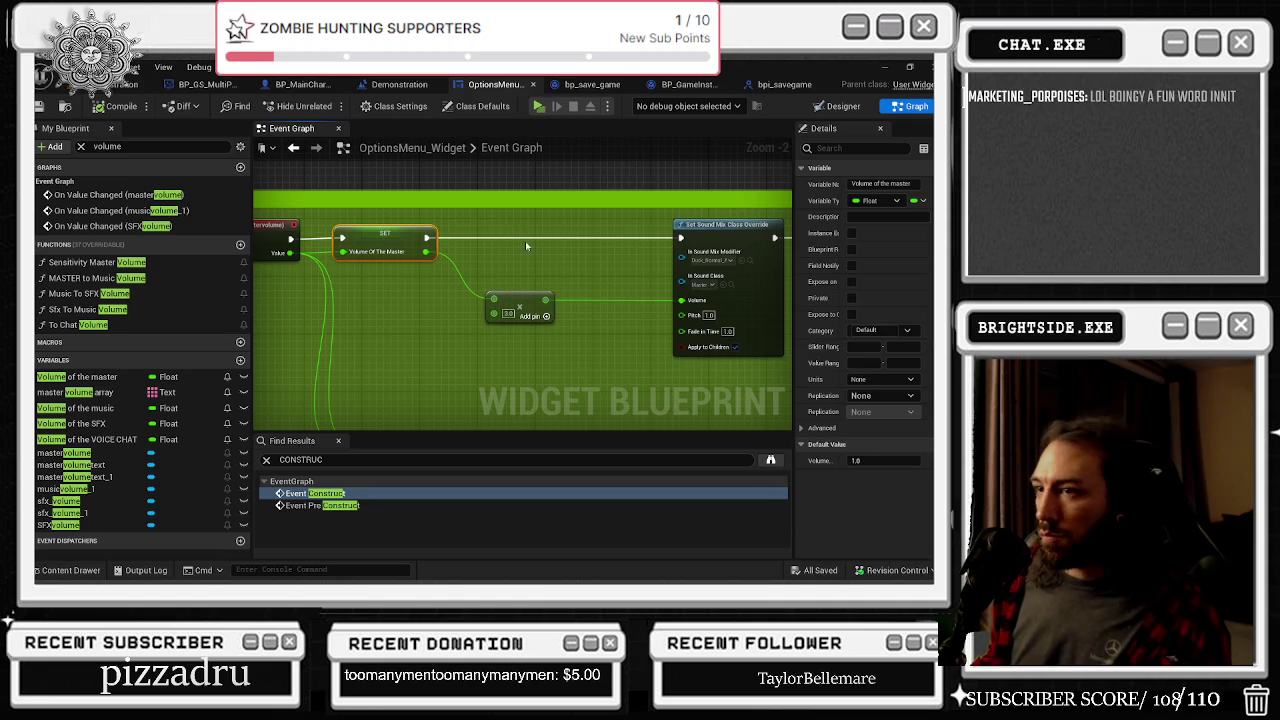
{"action": "mouse_move", "coordinate": [557, 267]}
{"action": "left_mouse_down"}
{"action": "mouse_move", "coordinate": [380, 220]}
{"action": "mouse_move", "coordinate": [614, 216]}
{"action": "mouse_move", "coordinate": [530, 140]}
{"action": "left_mouse_up"}
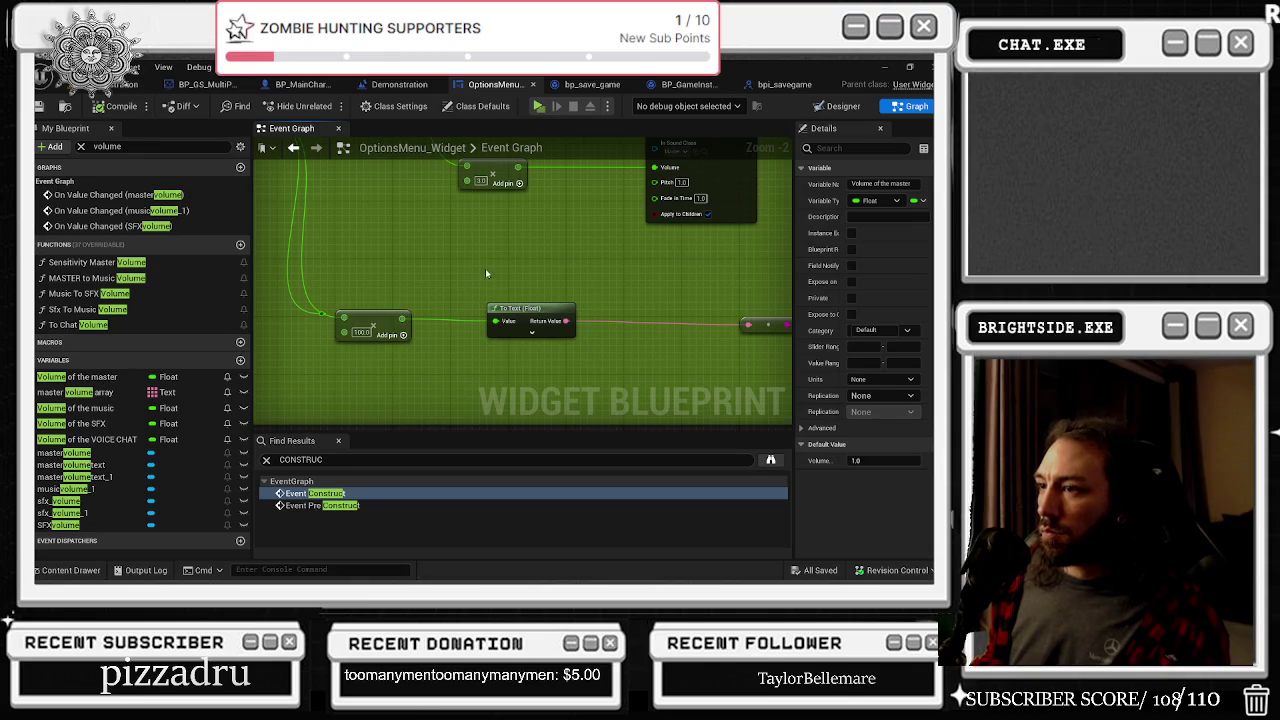
{"action": "scroll", "coordinate": [488, 275], "scroll_direction": "down", "scroll_amount": 7}
{"action": "scroll", "coordinate": [454, 321], "scroll_direction": "up", "scroll_amount": 7}
{"action": "left_click_drag", "start_coordinate": [515, 312], "coordinate": [329, 263]}
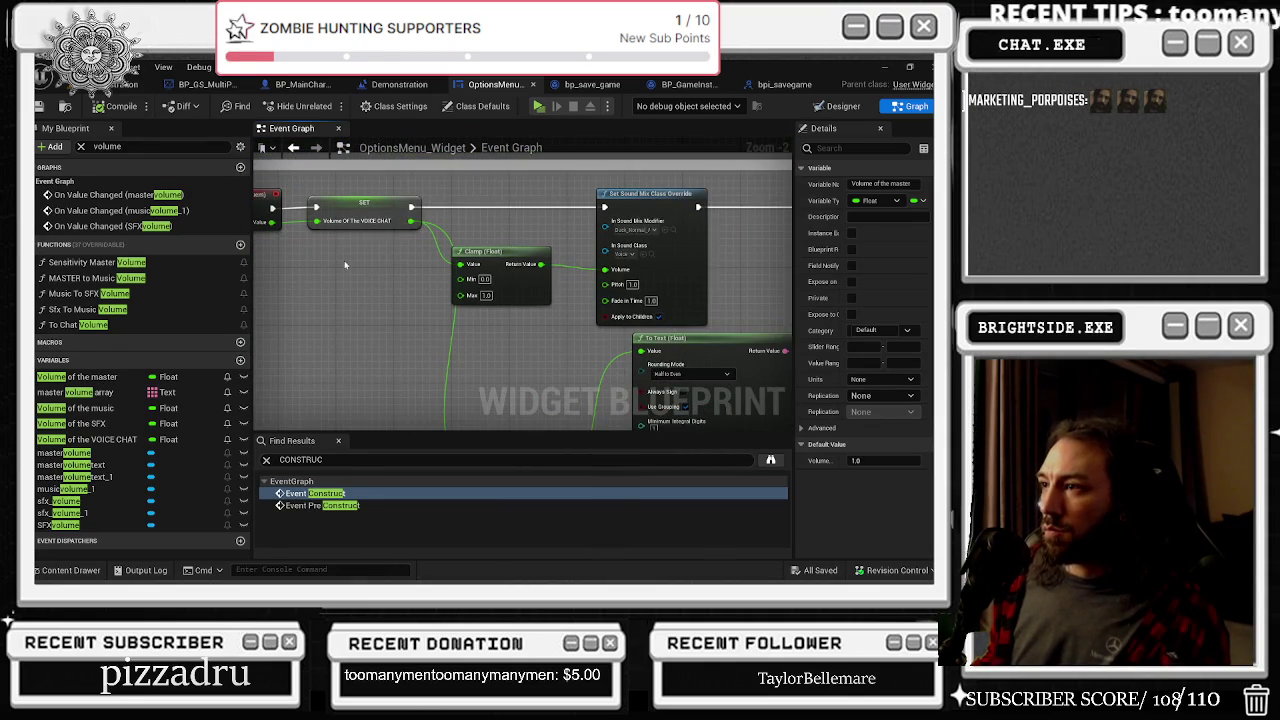
{"action": "scroll", "coordinate": [334, 264], "scroll_direction": "down", "scroll_amount": 4}
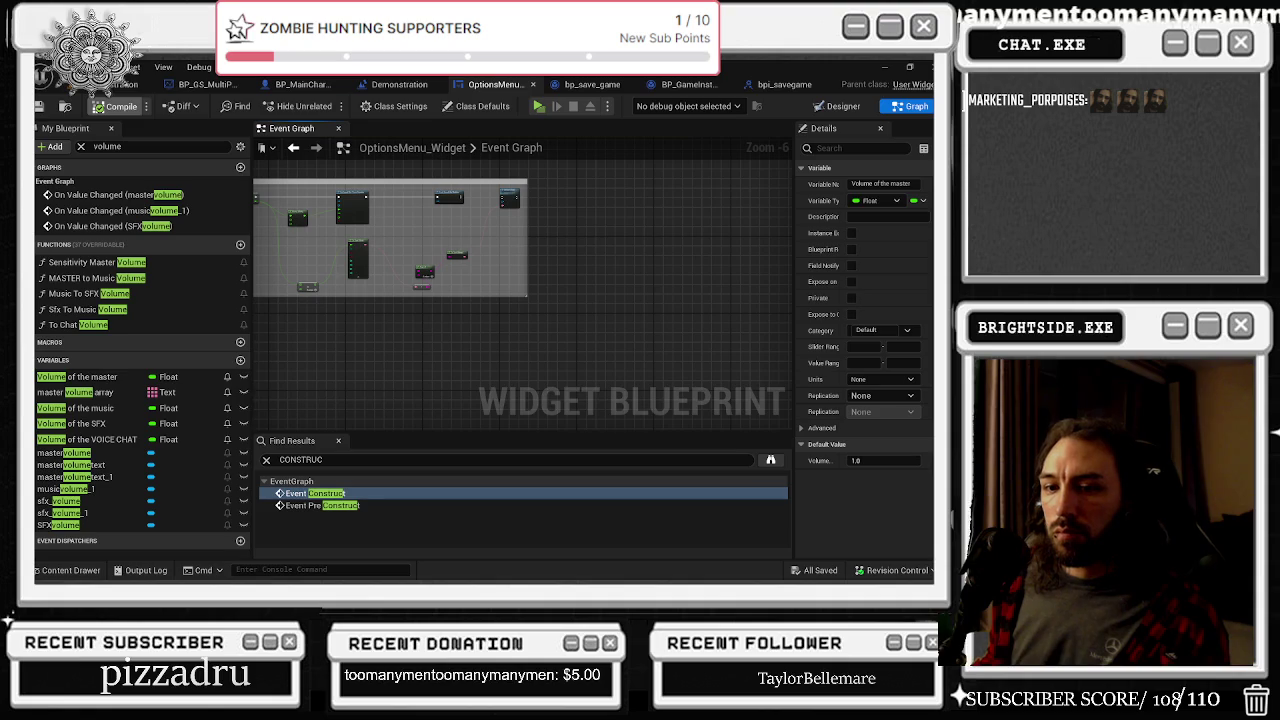
Play the level in the editor, pause, and open the Options Menu
{"action": "left_click", "coordinate": [125, 84]}
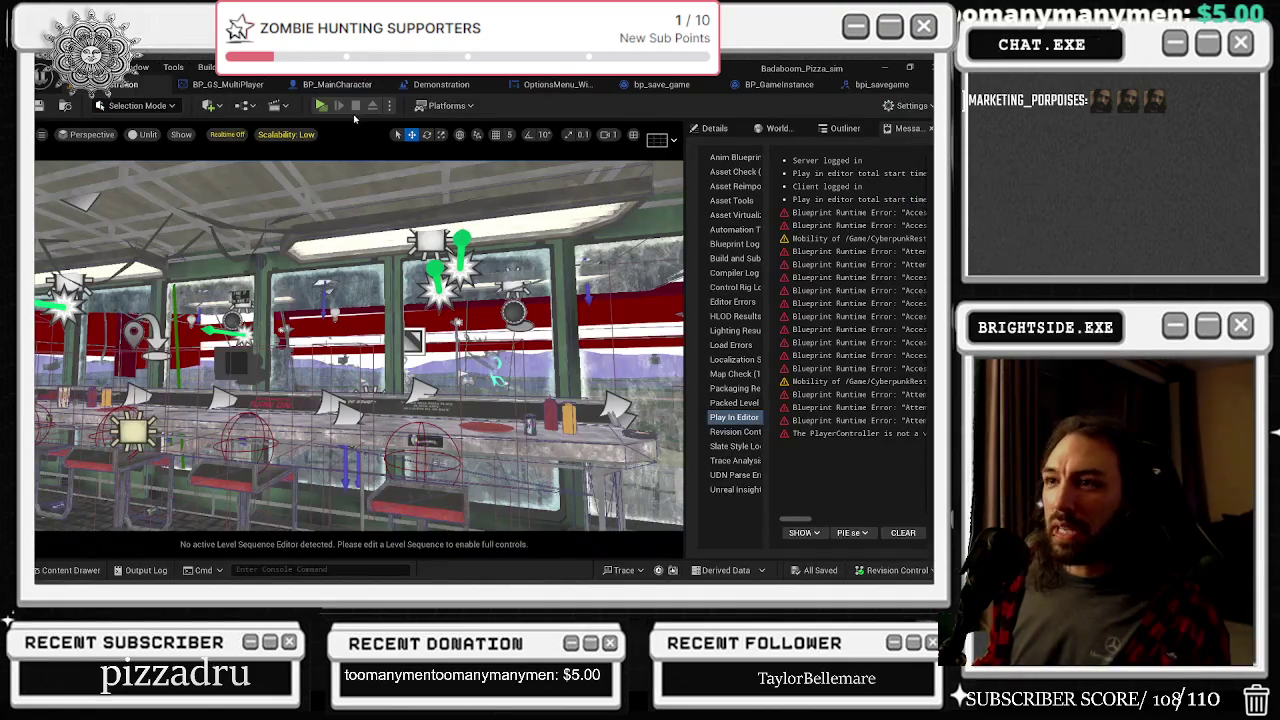
{"action": "left_click", "coordinate": [320, 106]}
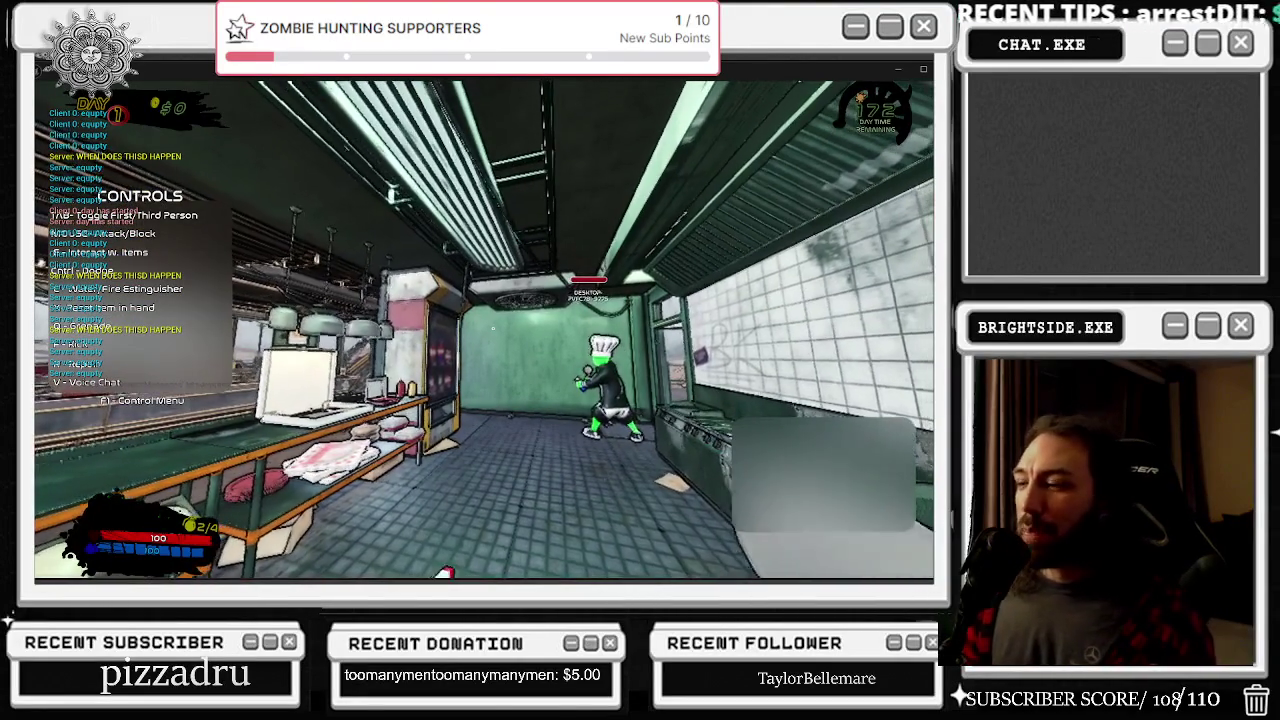
{"action": "key", "text": "Escape"}
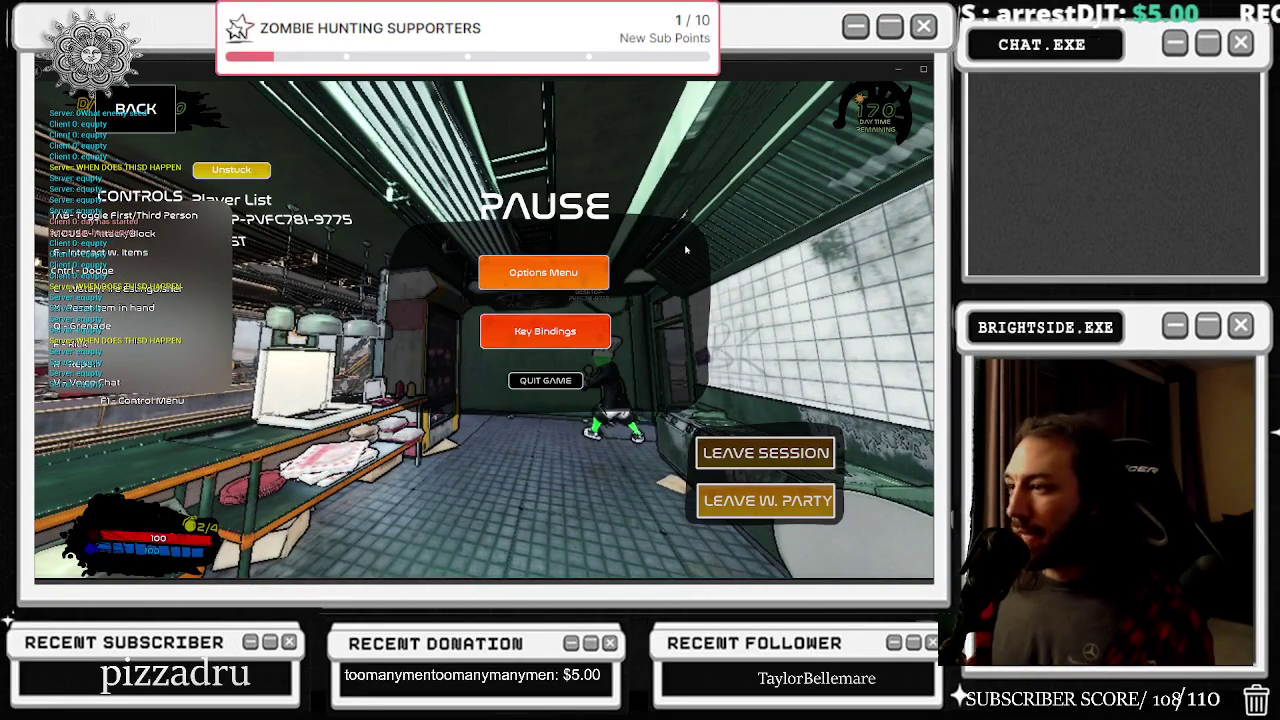
{"action": "left_click", "coordinate": [575, 274]}
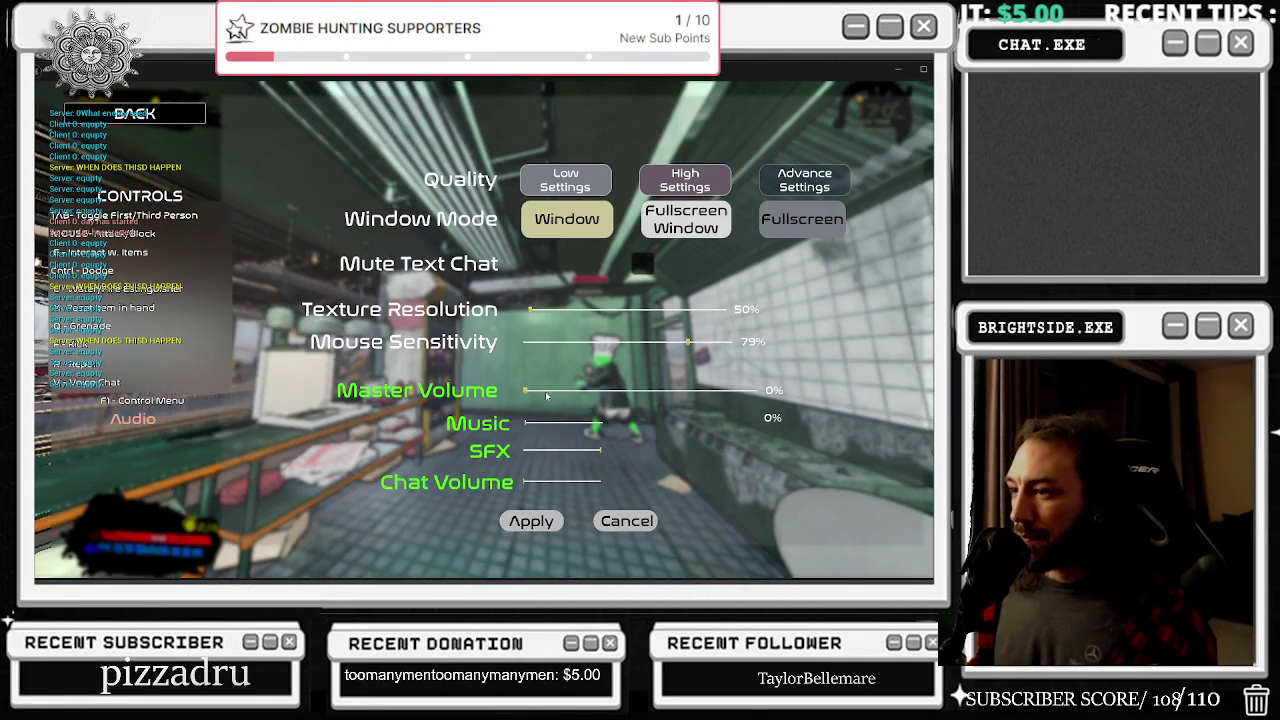
Raise the master volume, set music to 55%, and apply the settings
{"action": "mouse_move", "coordinate": [528, 396]}
{"action": "left_mouse_down"}
{"action": "mouse_move", "coordinate": [770, 405]}
{"action": "mouse_move", "coordinate": [655, 391]}
{"action": "left_mouse_up"}
{"action": "left_click_drag", "start_coordinate": [528, 423], "coordinate": [641, 428]}
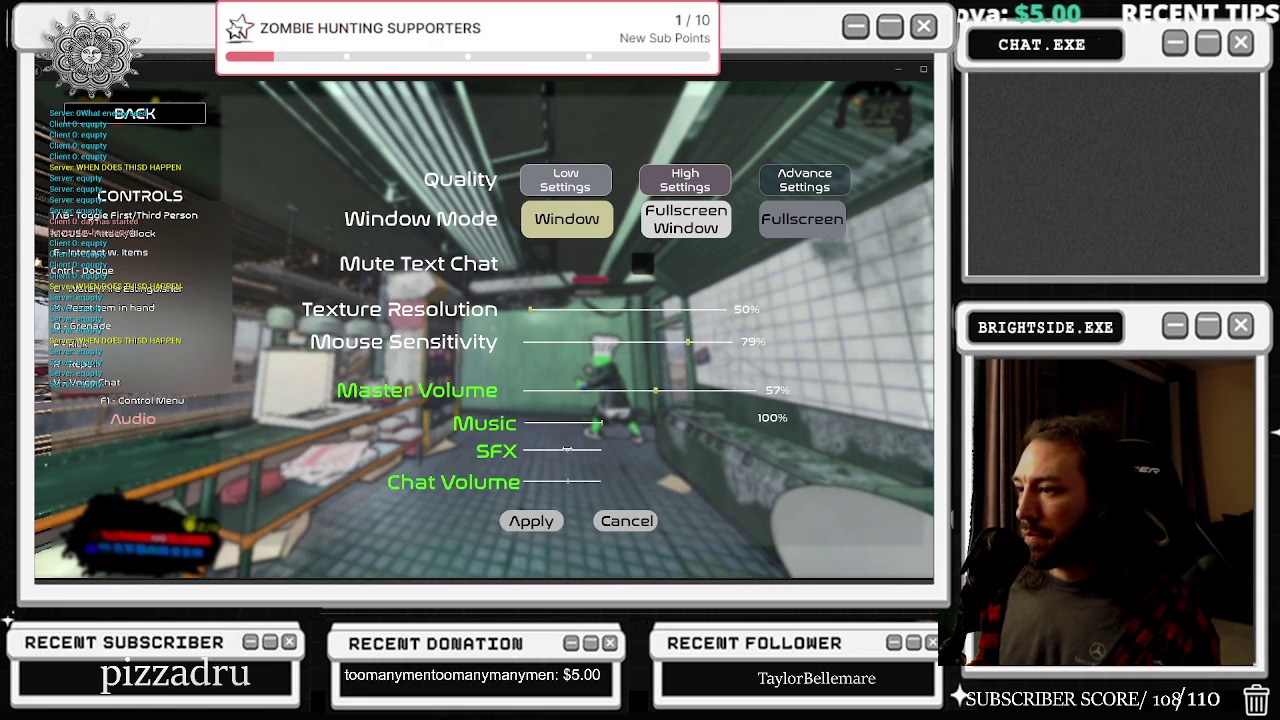
{"action": "left_click_drag", "start_coordinate": [583, 425], "coordinate": [571, 427]}
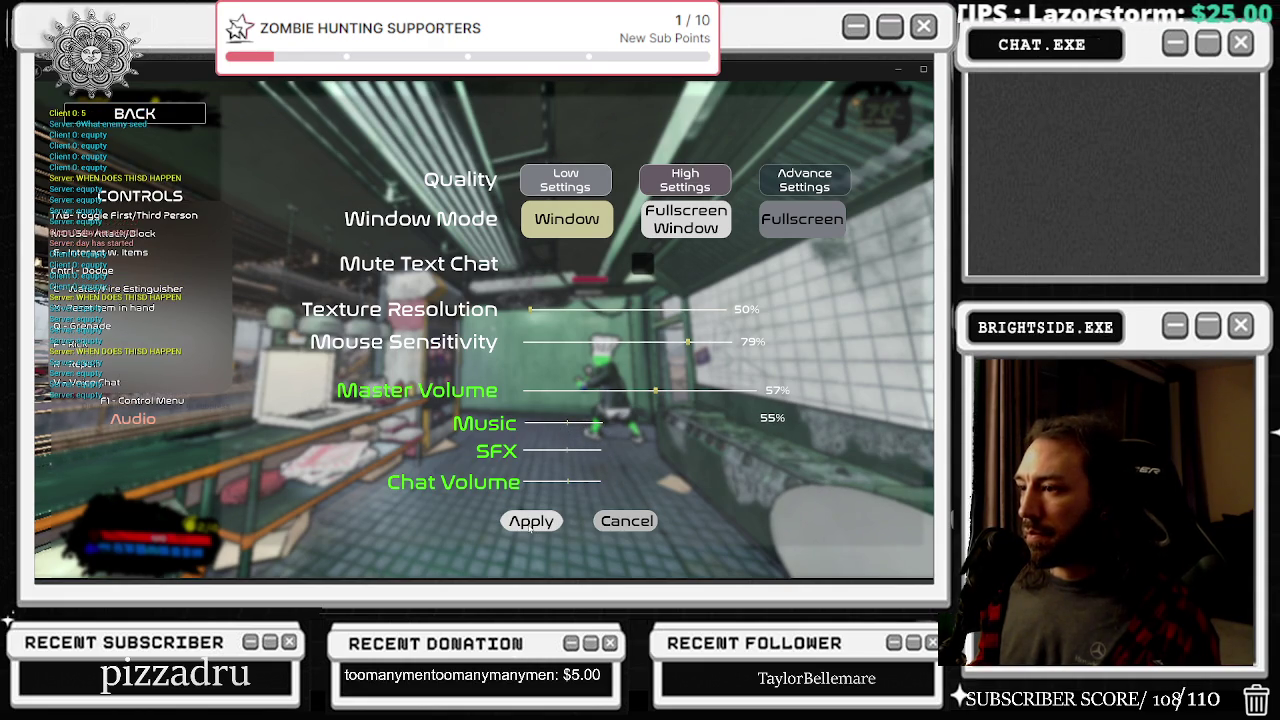
{"action": "left_click", "coordinate": [531, 524]}
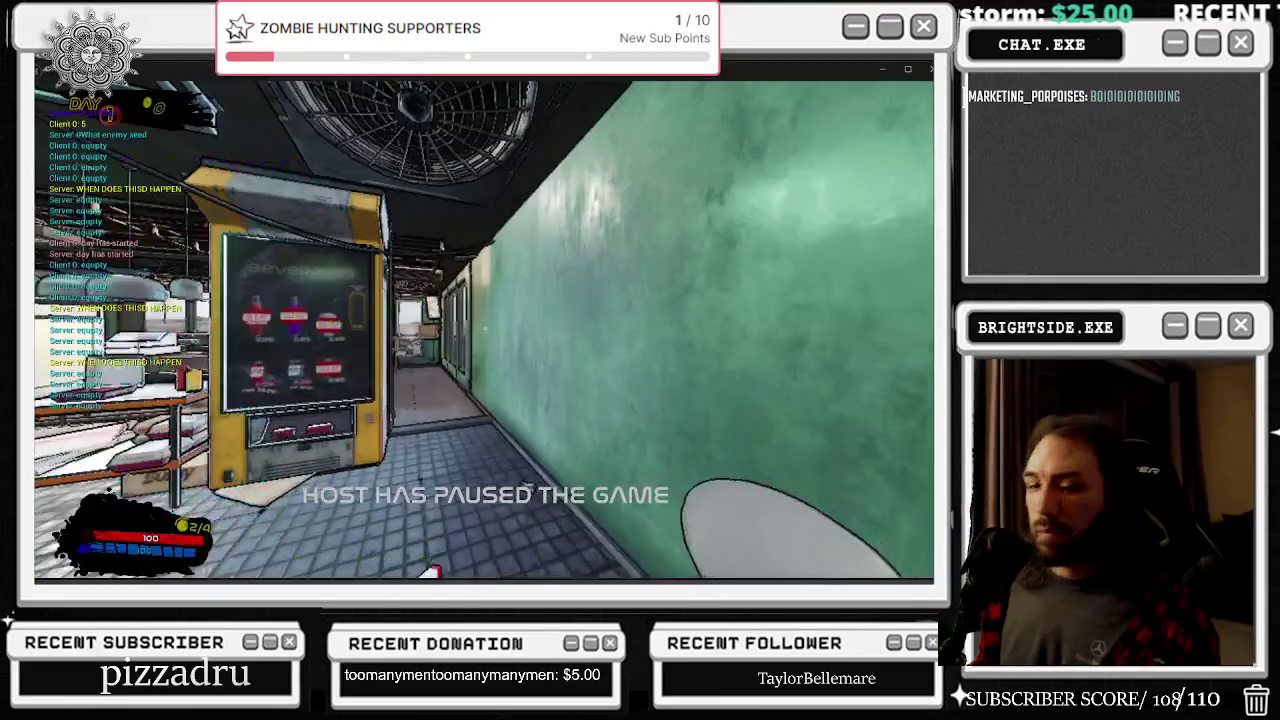
Return to the game, resume, then re-pause and reopen Options to recheck Master and Music volumes
{"action": "key", "text": "alt+Tab"}
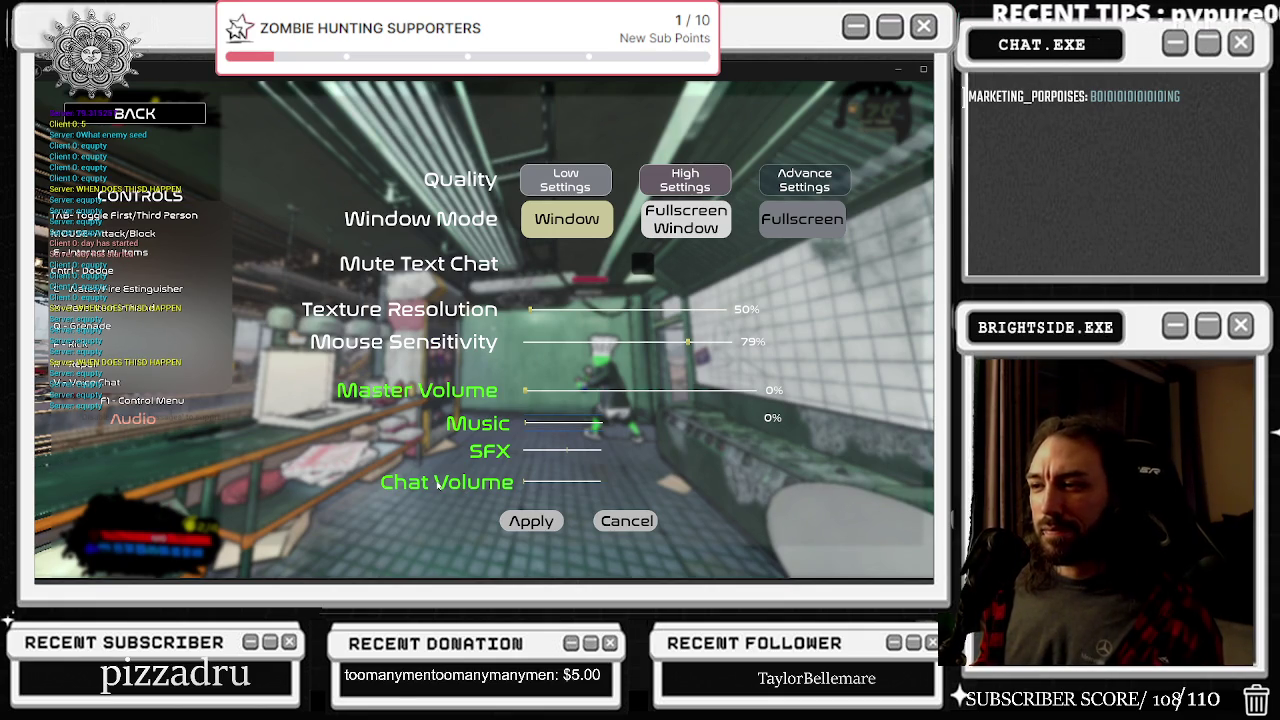
{"action": "left_click", "coordinate": [191, 118]}
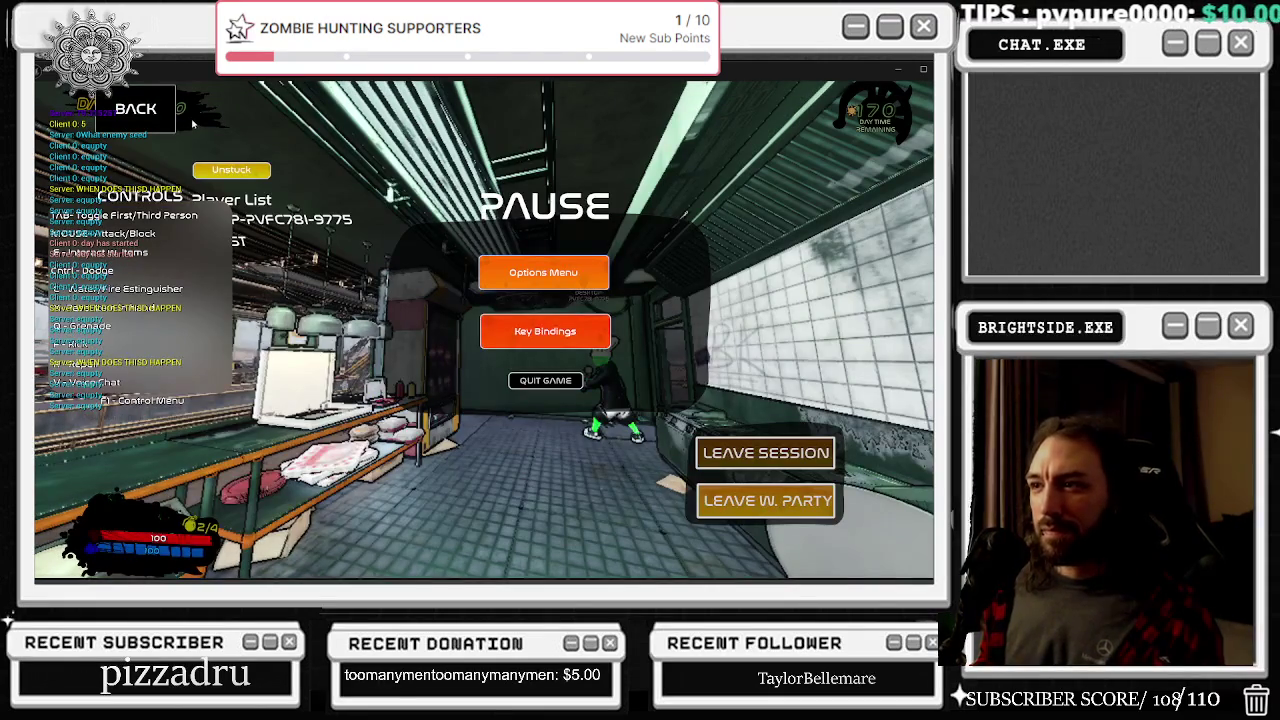
{"action": "left_click", "coordinate": [191, 118]}
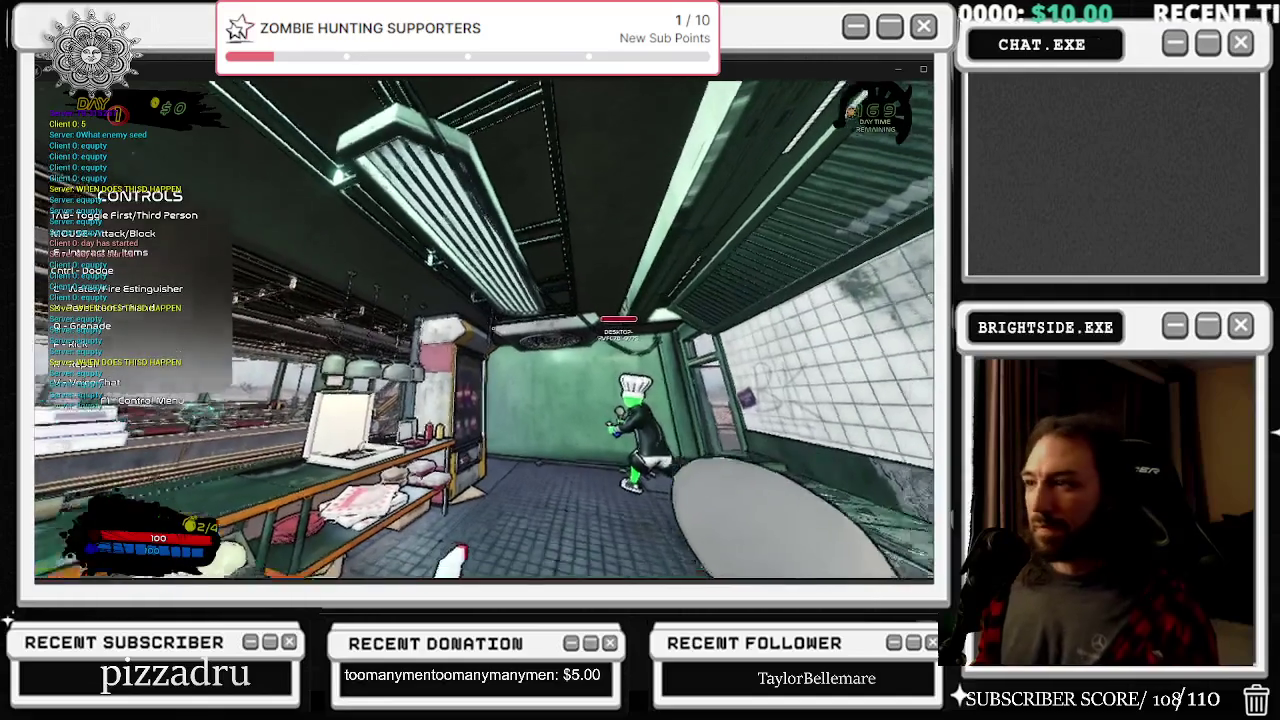
{"action": "key", "text": "Escape"}
{"action": "left_click", "coordinate": [560, 278]}
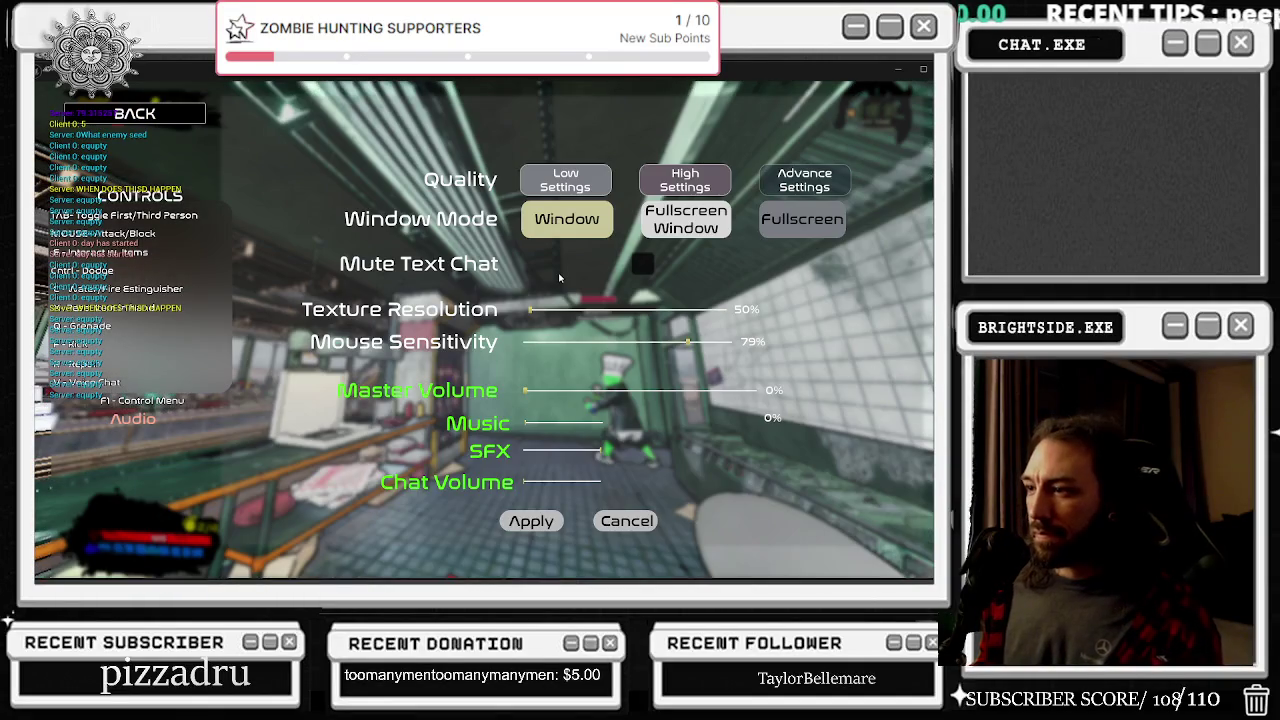